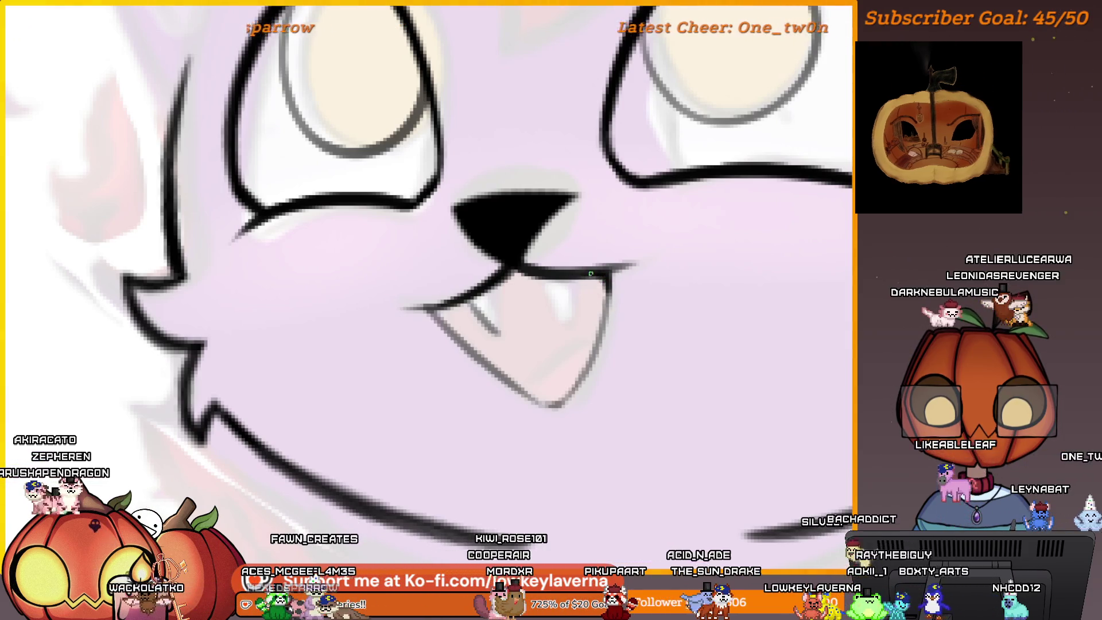
With a smaller brush, ink the first V-shaped fang in the cat's mouth
drag(614, 260, 614, 294)
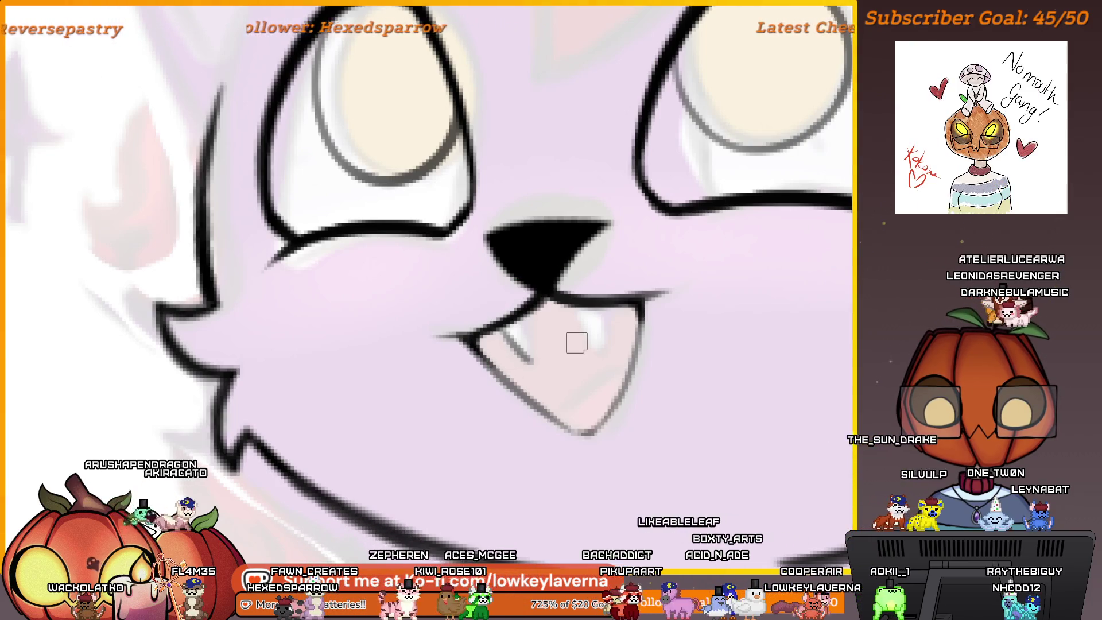
key([)
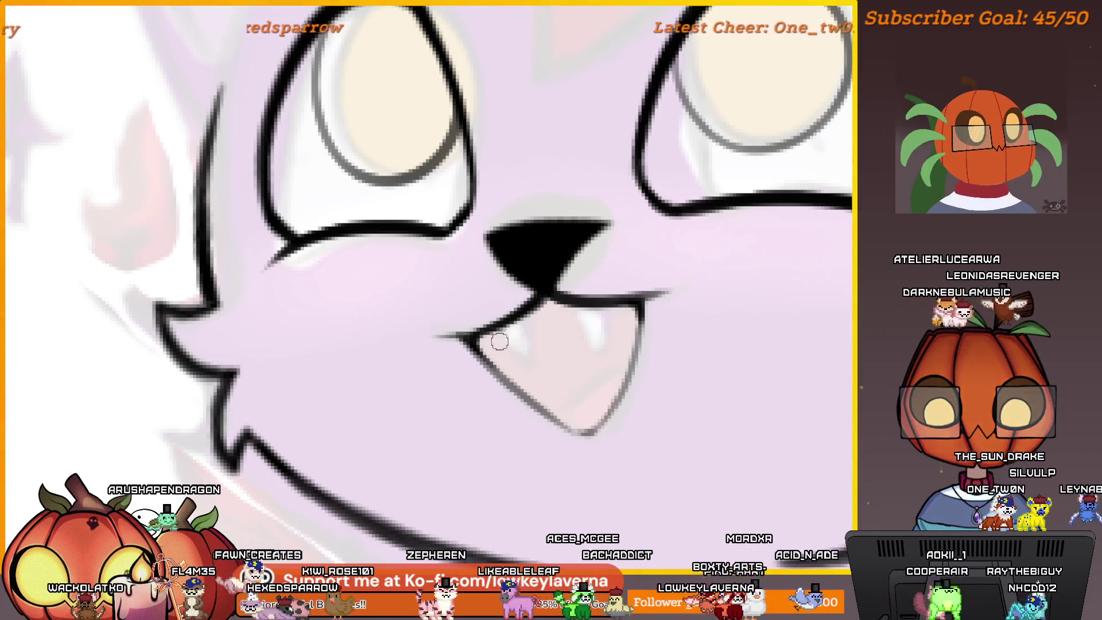
scroll(476, 350, up, 2)
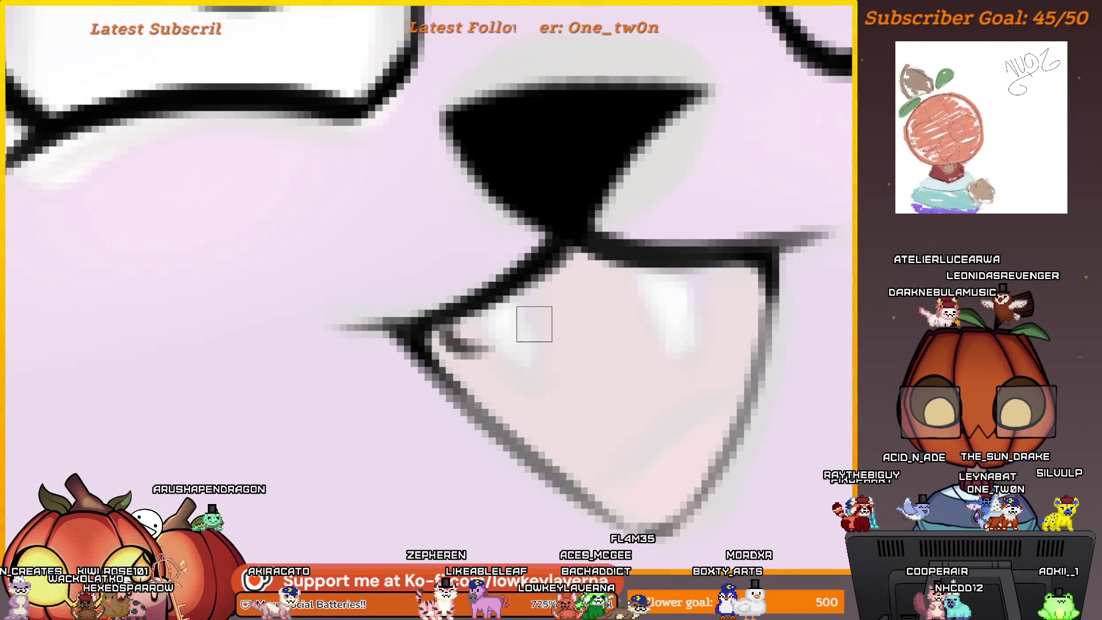
drag(411, 337, 494, 390)
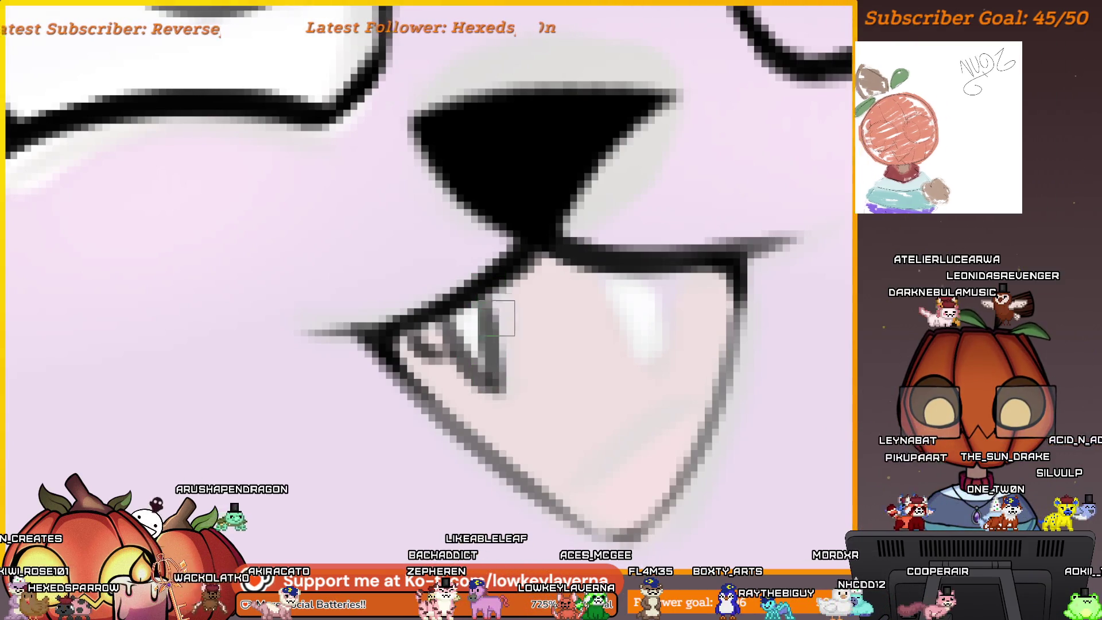
mouse_move(499, 389)
mouse_down()
mouse_move(503, 313)
mouse_move(565, 367)
mouse_up()
key(ctrl+z)
Draw the second fang down from the upper lip with a faint curve beside it
drag(545, 289, 561, 362)
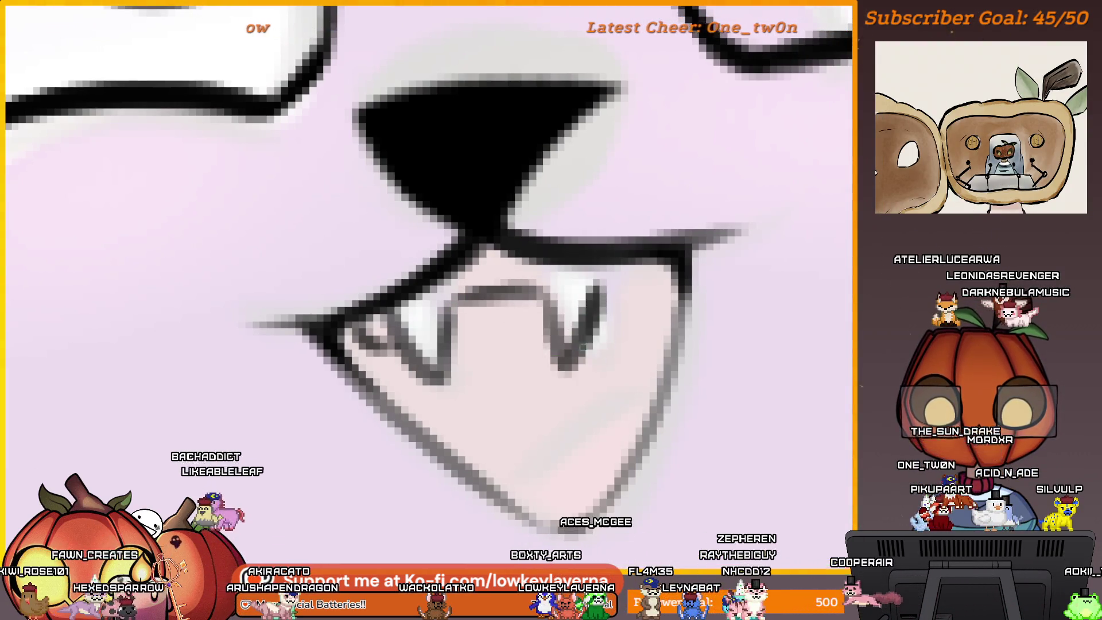
drag(649, 268, 622, 301)
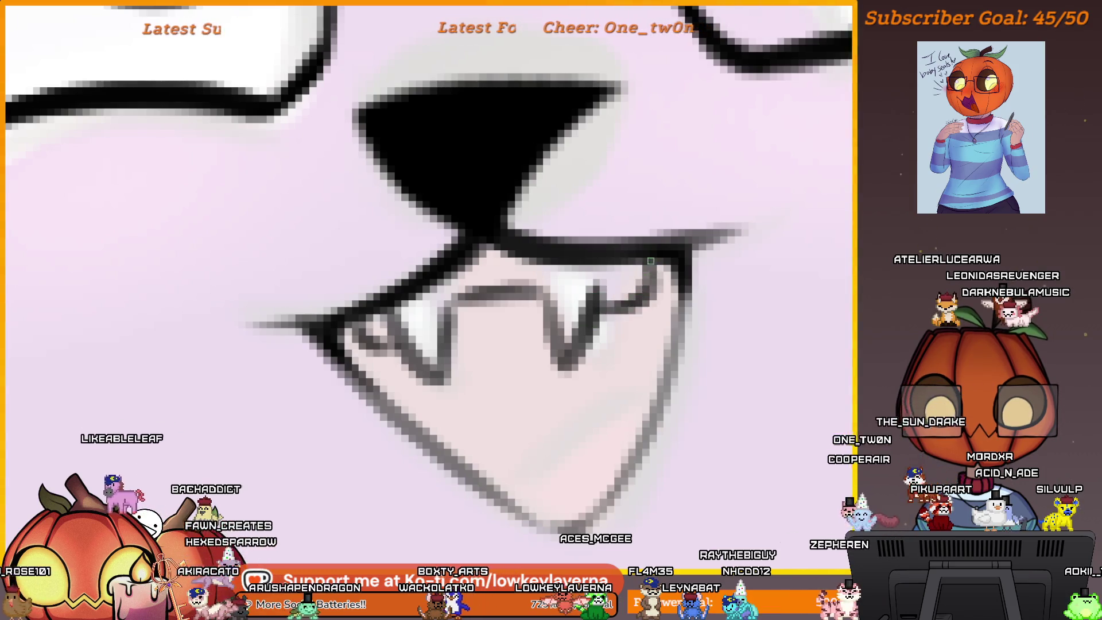
scroll(607, 281, down, 3)
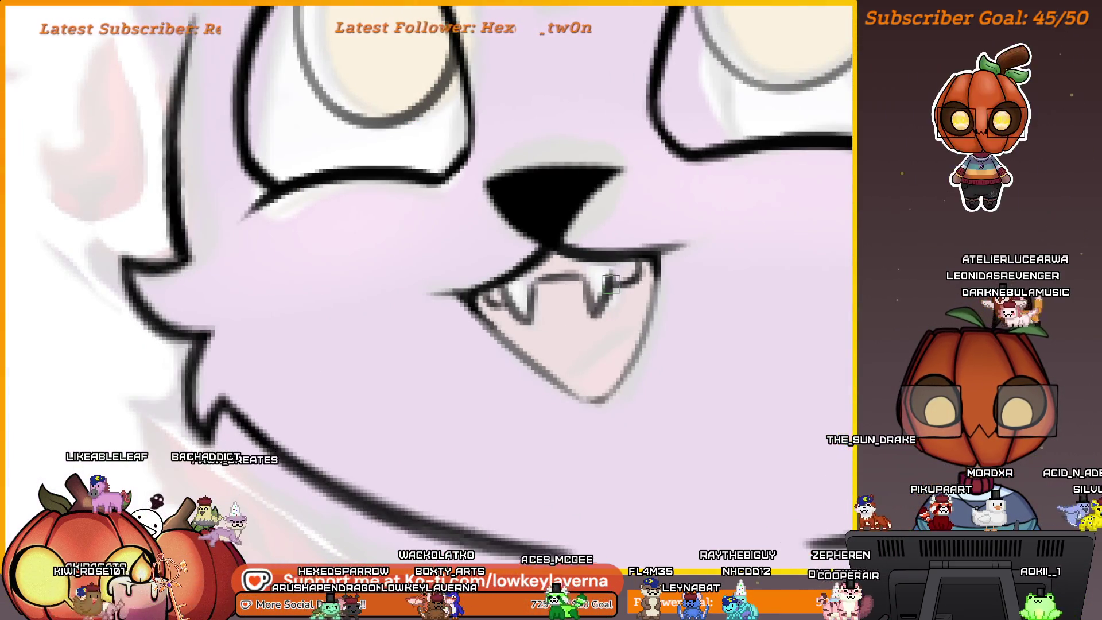
scroll(623, 274, down, 3)
scroll(600, 363, down, 5)
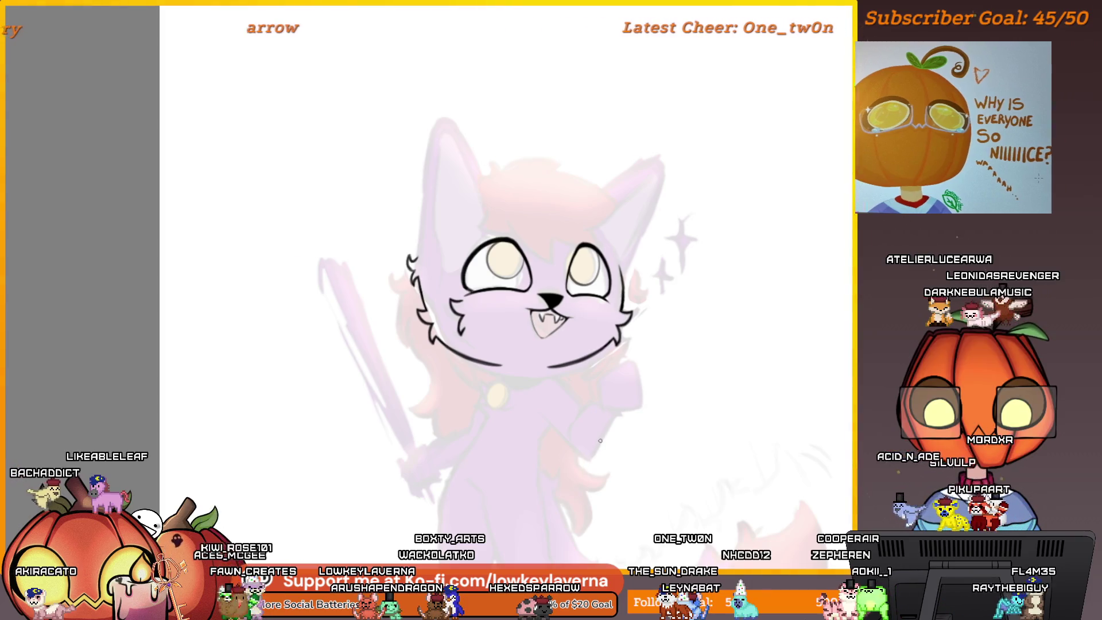
Redraw the fangs as dark V shapes along the upper lip line
scroll(596, 420, up, 10)
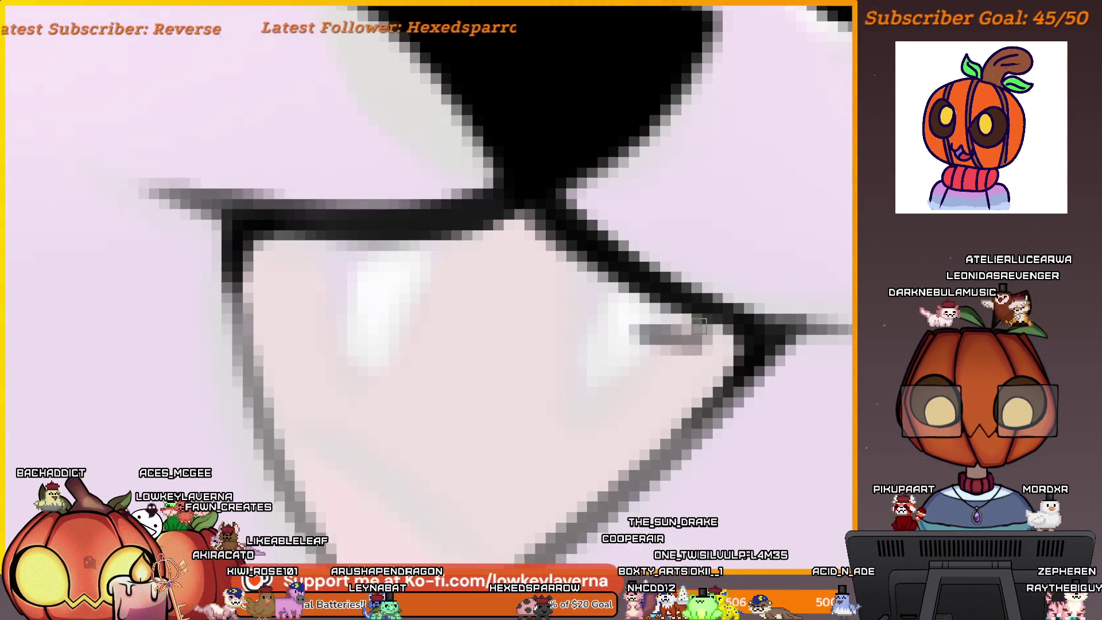
mouse_move(574, 278)
mouse_down()
mouse_move(551, 402)
mouse_move(625, 333)
mouse_move(545, 281)
mouse_move(504, 278)
mouse_move(449, 374)
mouse_up()
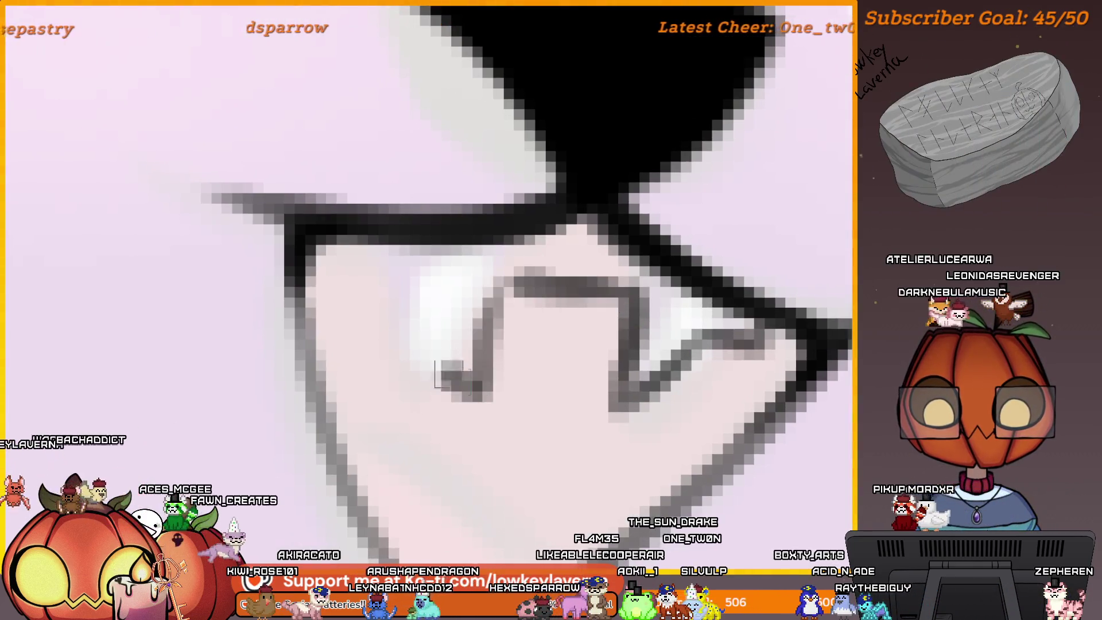
drag(401, 281, 436, 364)
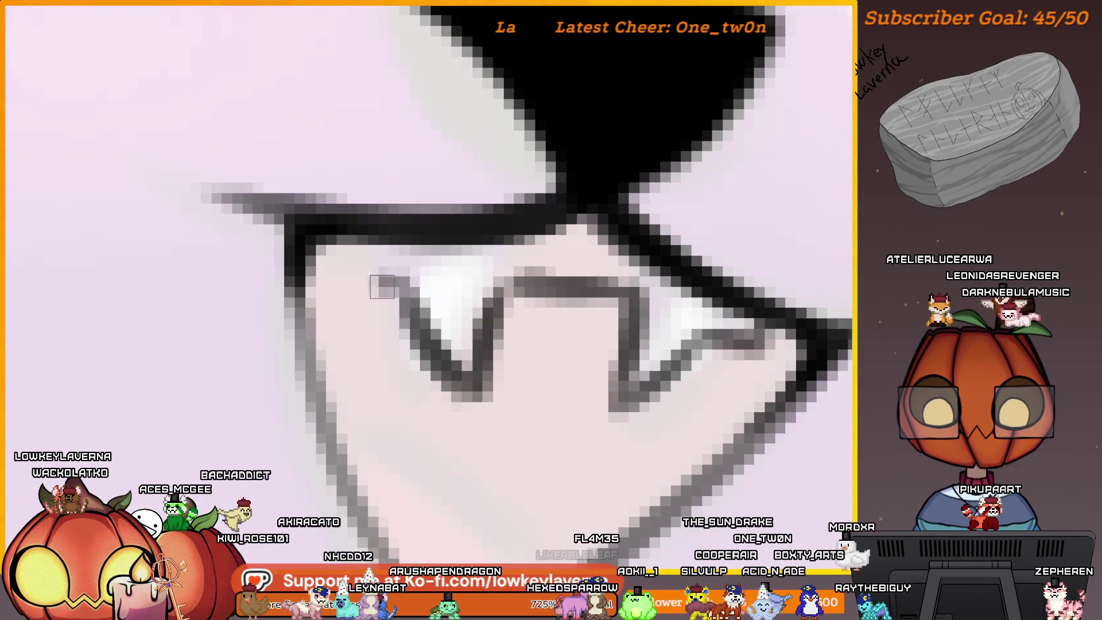
drag(347, 246, 349, 281)
mouse_move(425, 328)
mouse_down()
mouse_move(499, 270)
mouse_move(584, 292)
mouse_up()
mouse_move(630, 365)
mouse_down()
mouse_move(636, 402)
mouse_move(746, 321)
mouse_up()
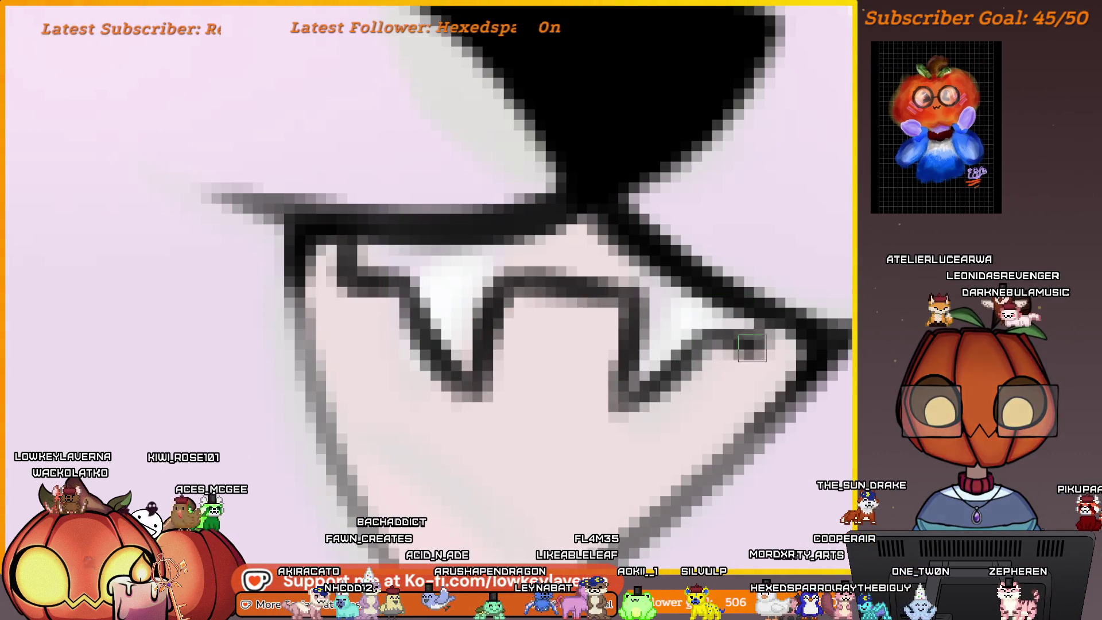
scroll(763, 344, down, 3)
scroll(746, 350, down, 5)
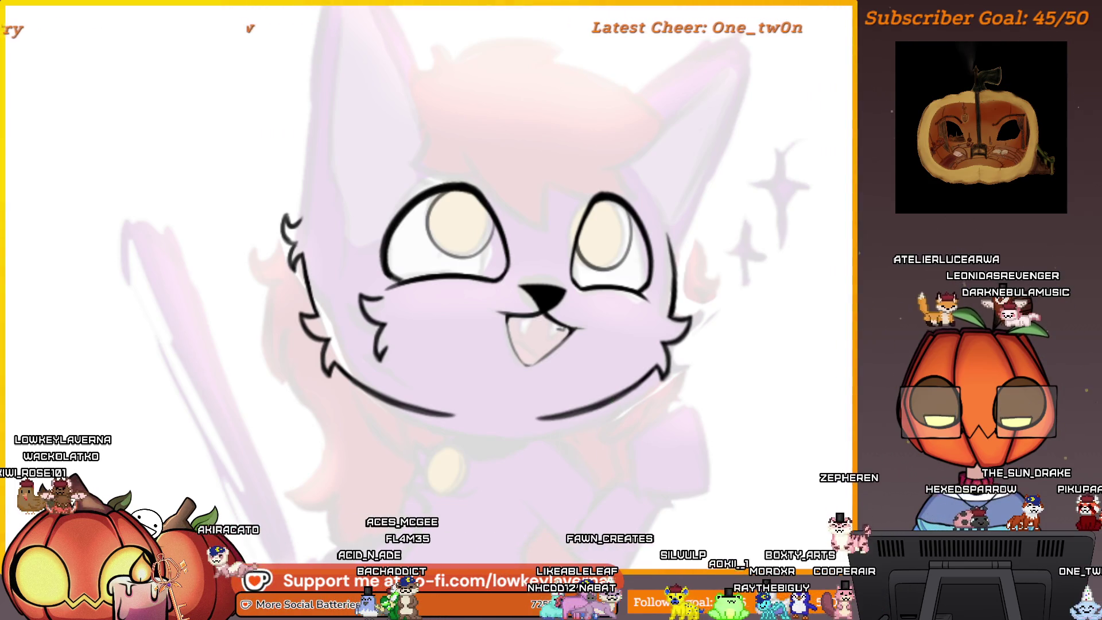
Sharpen the fang's left and right edges, then fit the whole drawing in view
scroll(447, 321, up, 5)
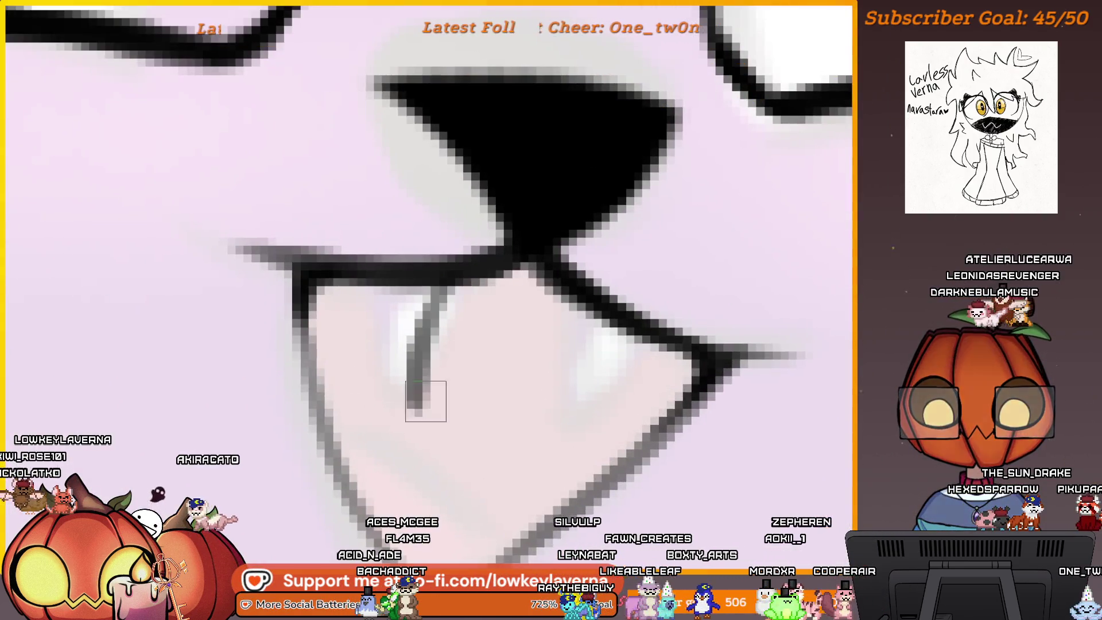
drag(426, 401, 364, 290)
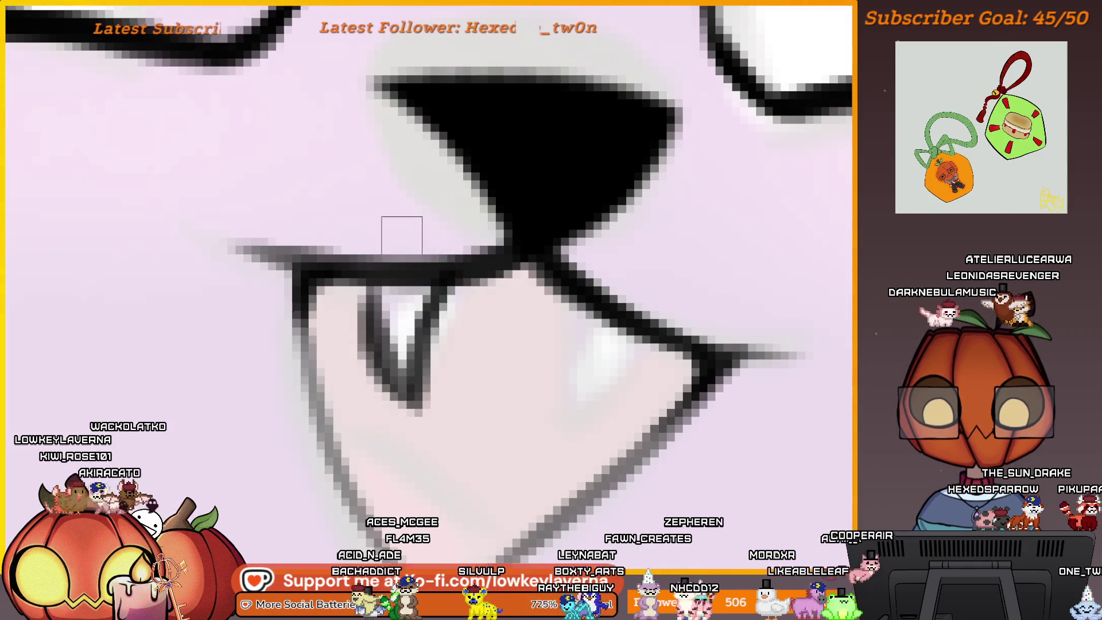
mouse_move(591, 340)
mouse_down()
mouse_move(549, 410)
mouse_move(641, 324)
mouse_up()
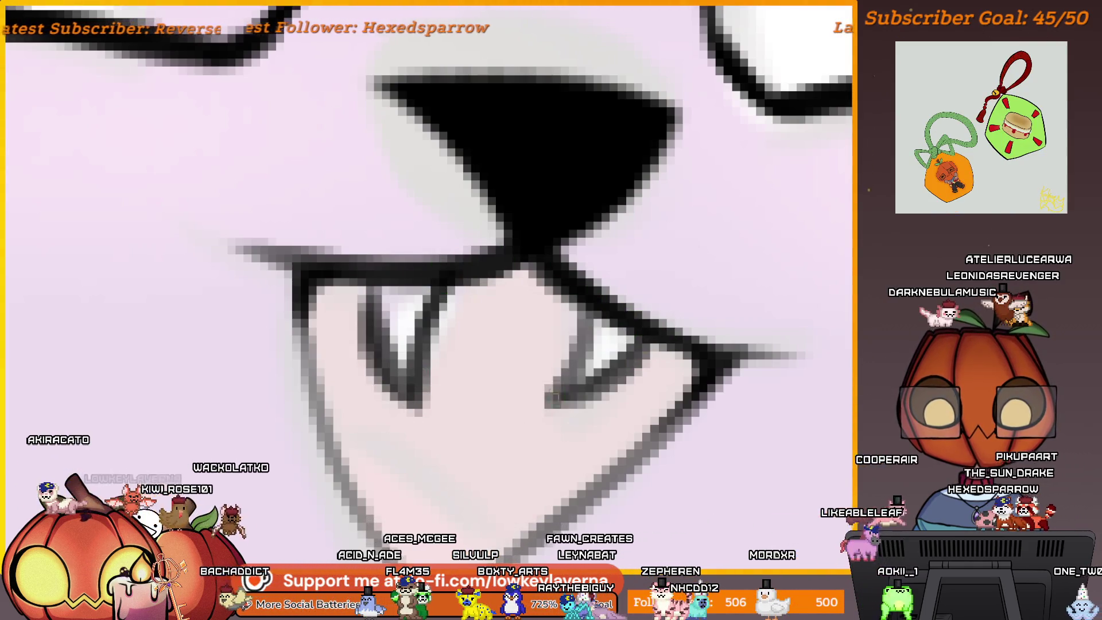
scroll(553, 397, down, 5)
scroll(538, 438, up, 3)
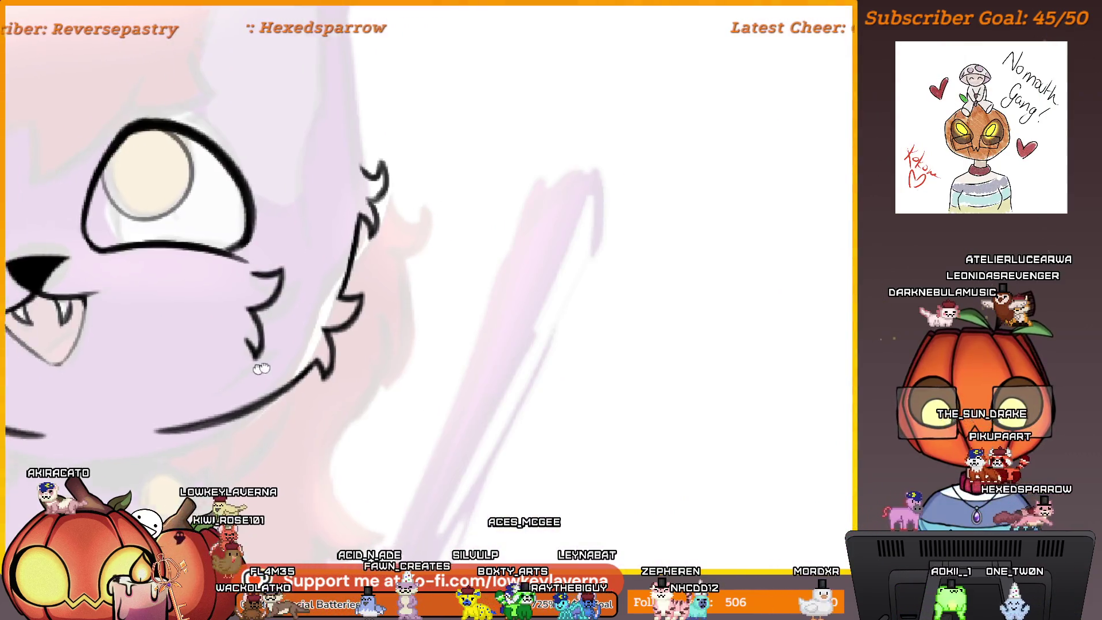
drag(261, 368, 548, 340)
drag(340, 215, 426, 239)
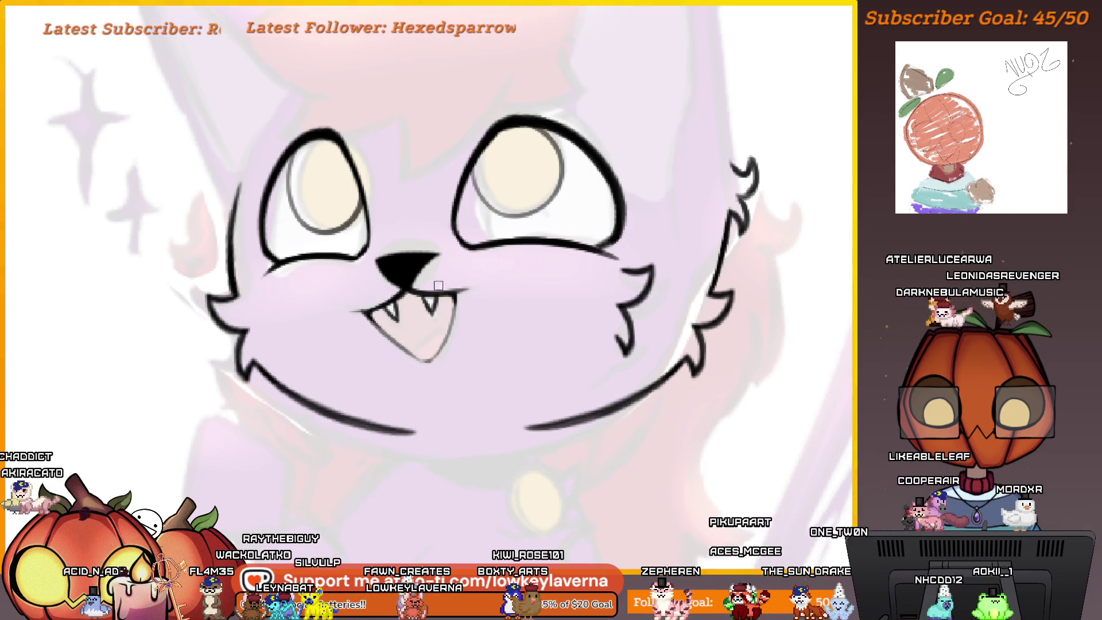
key(ctrl+0)
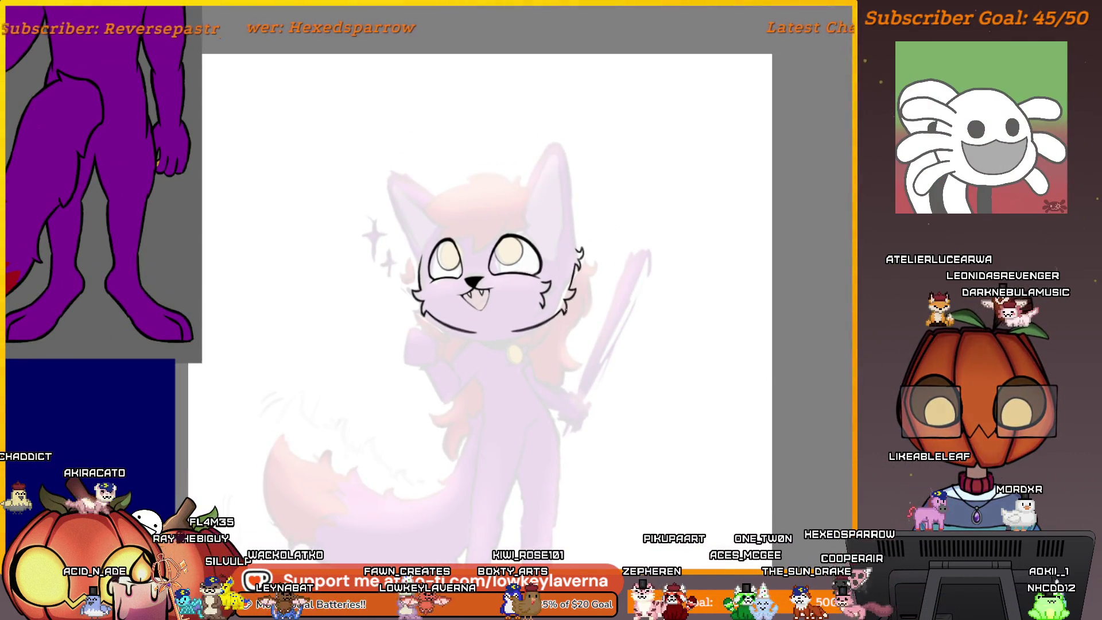
Ink two dark strokes along the lower lip beneath the fangs
scroll(564, 325, up, 5)
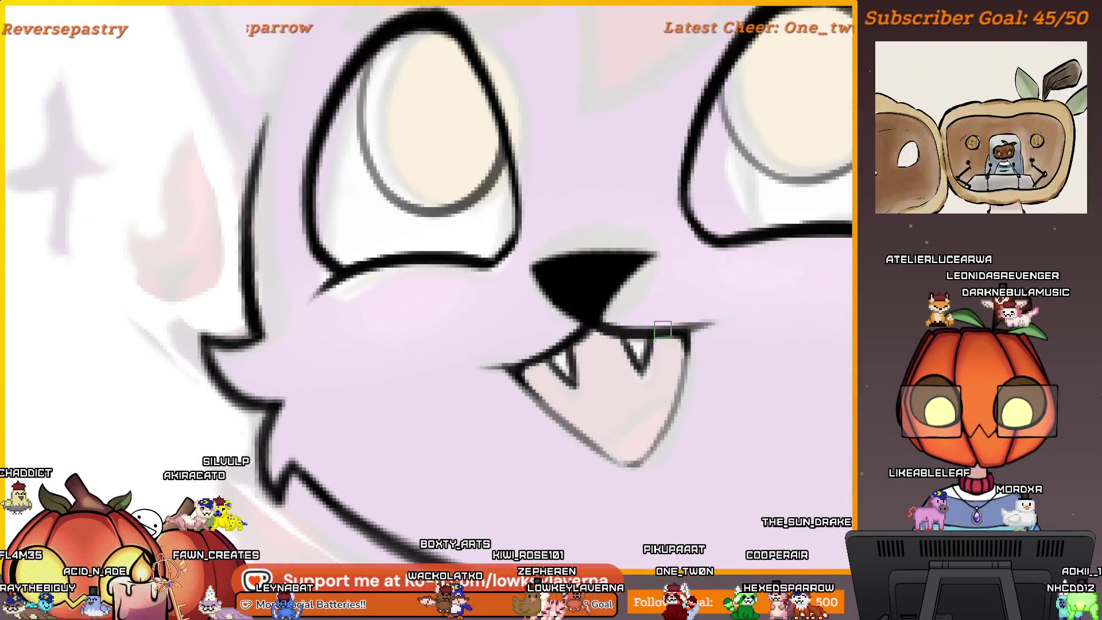
scroll(566, 346, up, 2)
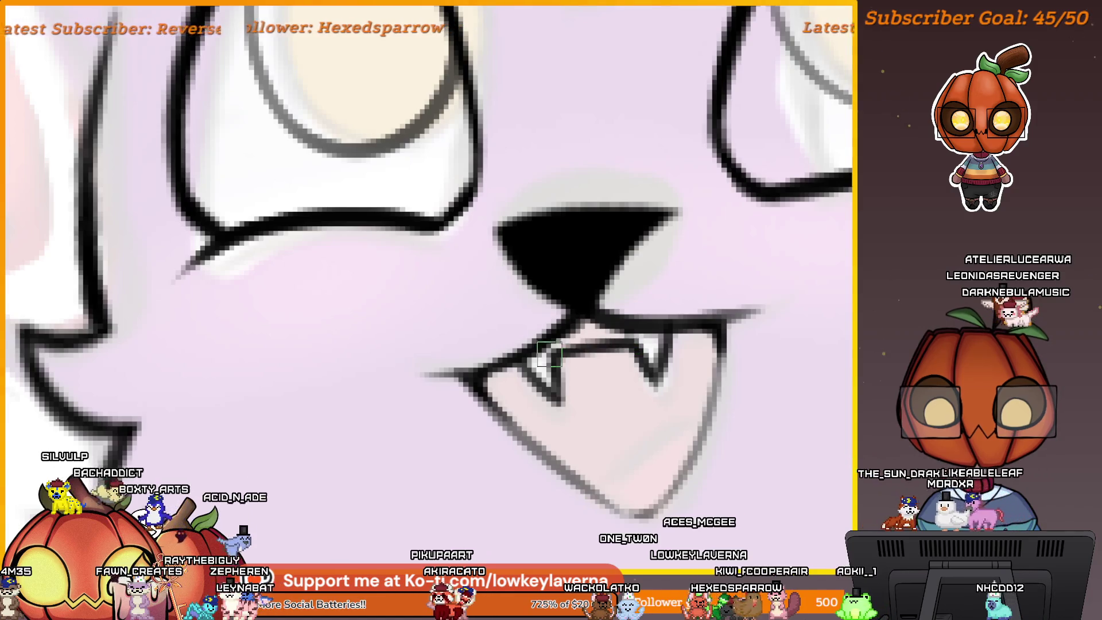
key(ctrl+0)
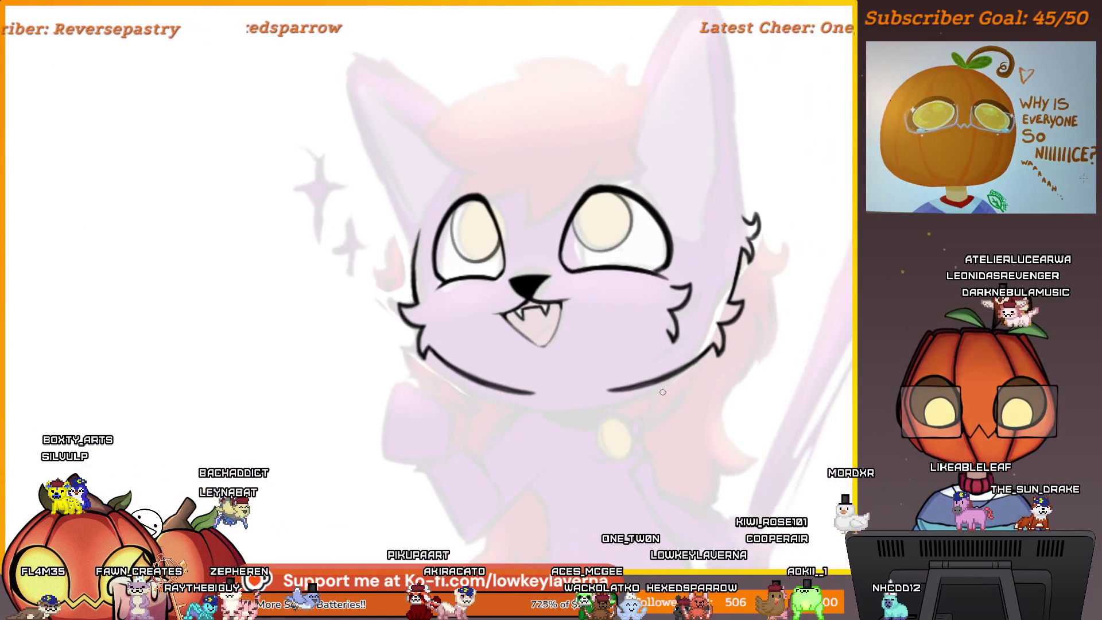
scroll(586, 344, up, 5)
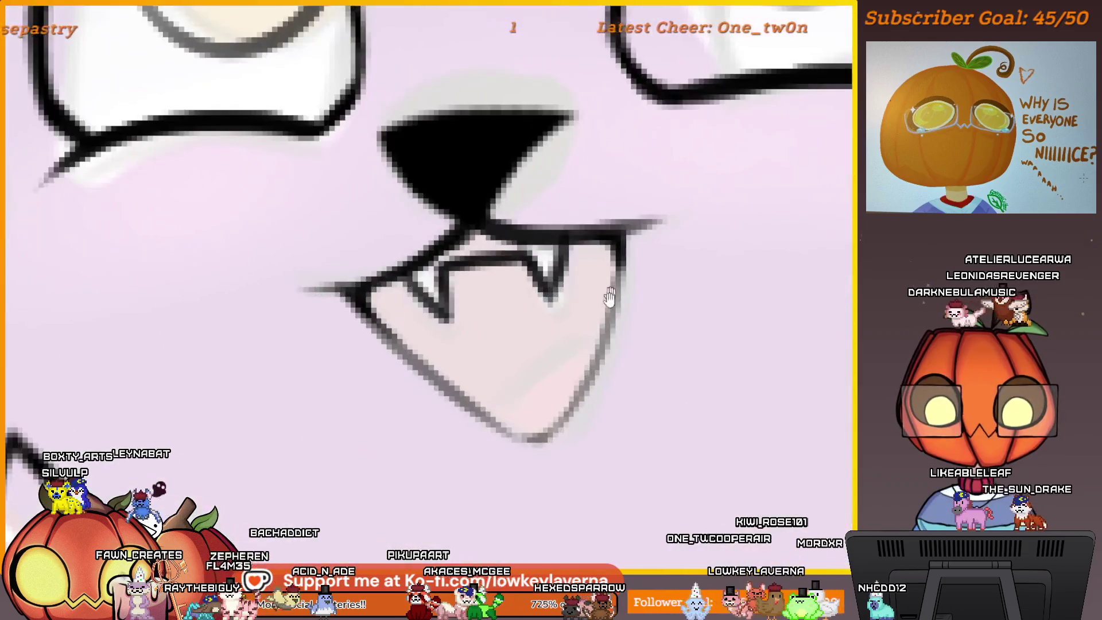
drag(591, 332, 467, 405)
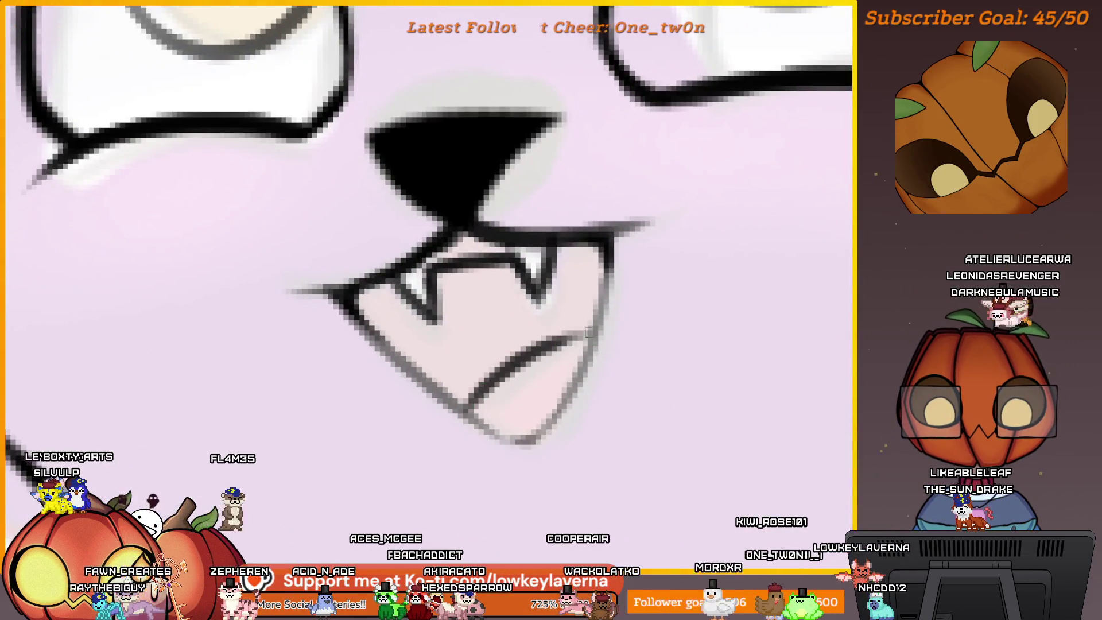
drag(593, 330, 523, 358)
scroll(521, 358, down, 6)
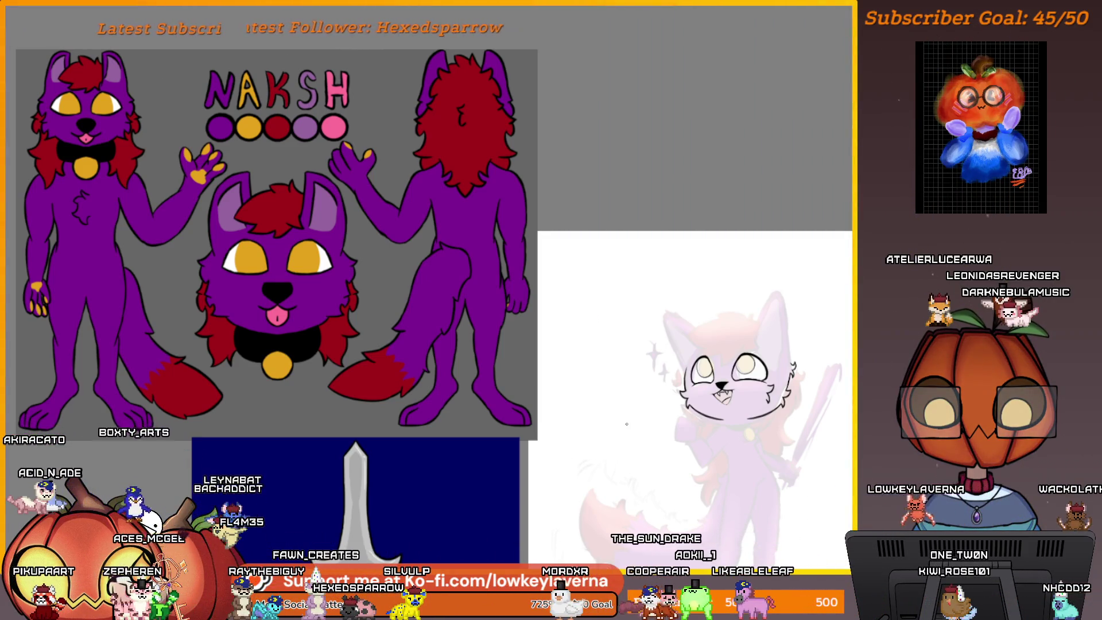
mouse_move(786, 496)
mouse_down()
mouse_move(706, 486)
mouse_move(679, 468)
mouse_up()
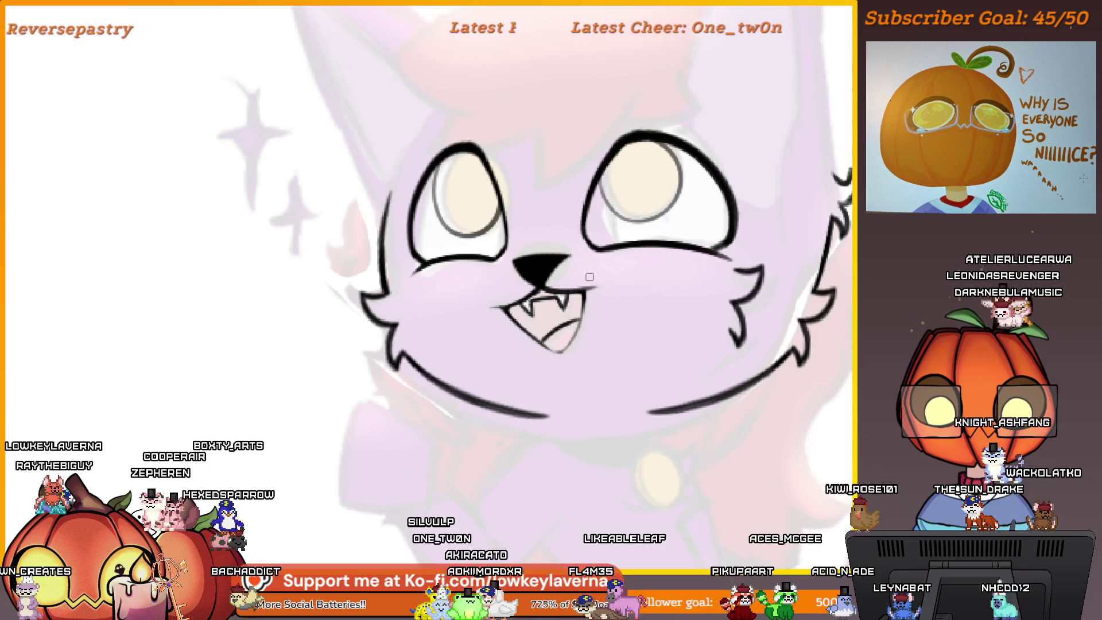
mouse_move(573, 285)
mouse_down()
mouse_move(524, 263)
mouse_move(572, 335)
mouse_up()
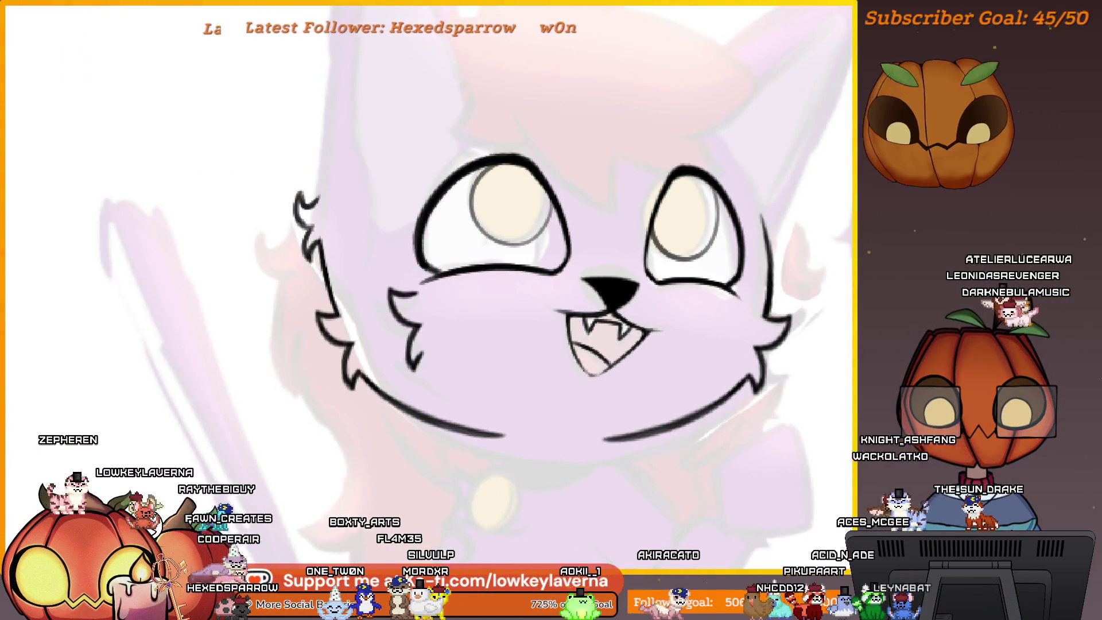
drag(584, 324, 637, 388)
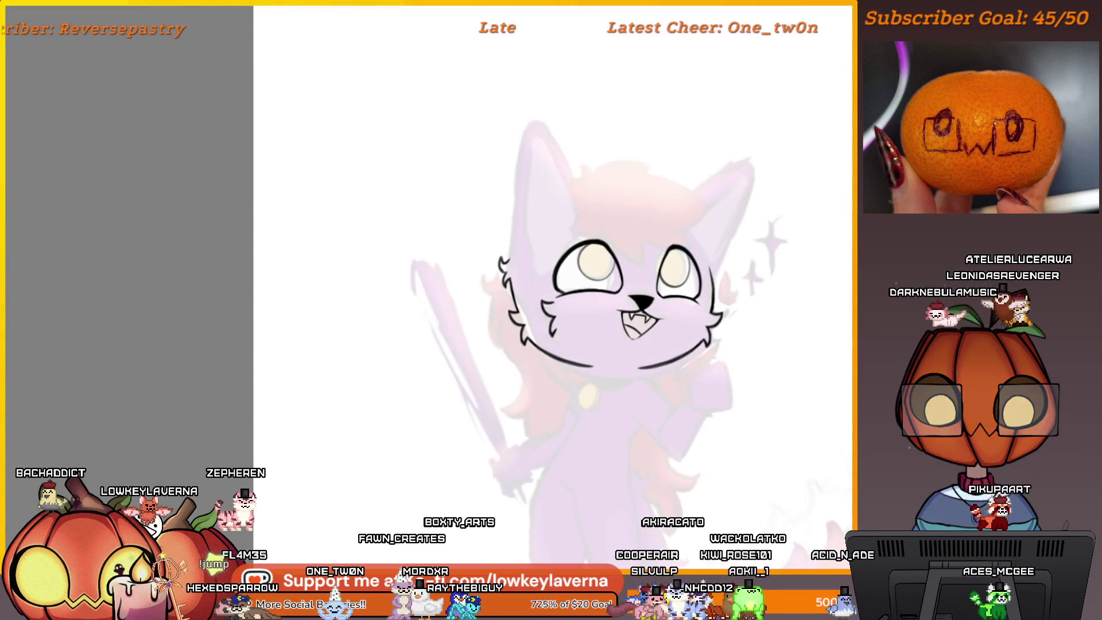
scroll(766, 345, down, 5)
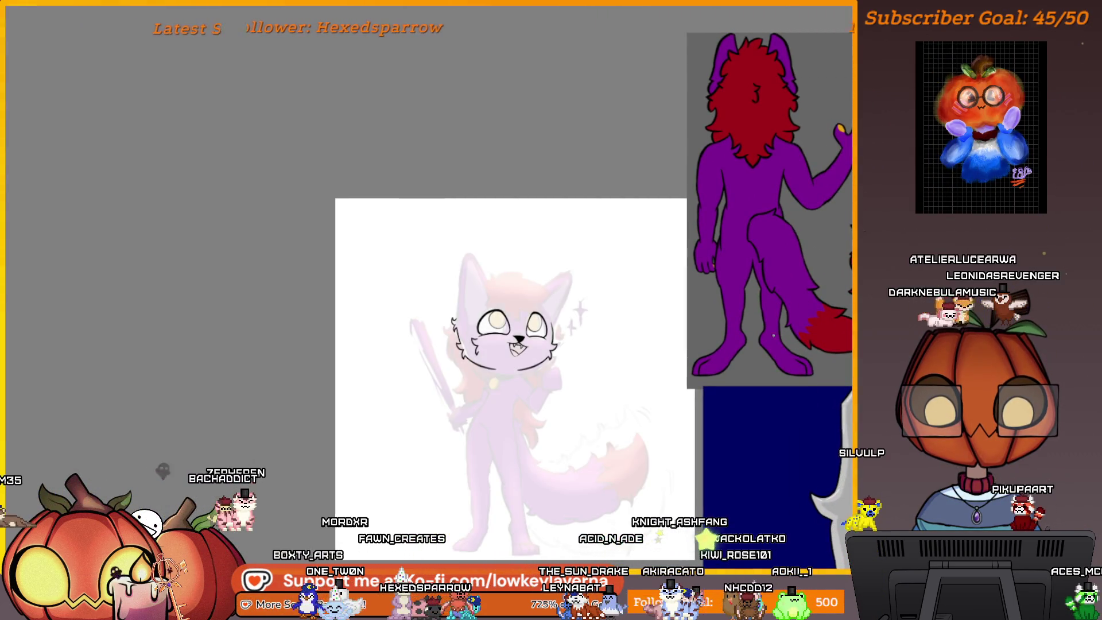
scroll(499, 344, up, 4)
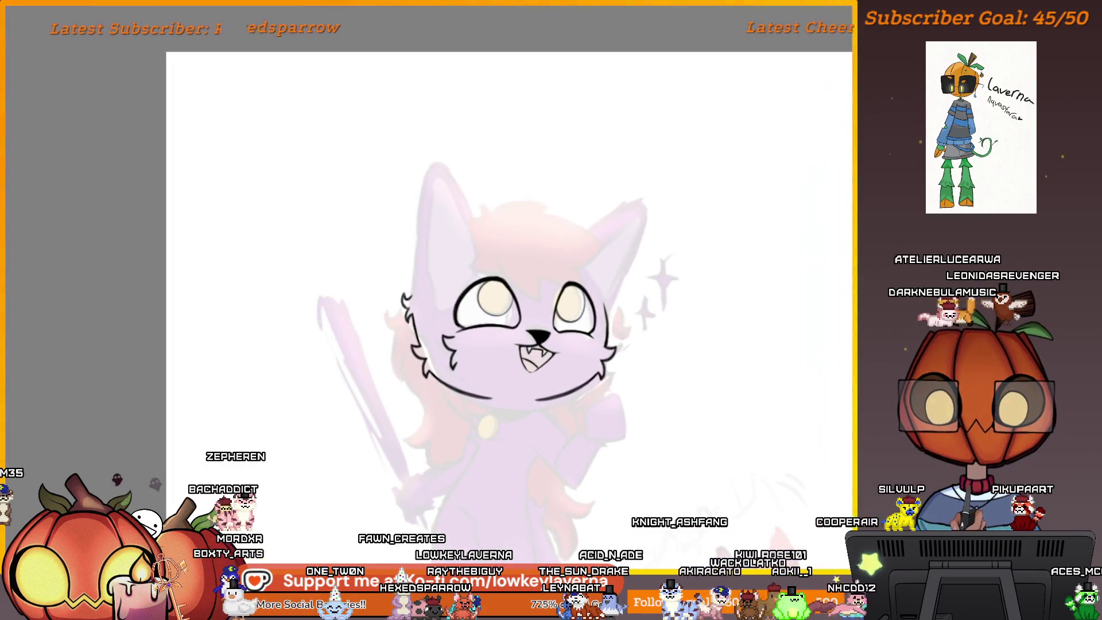
Rotate the lasso-selected left cheek tuft and jaw lines about 10° clockwise
drag(488, 421, 497, 415)
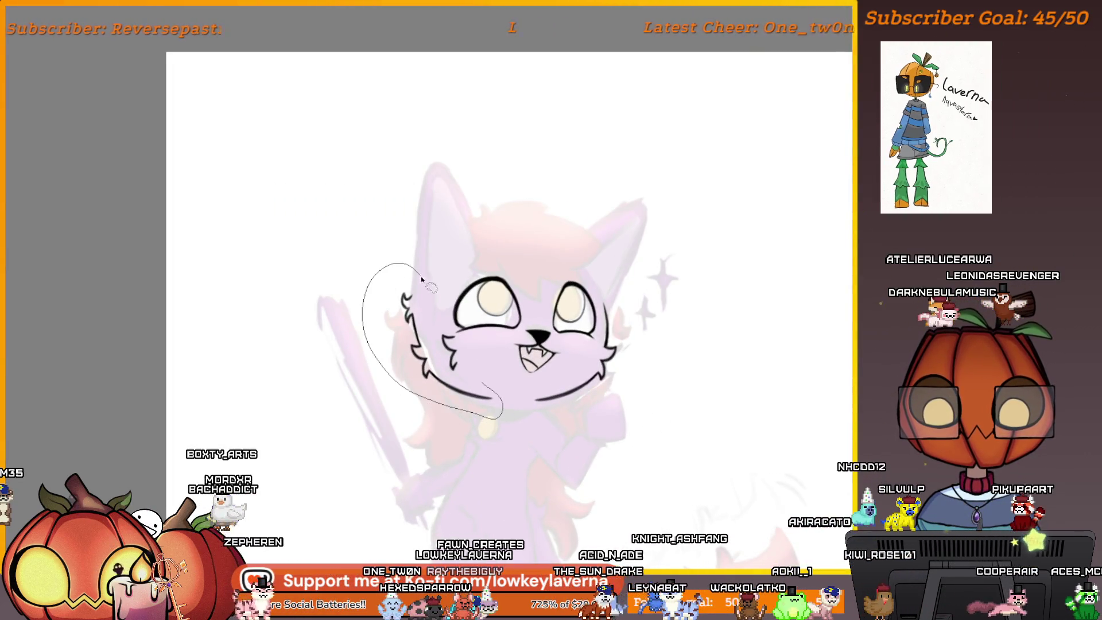
key(ctrl+t)
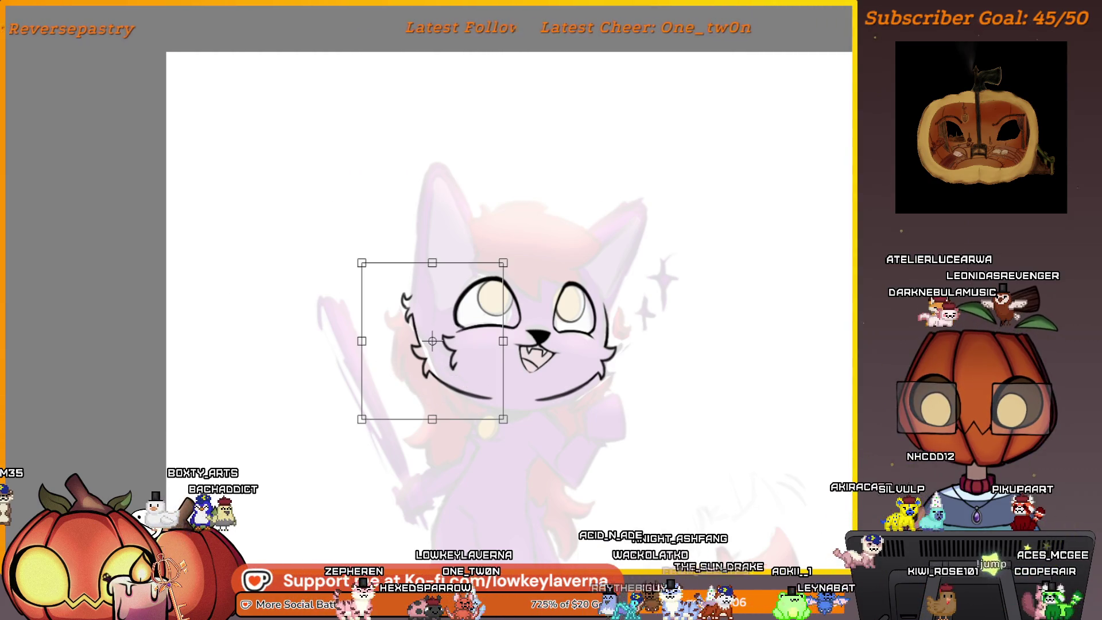
mouse_move(536, 227)
mouse_down()
mouse_move(516, 275)
mouse_move(471, 295)
mouse_up()
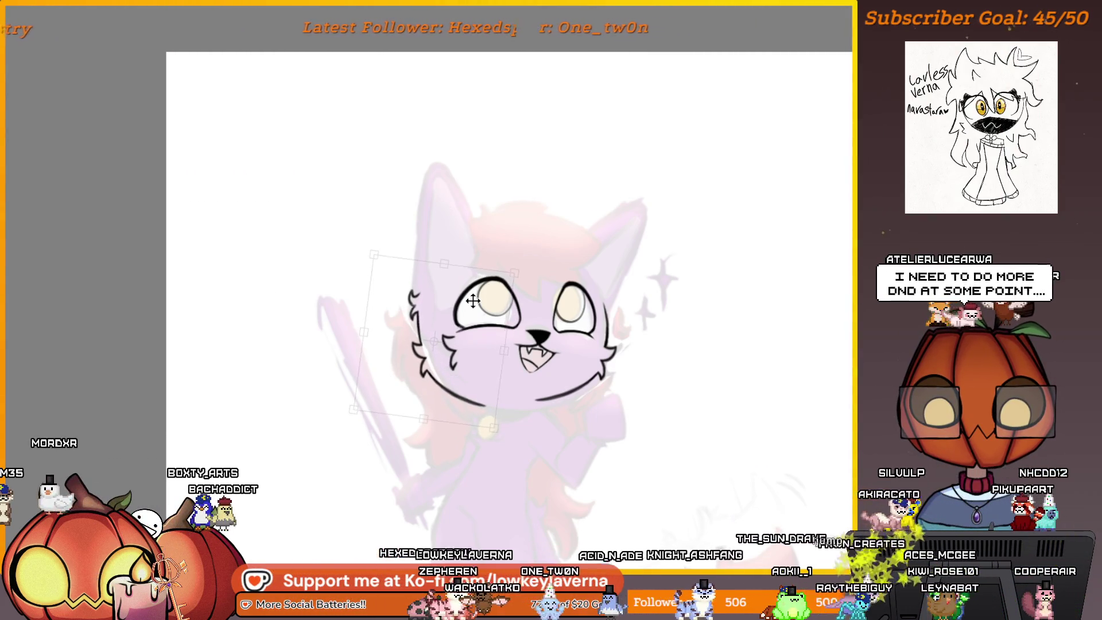
key(Return)
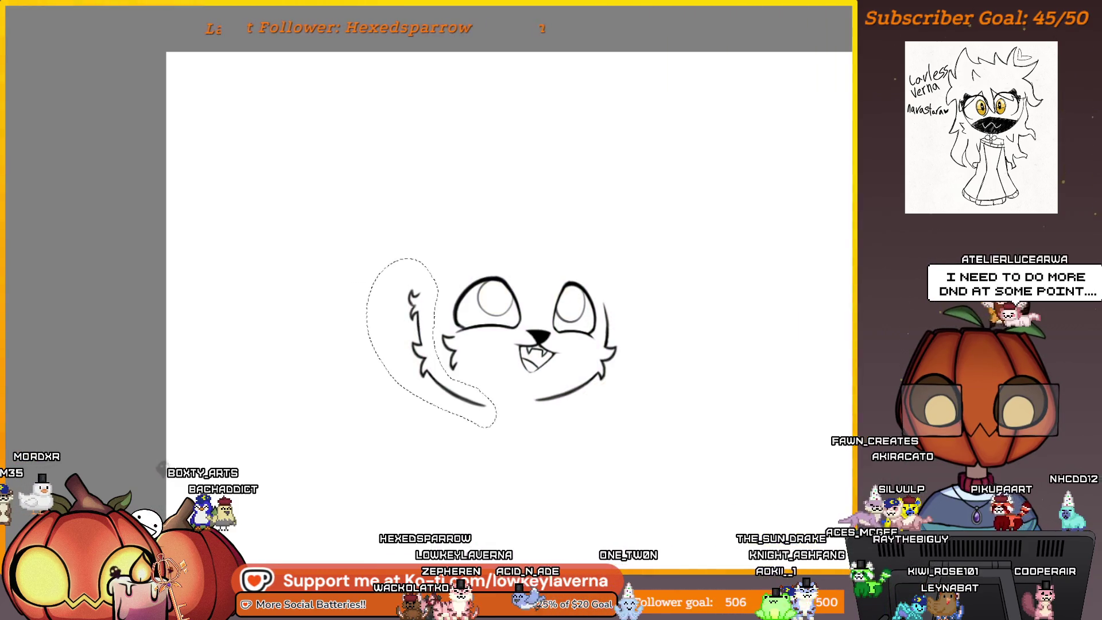
key(ctrl+t)
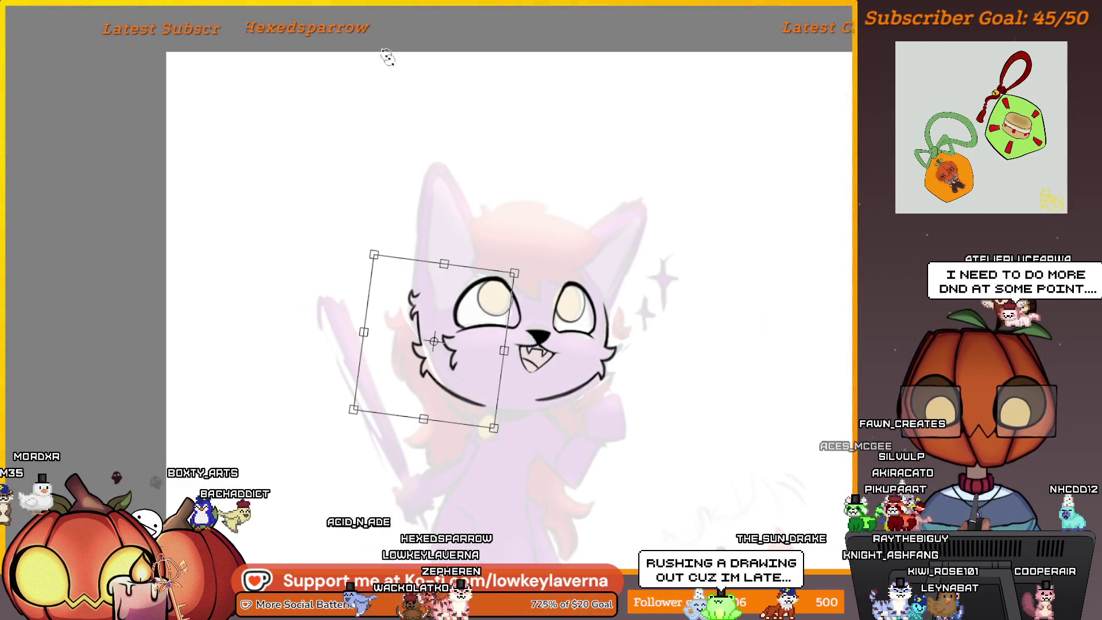
key(Return)
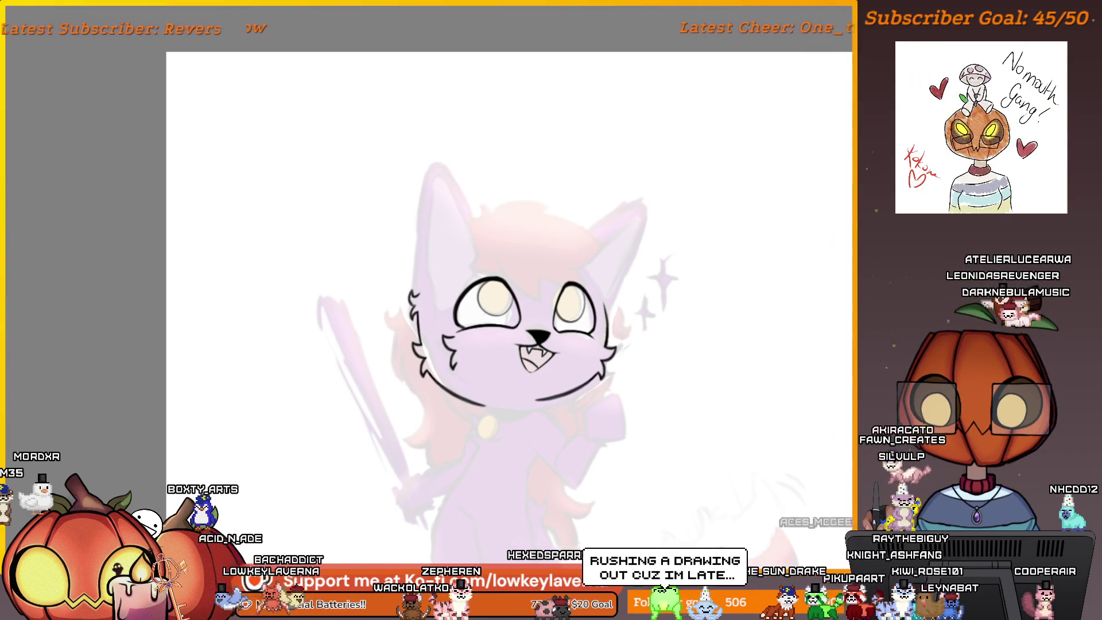
key(ctrl+minus)
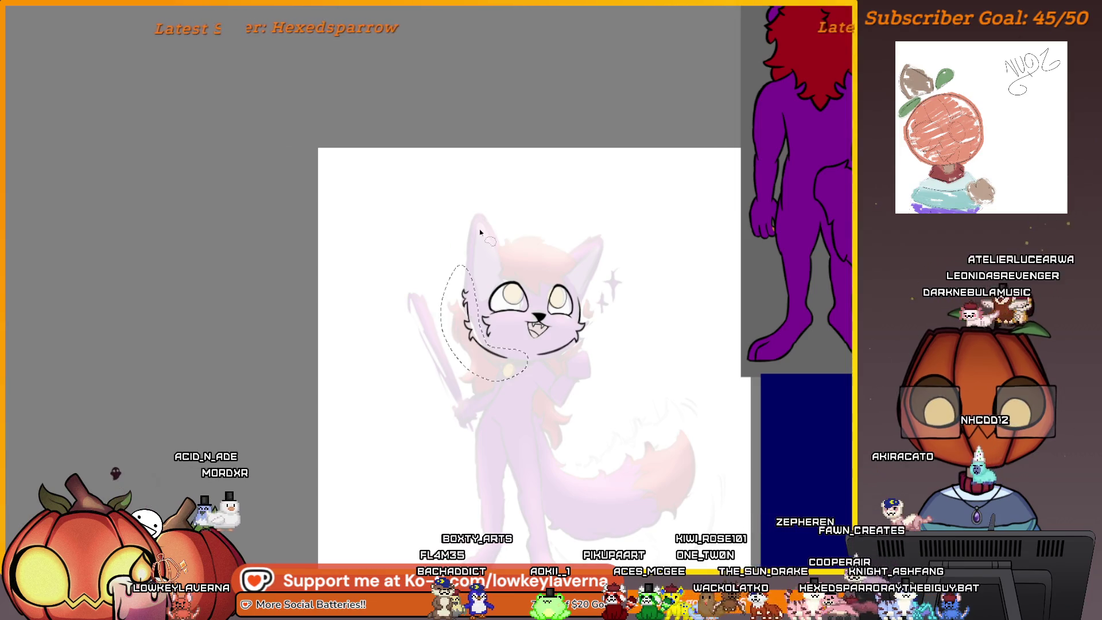
key(Return)
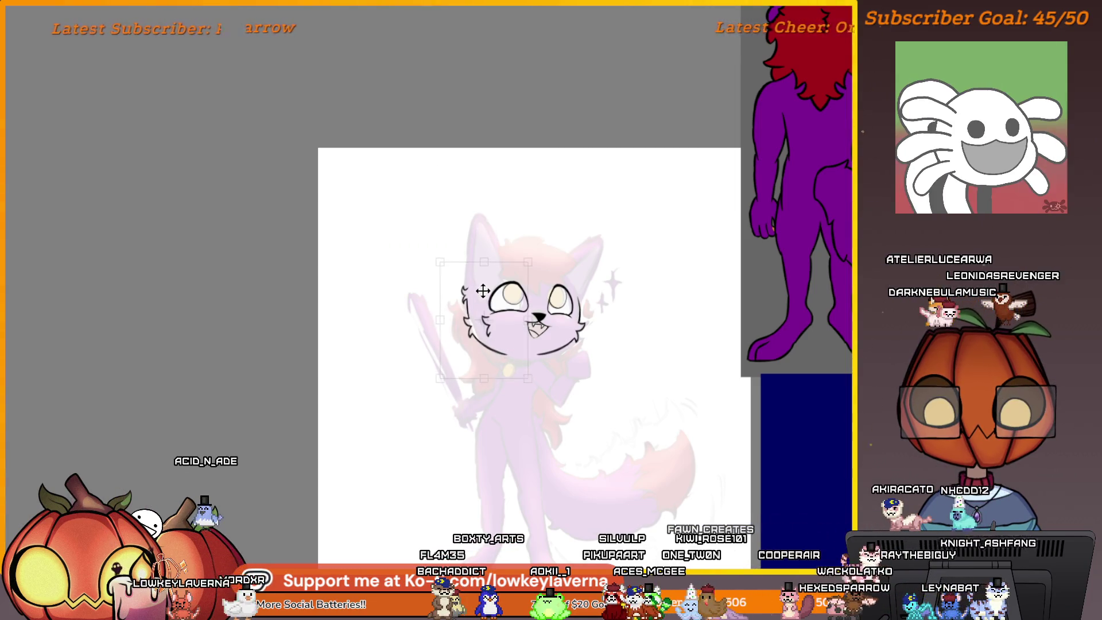
key(ctrl+t)
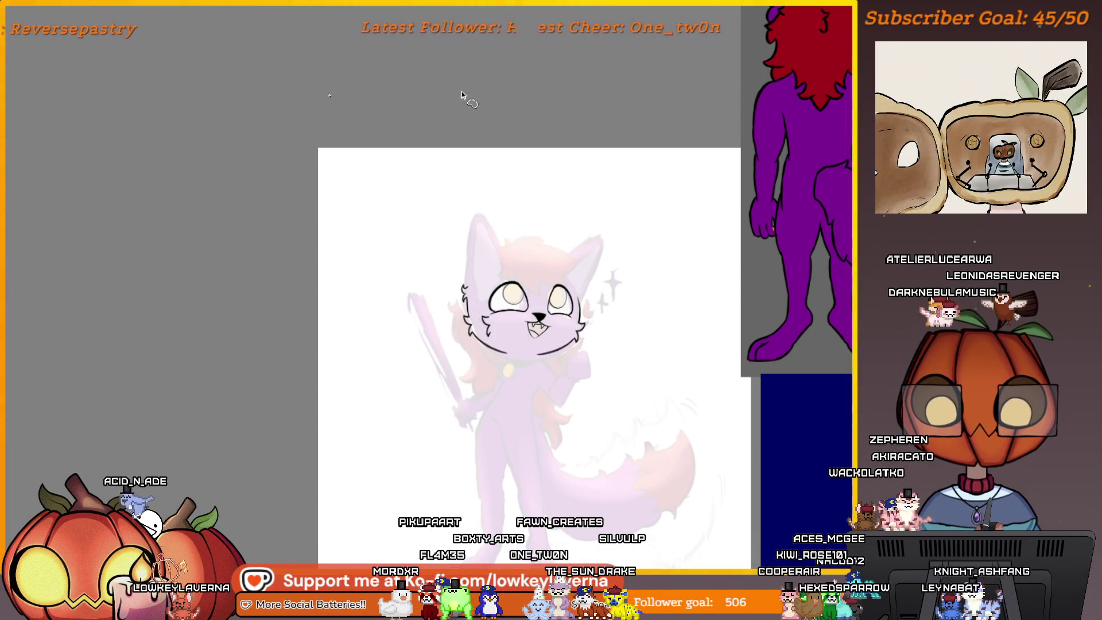
Flip the canvas view horizontally and re-centre the mirrored cat
key(m)
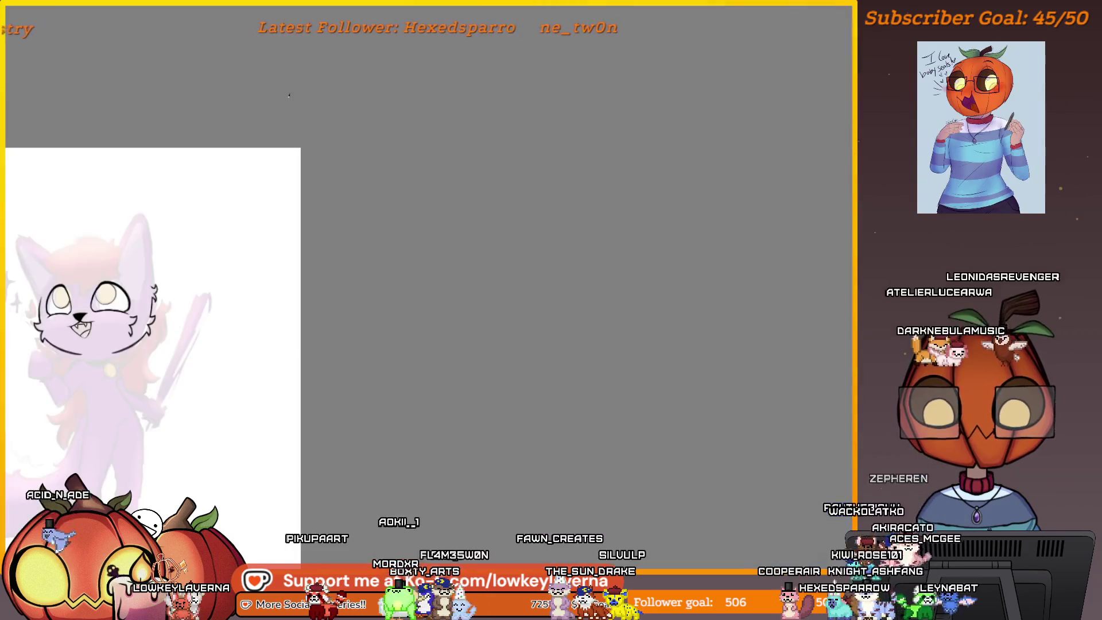
mouse_move(279, 403)
mouse_down()
mouse_move(600, 455)
mouse_move(587, 490)
mouse_up()
scroll(511, 480, up, 3)
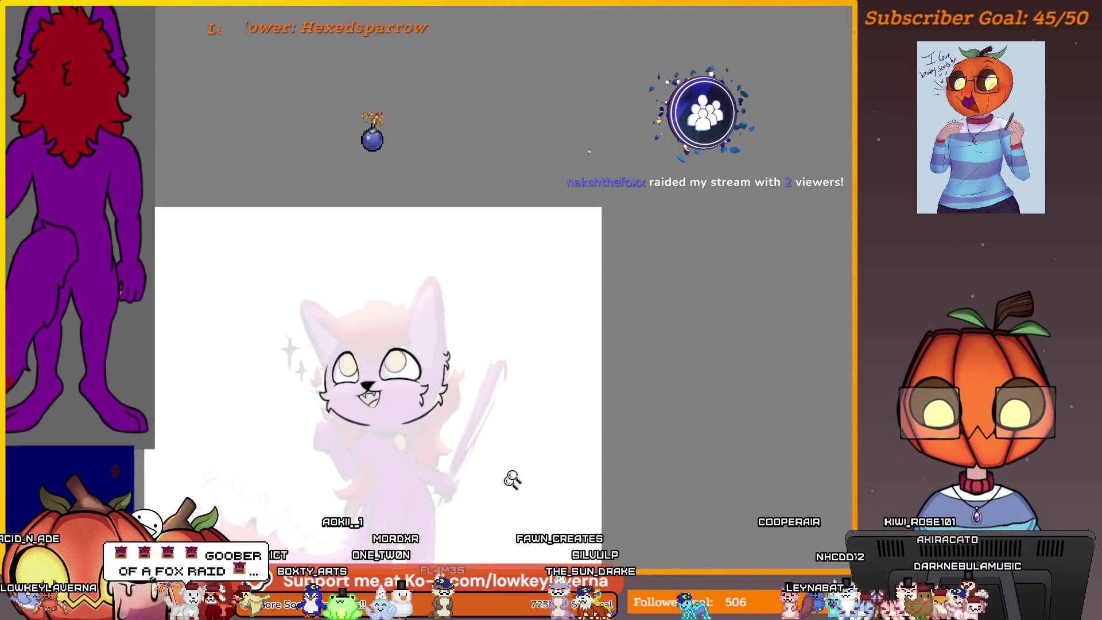
drag(519, 525, 530, 519)
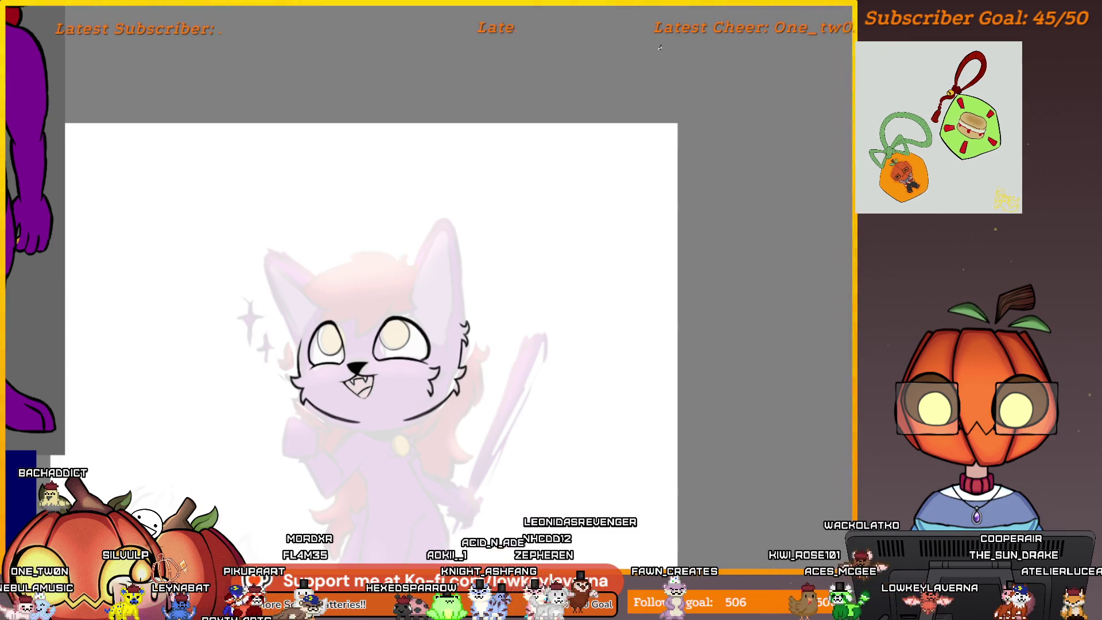
Zoom in on the cat's black face line art with the sketch hidden
scroll(655, 397, down, 2)
scroll(654, 398, up, 3)
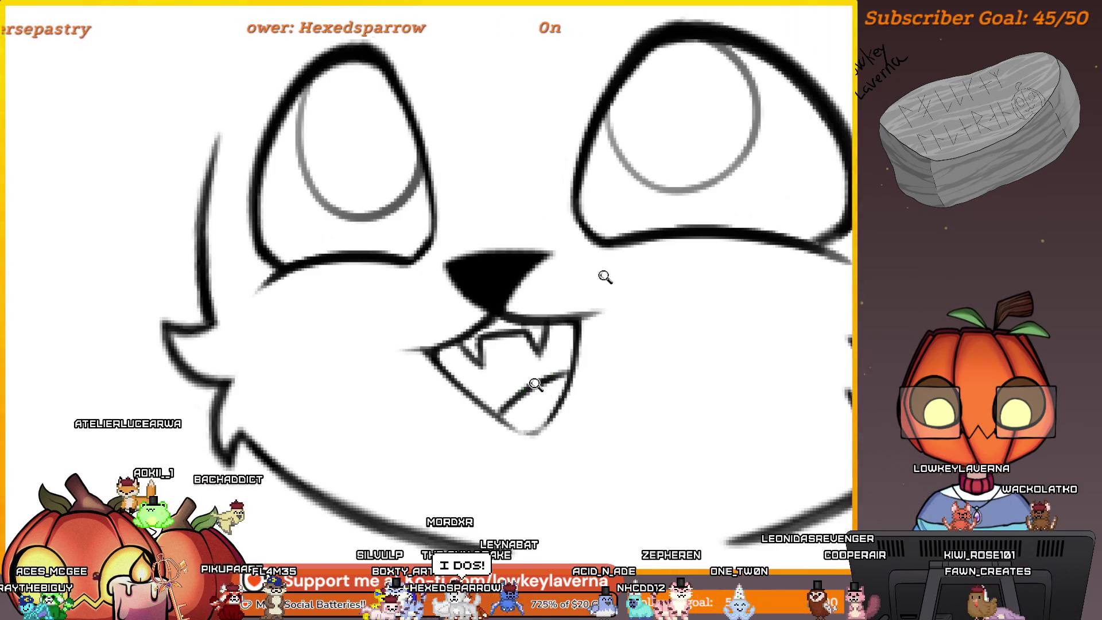
Zoom and pan around the mouth and eyes to inspect the inked lines
scroll(605, 276, down, 3)
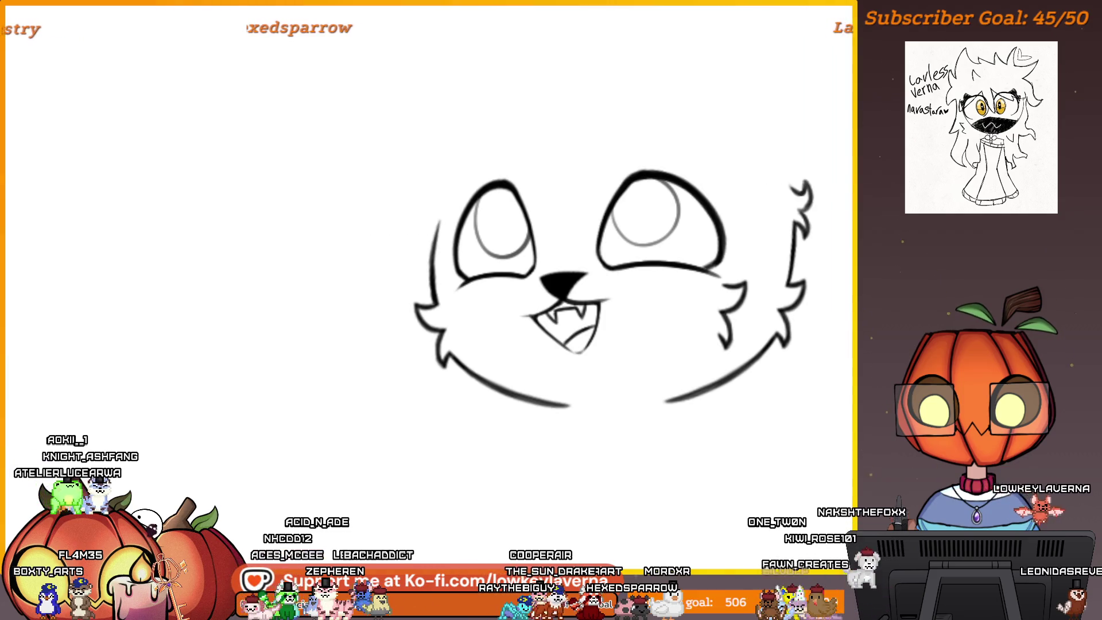
scroll(548, 332, up, 3)
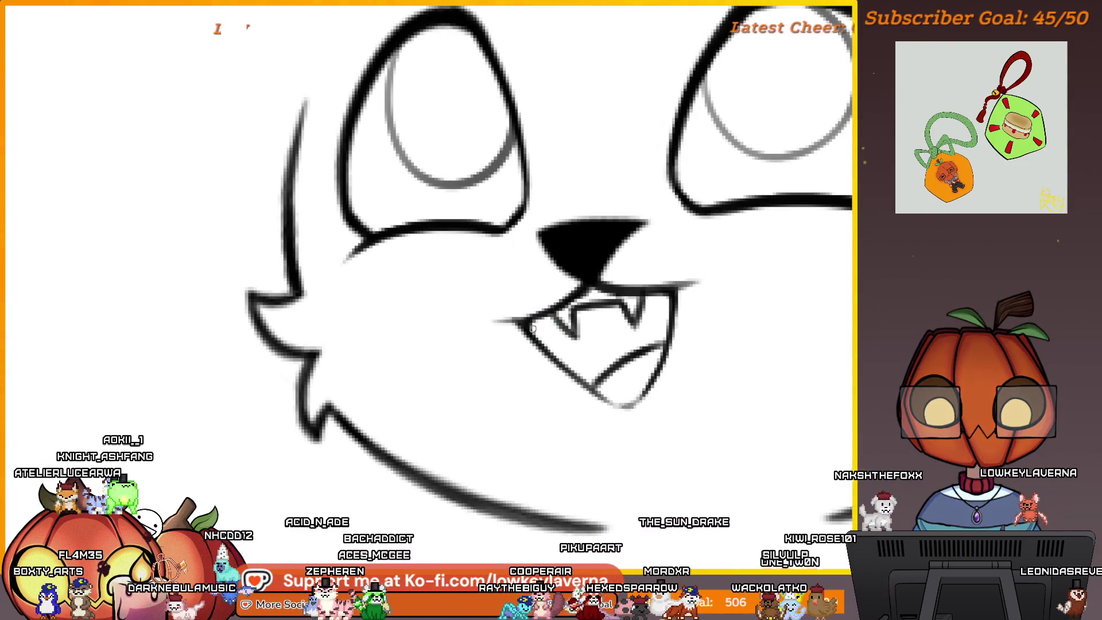
scroll(721, 389, down, 3)
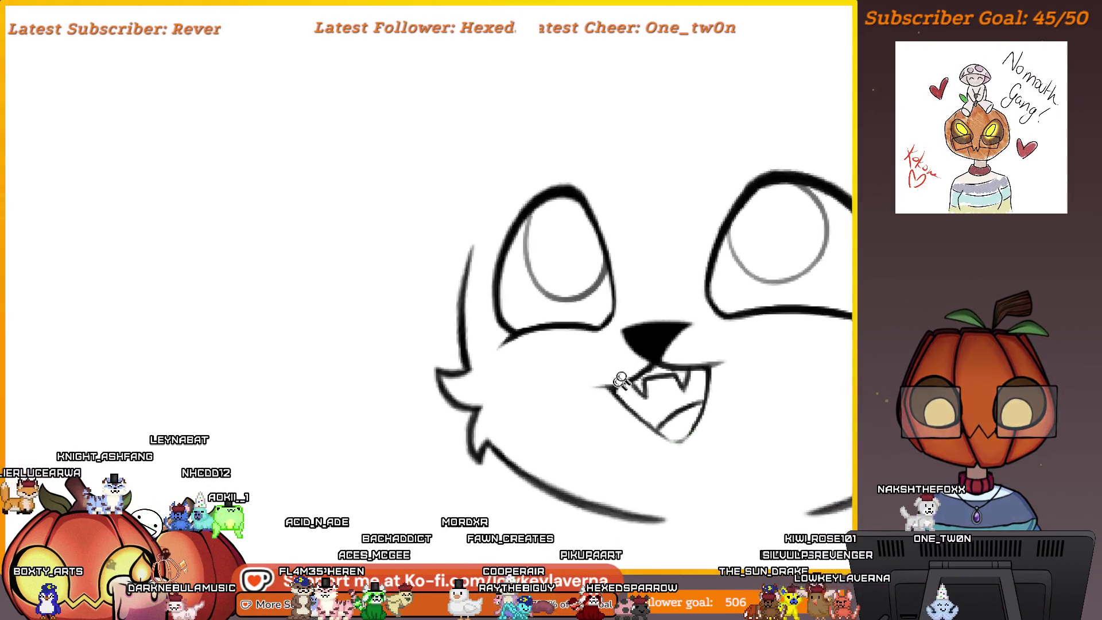
scroll(654, 327, up, 3)
scroll(654, 327, down, 4)
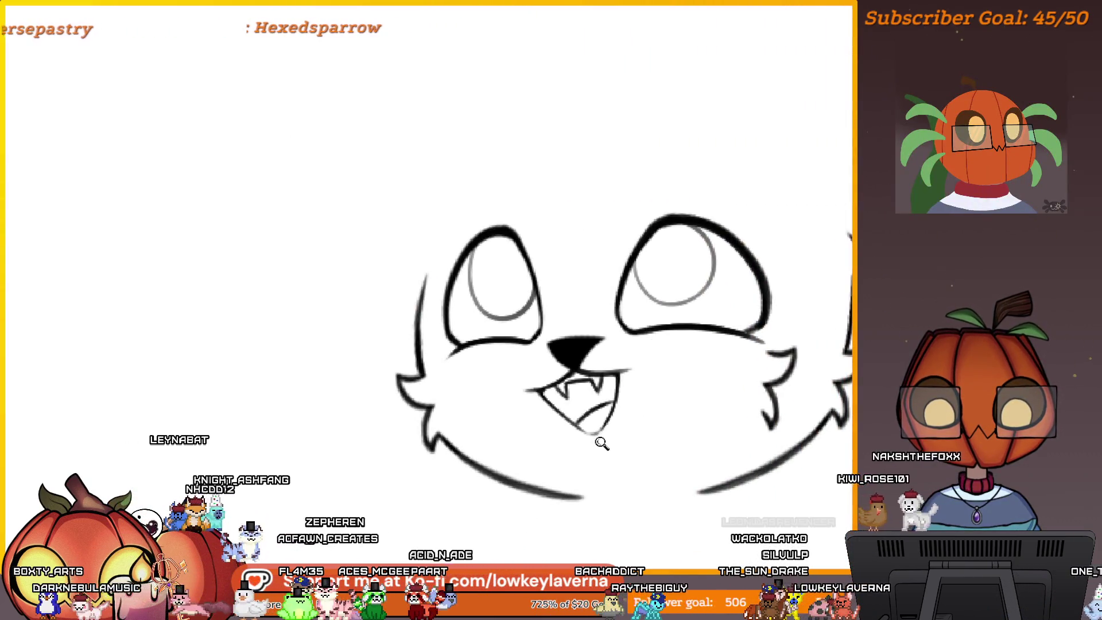
scroll(600, 441, up, 1)
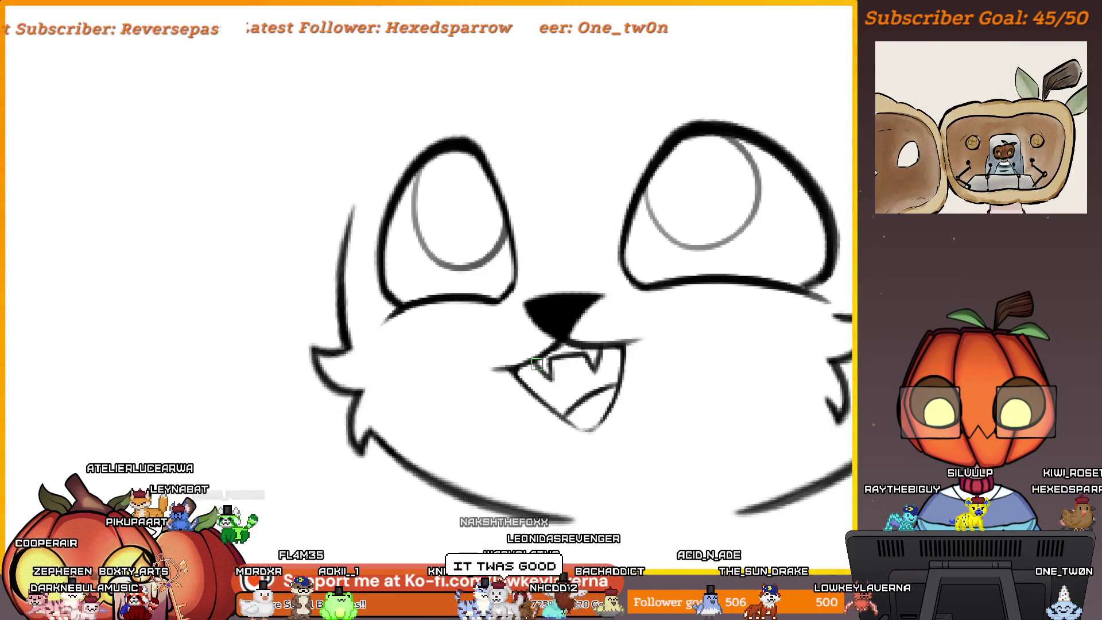
scroll(634, 184, up, 5)
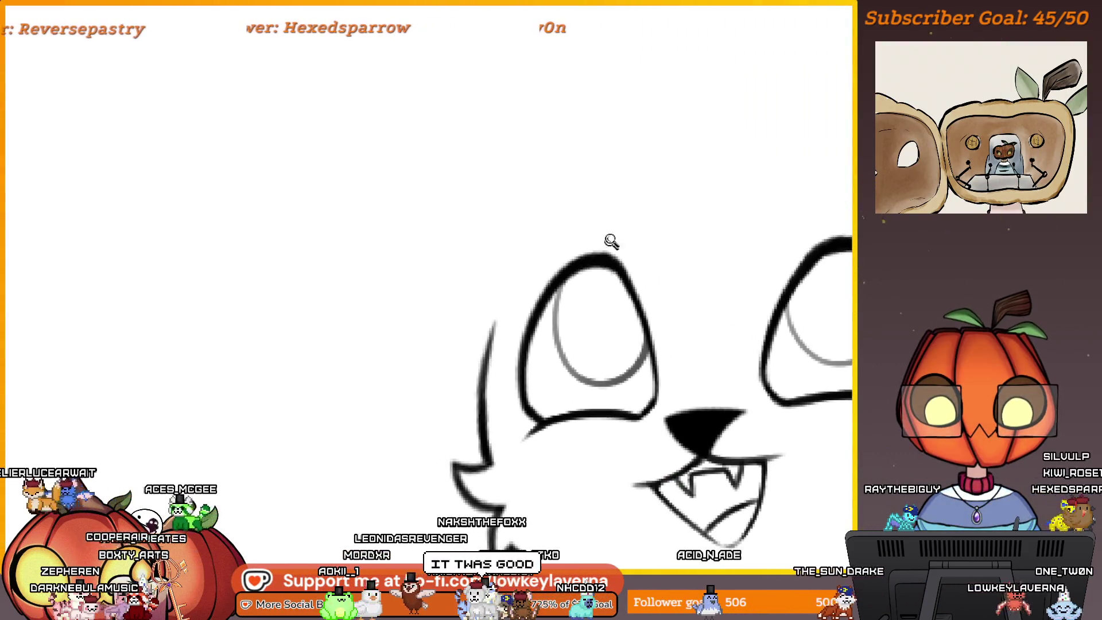
mouse_move(637, 277)
mouse_down()
mouse_move(671, 244)
mouse_move(653, 209)
mouse_up()
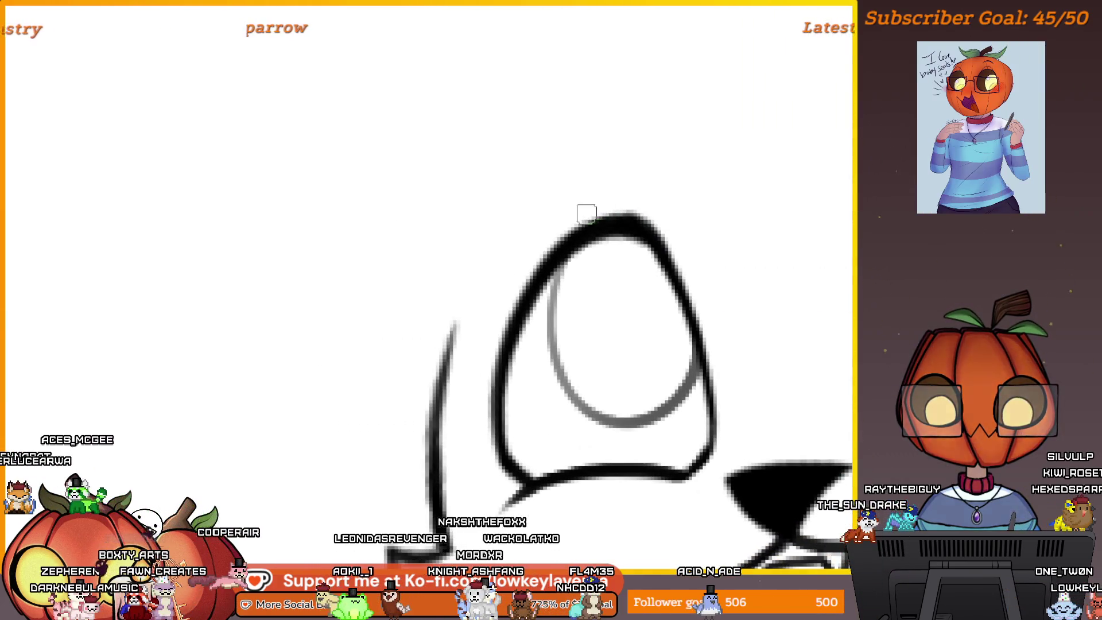
scroll(631, 298, down, 5)
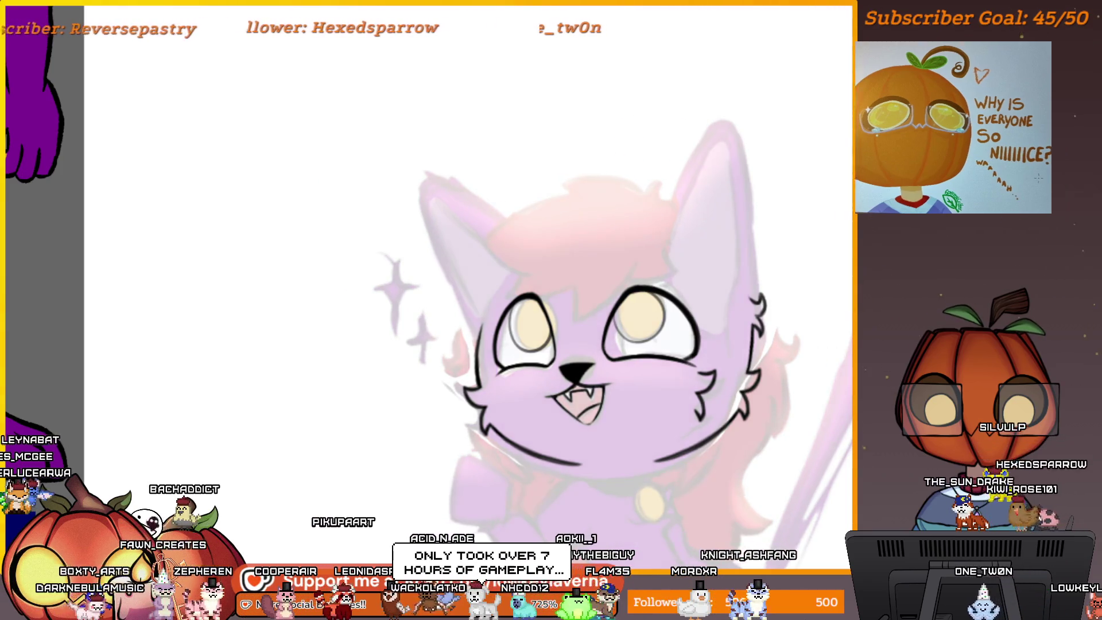
Undo the stray stroke beside the ear and frame the ear in view
drag(756, 260, 685, 289)
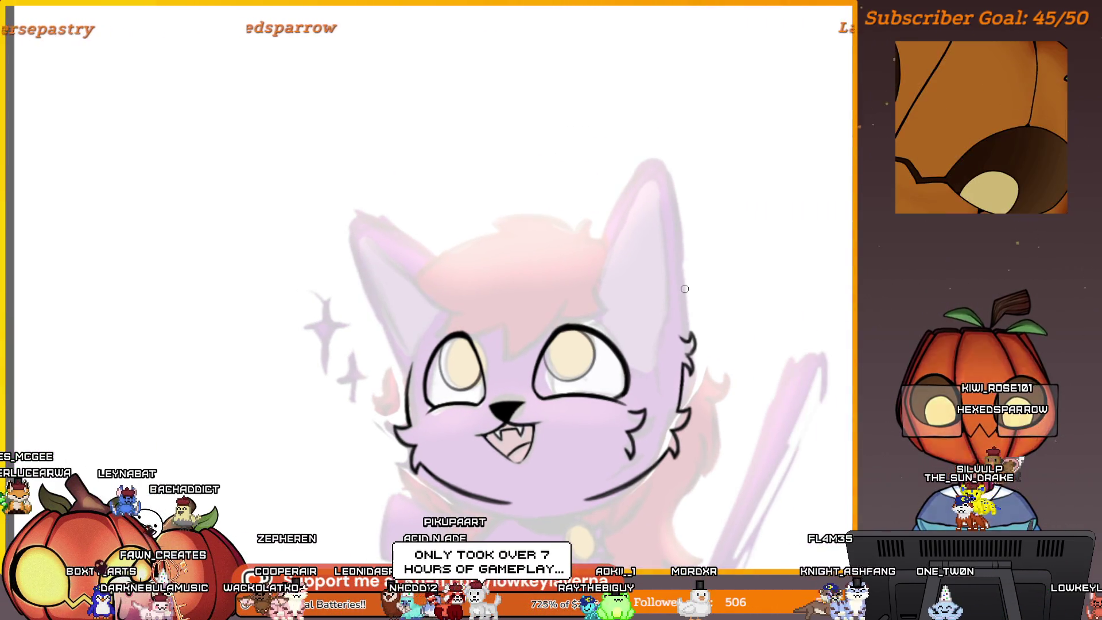
scroll(685, 289, up, 6)
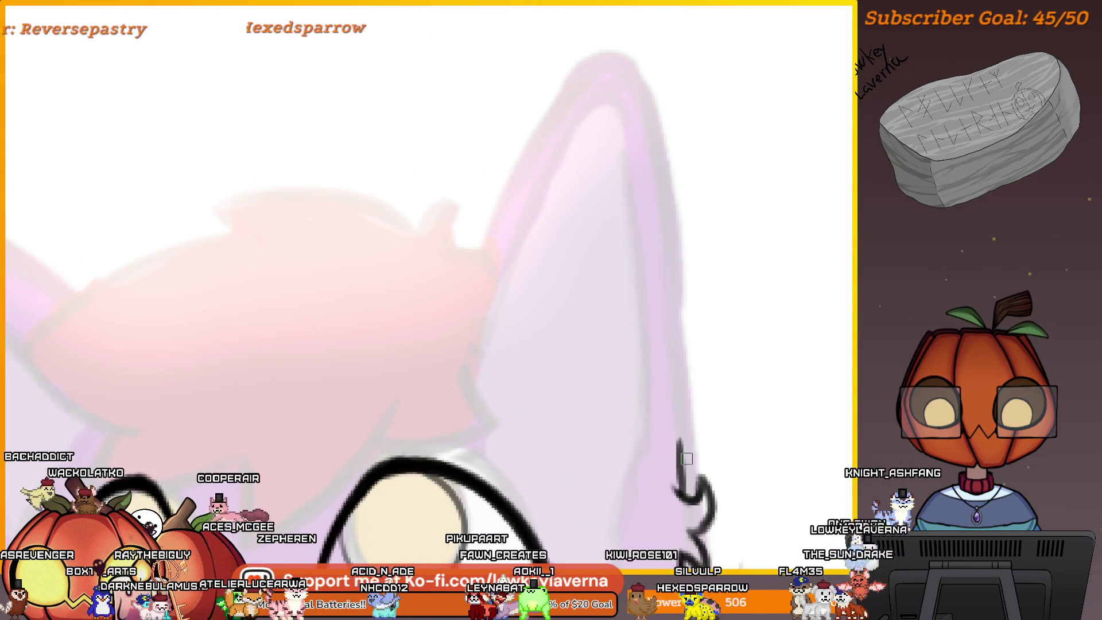
key(ctrl+z)
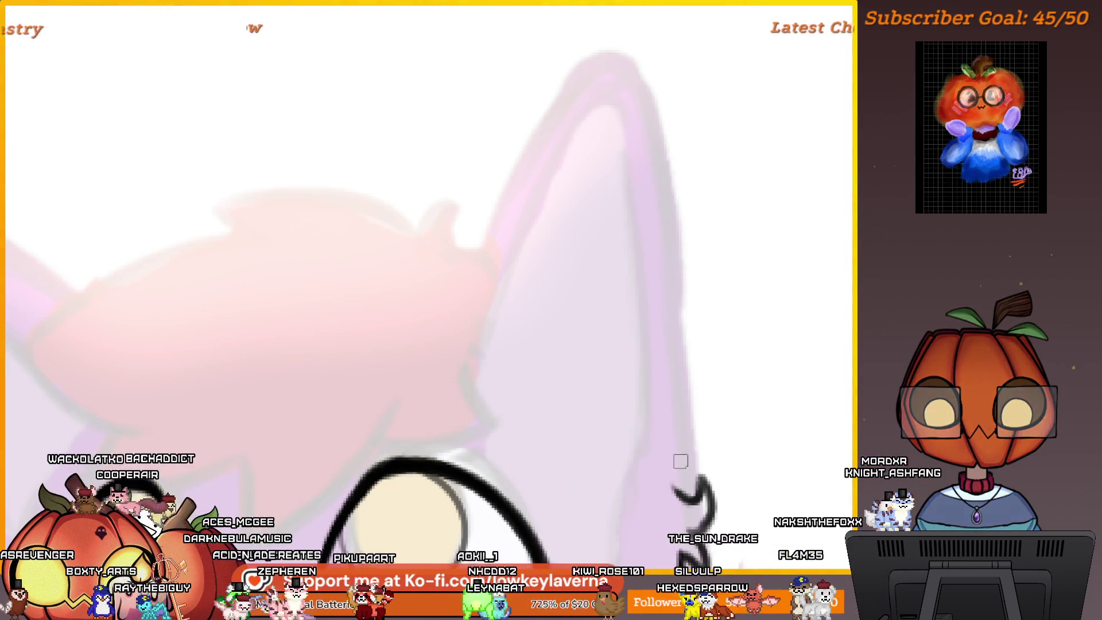
mouse_move(676, 403)
mouse_down()
mouse_move(718, 461)
mouse_move(648, 70)
mouse_move(479, 327)
mouse_up()
scroll(691, 438, down, 3)
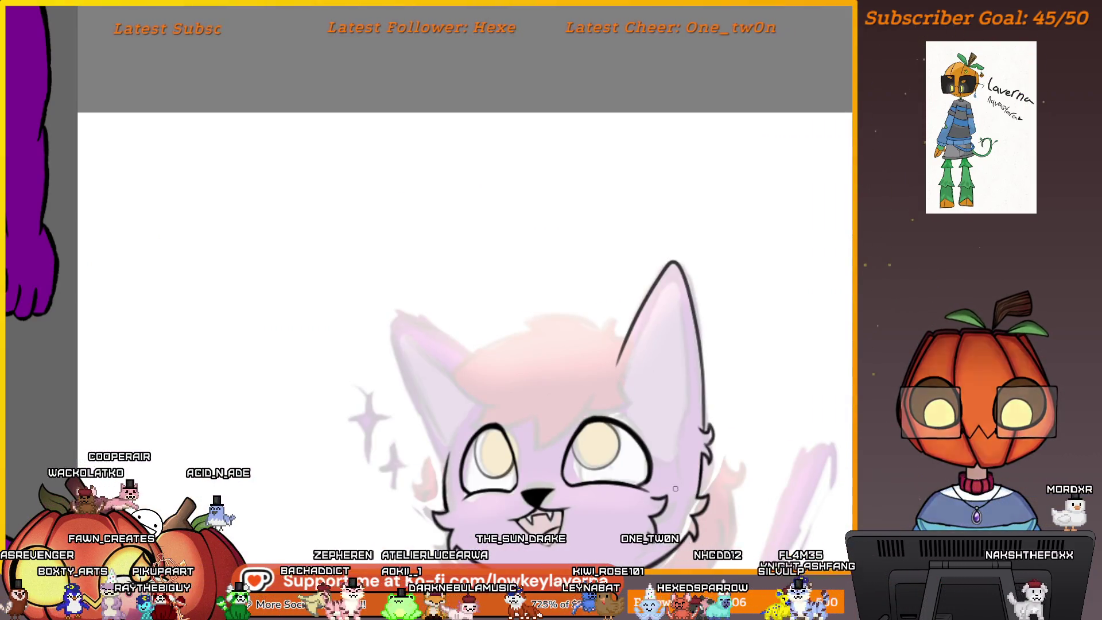
scroll(738, 444, down, 3)
scroll(738, 444, up, 5)
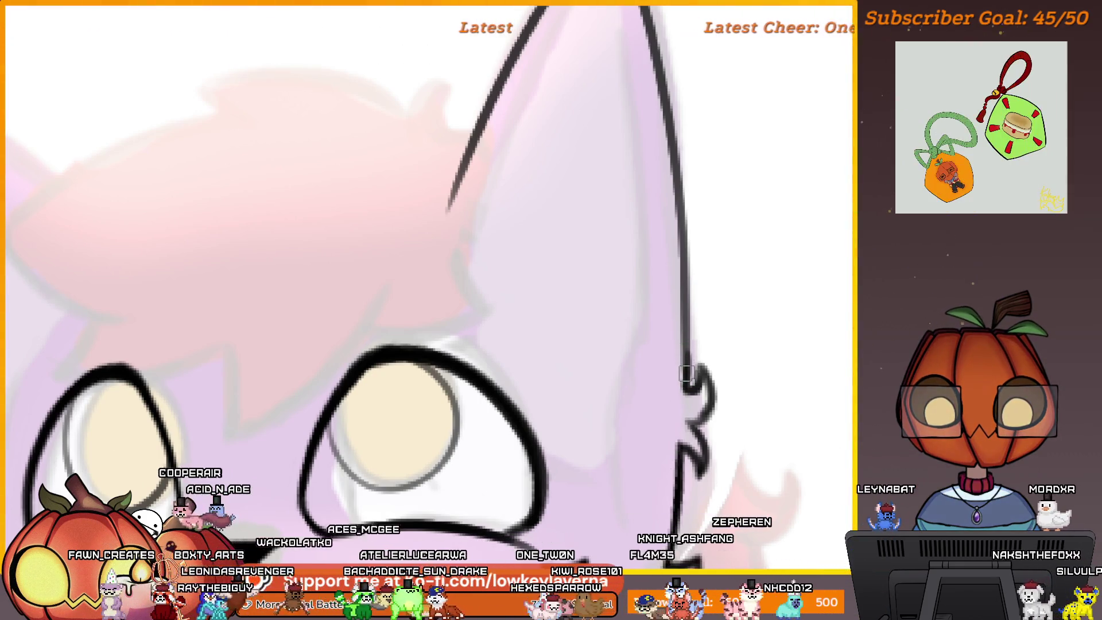
scroll(684, 335, down, 2)
scroll(687, 287, up, 2)
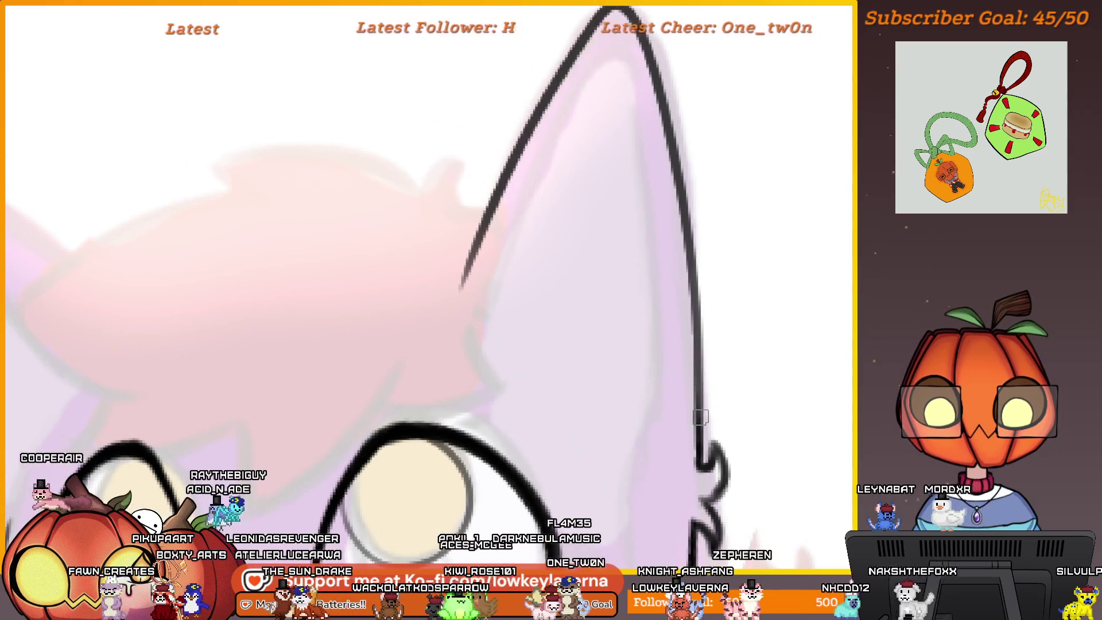
Ink the pointed ear's black left outline down from the tip
drag(695, 319, 701, 357)
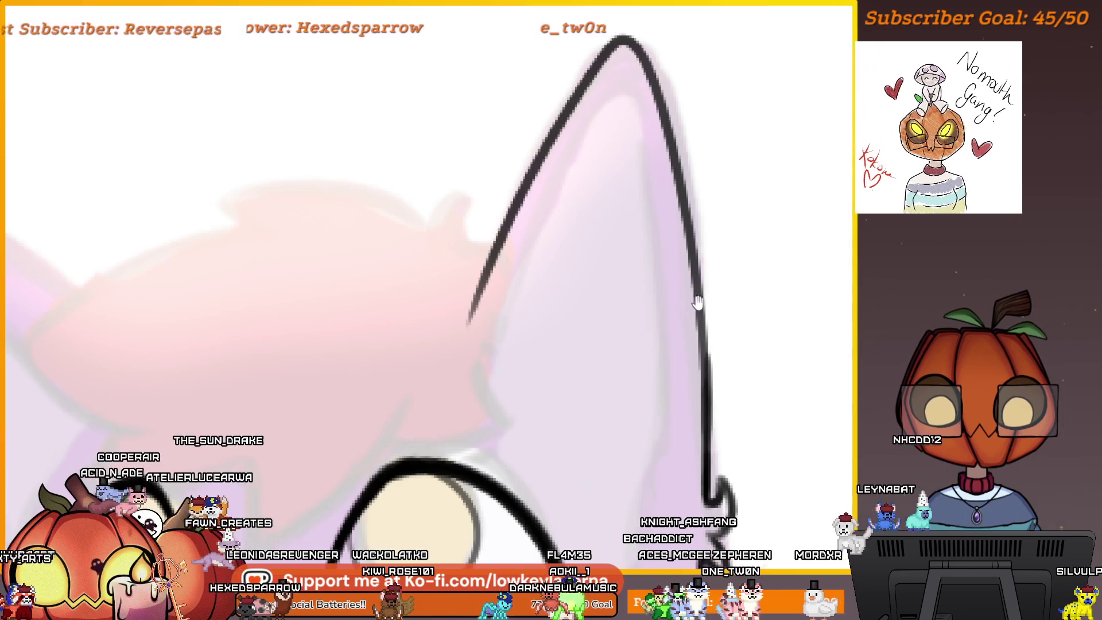
drag(708, 458, 719, 472)
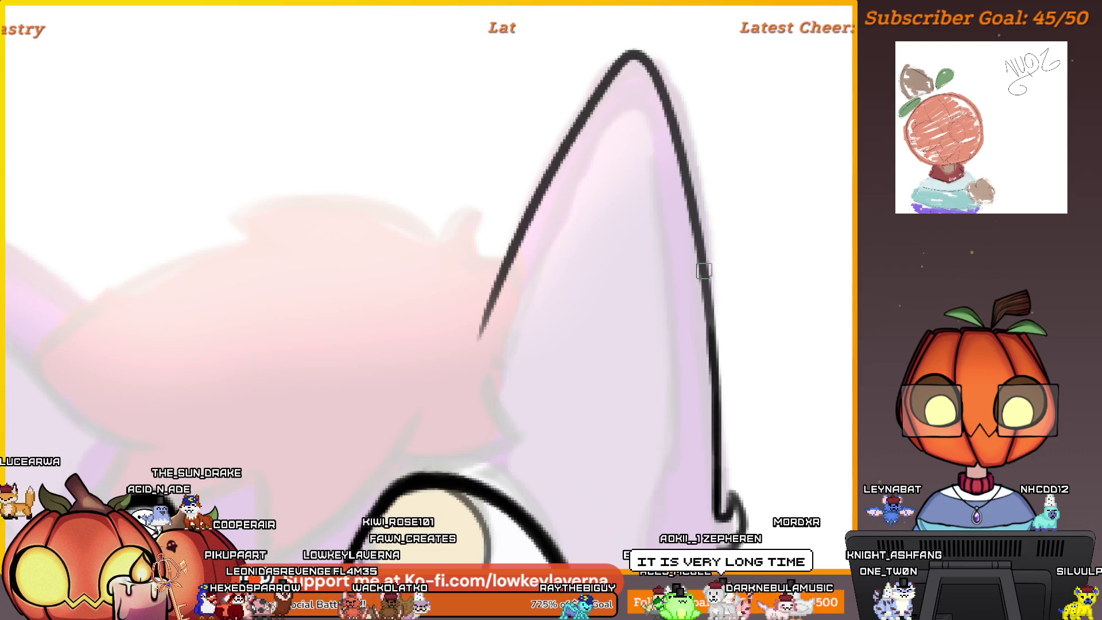
scroll(703, 252, up, 1)
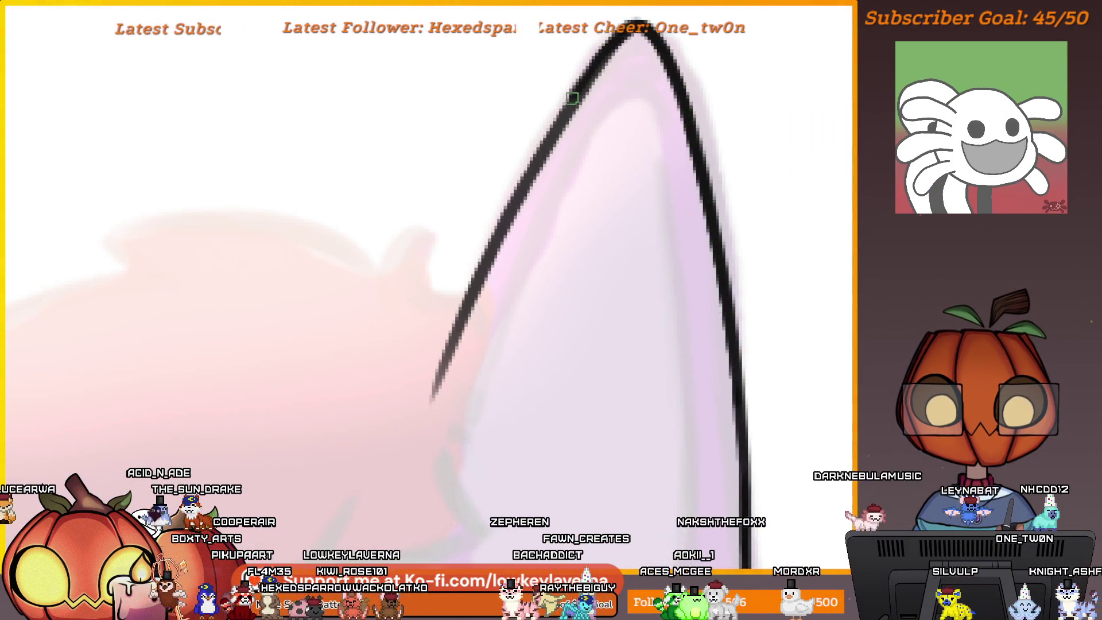
drag(572, 98, 495, 253)
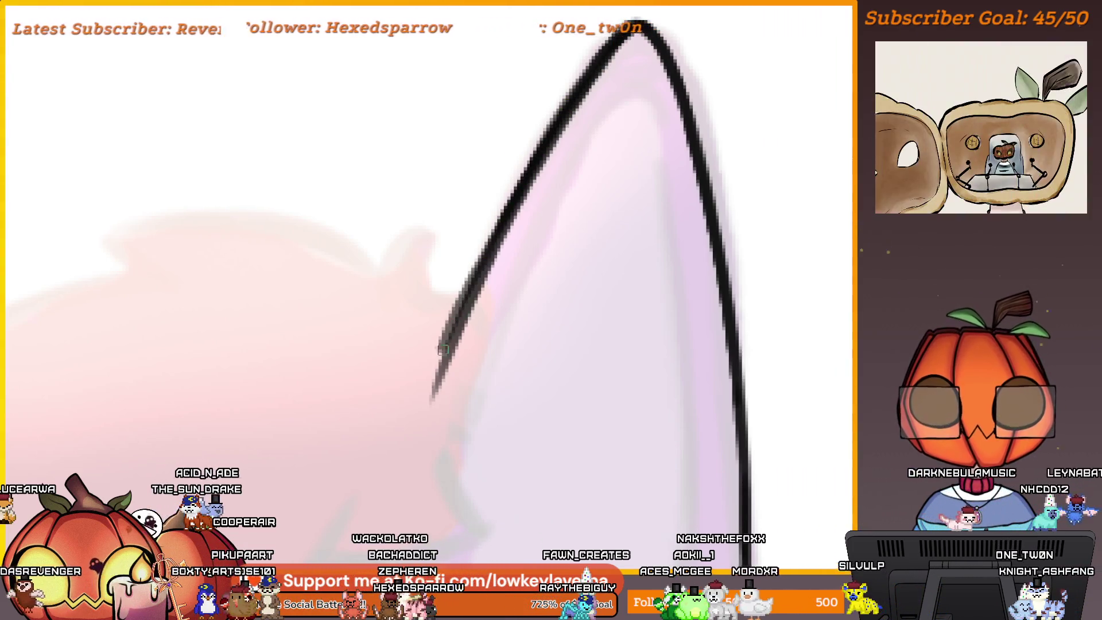
drag(548, 145, 433, 396)
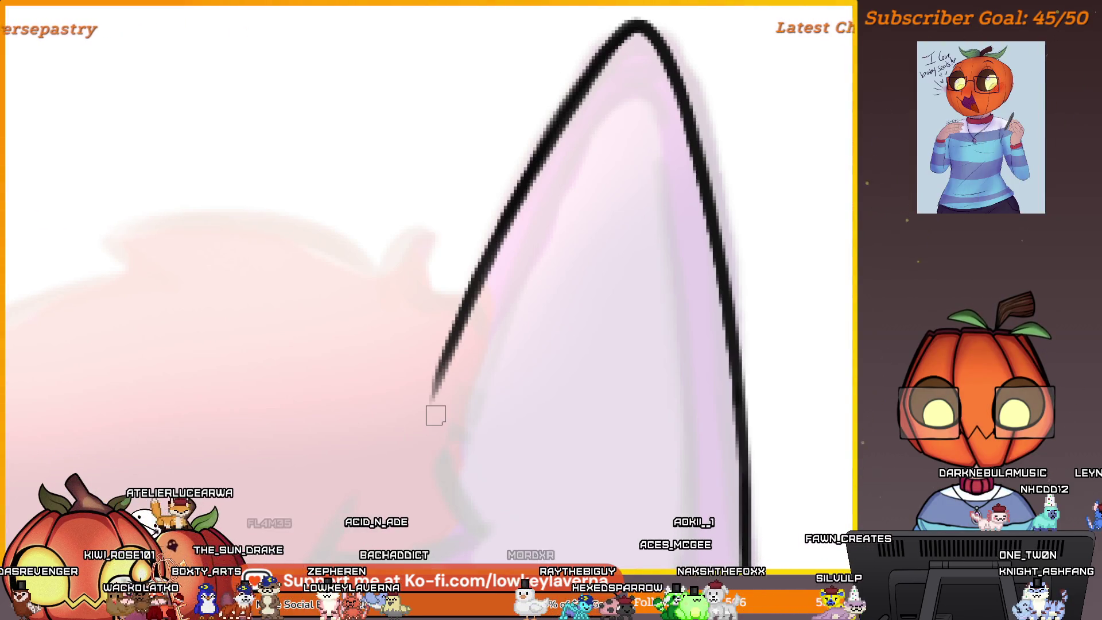
drag(602, 183, 600, 296)
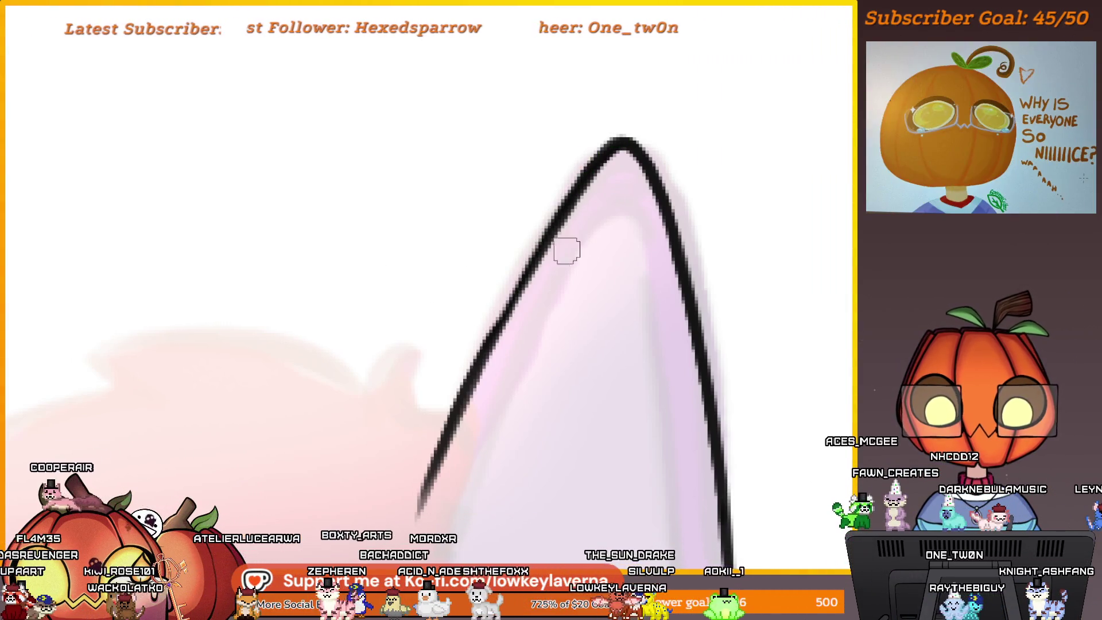
scroll(618, 419, down, 5)
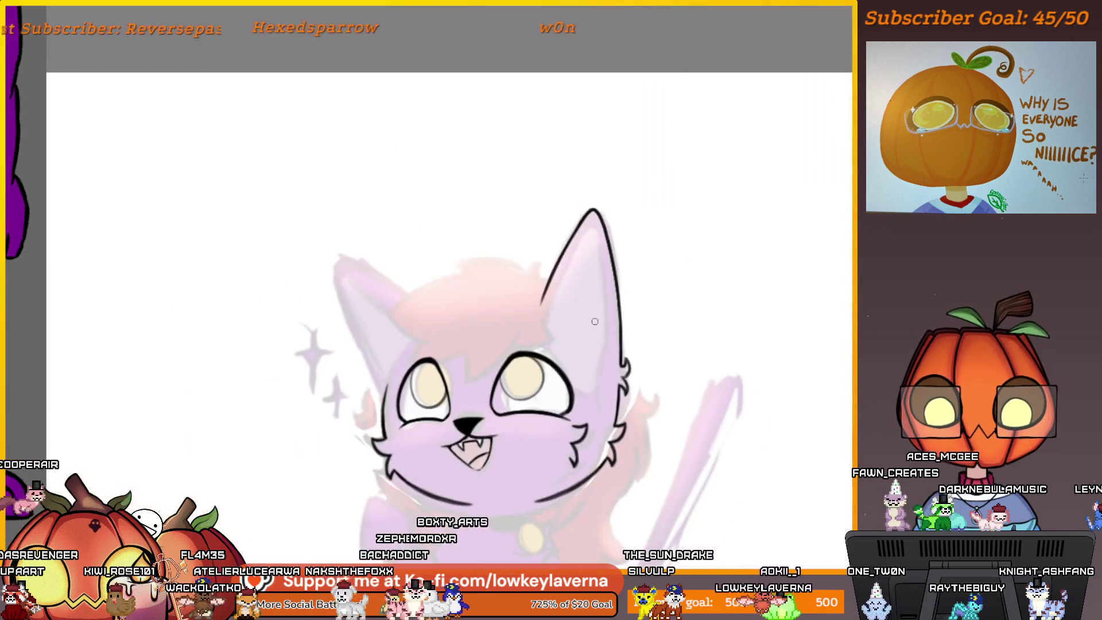
Undo the grey inner-ear stroke, mirror the view horizontally and zoom onto the ear
scroll(617, 419, up, 5)
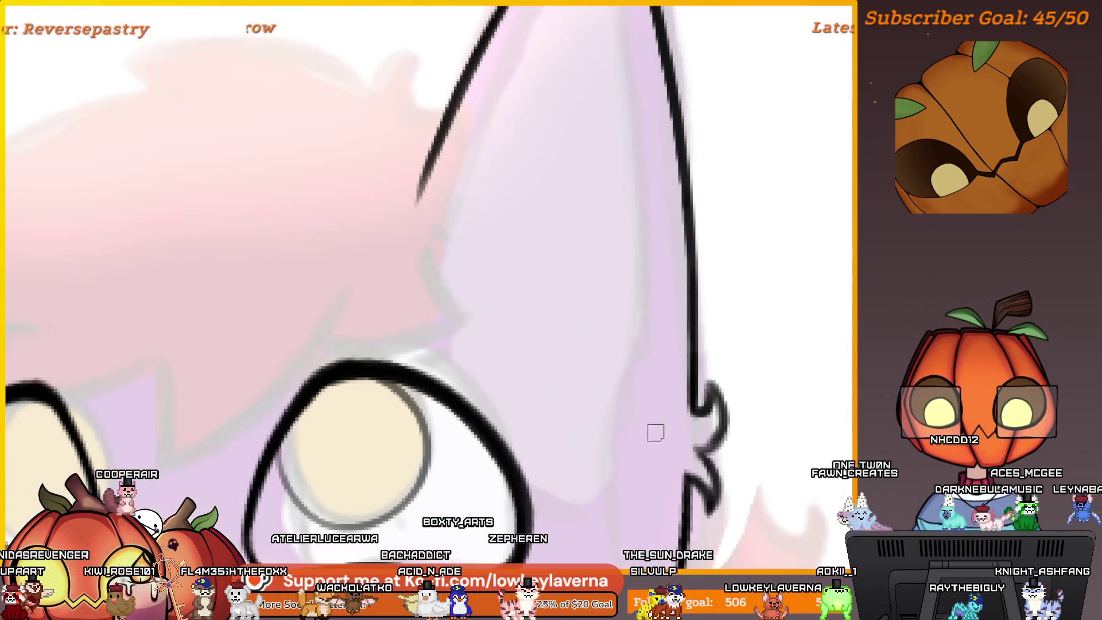
mouse_move(654, 312)
mouse_down()
mouse_move(676, 451)
mouse_move(657, 175)
mouse_move(623, 55)
mouse_up()
key(ctrl+z)
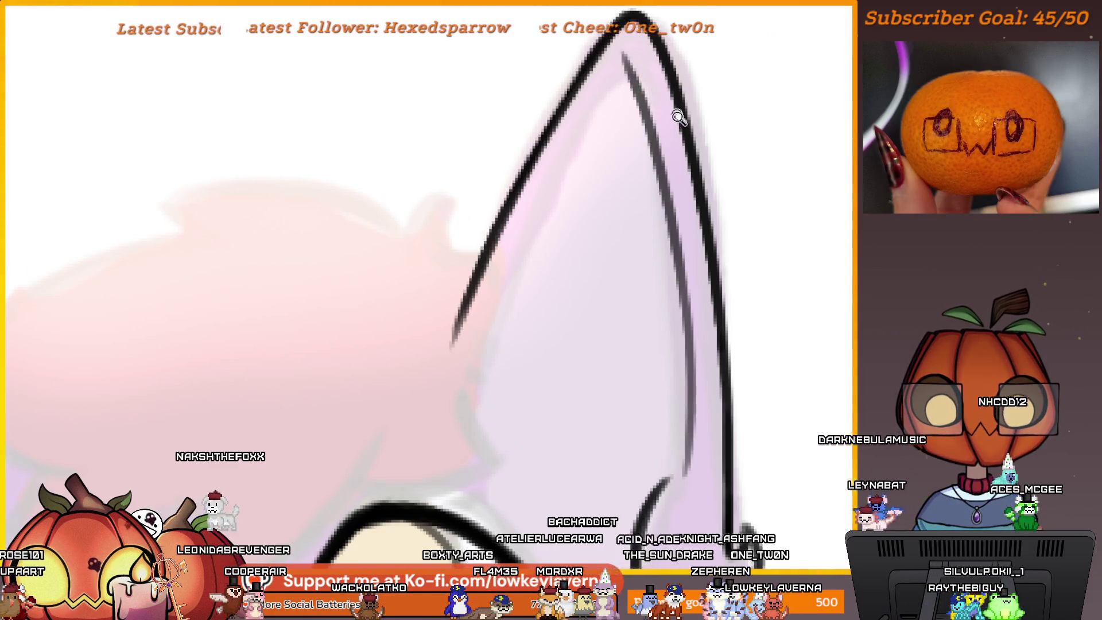
key(ctrl+0)
key(m)
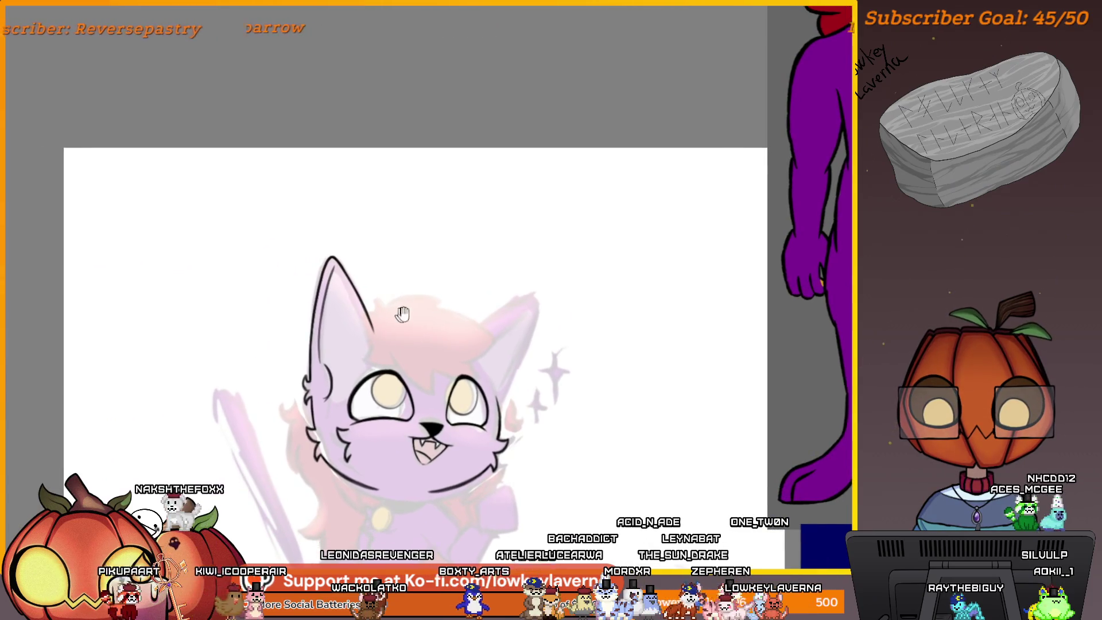
drag(411, 310, 523, 307)
key(ctrl+plus)
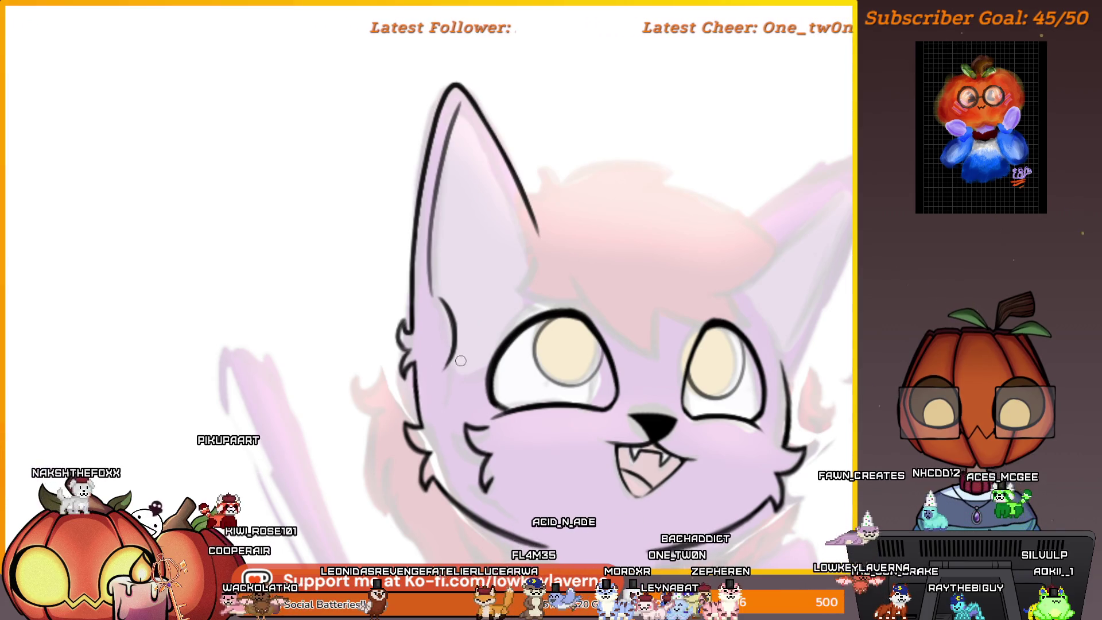
drag(498, 232, 539, 271)
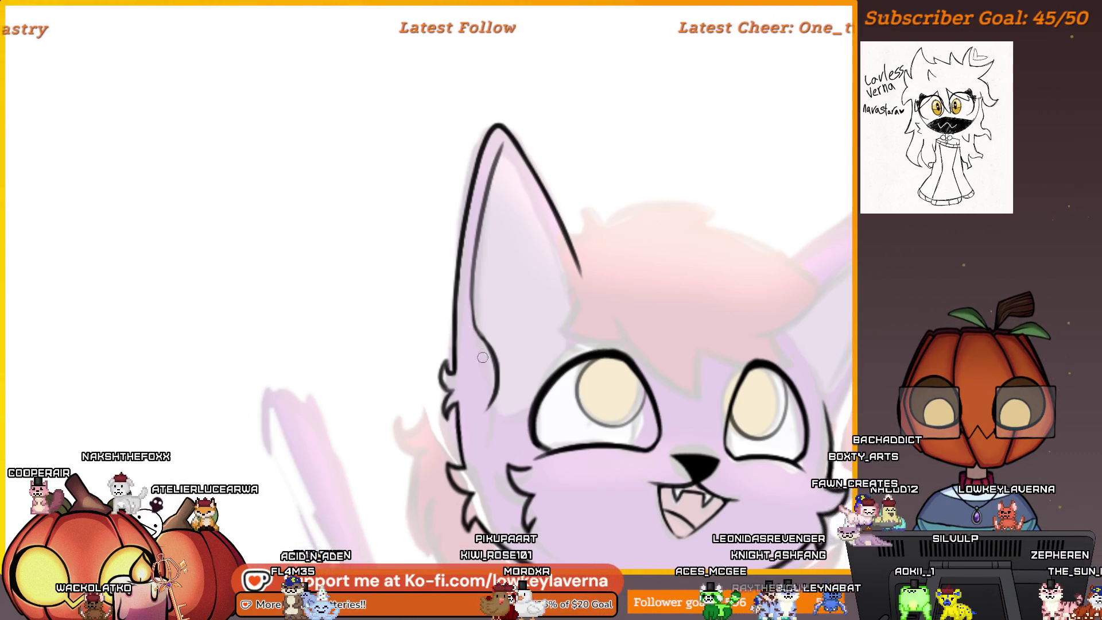
scroll(524, 263, down, 3)
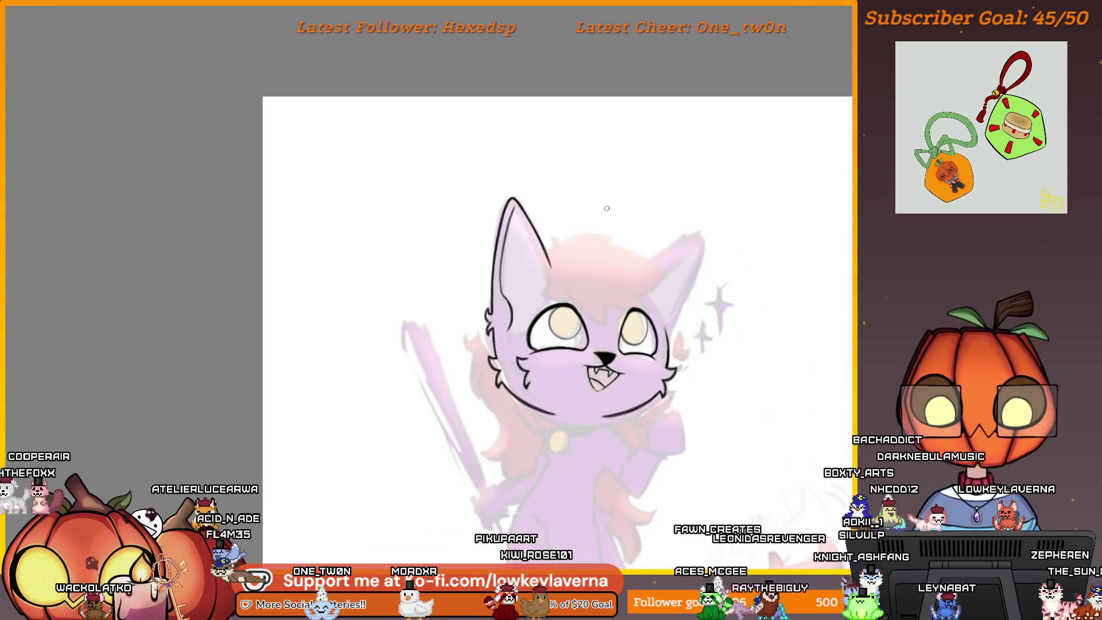
drag(611, 180, 607, 225)
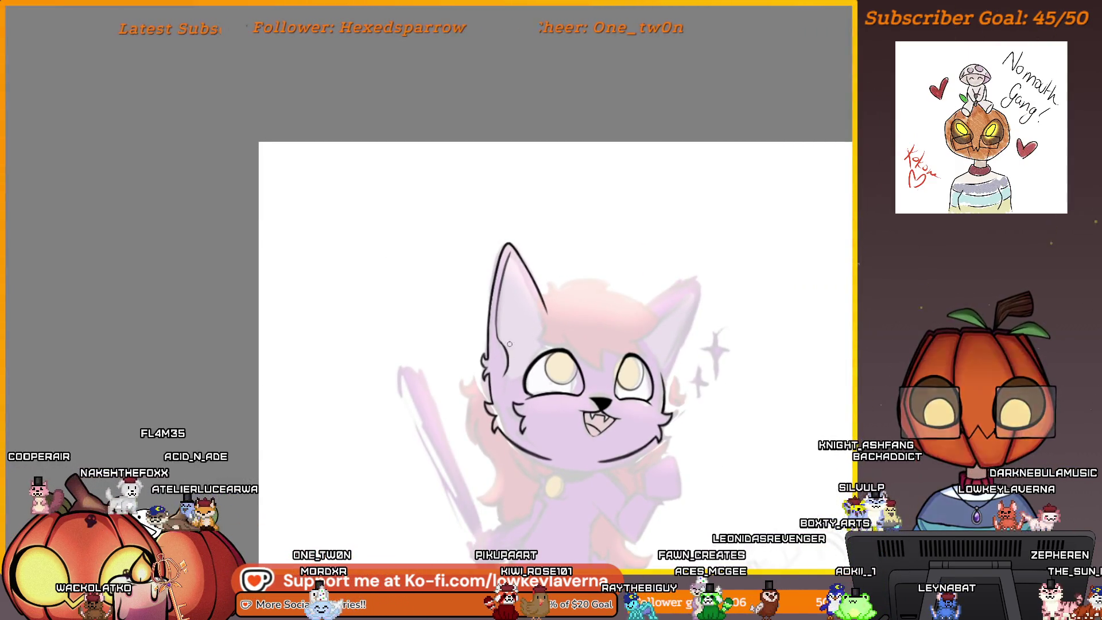
Replace the stray curved stroke with an inner-ear curve and a second inner stroke
click(505, 362)
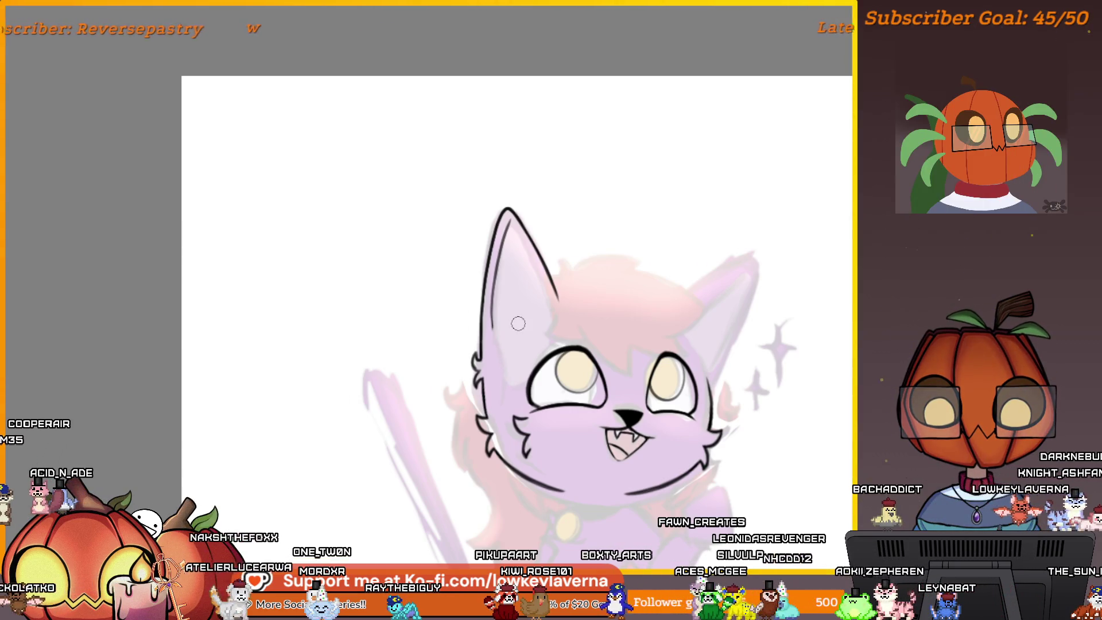
scroll(517, 323, up, 5)
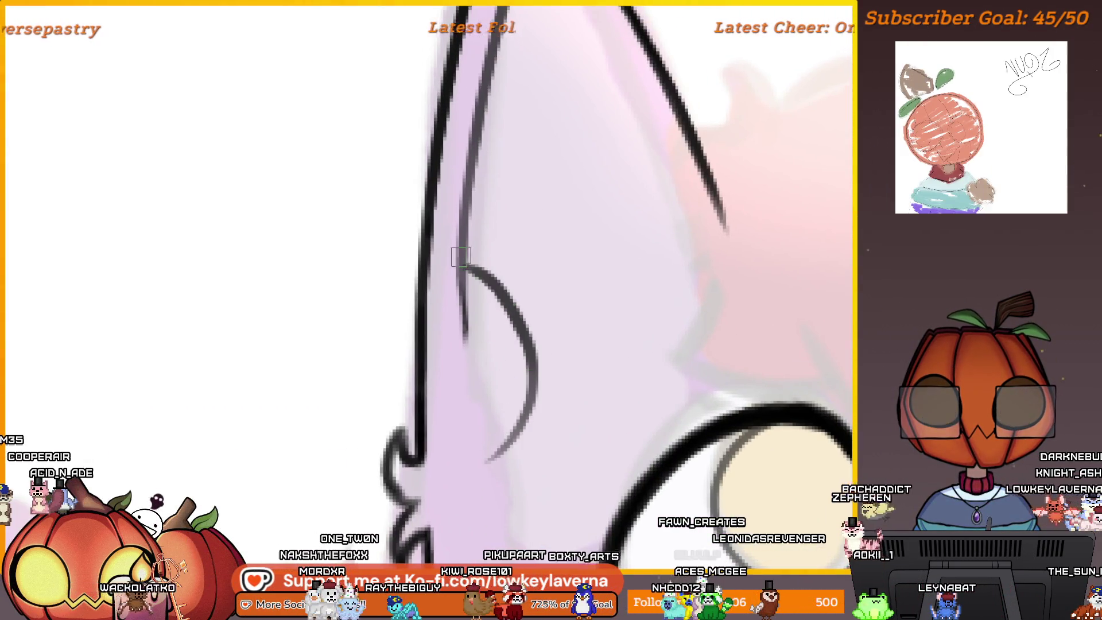
key(ctrl+z)
drag(465, 230, 505, 402)
drag(482, 315, 493, 431)
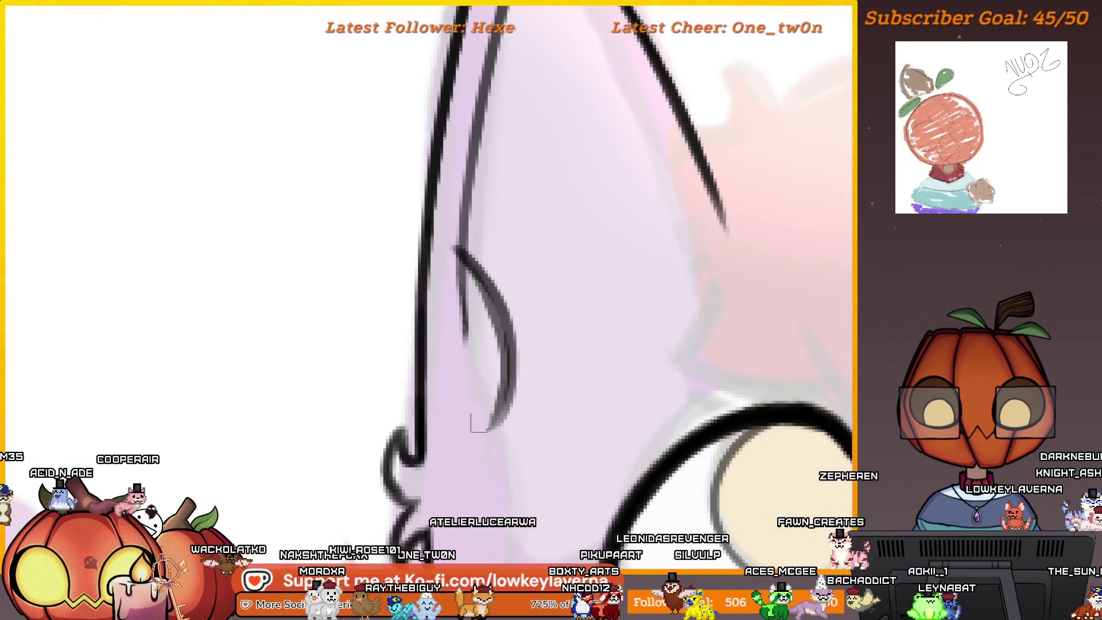
scroll(509, 344, down, 5)
scroll(532, 422, down, 5)
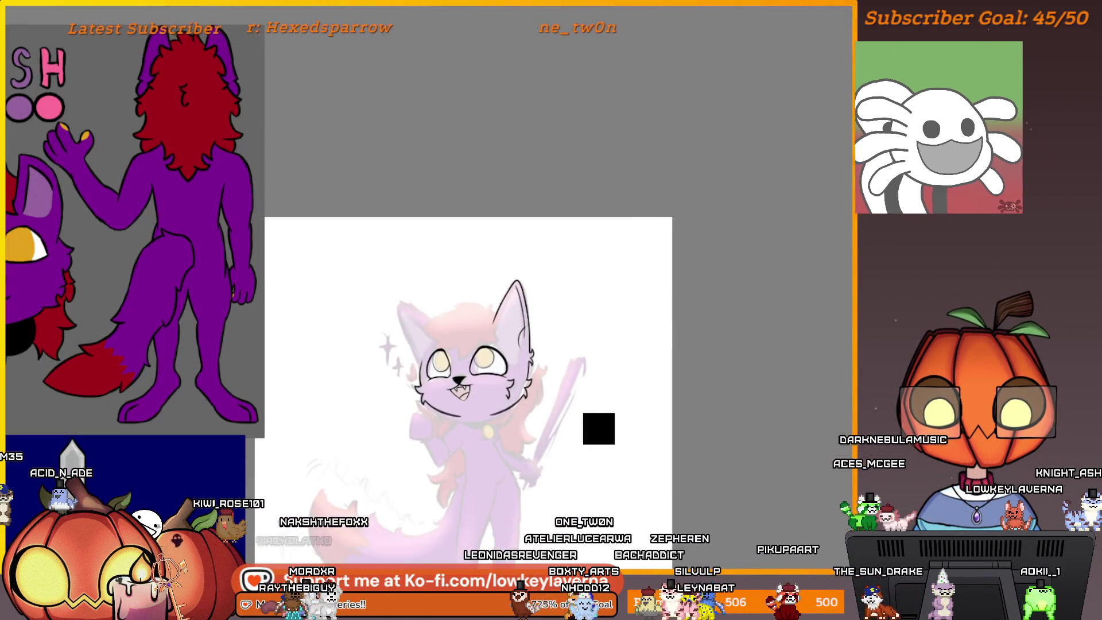
Retrace the inner ear line more darkly down toward the ear's base
scroll(538, 244, up, 5)
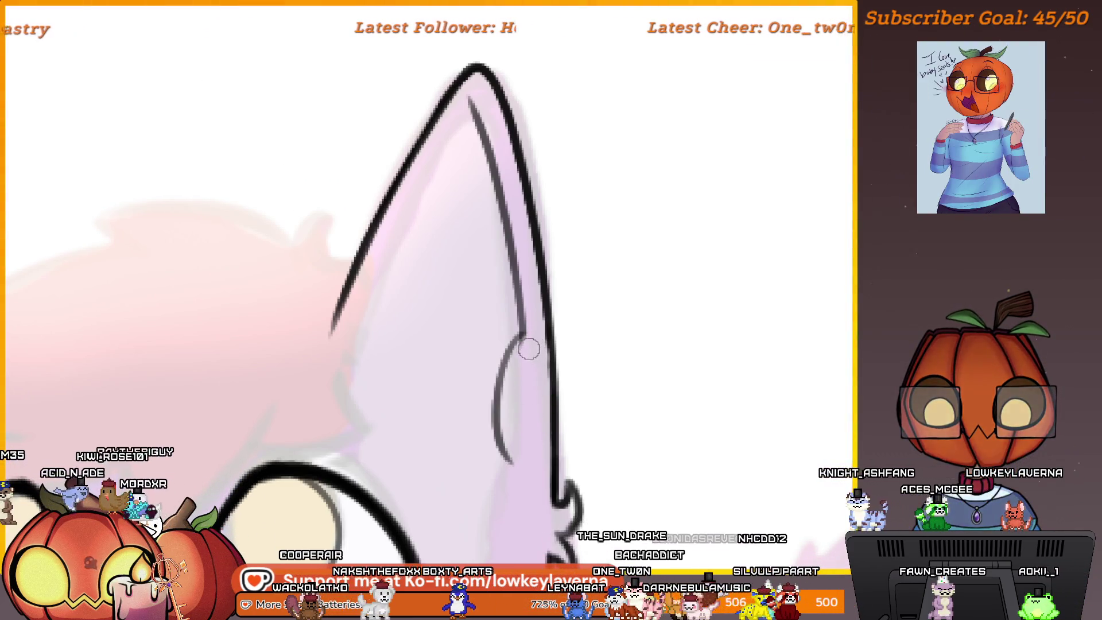
scroll(524, 373, down, 3)
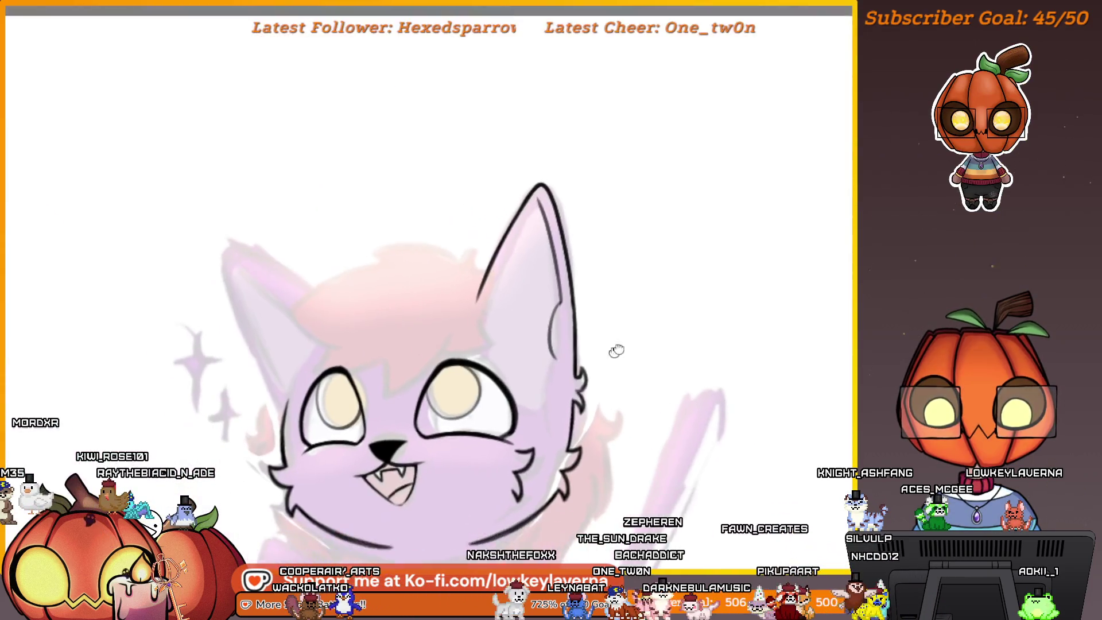
drag(616, 351, 635, 332)
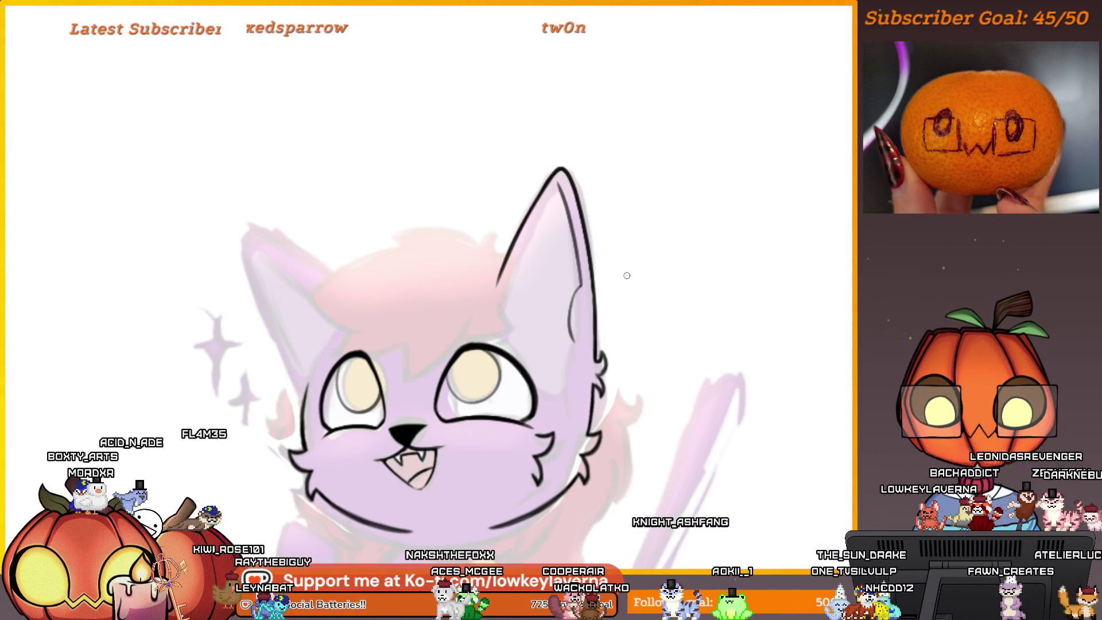
scroll(626, 276, up, 6)
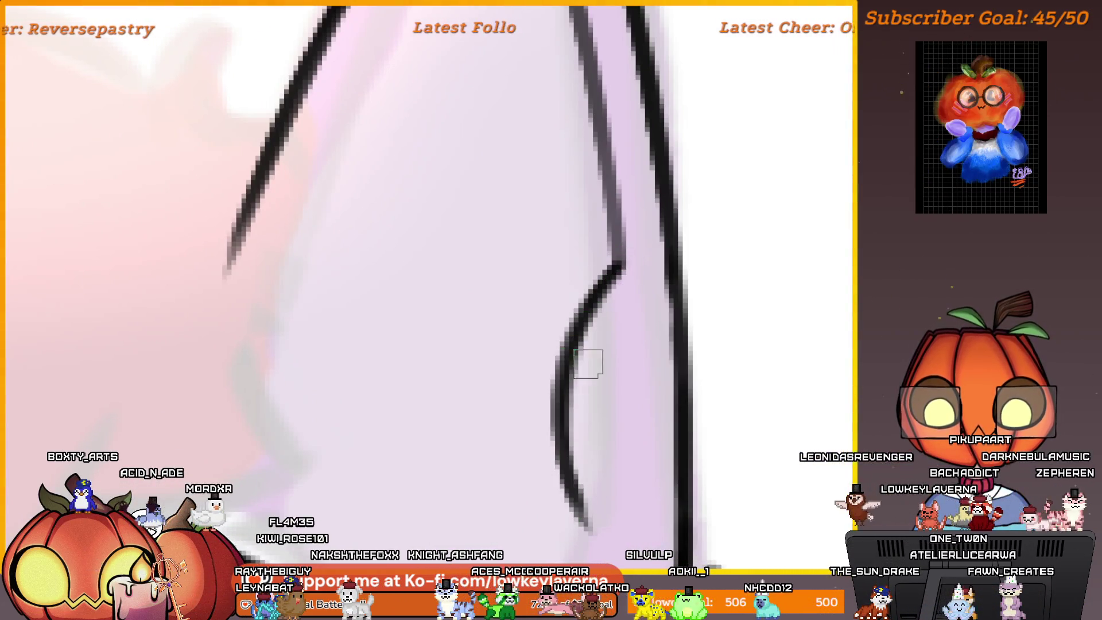
mouse_move(613, 276)
mouse_down()
mouse_move(574, 402)
mouse_move(568, 494)
mouse_move(602, 321)
mouse_move(570, 501)
mouse_up()
key(ctrl+z)
drag(600, 293, 591, 524)
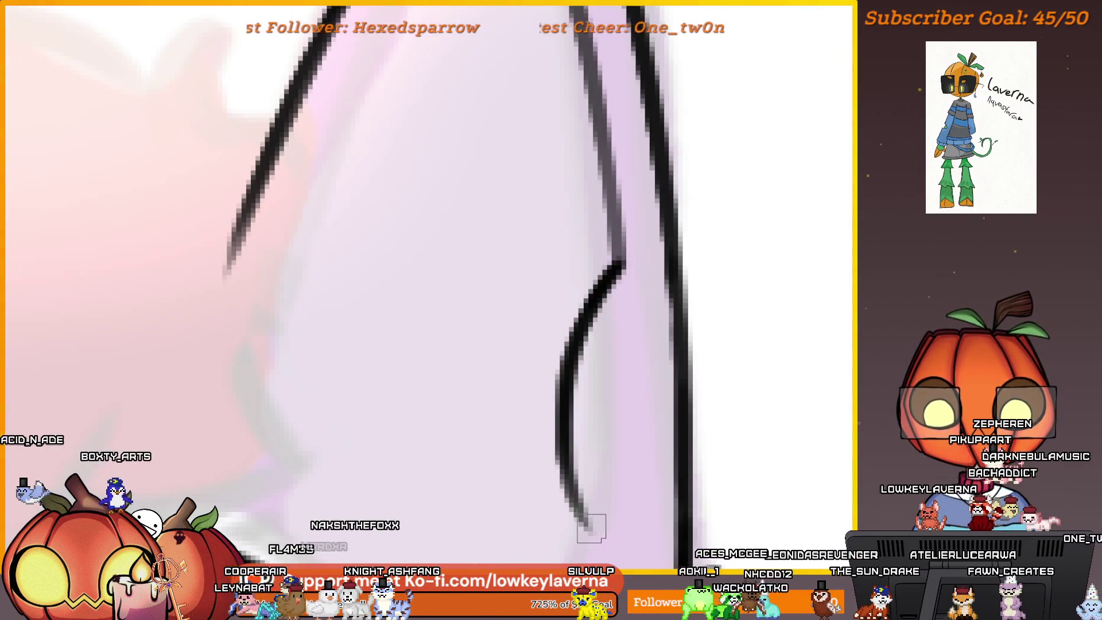
scroll(651, 240, down, 3)
scroll(664, 418, up, 5)
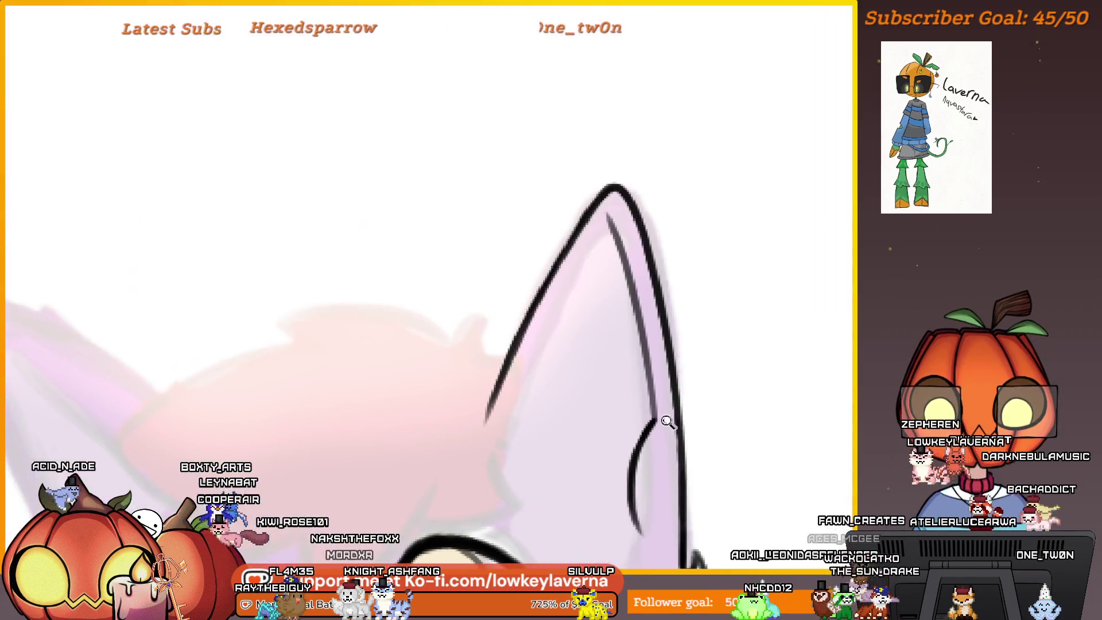
Darken the upper inner ear line and remove the thin grey inner stroke
drag(659, 383, 622, 186)
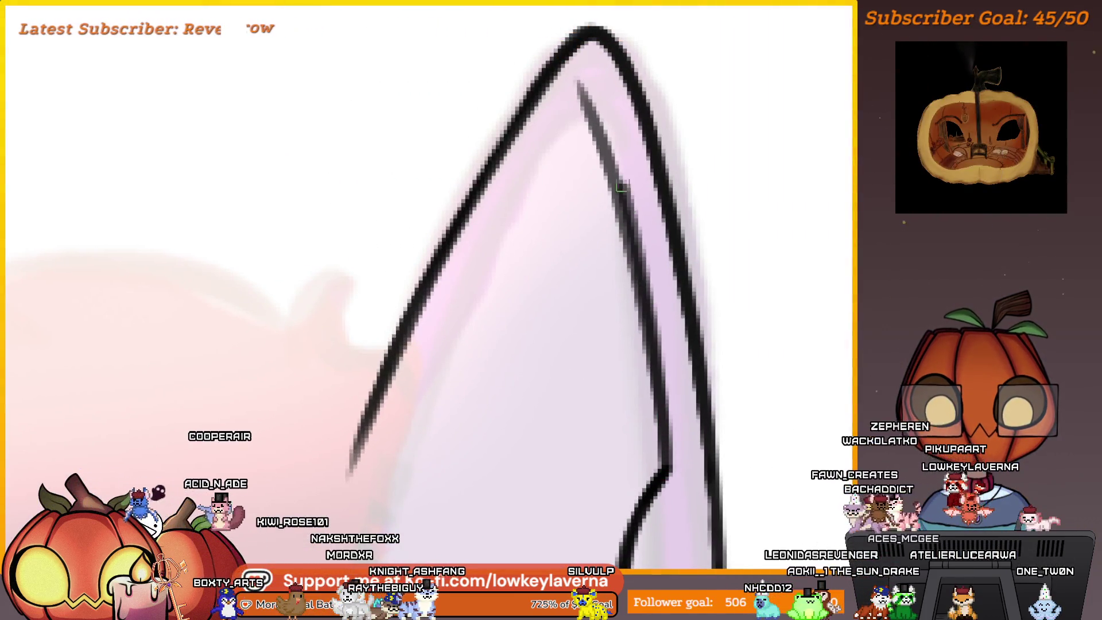
scroll(596, 121, down, 2)
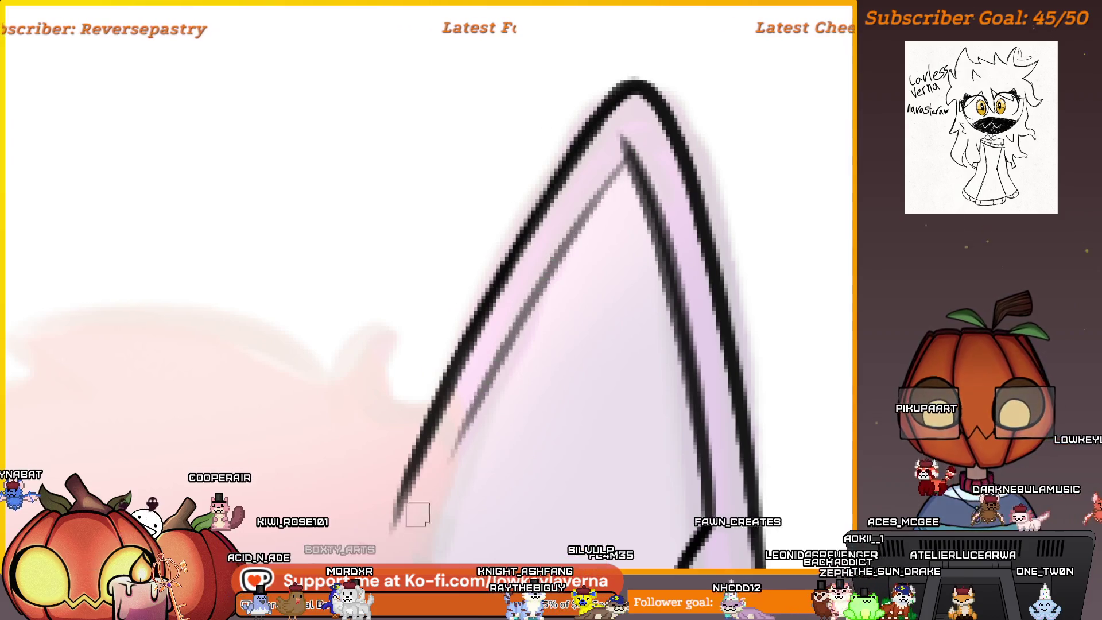
scroll(418, 511, down, 2)
scroll(430, 344, up, 3)
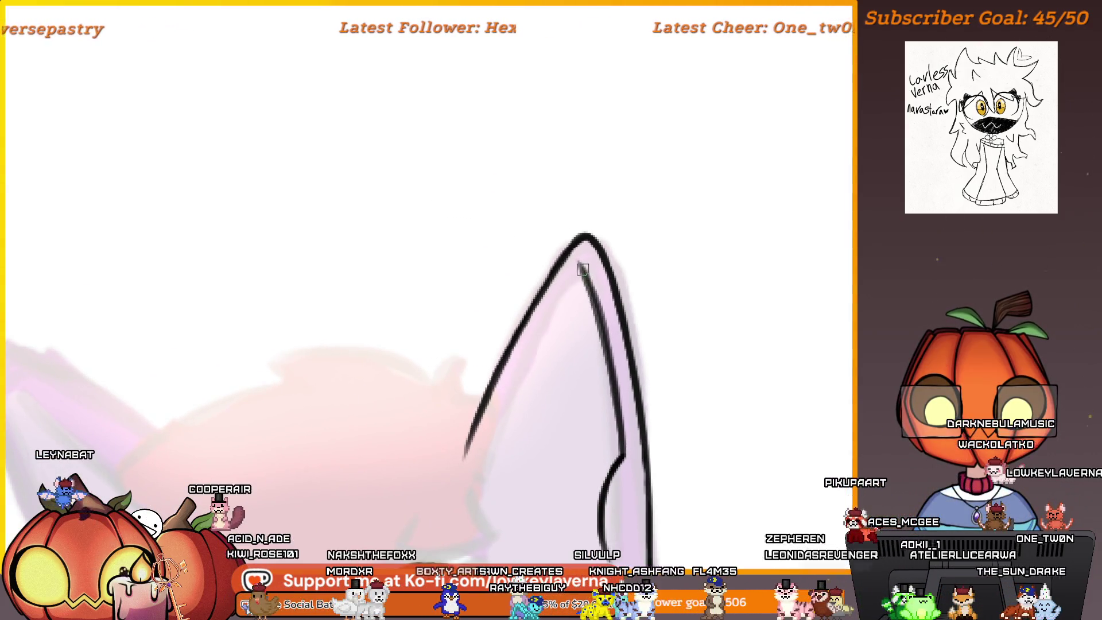
key(ctrl+z)
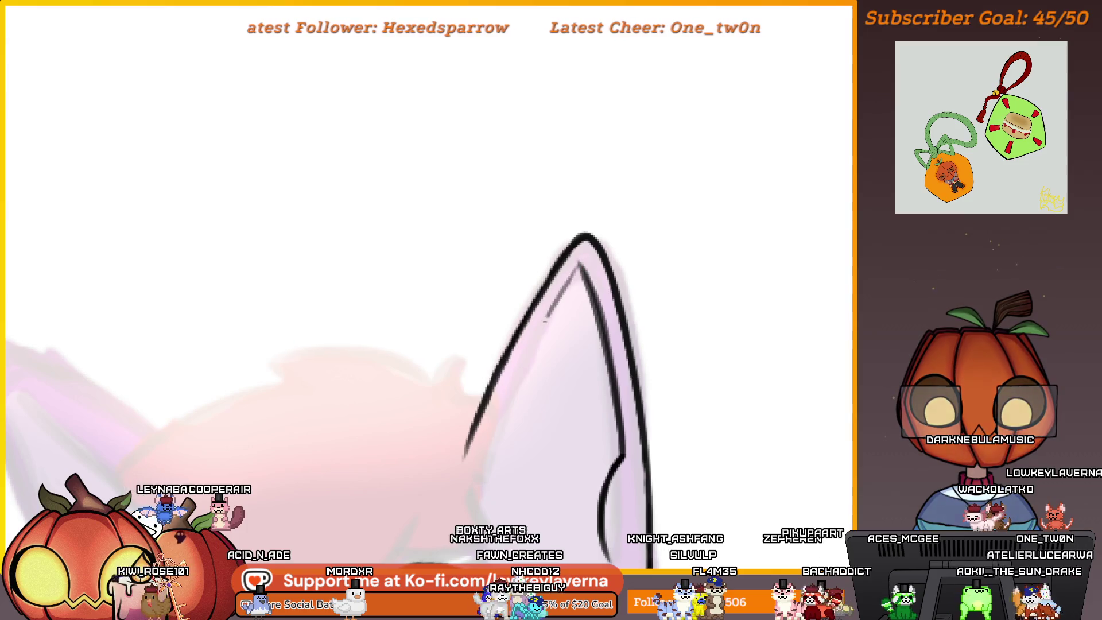
scroll(634, 272, down, 5)
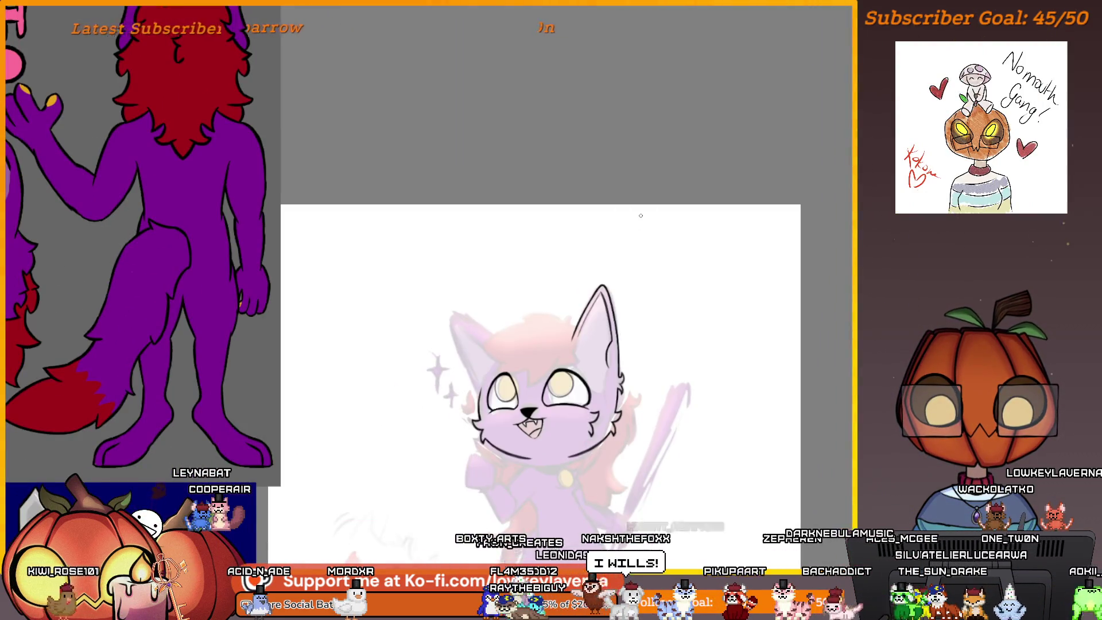
Zoom out to check the reference sheet, then zoom back in on the uninked ear
scroll(623, 253, down, 3)
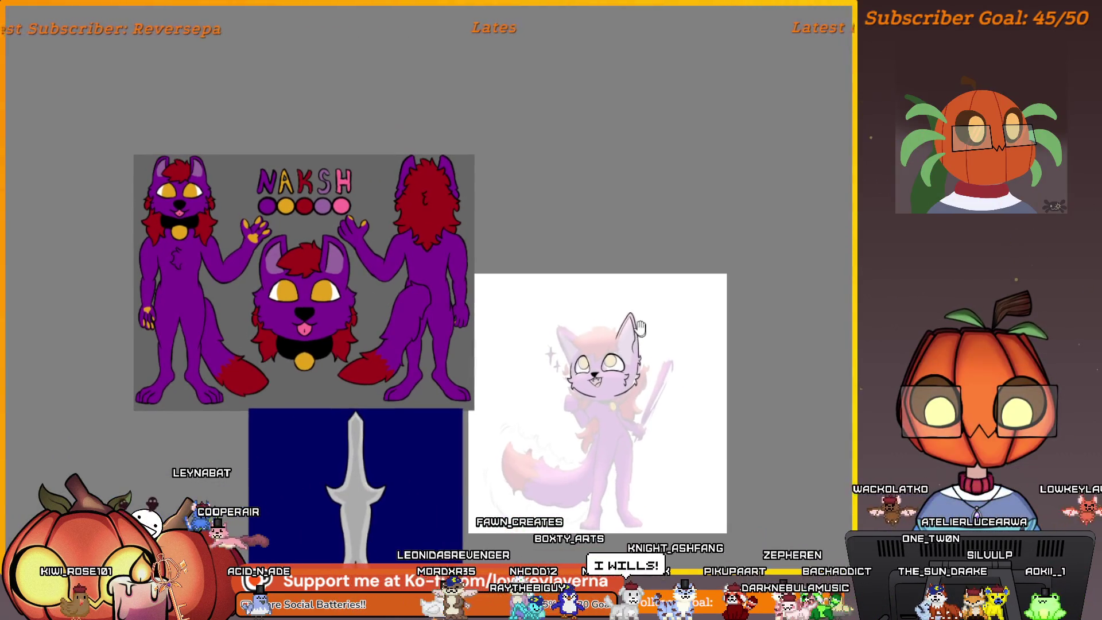
scroll(612, 330, up, 3)
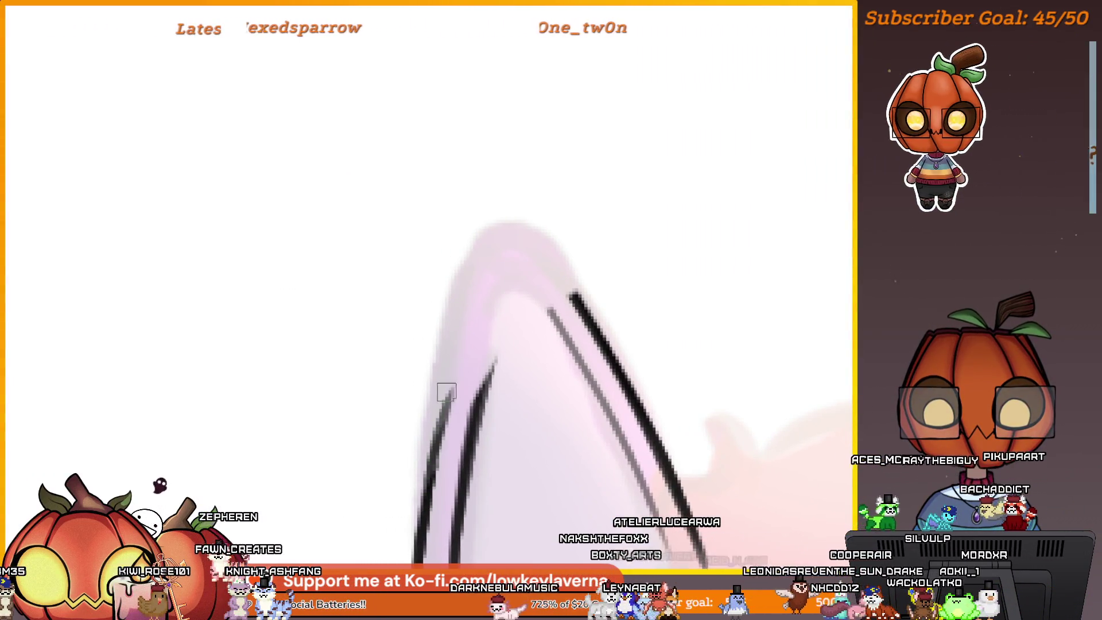
Erase the stray stroke ends and redraw the left, right and outer ear lines up to the tip
mouse_move(501, 324)
mouse_down()
mouse_move(482, 374)
mouse_move(408, 438)
mouse_move(558, 303)
mouse_up()
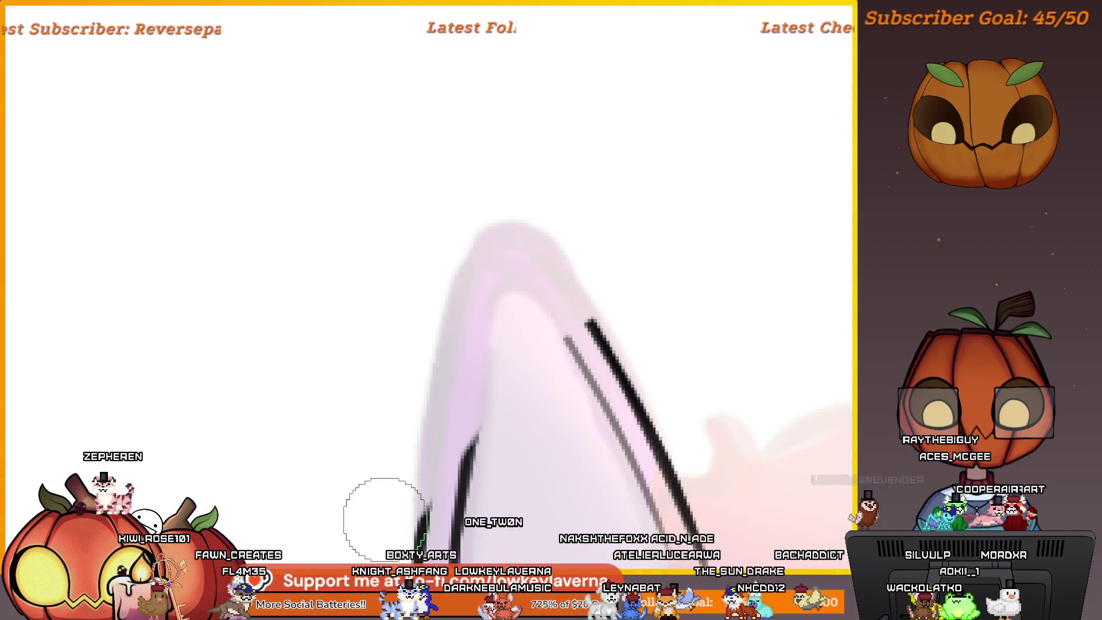
key(b)
mouse_move(504, 390)
mouse_down()
mouse_move(464, 447)
mouse_move(559, 335)
mouse_move(571, 345)
mouse_move(559, 286)
mouse_up()
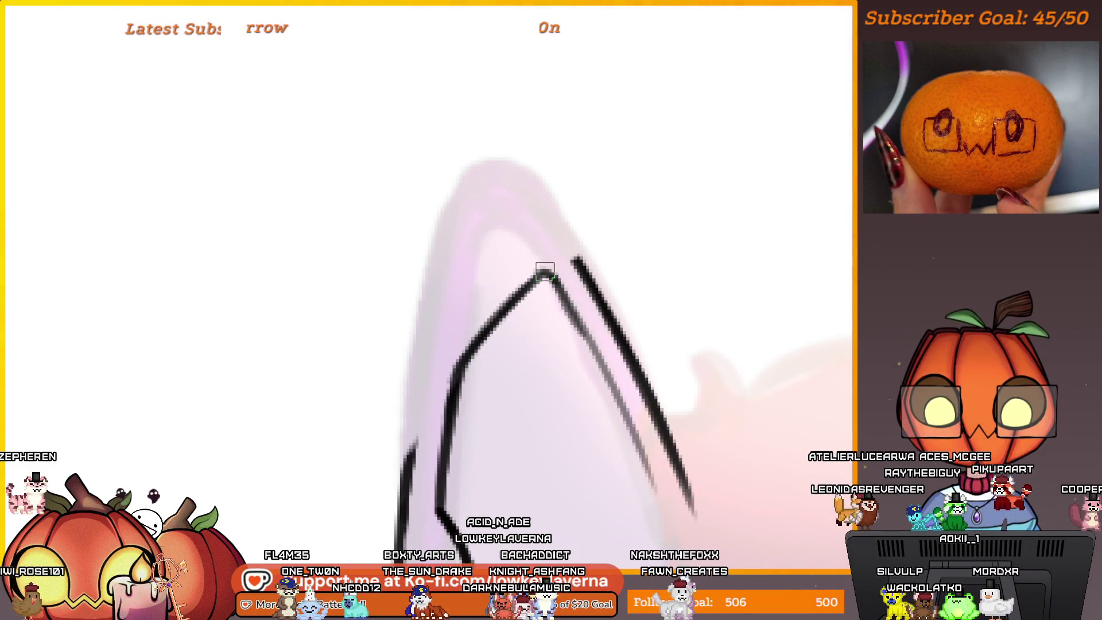
drag(571, 255, 598, 310)
drag(568, 274, 597, 321)
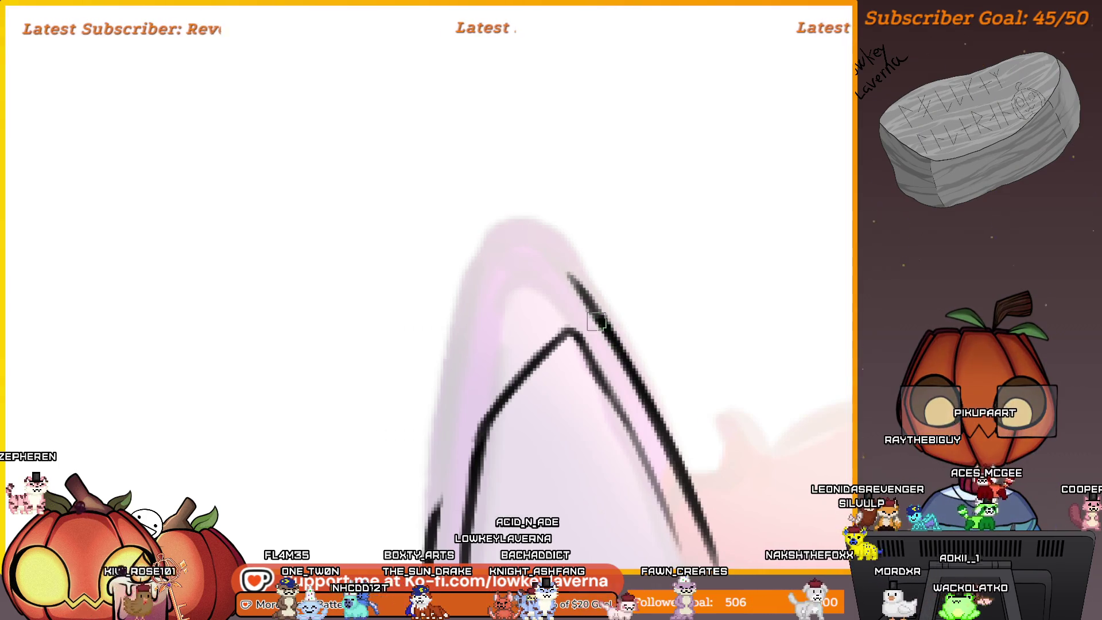
mouse_move(451, 539)
mouse_down()
mouse_move(468, 443)
mouse_move(542, 317)
mouse_up()
drag(505, 348, 586, 265)
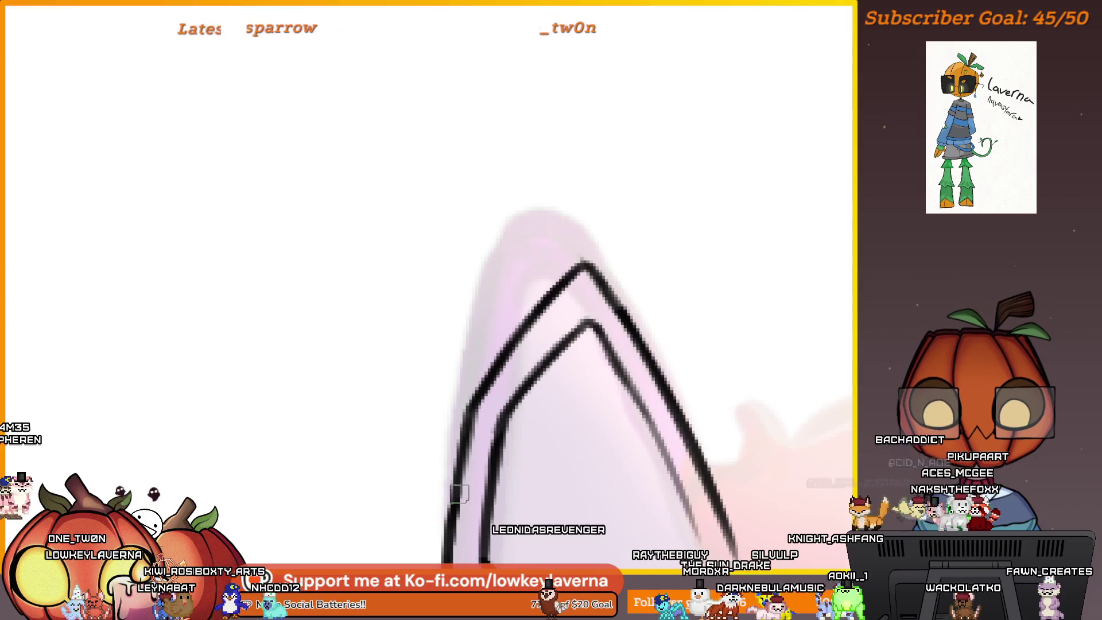
Keep a small brush, zoom out to check the whole face, then zoom in on the ear outline
scroll(459, 493, down, 3)
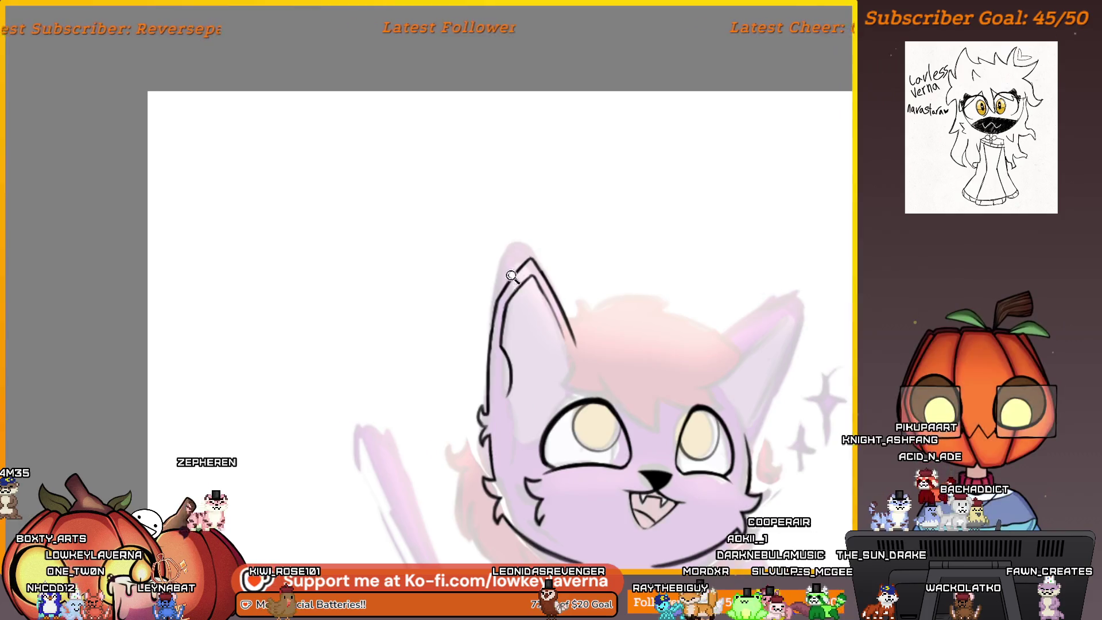
scroll(552, 230, up, 3)
key(bracketright)
key(bracketright)
key(bracketright)
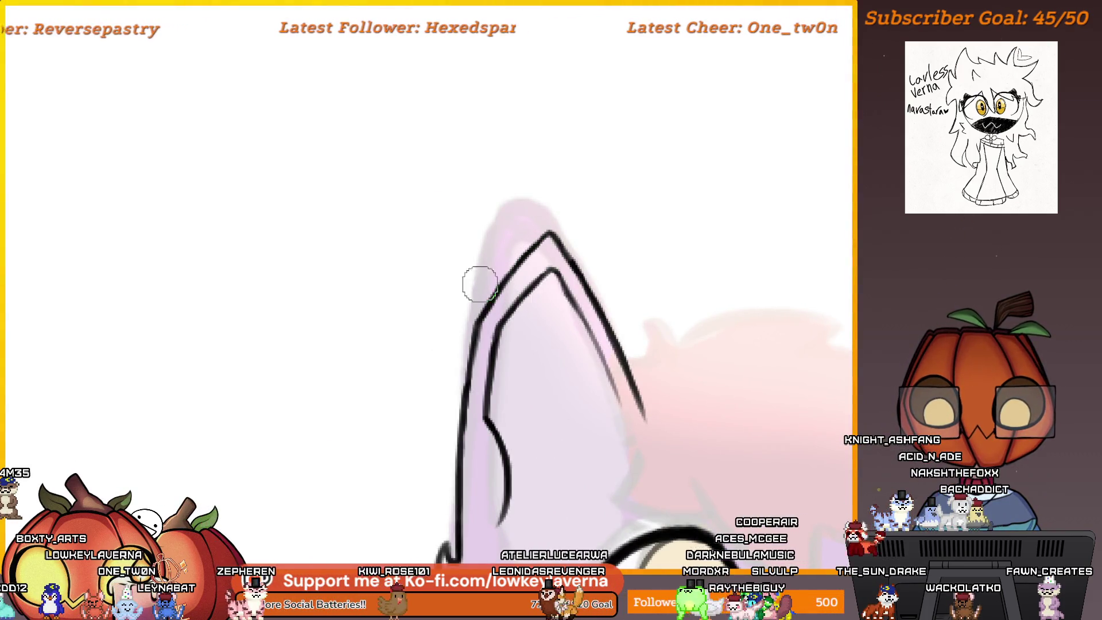
key(bracketleft)
key(bracketleft)
key(bracketleft)
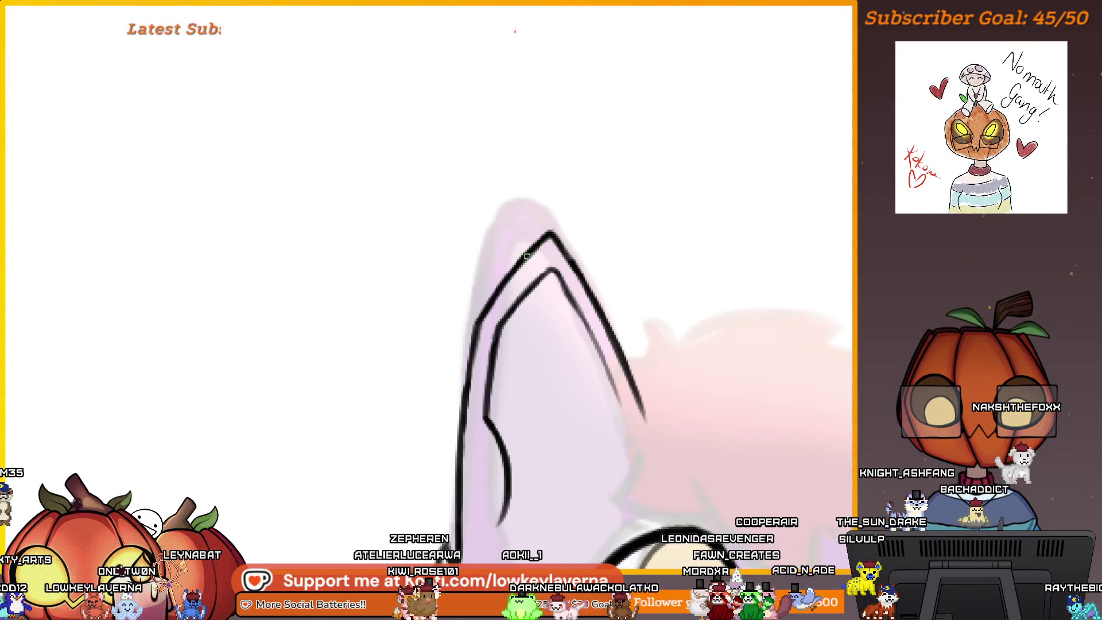
drag(586, 171, 581, 195)
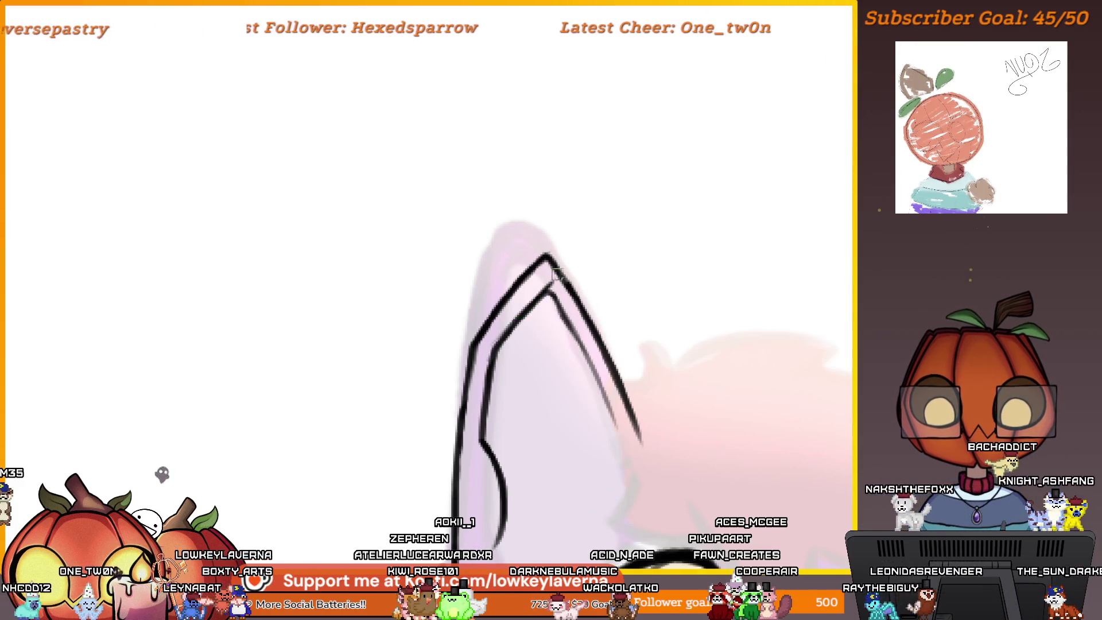
key(minus)
key(minus)
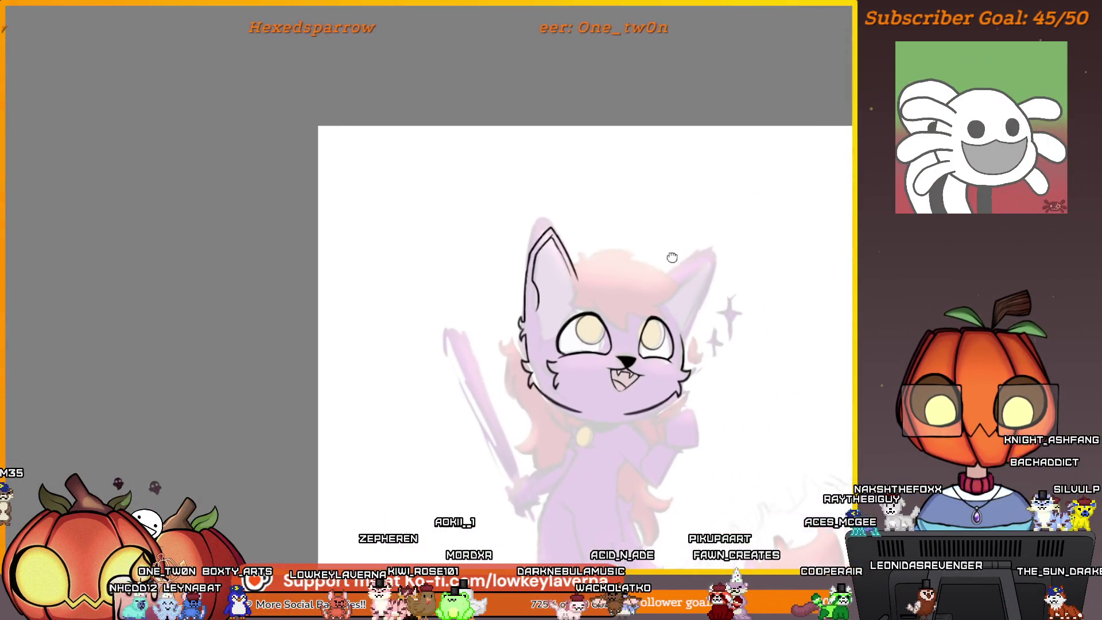
scroll(554, 295, down, 3)
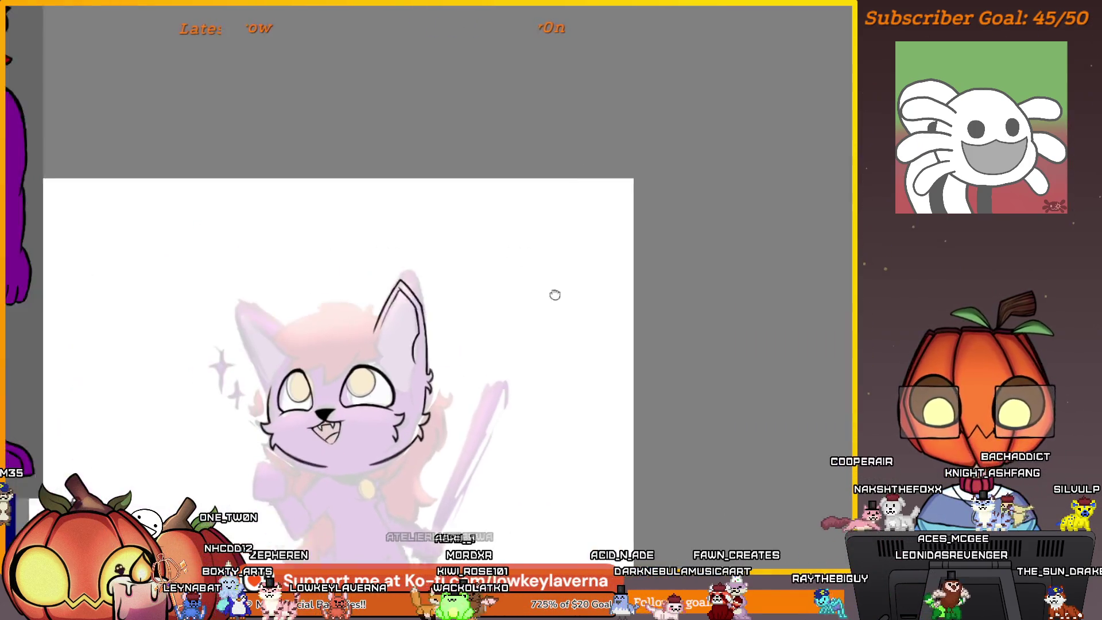
scroll(438, 247, up, 6)
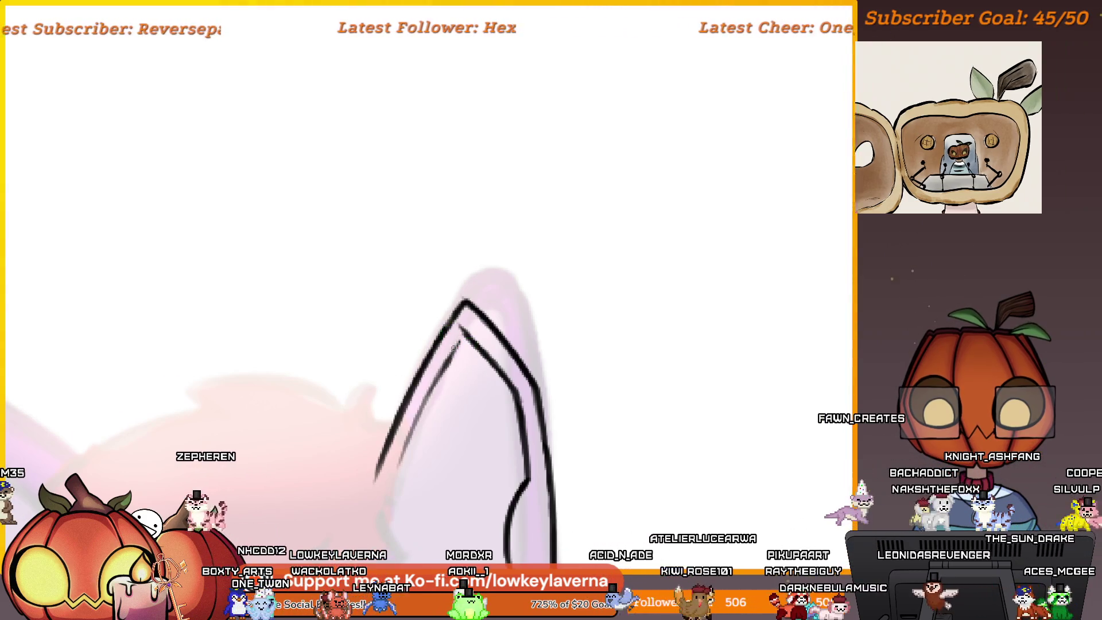
drag(450, 351, 469, 308)
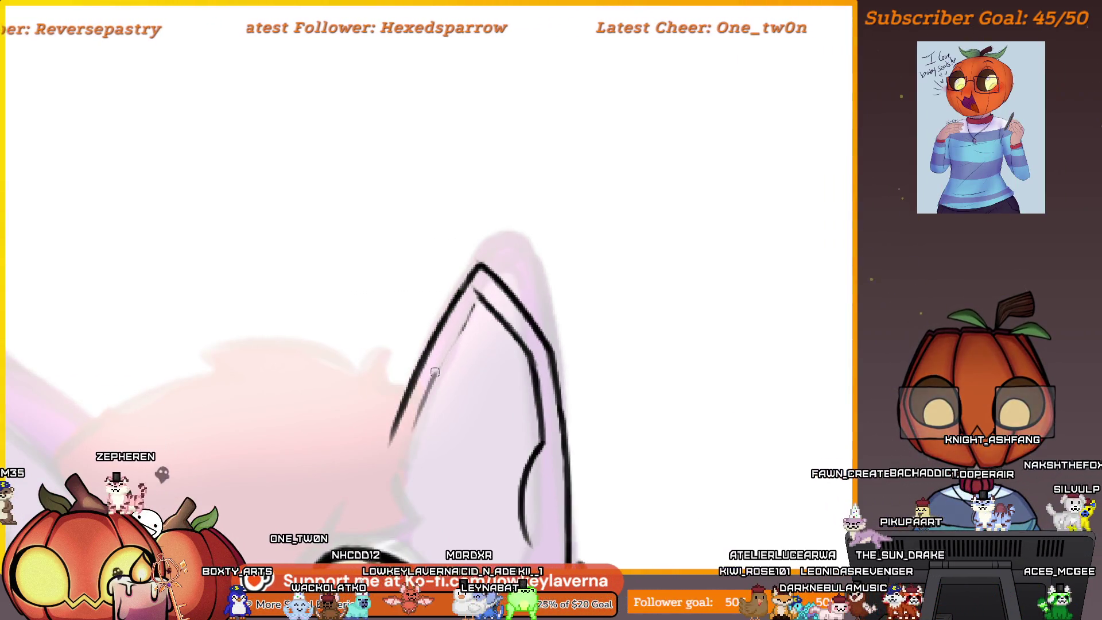
mouse_move(377, 458)
mouse_down()
mouse_move(480, 283)
mouse_move(528, 279)
mouse_move(428, 476)
mouse_up()
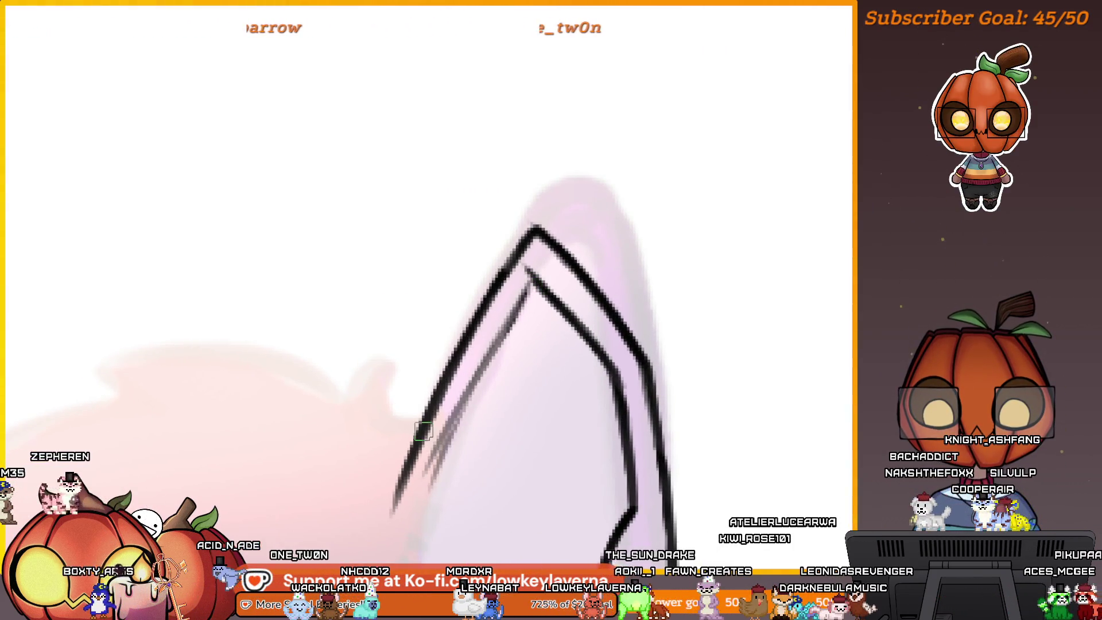
scroll(510, 347, down, 5)
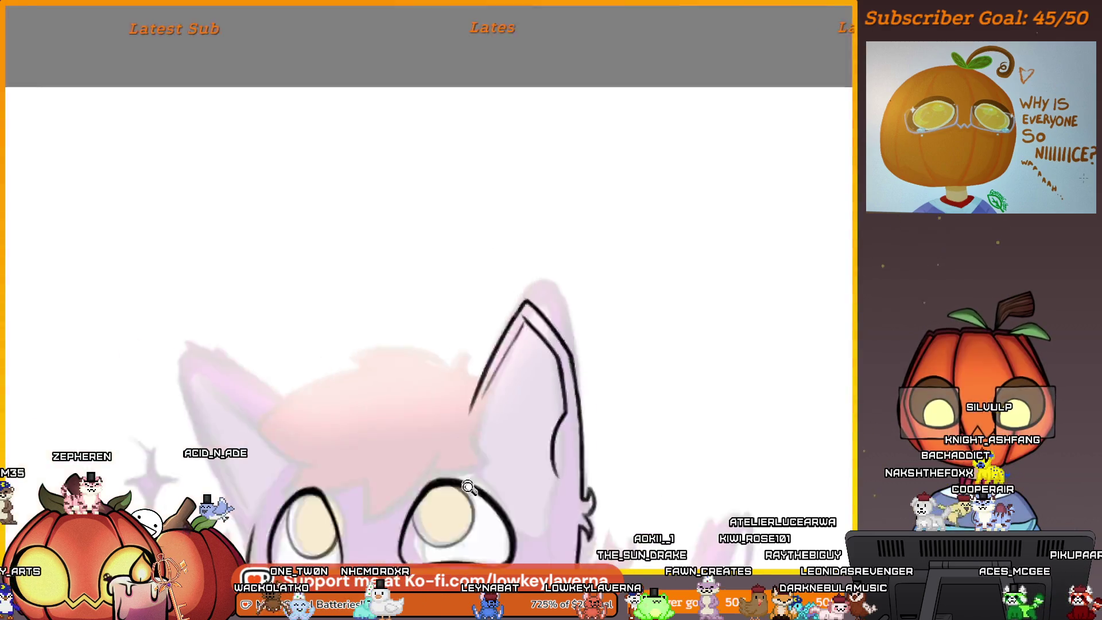
Trace the ear's inner line in solid black from the tip downward
scroll(626, 181, up, 5)
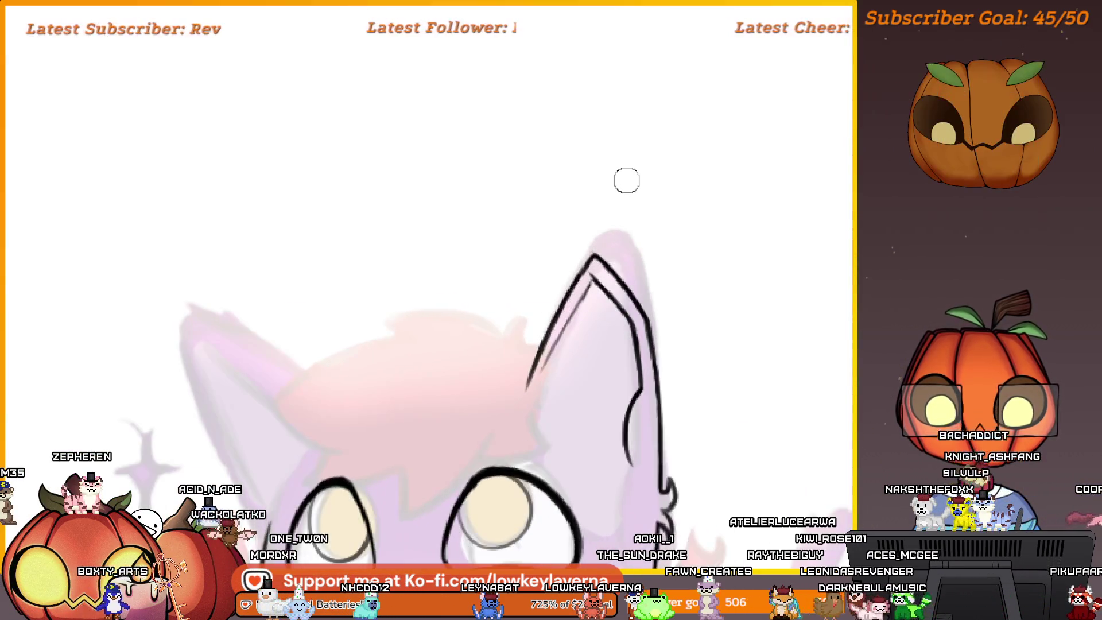
scroll(587, 281, up, 2)
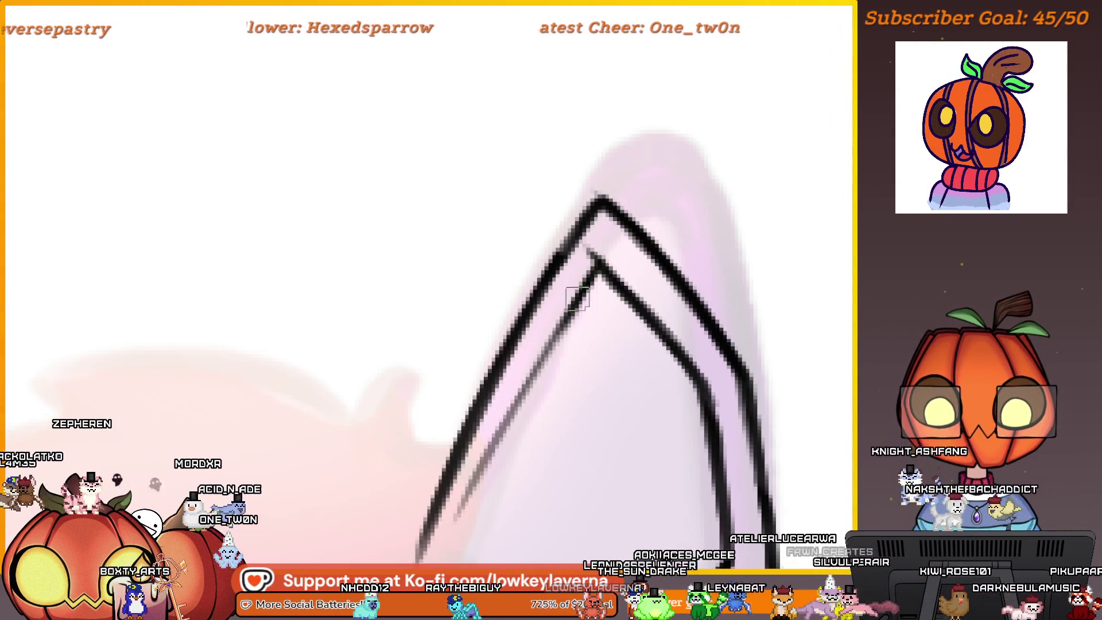
drag(568, 321, 512, 381)
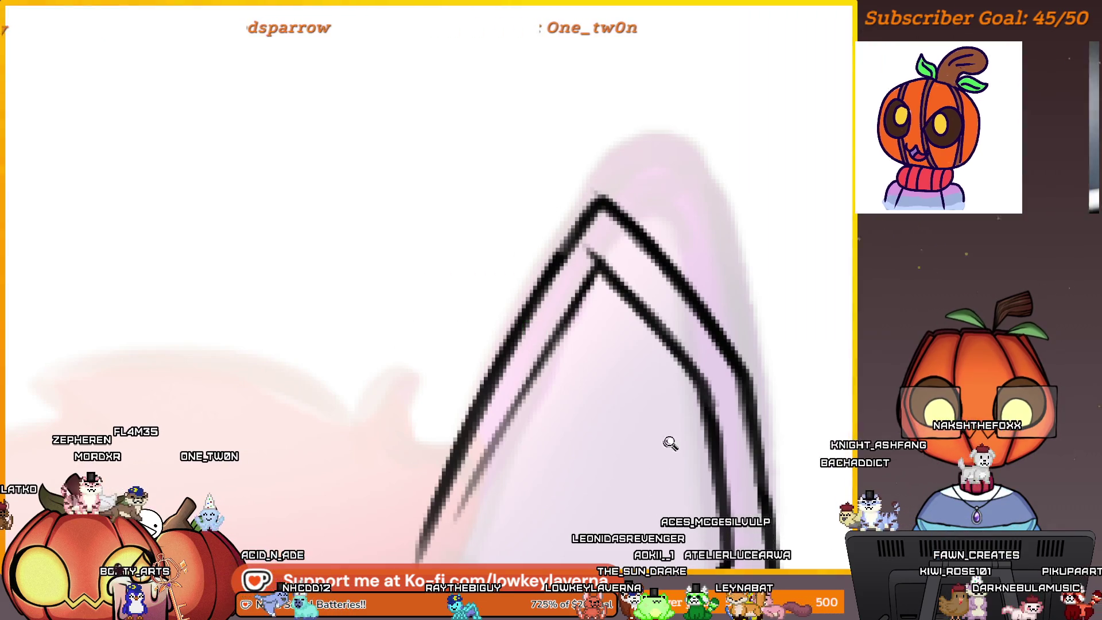
scroll(669, 446, down, 2)
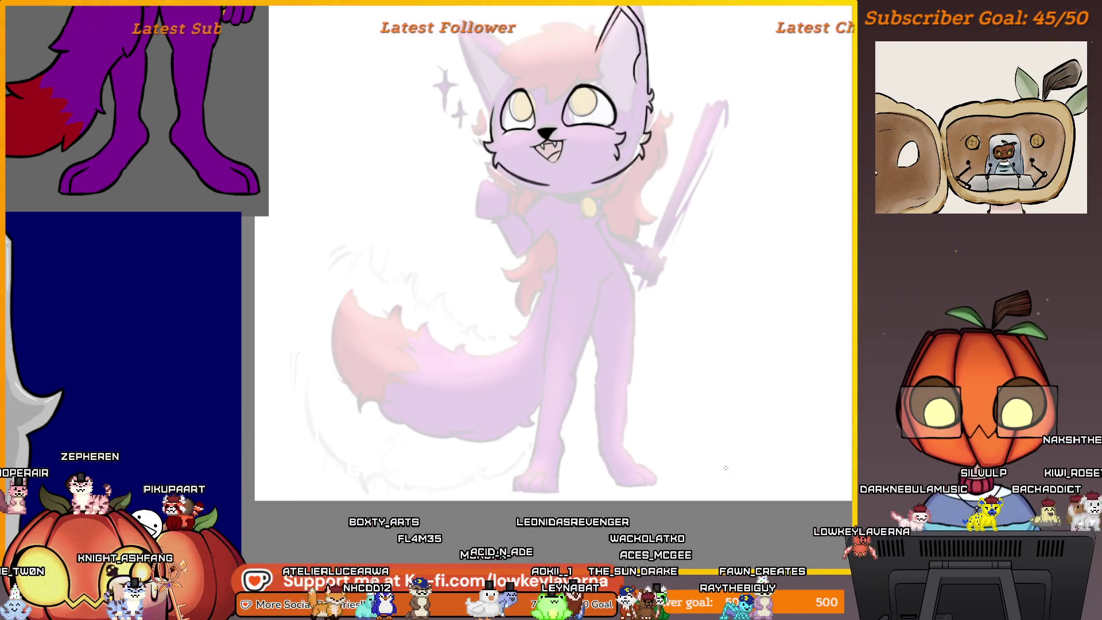
drag(672, 358, 729, 475)
drag(724, 538, 706, 463)
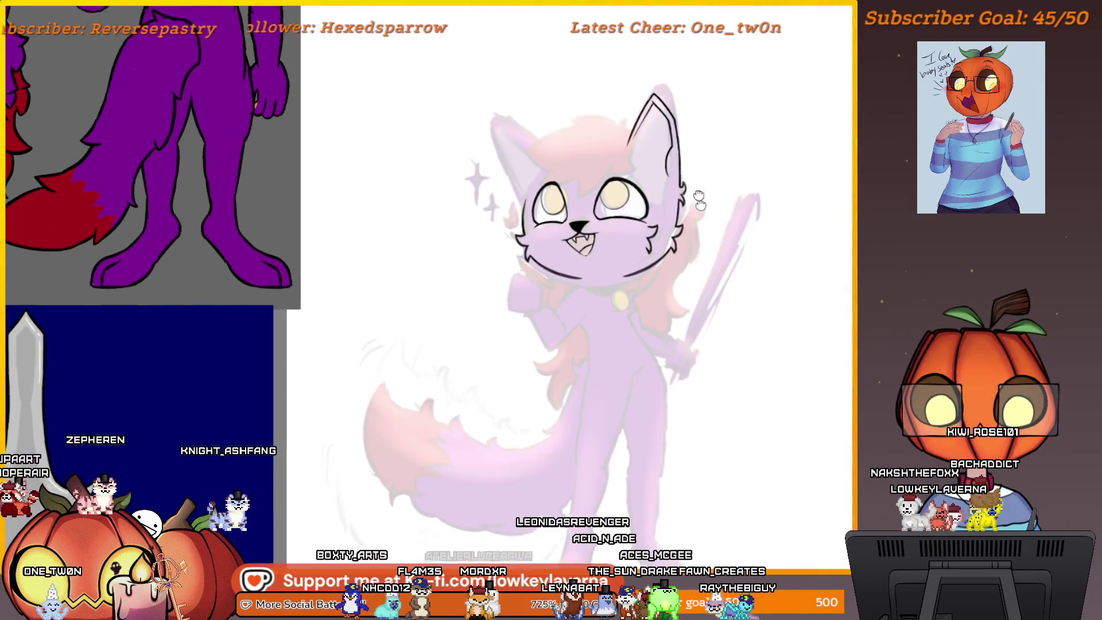
scroll(675, 362, up, 5)
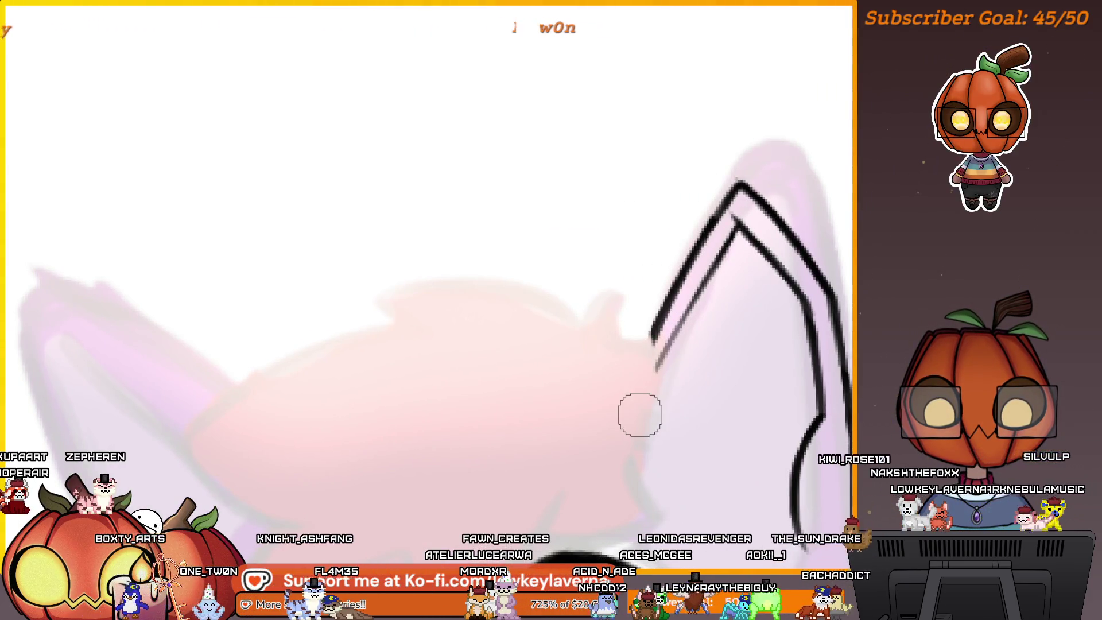
scroll(699, 344, down, 5)
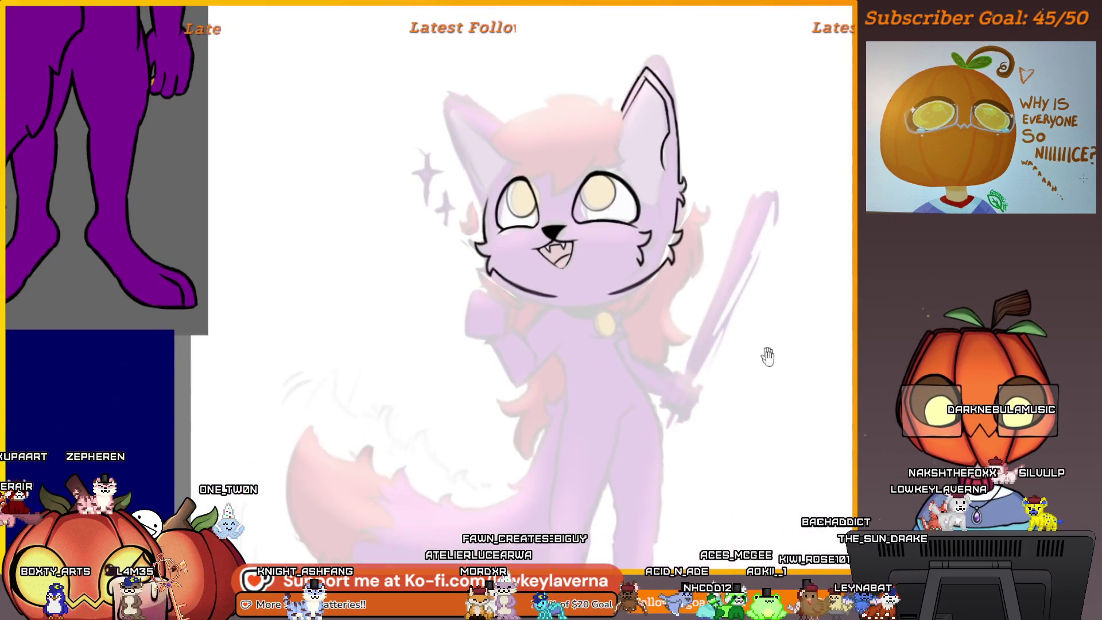
scroll(781, 390, down, 3)
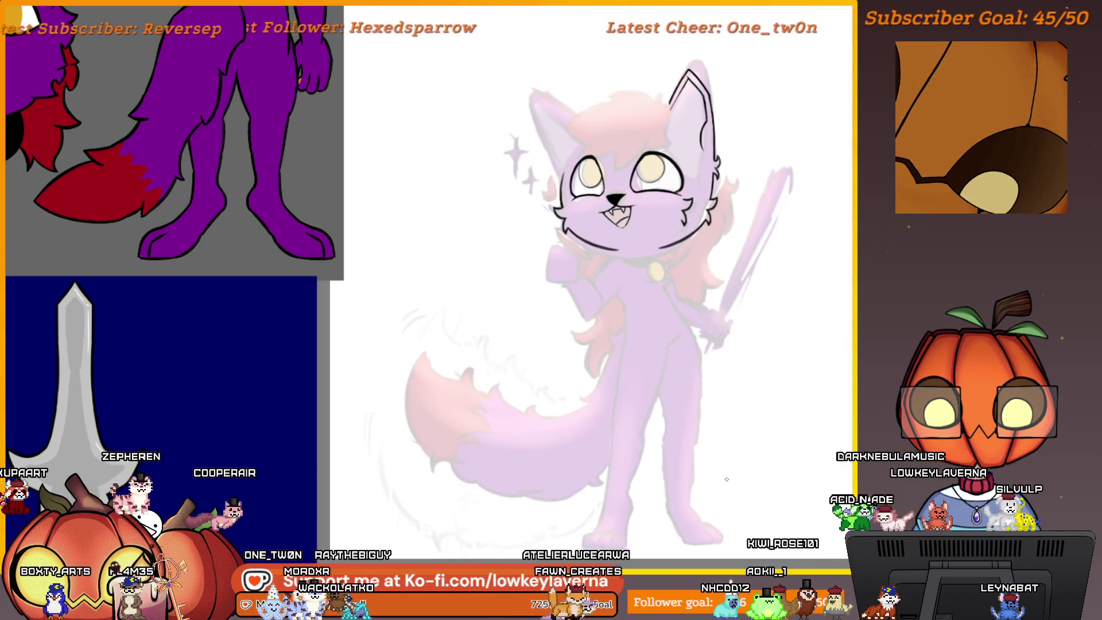
scroll(679, 178, up, 5)
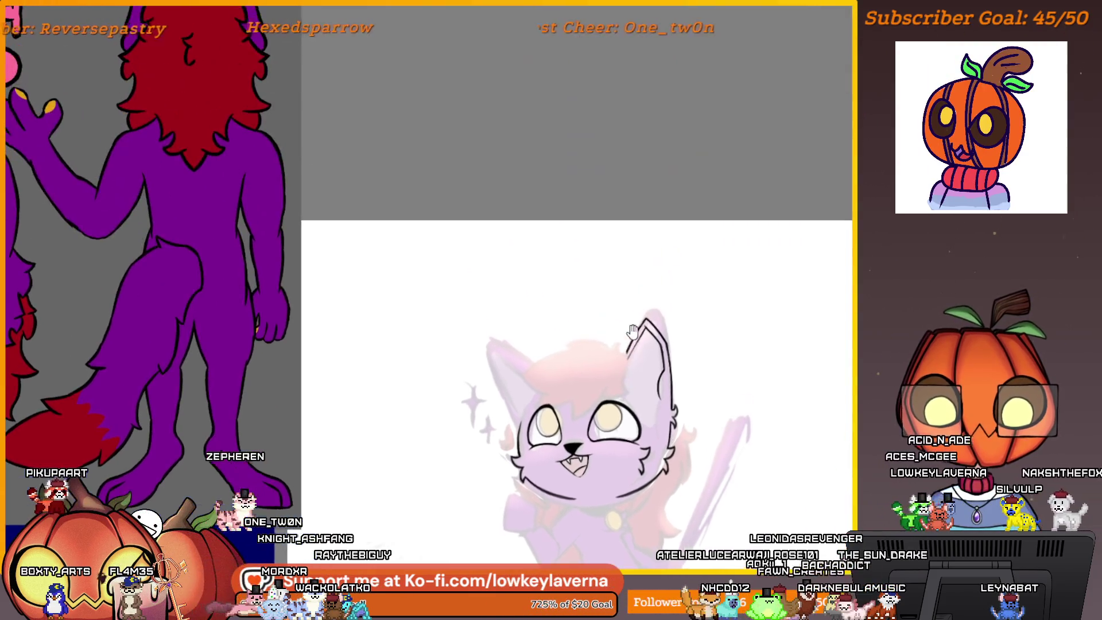
drag(632, 436, 660, 270)
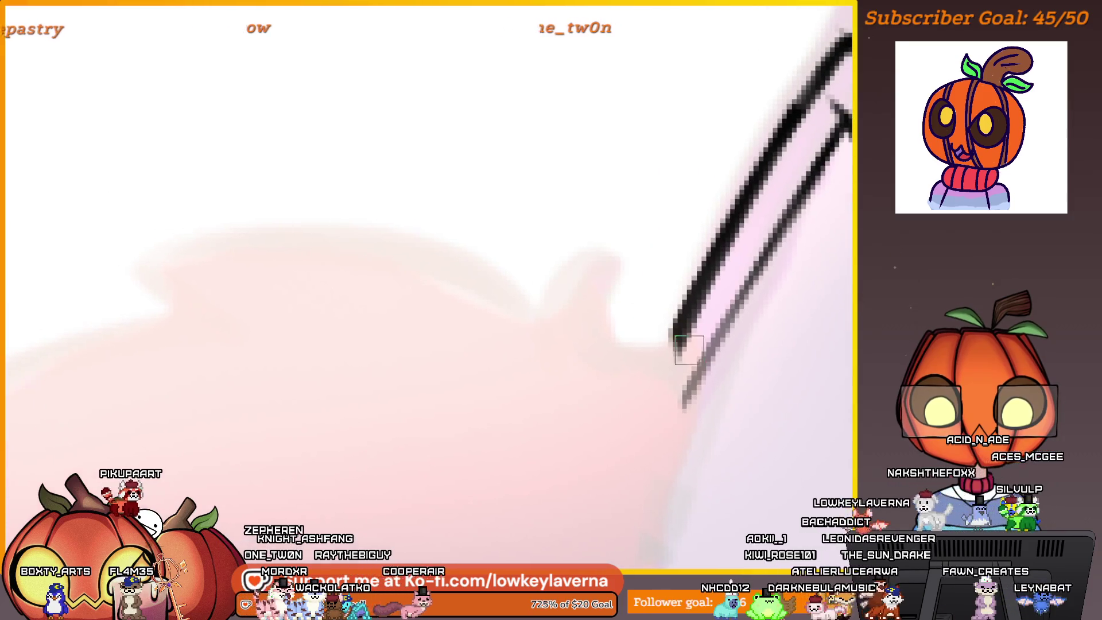
drag(680, 341, 639, 230)
key(ctrl+z)
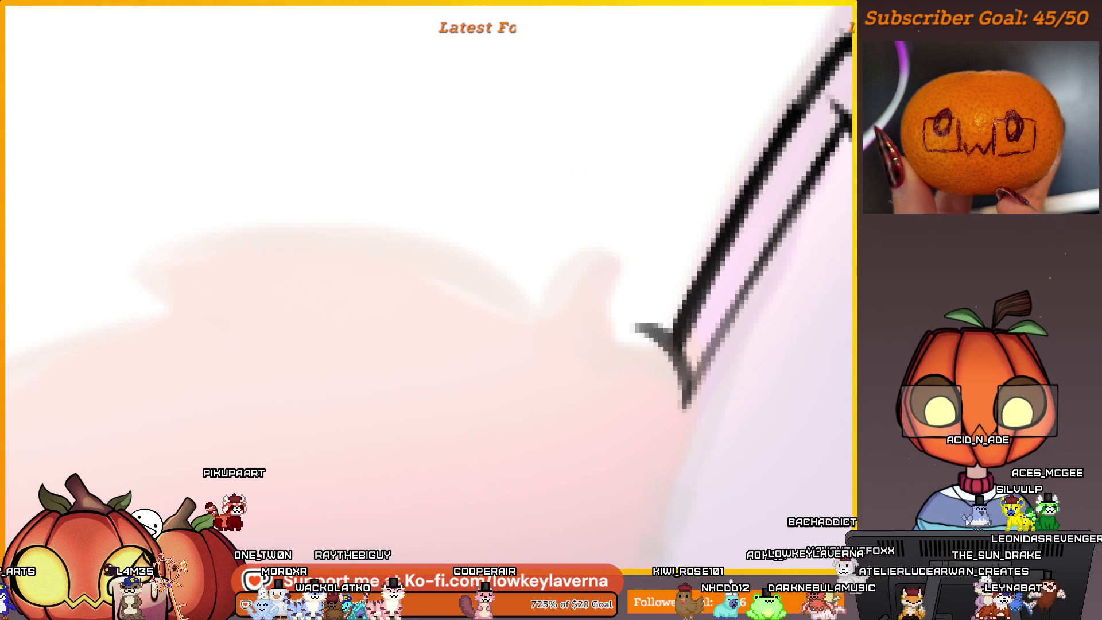
scroll(691, 276, down, 3)
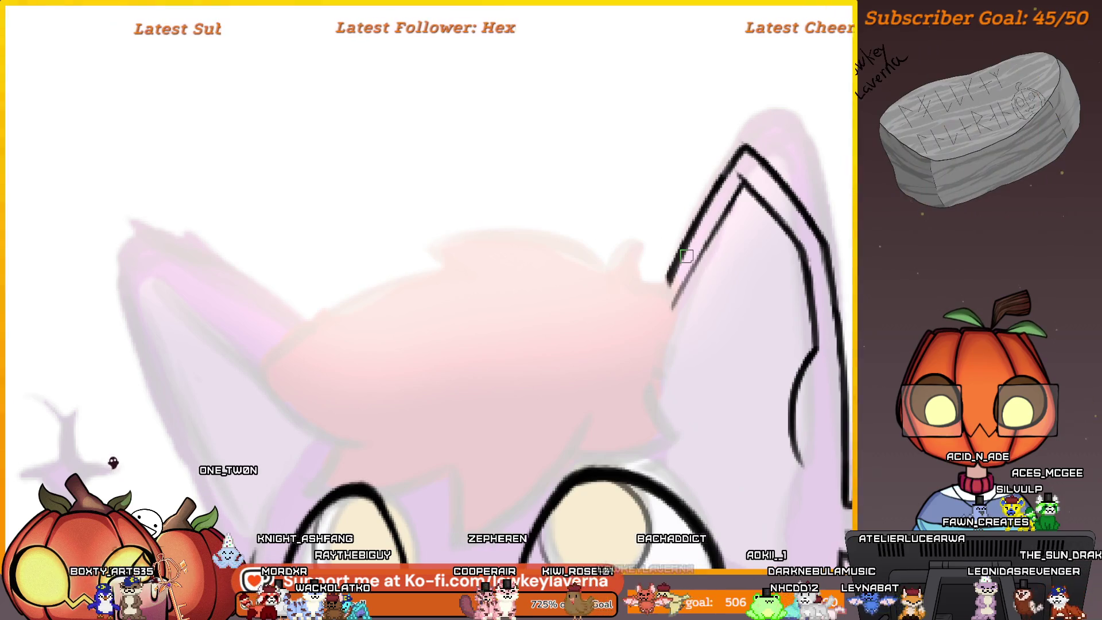
key(bracketright)
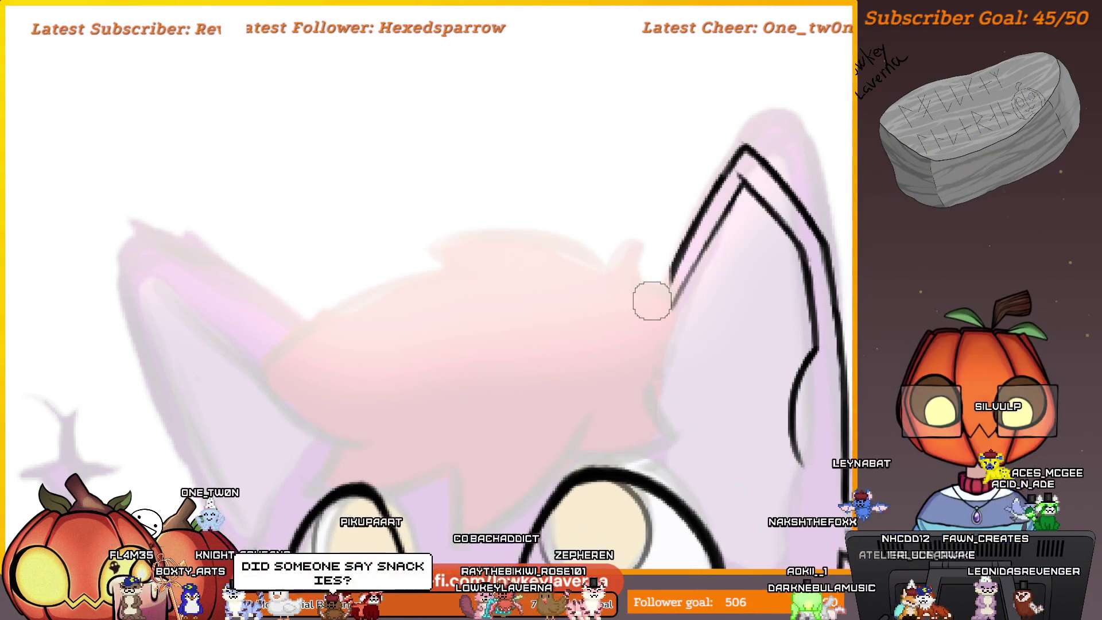
scroll(652, 301, up, 5)
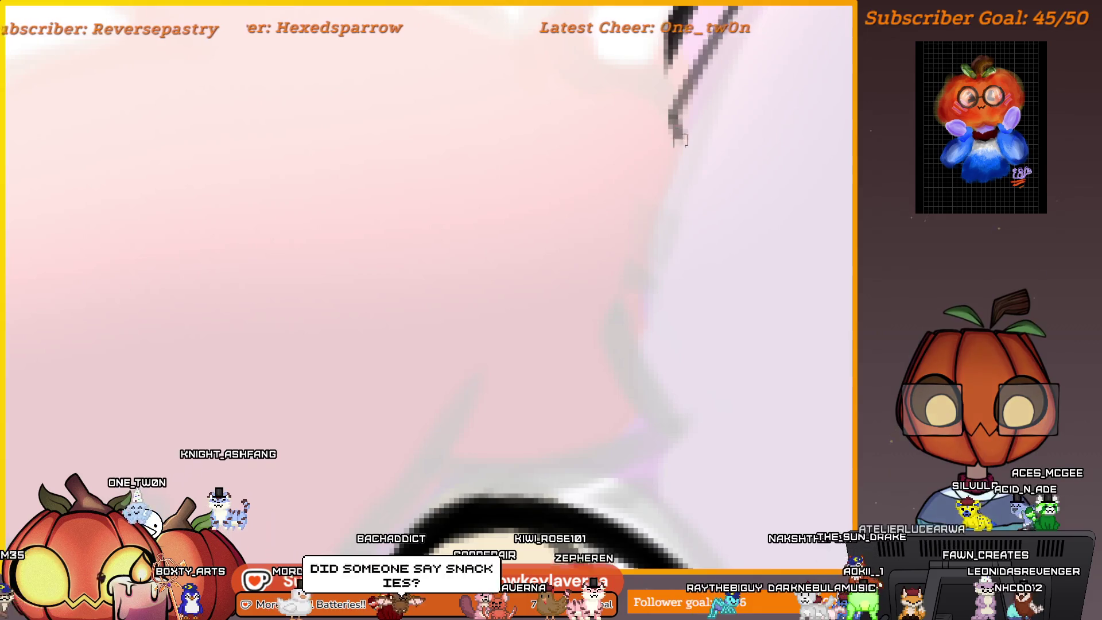
scroll(730, 377, down, 5)
drag(746, 459, 624, 457)
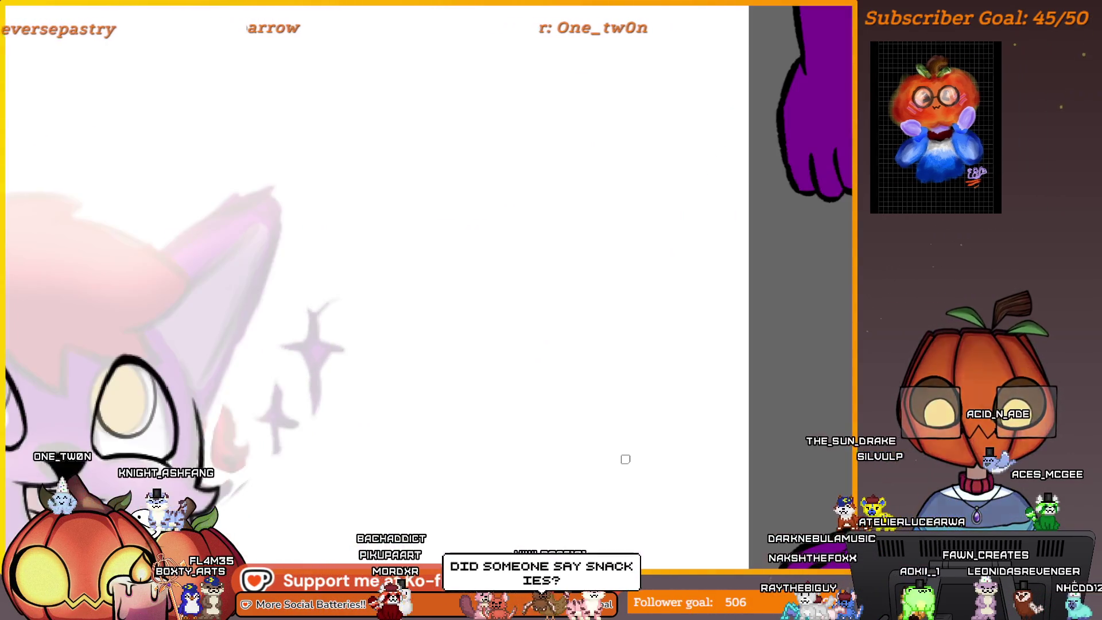
scroll(366, 384, down, 5)
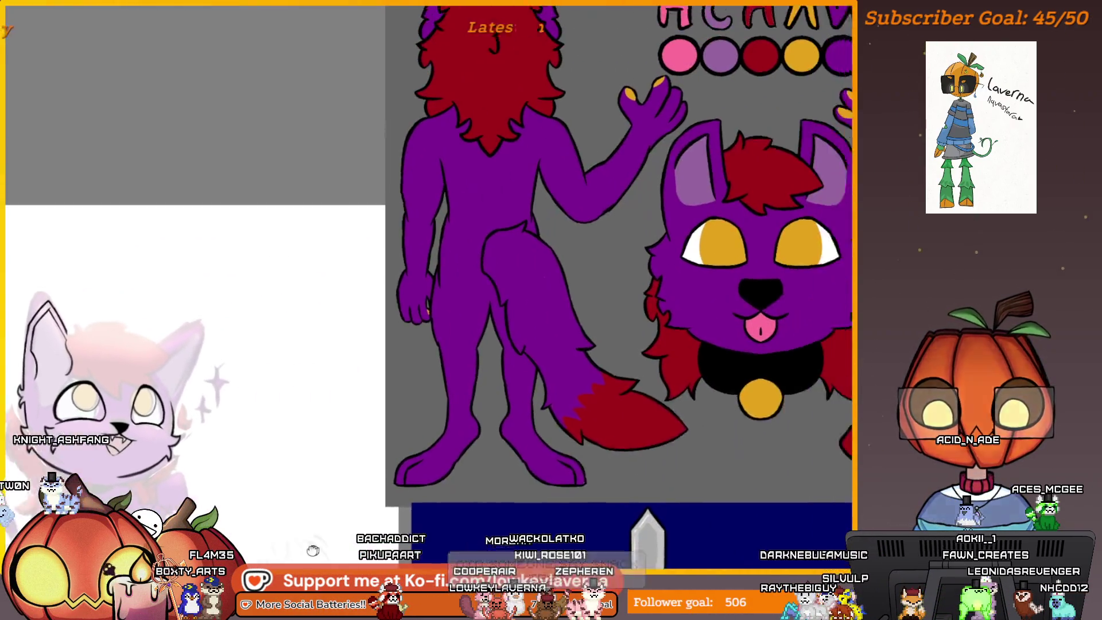
scroll(579, 227, up, 5)
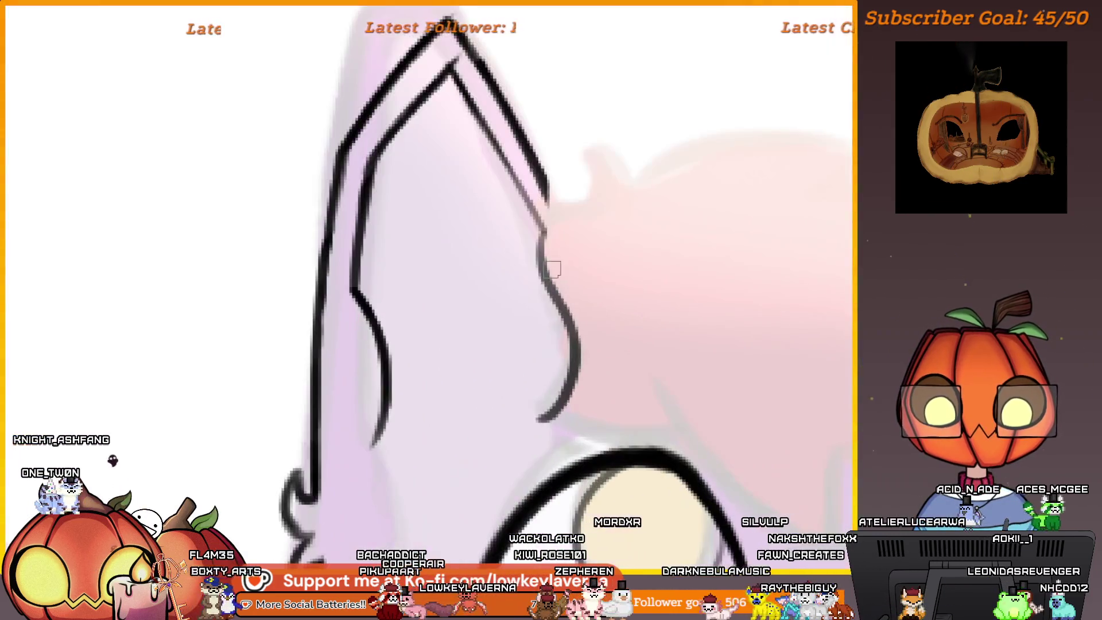
scroll(580, 207, up, 2)
mouse_move(588, 146)
mouse_down()
mouse_move(563, 131)
mouse_move(559, 427)
mouse_move(648, 436)
mouse_up()
key(ctrl+z)
drag(589, 252, 614, 298)
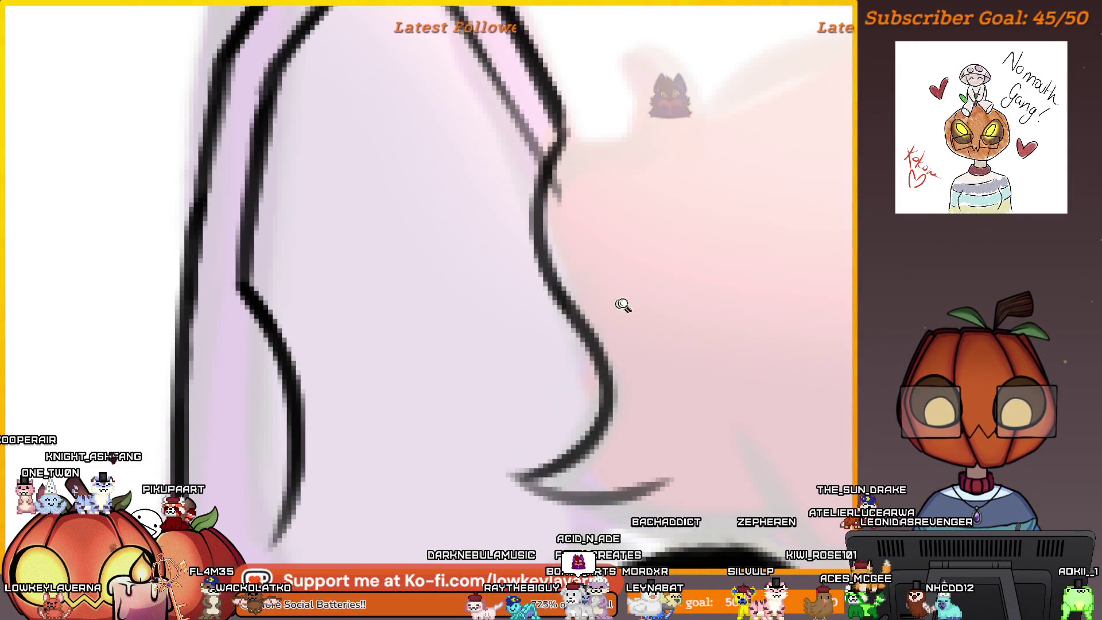
scroll(622, 304, down, 3)
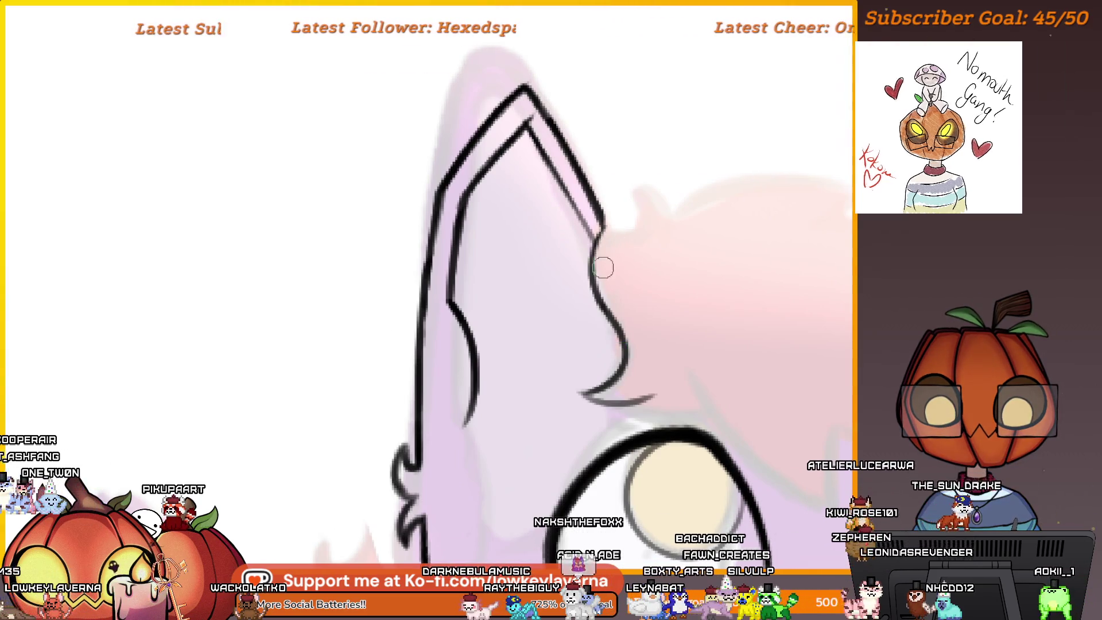
scroll(692, 257, down, 5)
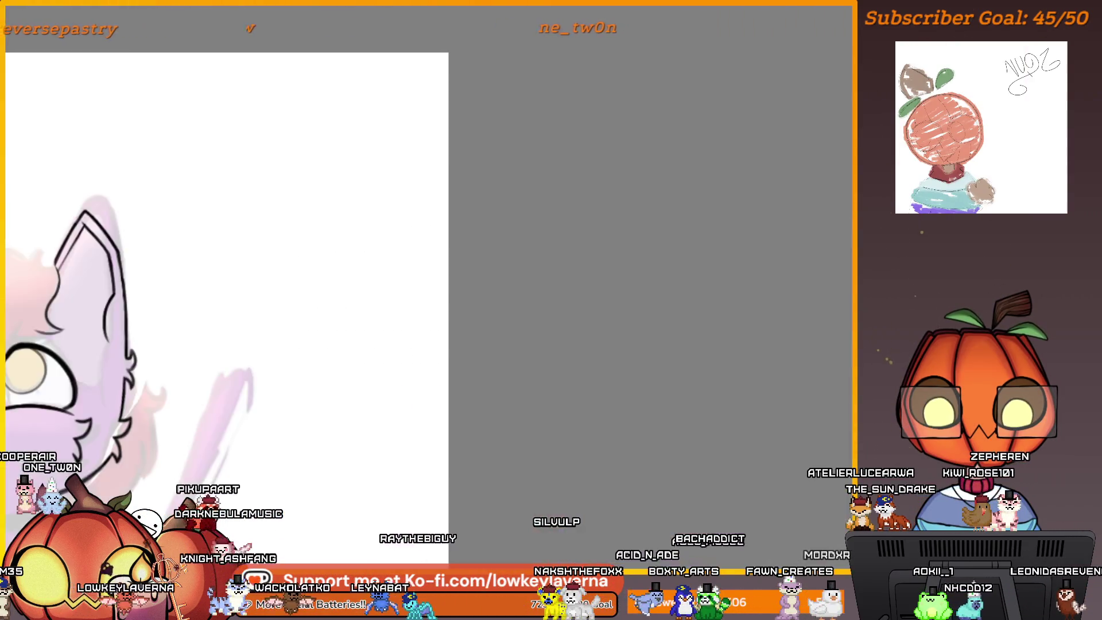
key(m)
scroll(762, 300, up, 5)
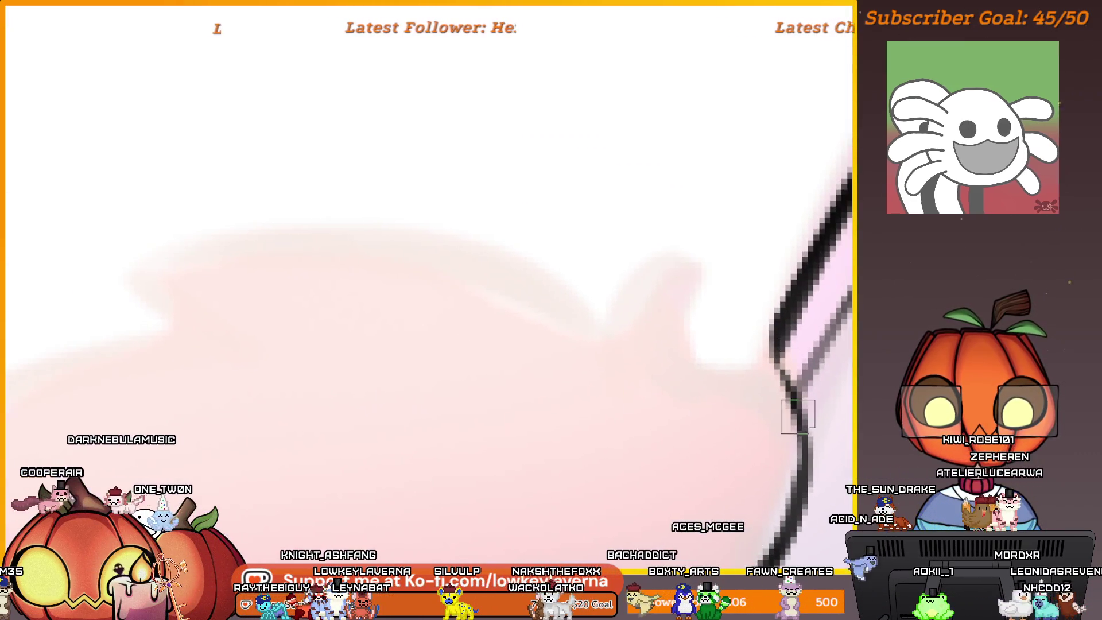
drag(769, 351, 716, 335)
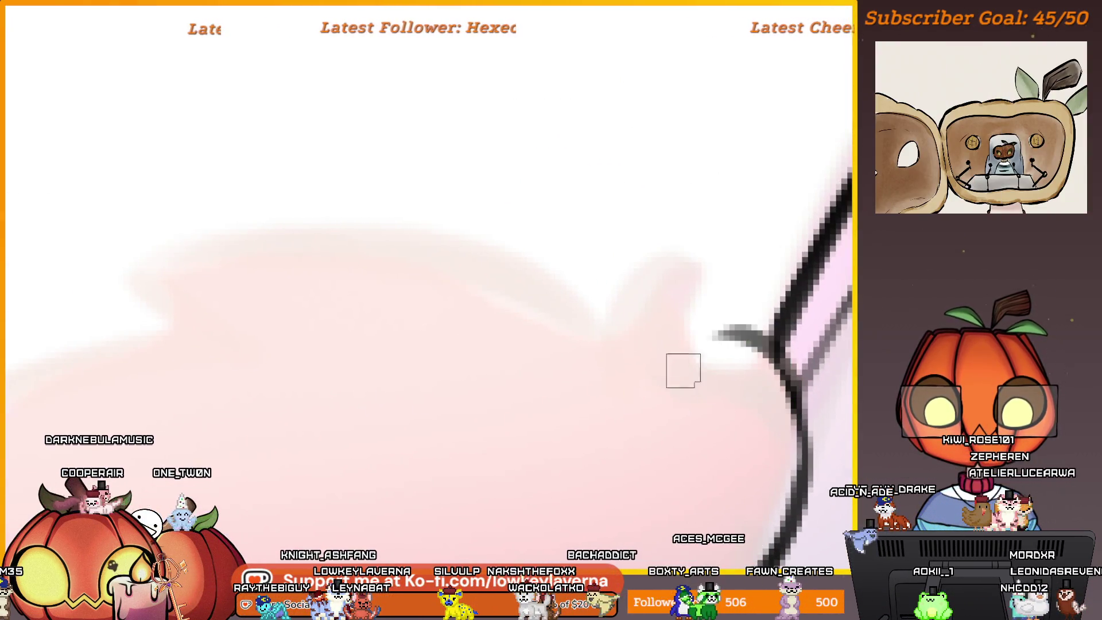
drag(752, 268, 648, 356)
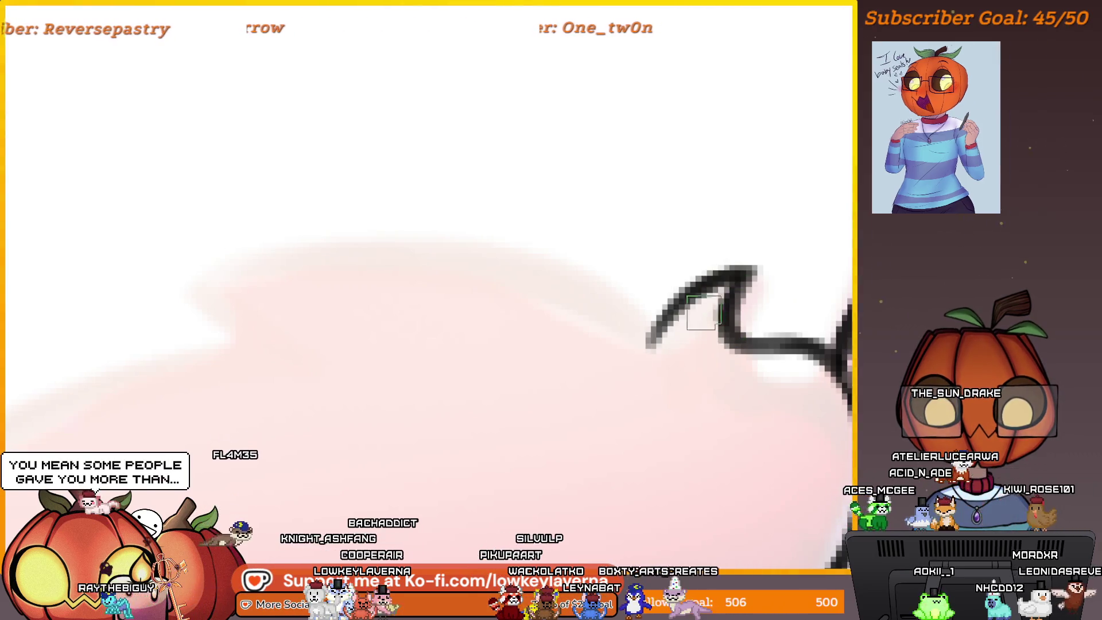
scroll(712, 322, down, 2)
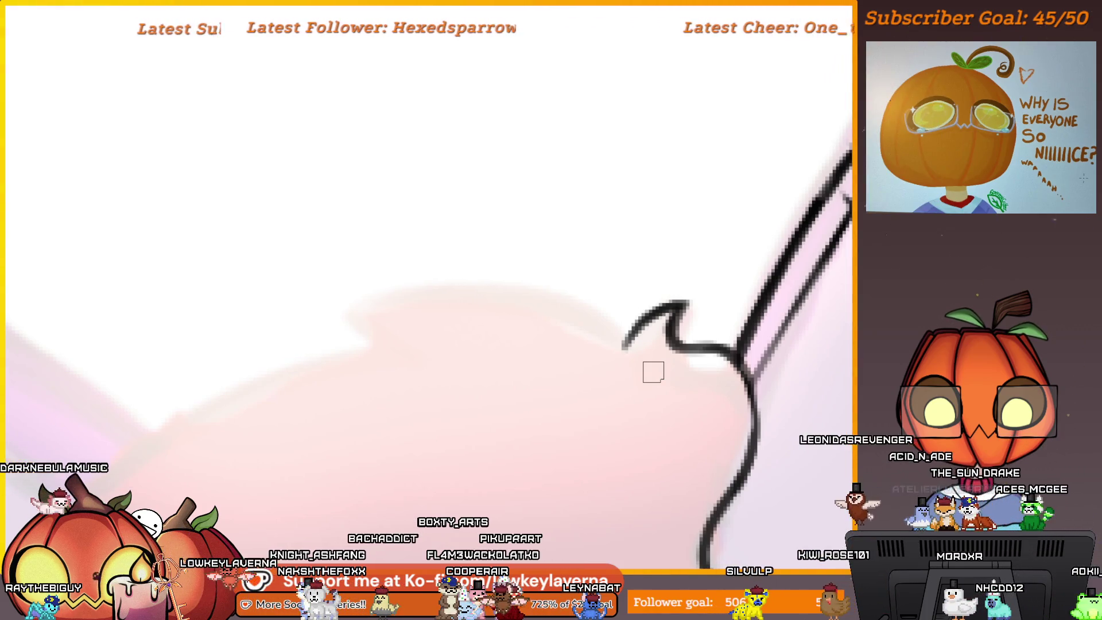
scroll(643, 367, down, 2)
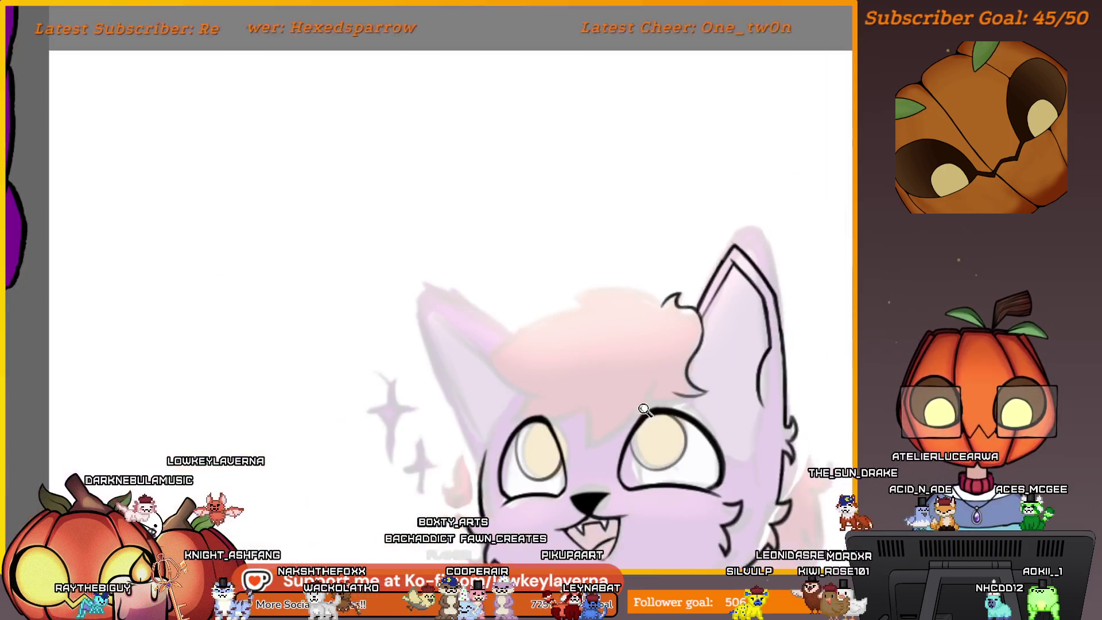
scroll(646, 408, down, 3)
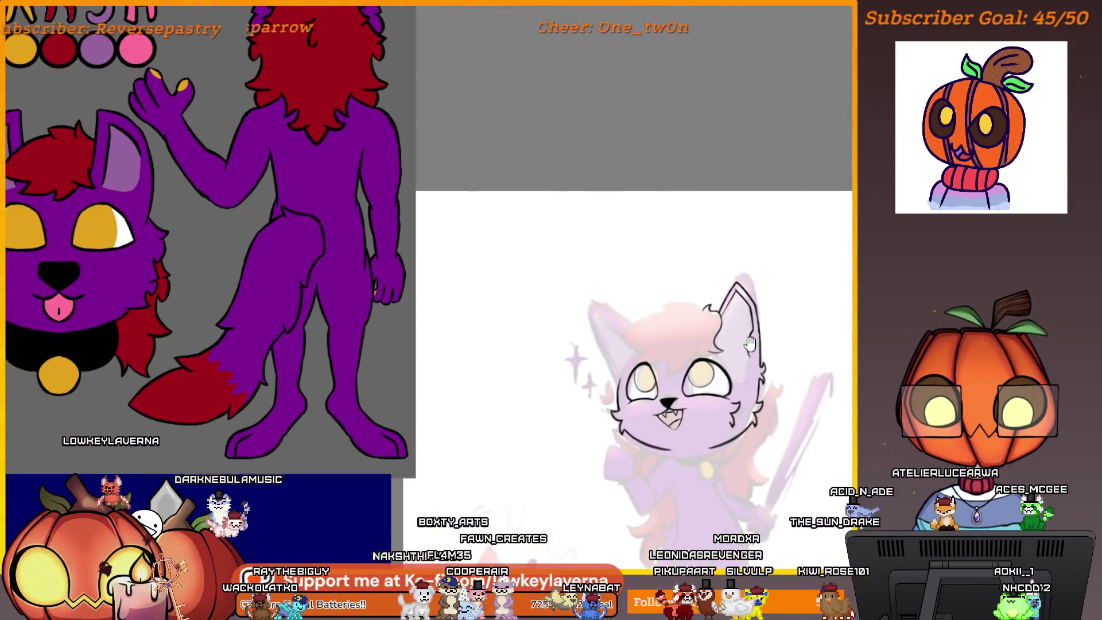
scroll(737, 386, down, 2)
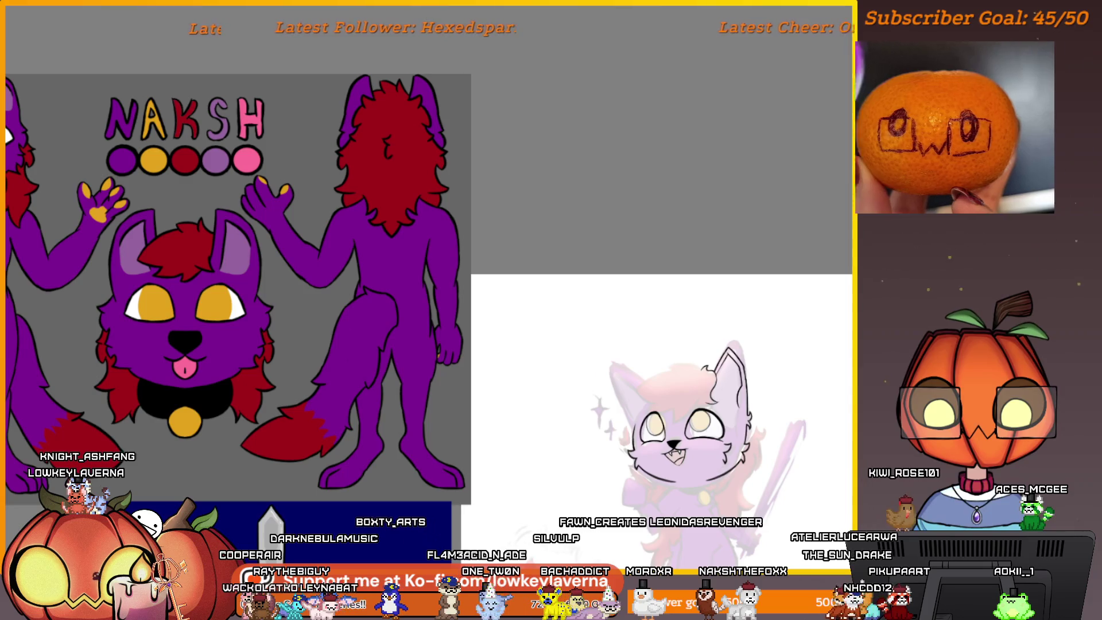
scroll(771, 129, up, 5)
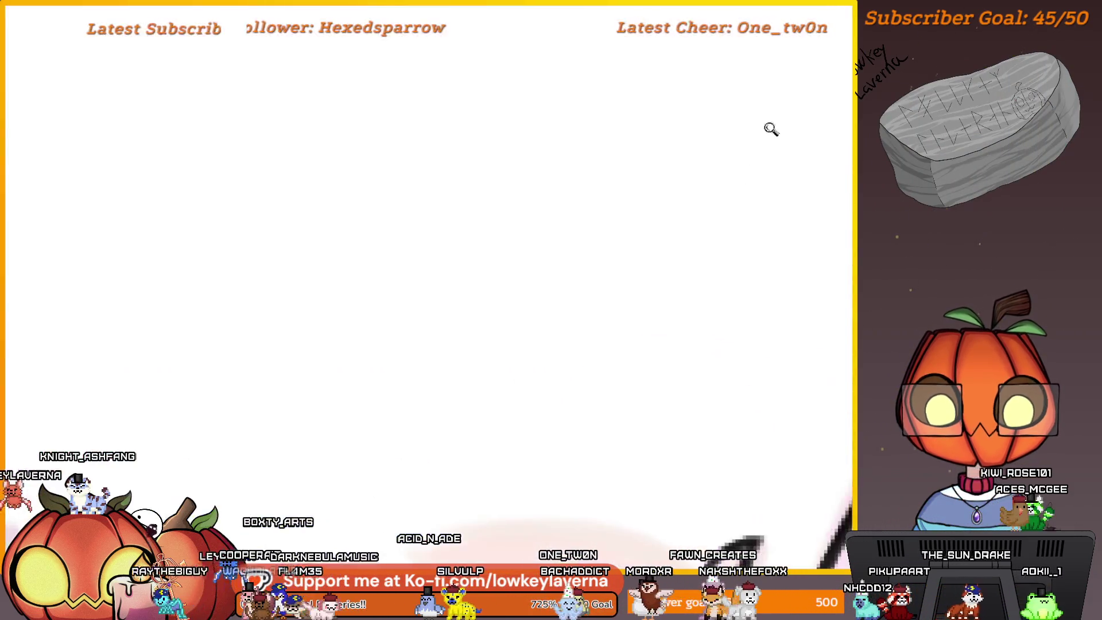
mouse_move(703, 433)
mouse_down()
mouse_move(617, 362)
mouse_move(543, 394)
mouse_move(698, 221)
mouse_up()
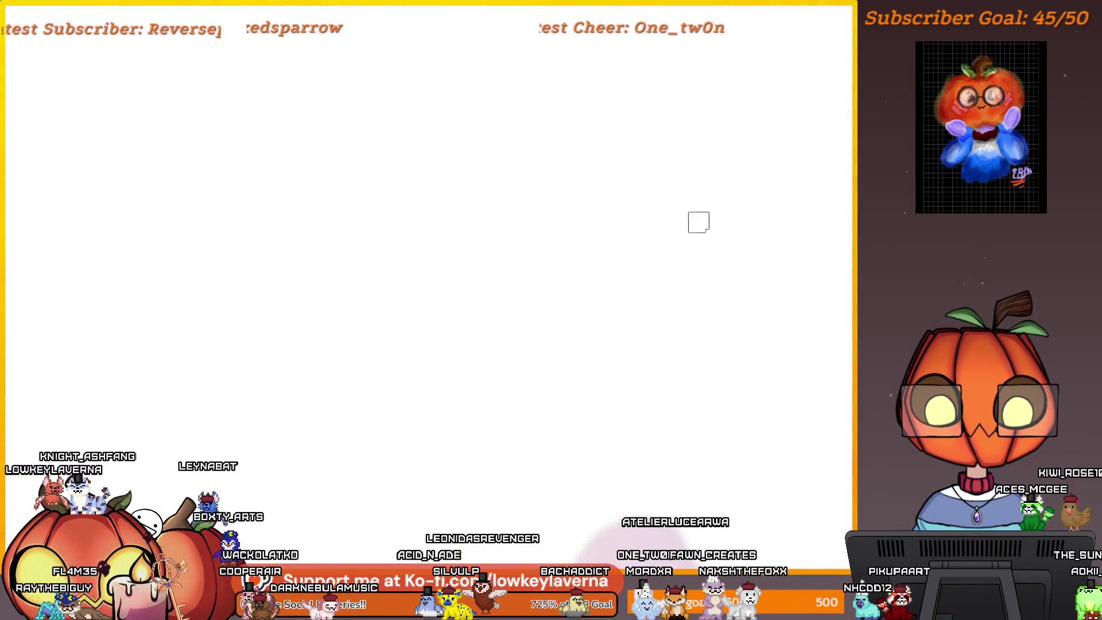
mouse_move(628, 210)
mouse_down()
mouse_move(603, 357)
mouse_move(738, 197)
mouse_move(580, 221)
mouse_up()
drag(568, 280, 547, 283)
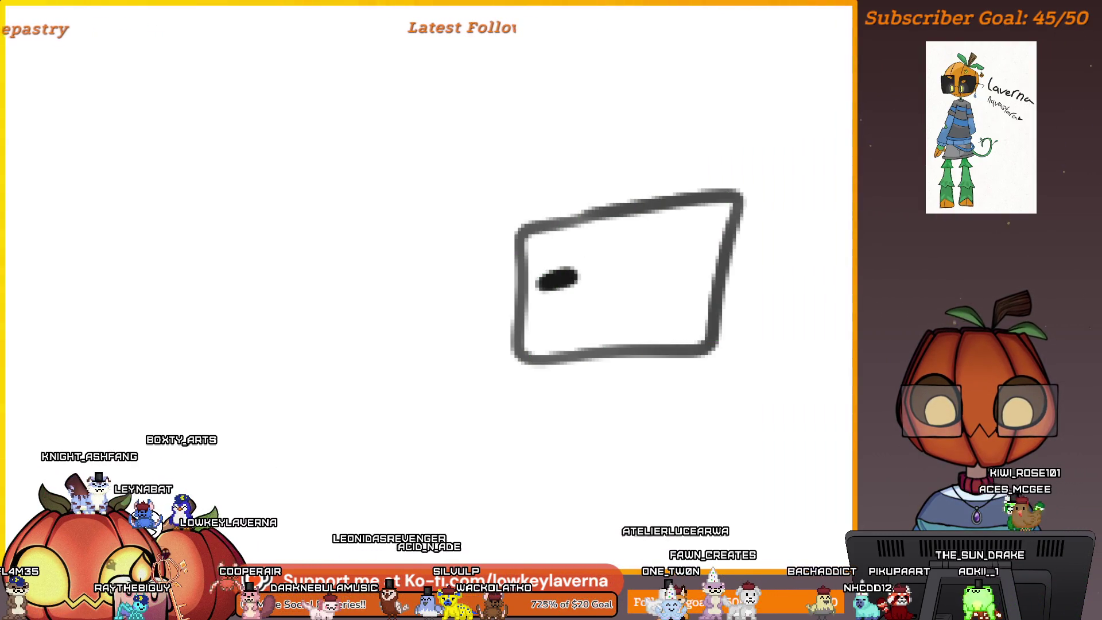
scroll(565, 291, up, 1)
mouse_move(694, 312)
mouse_down()
mouse_move(637, 368)
mouse_move(712, 287)
mouse_move(675, 268)
mouse_move(580, 321)
mouse_move(535, 274)
mouse_up()
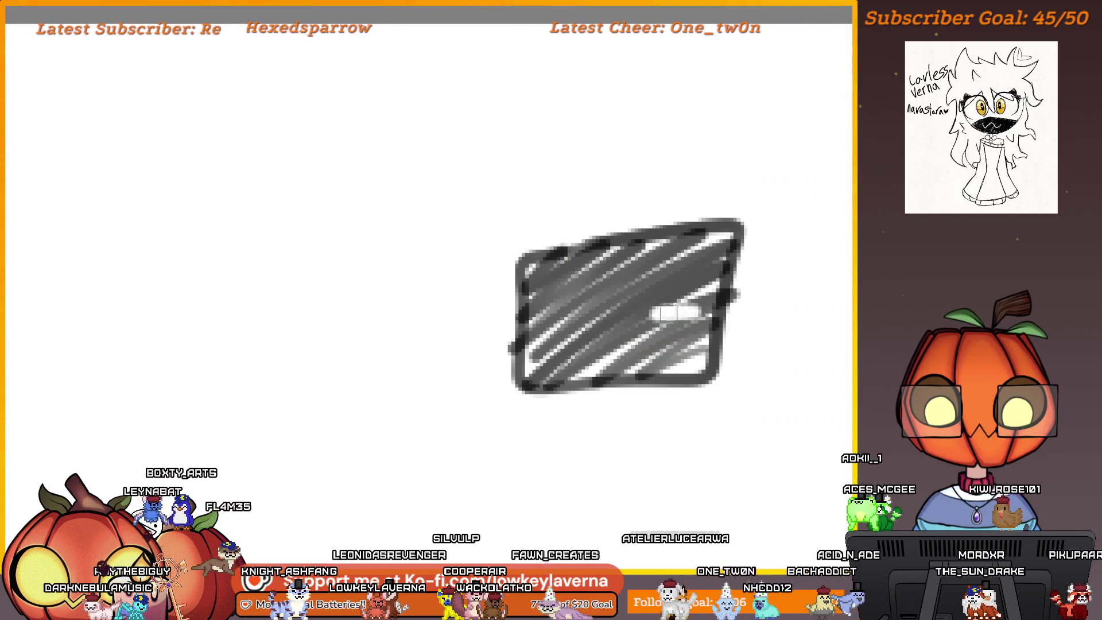
scroll(682, 302, down, 5)
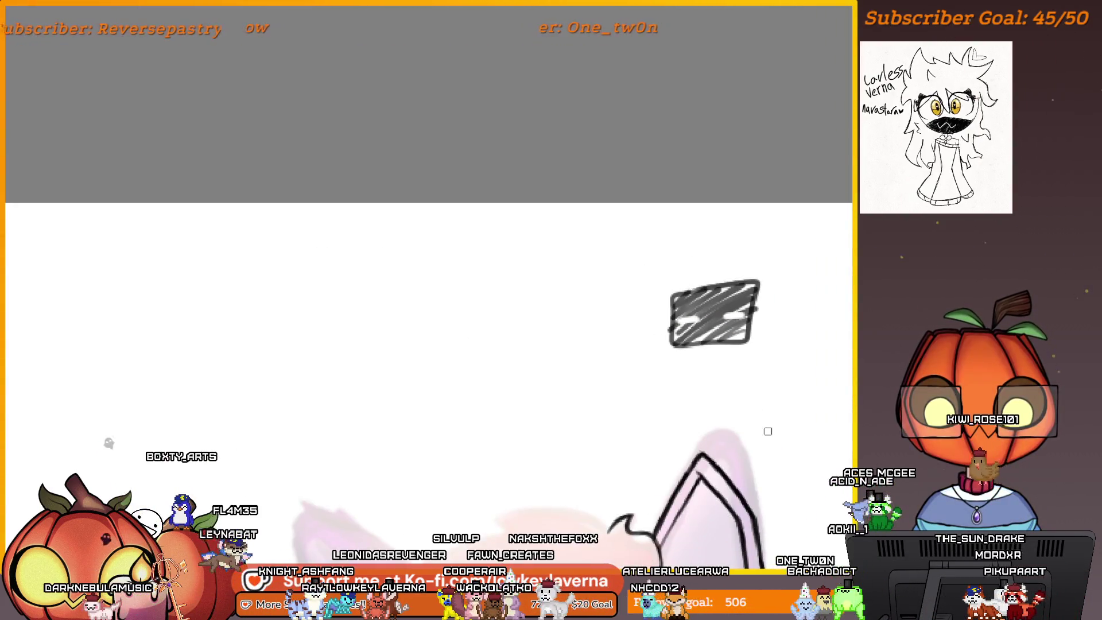
scroll(819, 291, up, 5)
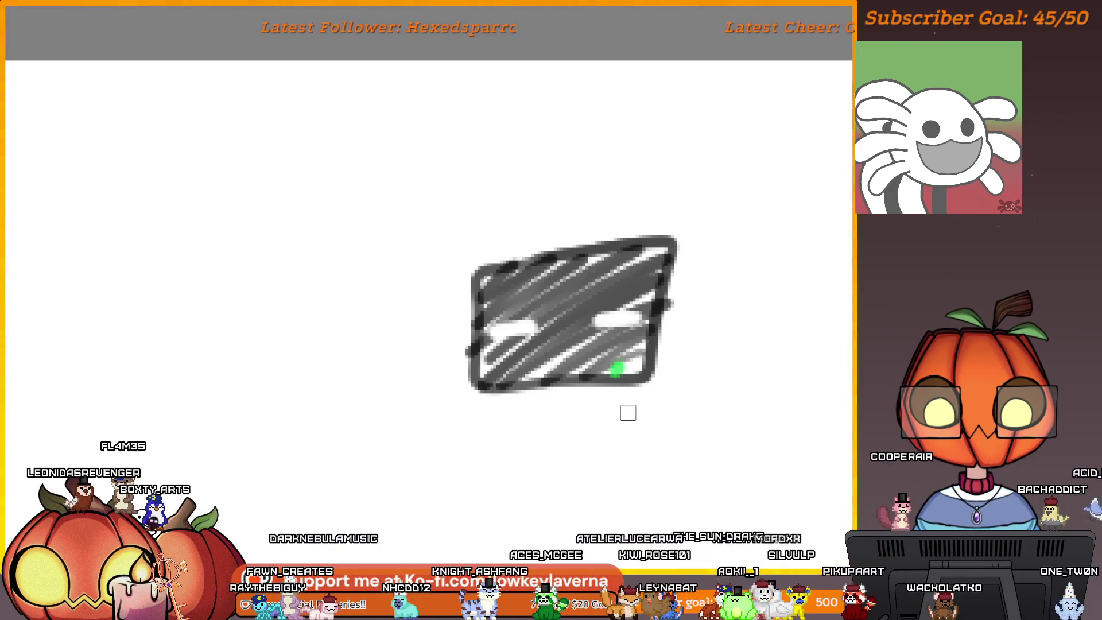
mouse_move(754, 385)
mouse_down()
mouse_move(509, 401)
mouse_move(337, 350)
mouse_up()
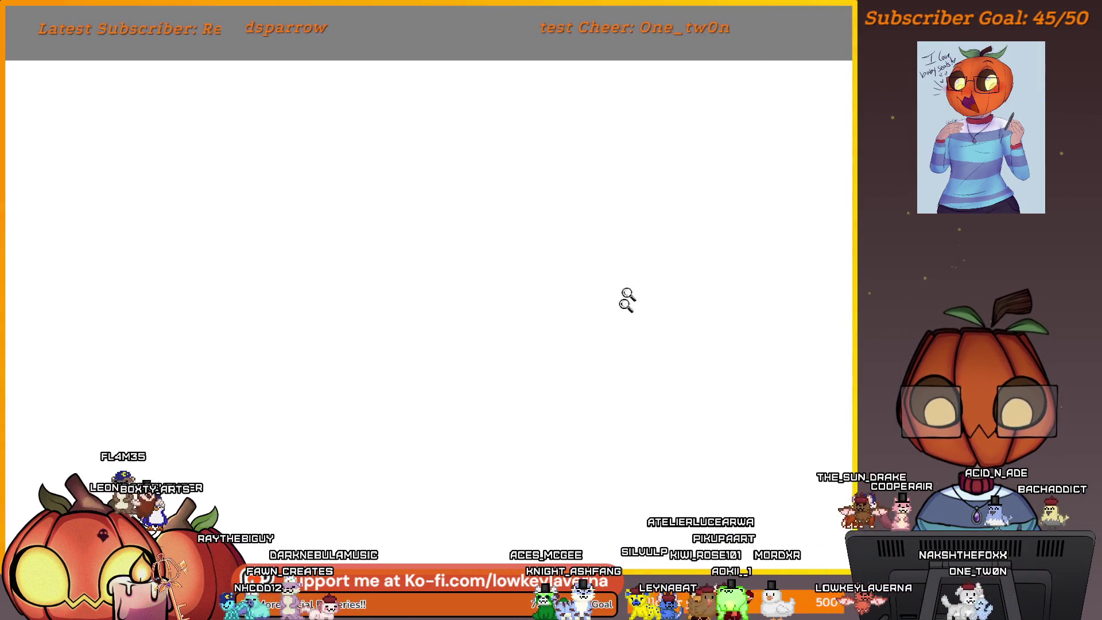
Ink the curved line along the top of the head and give it a hooked tip
scroll(627, 299, down, 3)
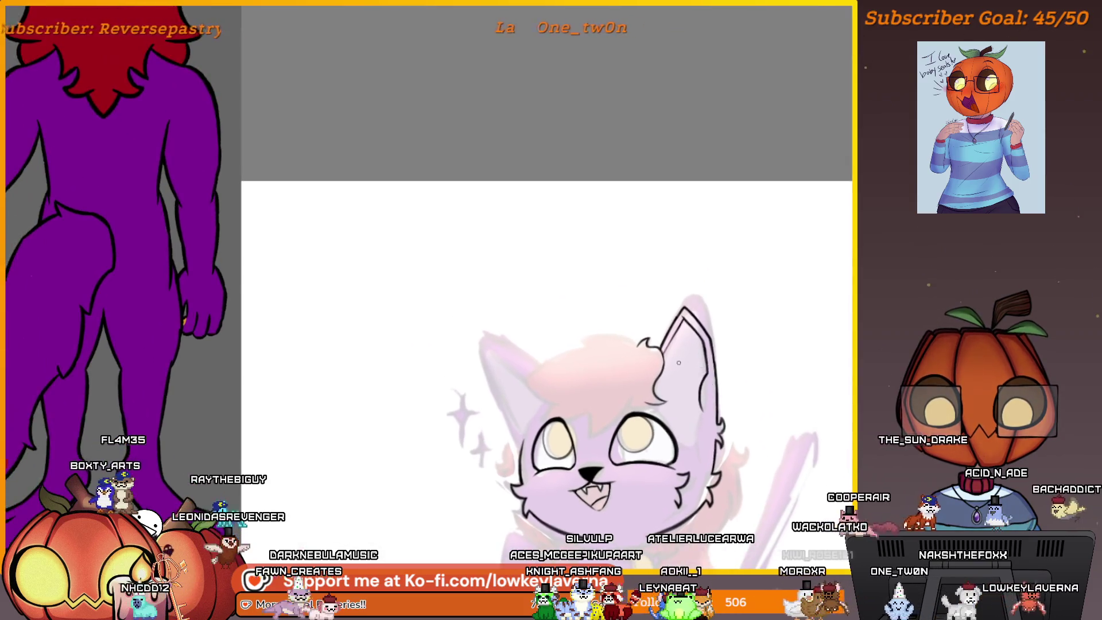
scroll(678, 362, up, 5)
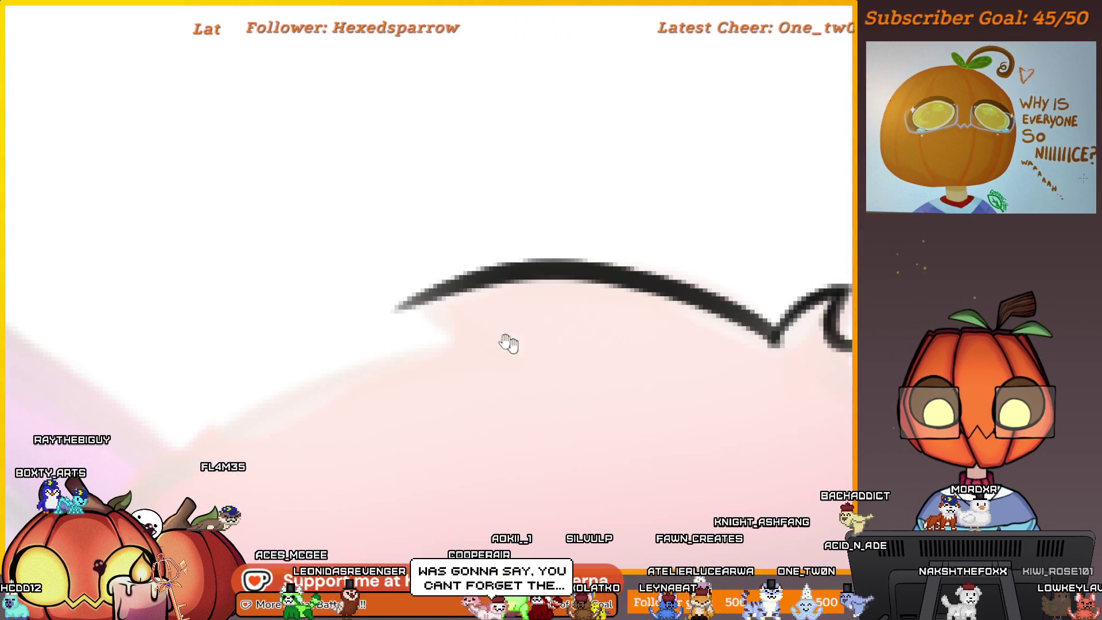
drag(482, 338, 543, 367)
scroll(553, 384, down, 3)
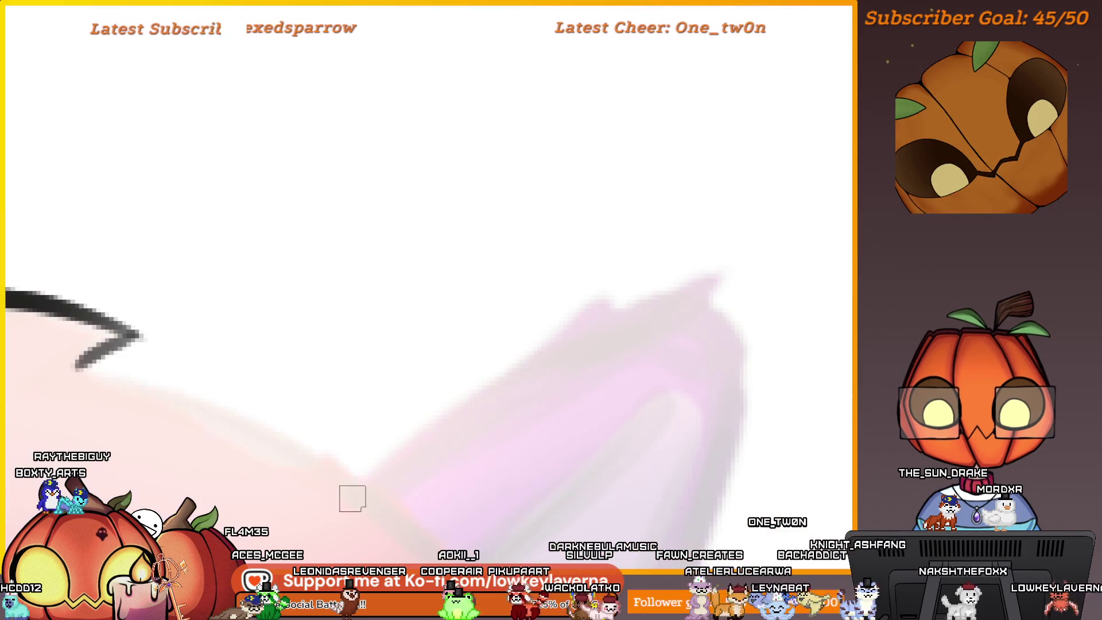
drag(711, 359, 657, 393)
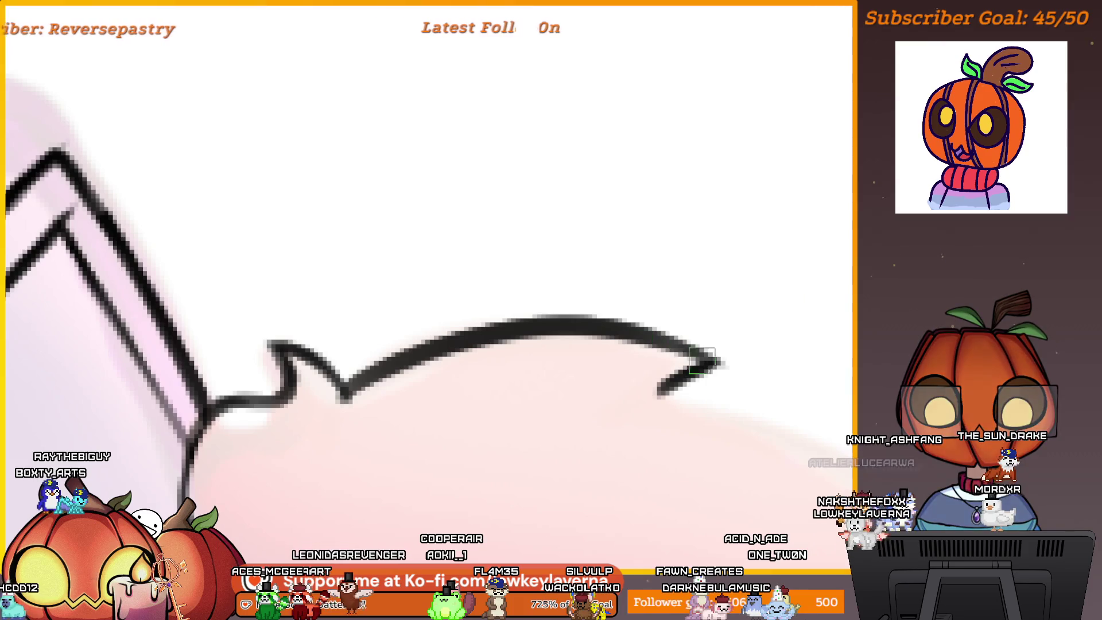
scroll(618, 328, left, 5)
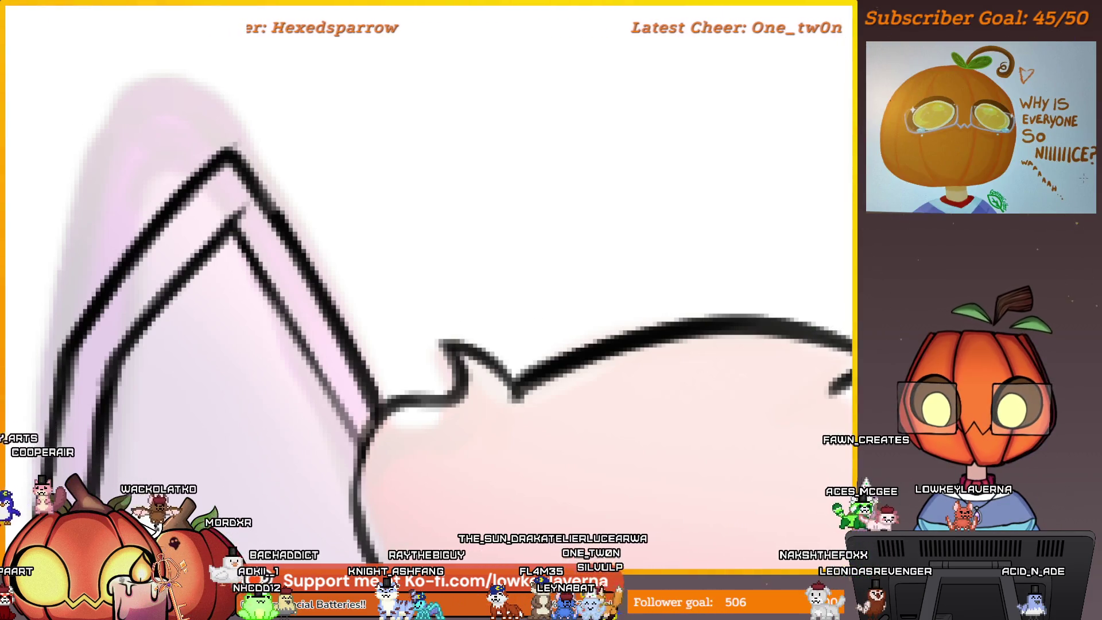
key(alt+f)
key(Escape)
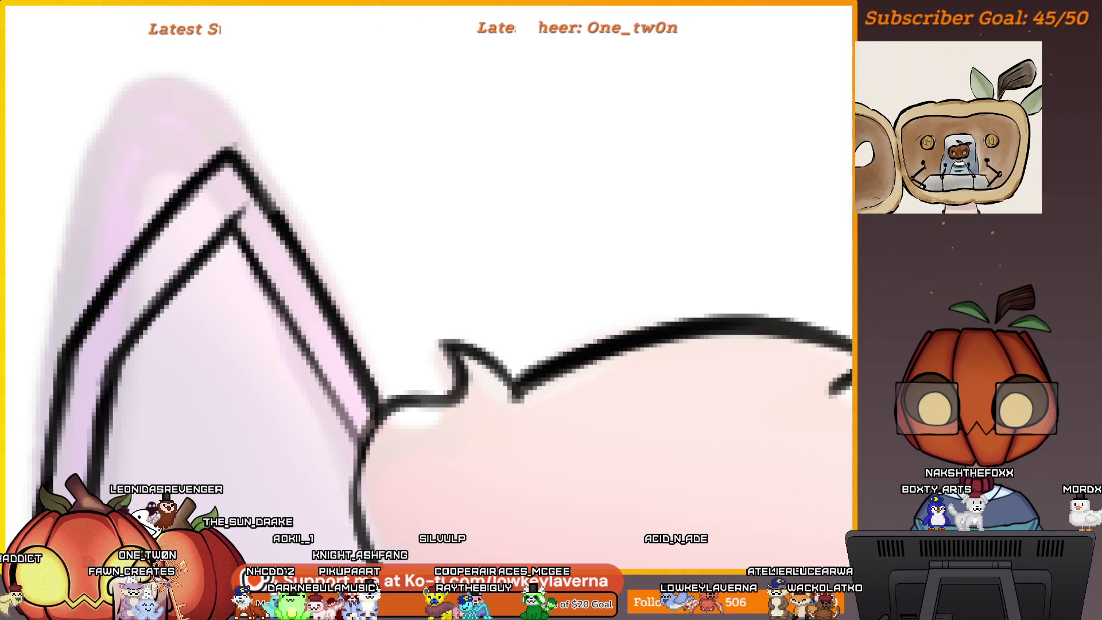
key(ctrl+s)
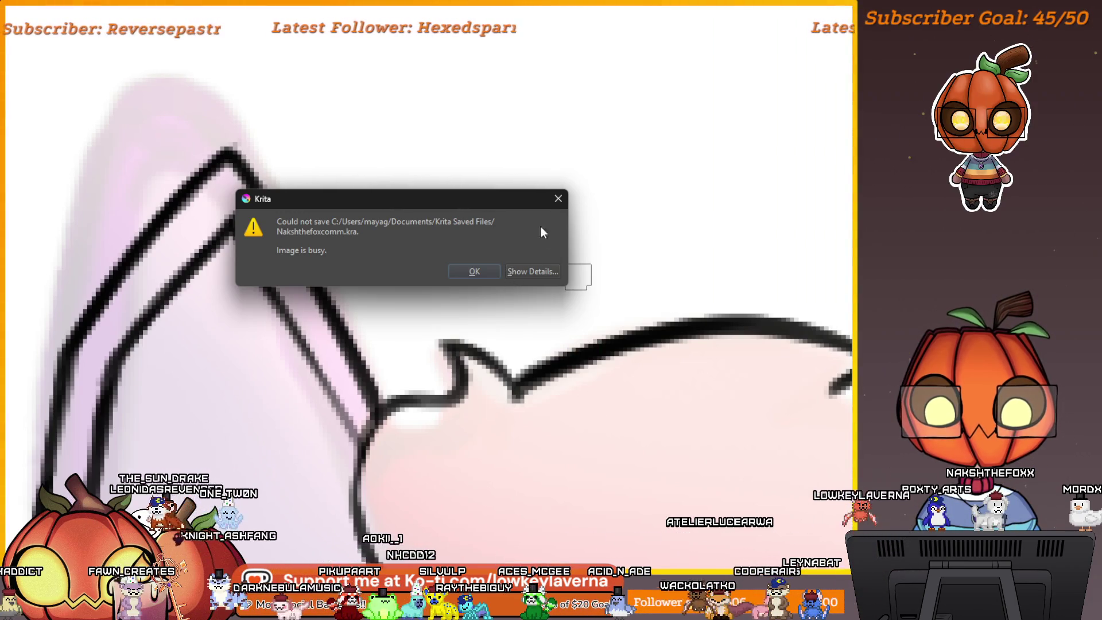
click(558, 199)
key(alt+f)
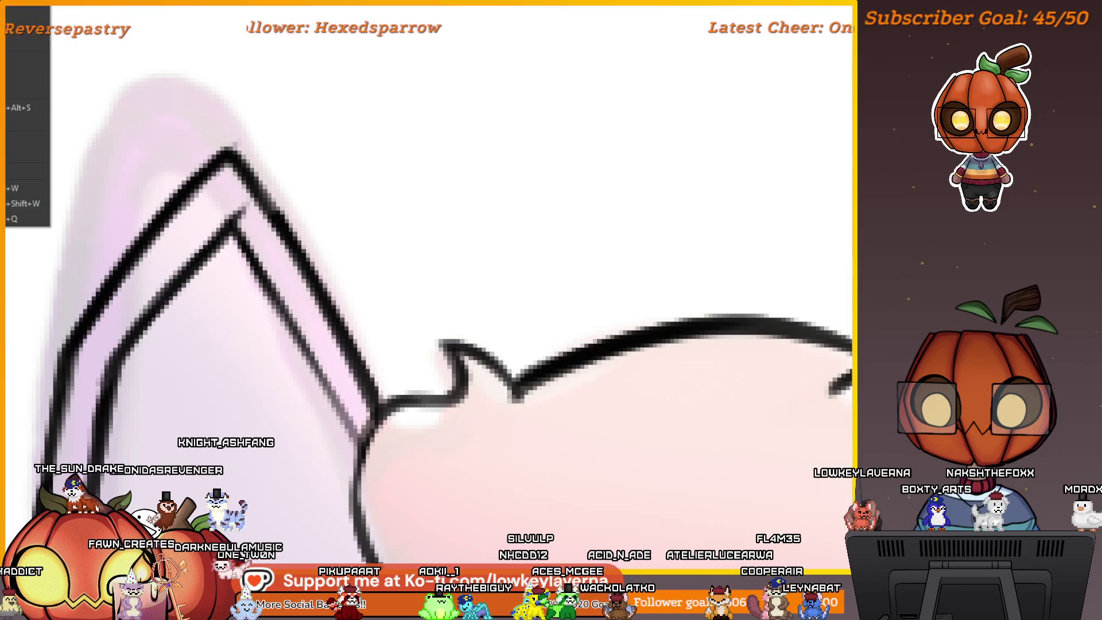
key(Escape)
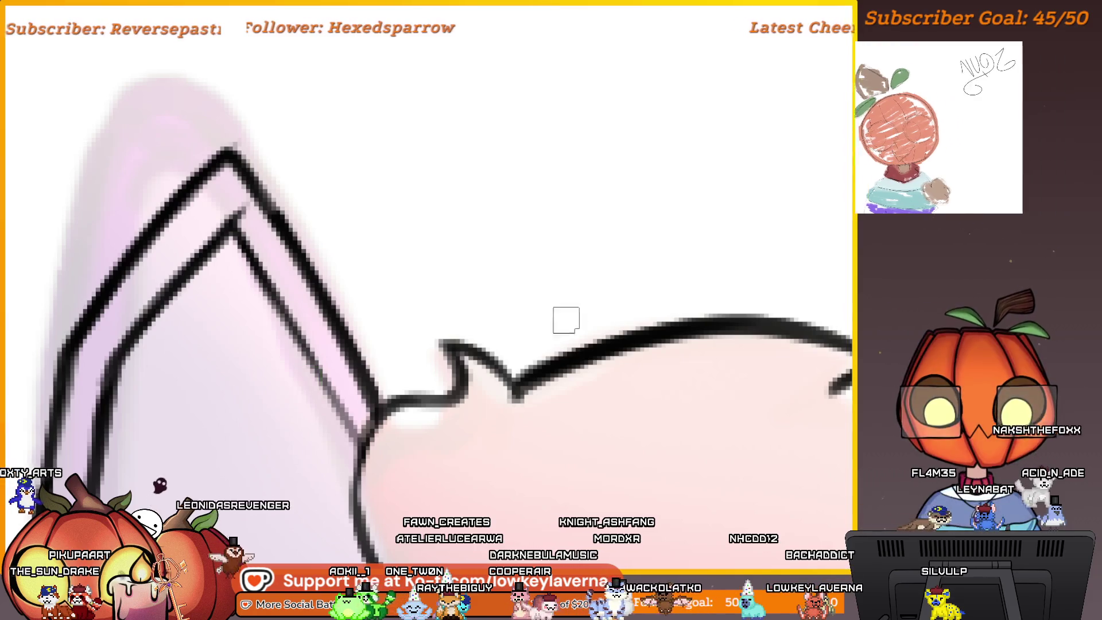
scroll(566, 320, down, 10)
key(ctrl+w)
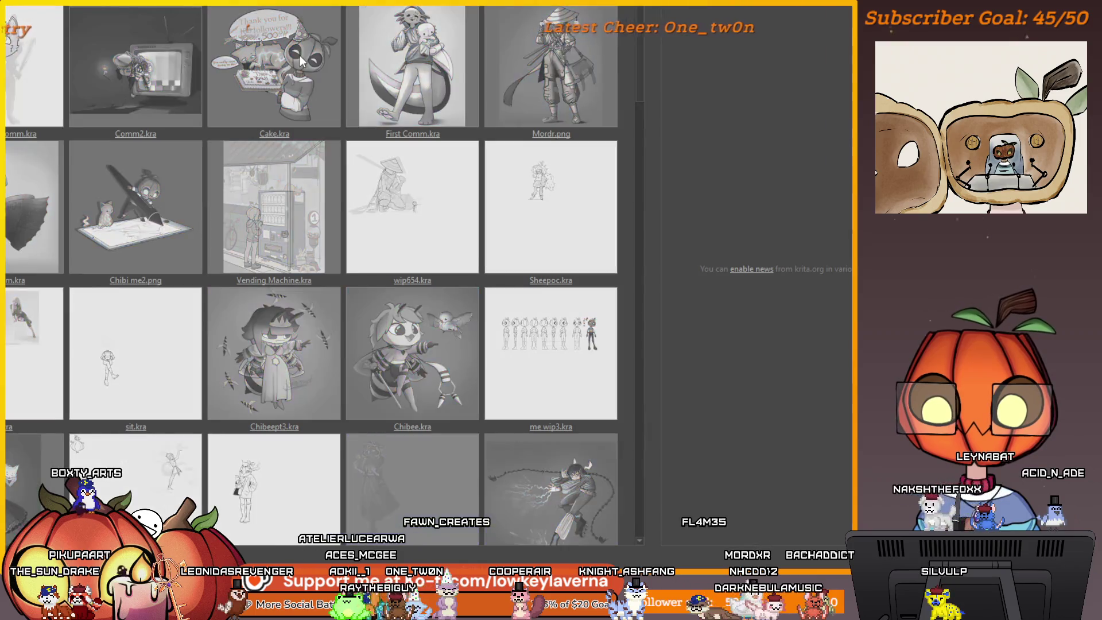
Open Cake.kra from the recent files and frame the pumpkin character in view
click(299, 62)
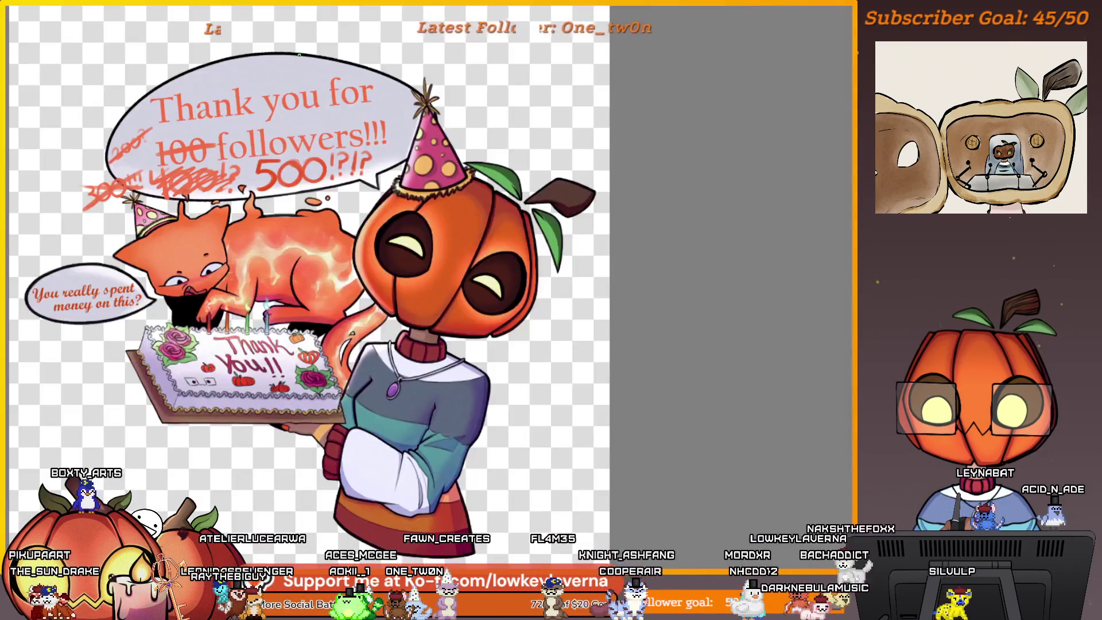
scroll(631, 333, up, 5)
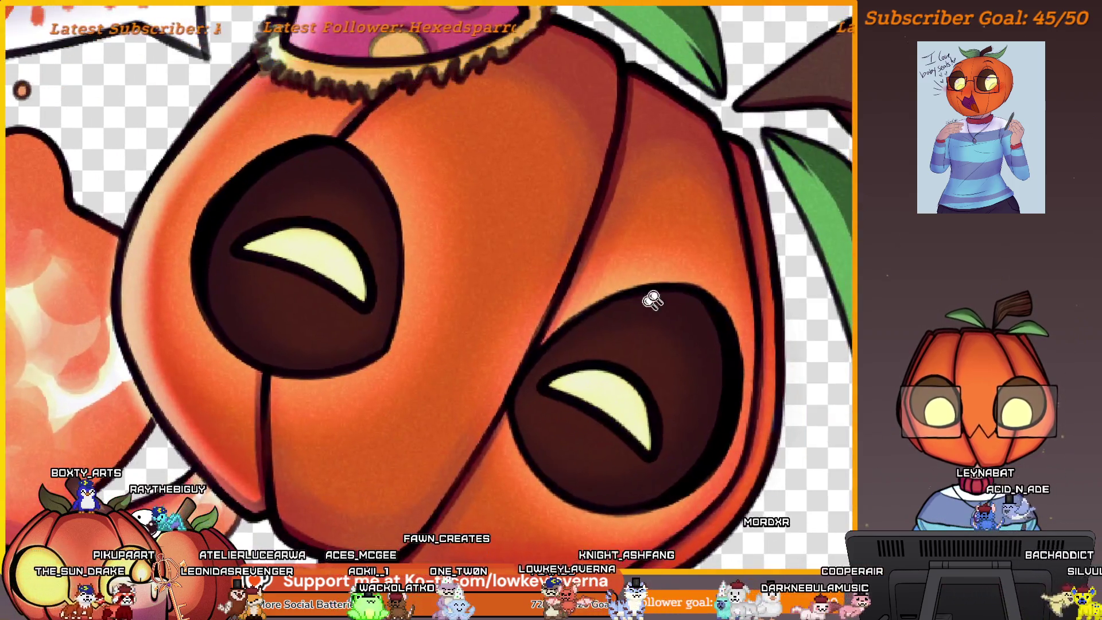
scroll(677, 401, down, 6)
drag(693, 499, 688, 465)
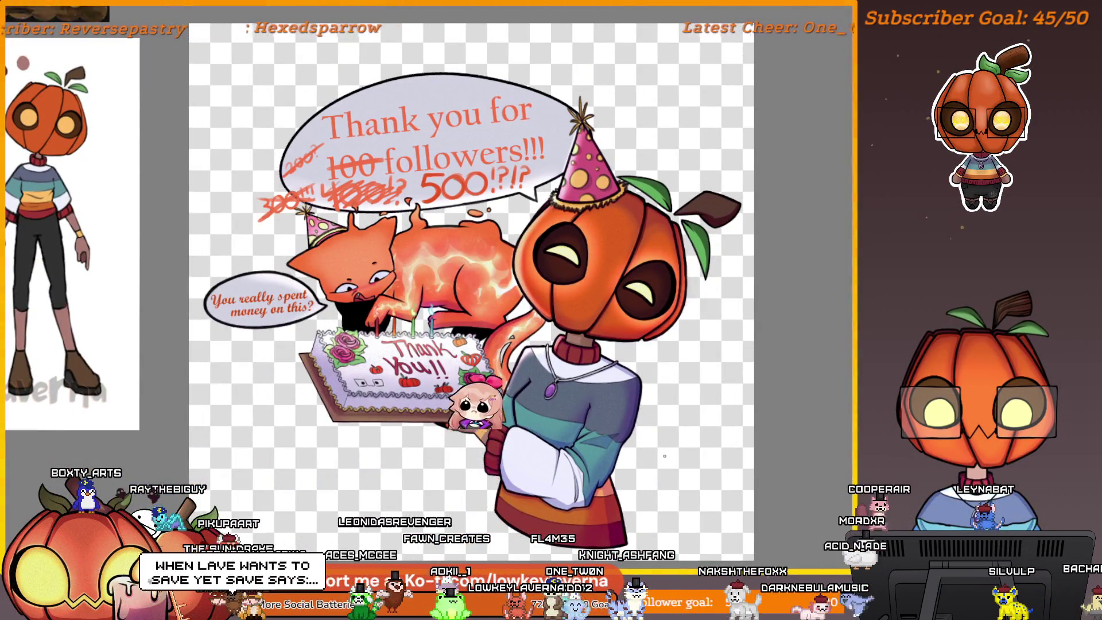
scroll(611, 269, up, 5)
Sketch a zigzag mouth and dark frames around both eyes on the pumpkin face
mouse_move(473, 309)
mouse_down()
mouse_move(551, 395)
mouse_move(622, 379)
mouse_move(616, 467)
mouse_up()
drag(574, 121, 445, 374)
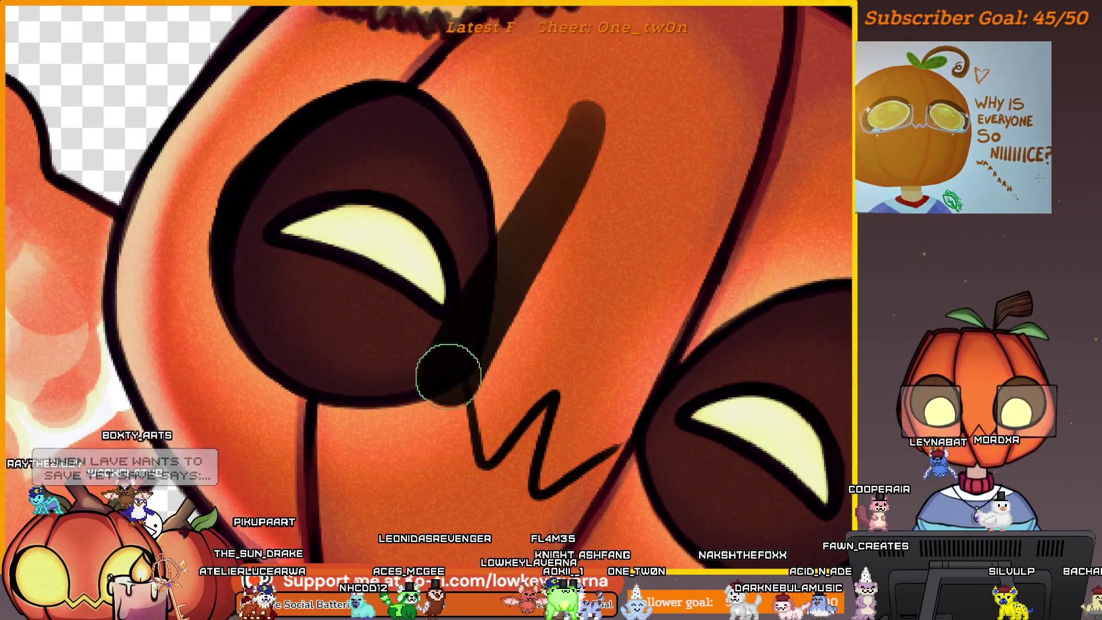
drag(298, 34, 597, 126)
mouse_move(172, 115)
mouse_down()
mouse_move(141, 279)
mouse_move(395, 488)
mouse_up()
scroll(396, 488, down, 5)
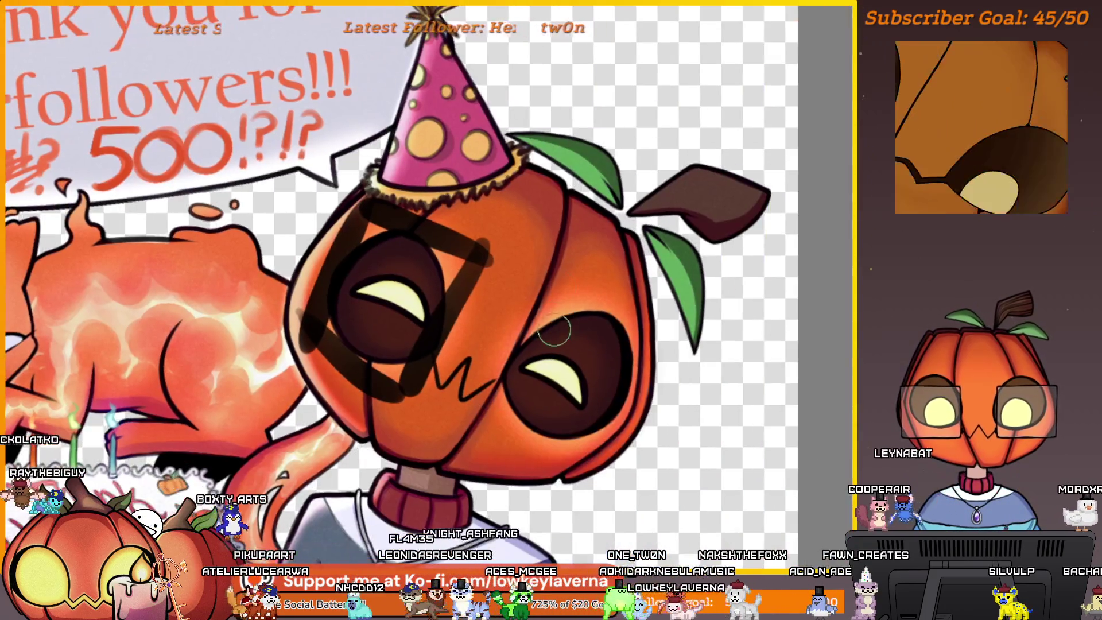
drag(571, 267, 479, 427)
drag(559, 279, 629, 322)
drag(479, 402, 591, 467)
scroll(641, 356, down, 5)
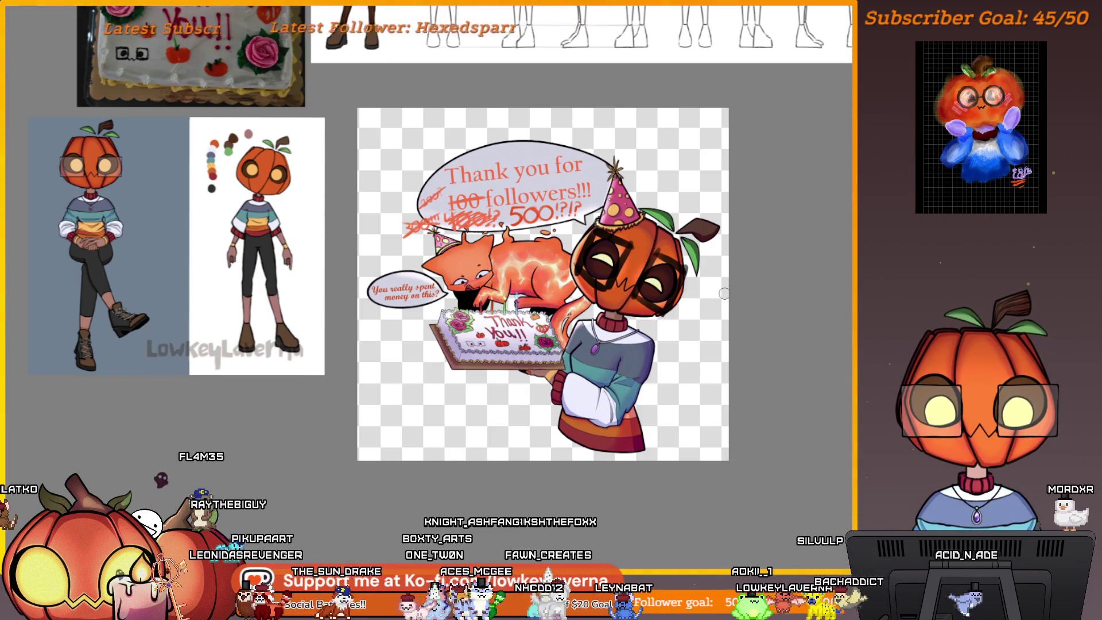
Undo the dark strokes over the pumpkin face
scroll(571, 482, up, 5)
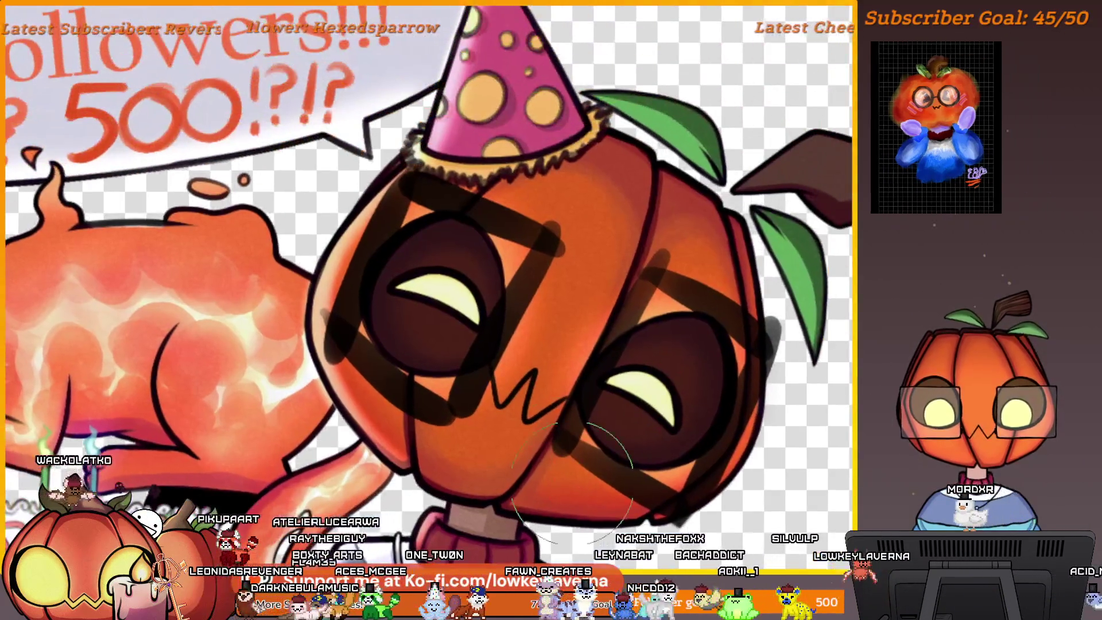
key(ctrl+z)
key(ctrl+z)
key(ctrl+z)
scroll(603, 338, down, 5)
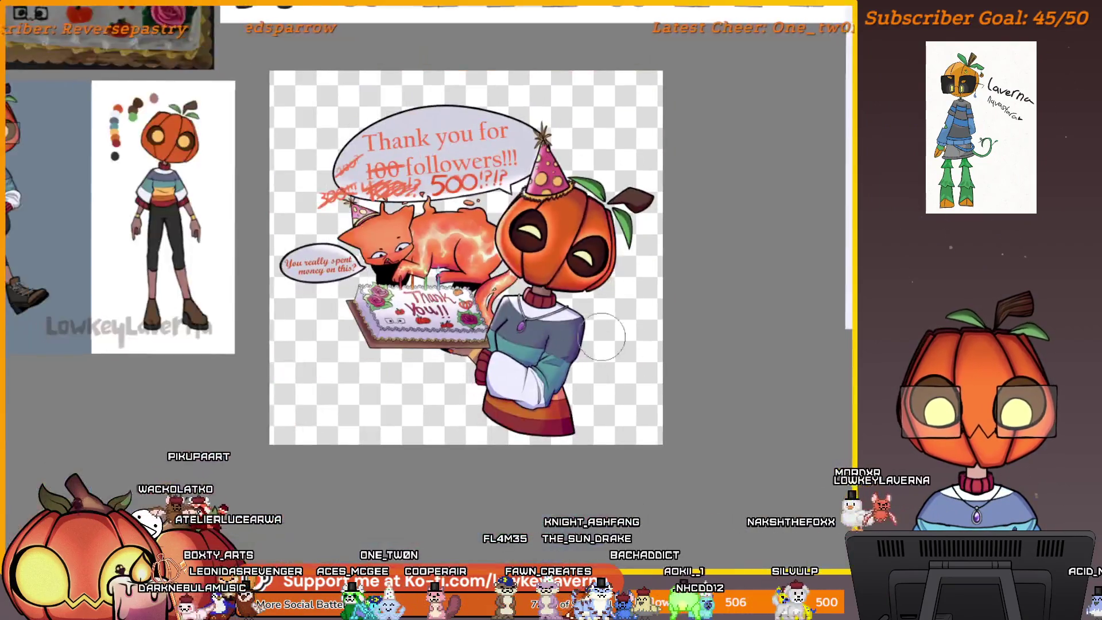
scroll(602, 337, up, 10)
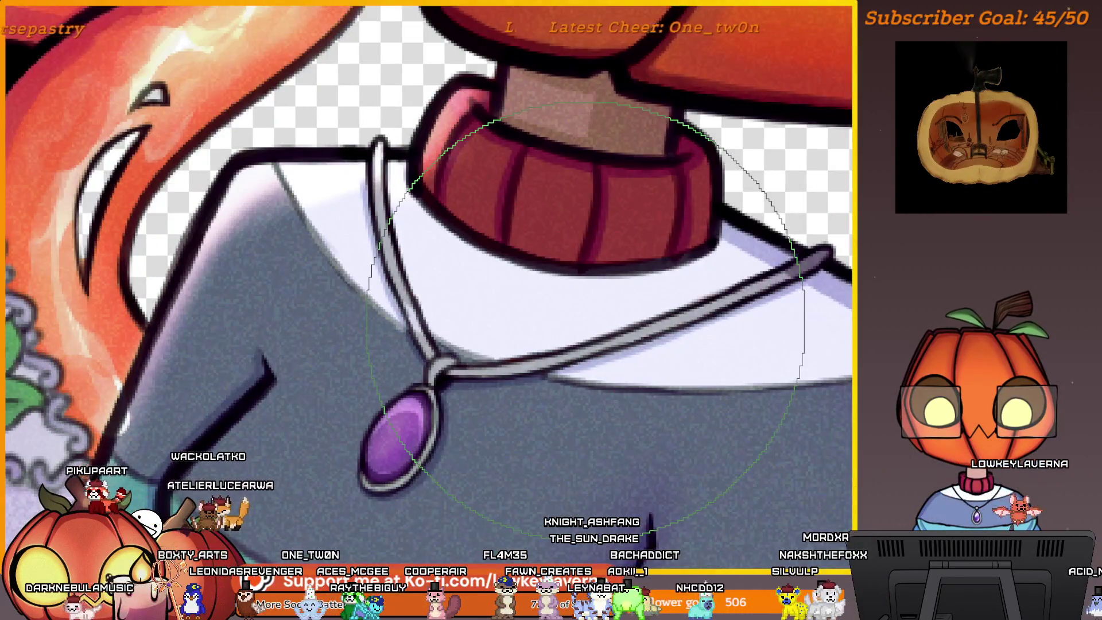
Replace a thick loop around the necklace with a thinner ring around the pendant
mouse_move(425, 167)
mouse_down()
mouse_move(298, 241)
mouse_move(517, 161)
mouse_up()
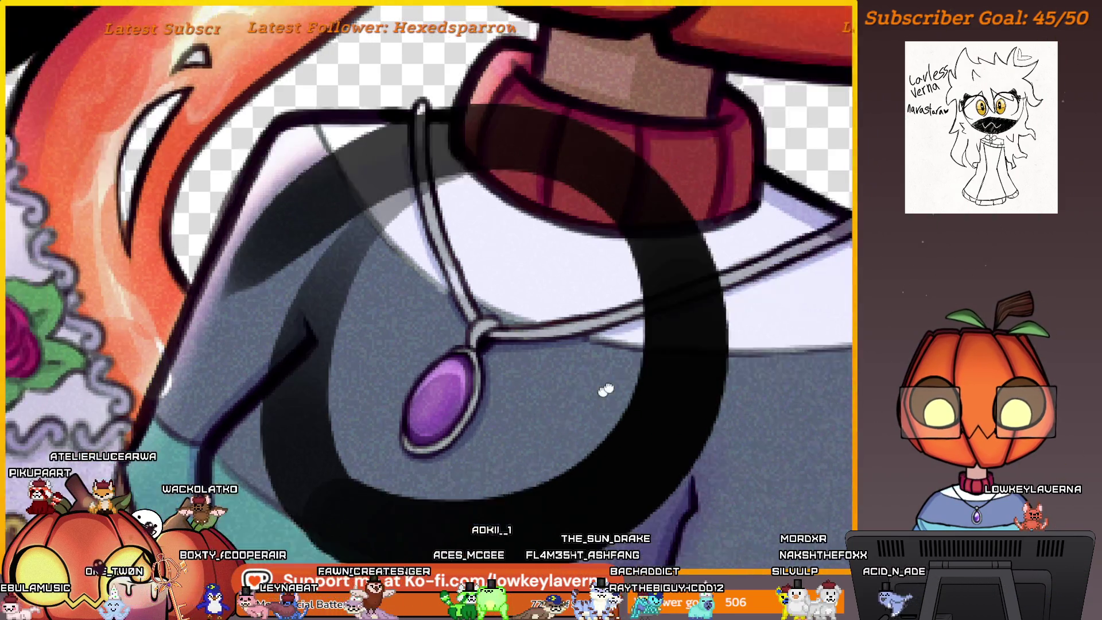
key(ctrl+z)
mouse_move(401, 241)
mouse_down()
mouse_move(729, 276)
mouse_move(487, 241)
mouse_up()
mouse_move(746, 368)
mouse_down()
mouse_move(672, 385)
mouse_move(545, 574)
mouse_move(542, 604)
mouse_up()
Draw the zigzag mouth below the eyes, undoing and redrawing it in brown
mouse_move(476, 304)
mouse_down()
mouse_move(521, 338)
mouse_move(565, 340)
mouse_up()
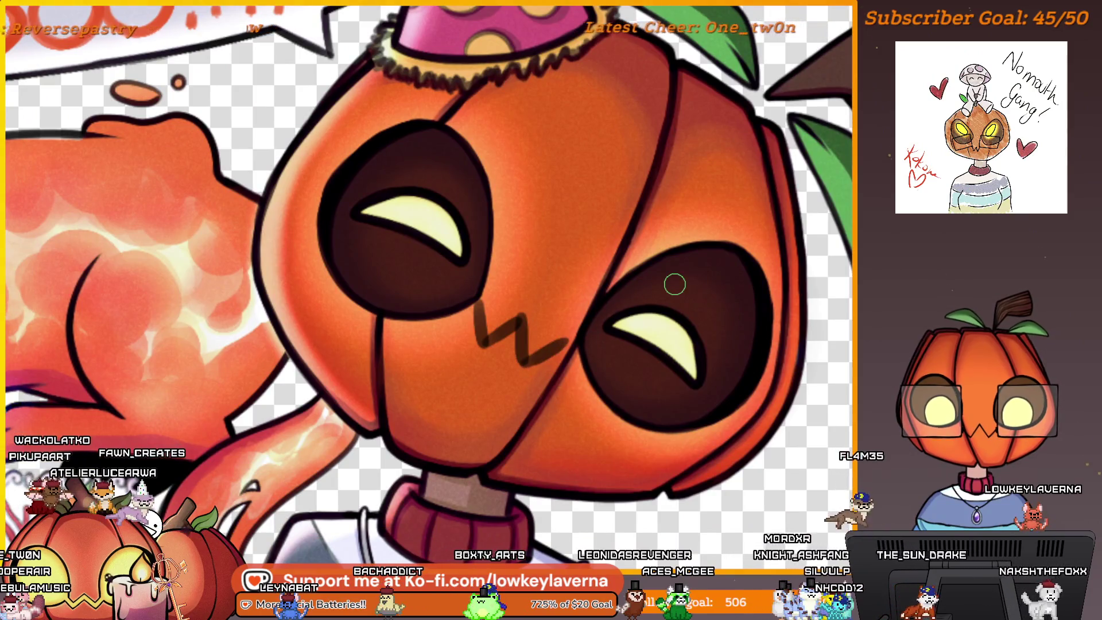
mouse_move(583, 284)
mouse_down()
mouse_move(516, 287)
mouse_move(671, 323)
mouse_move(574, 333)
mouse_move(660, 356)
mouse_move(581, 394)
mouse_up()
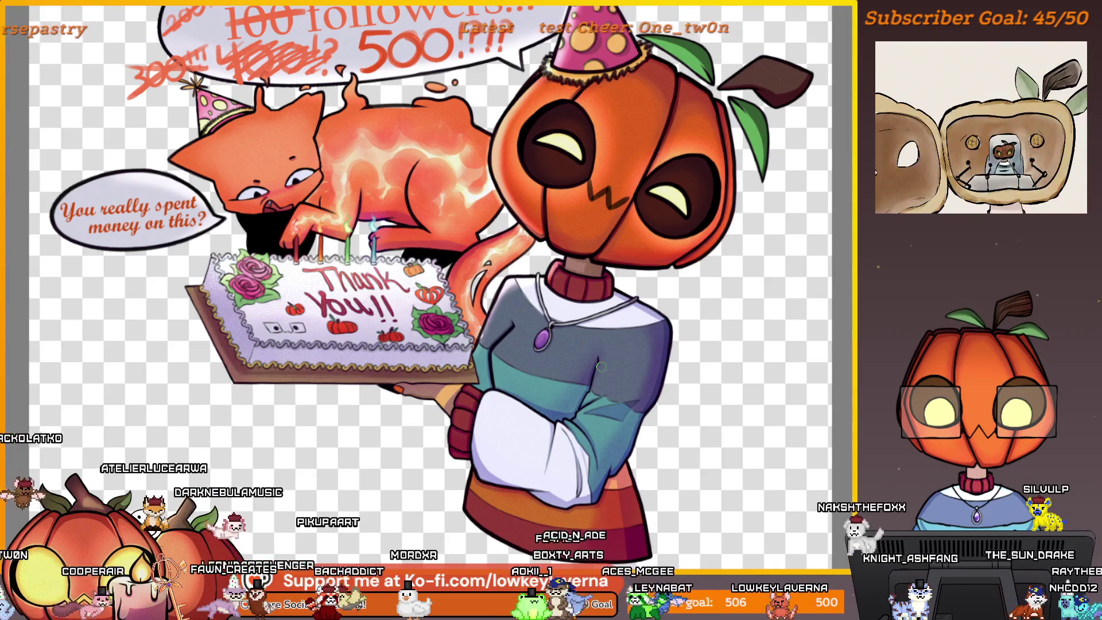
scroll(682, 190, up, 5)
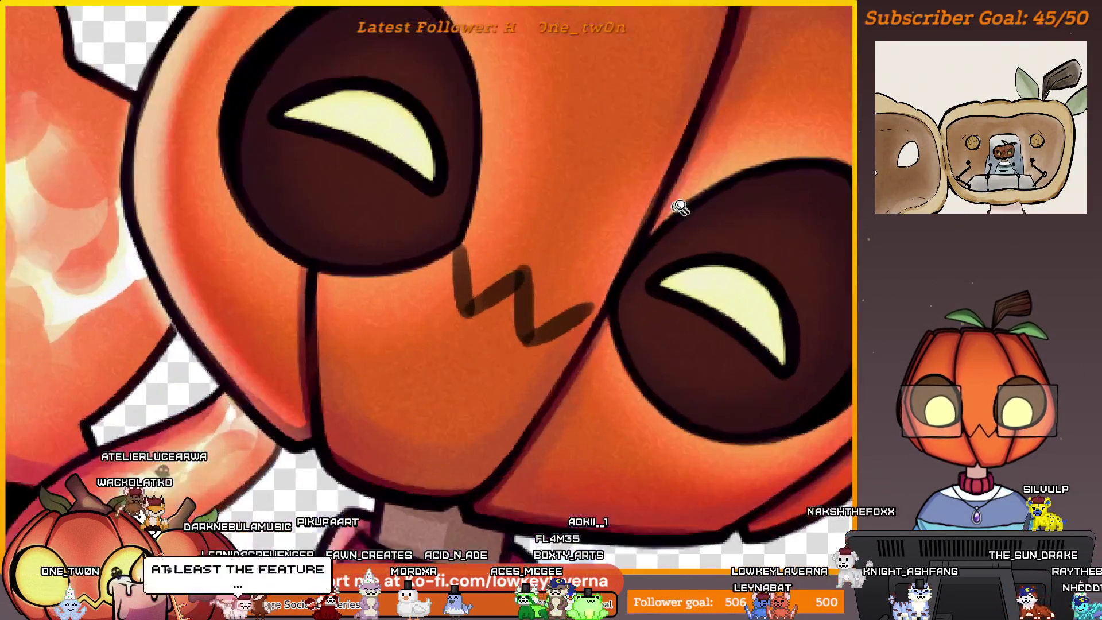
key(ctrl+z)
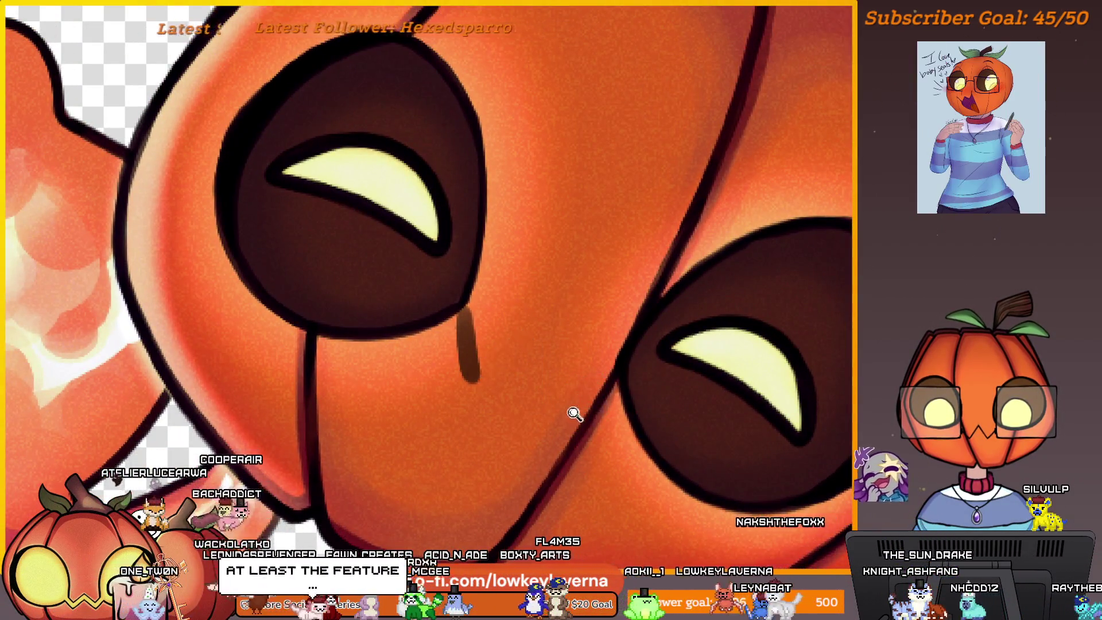
scroll(574, 414, up, 2)
mouse_move(530, 413)
mouse_down()
mouse_move(525, 305)
mouse_move(402, 316)
mouse_up()
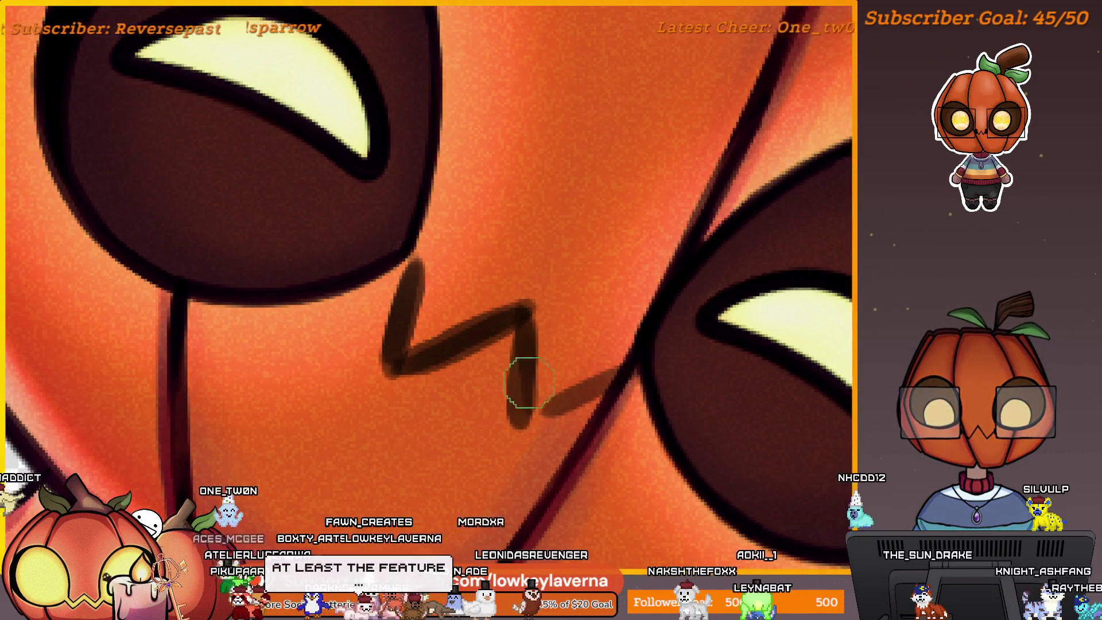
scroll(640, 356, down, 5)
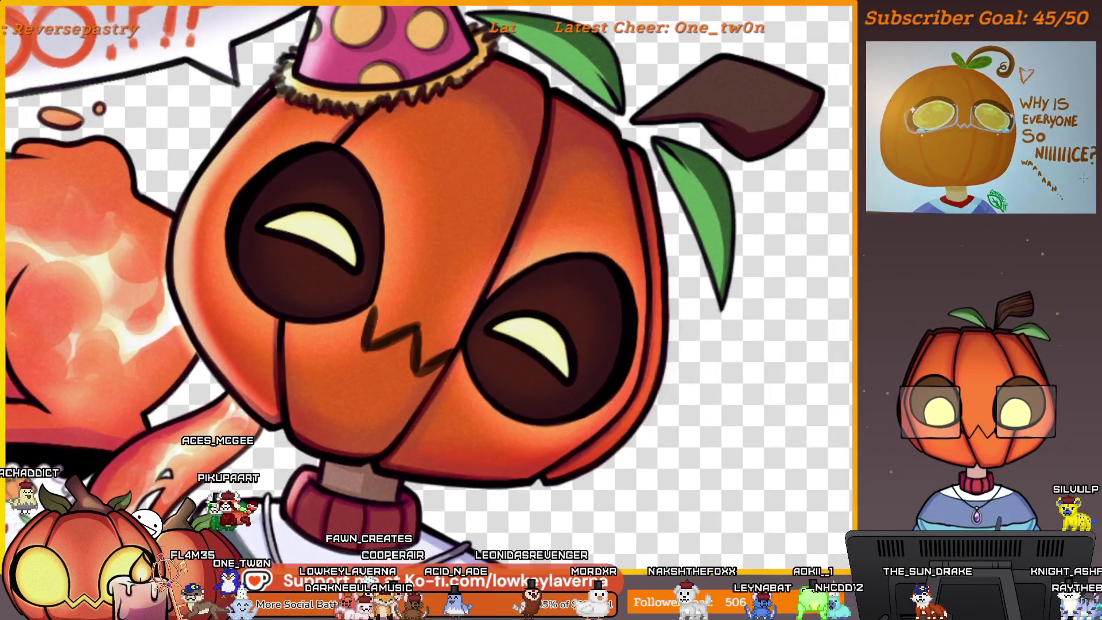
mouse_move(643, 297)
mouse_down()
mouse_move(678, 350)
mouse_move(488, 459)
mouse_up()
scroll(597, 494, up, 2)
drag(624, 226, 593, 315)
scroll(592, 315, down, 1)
mouse_move(578, 212)
mouse_down()
mouse_move(454, 161)
mouse_move(586, 439)
mouse_up()
scroll(586, 439, down, 4)
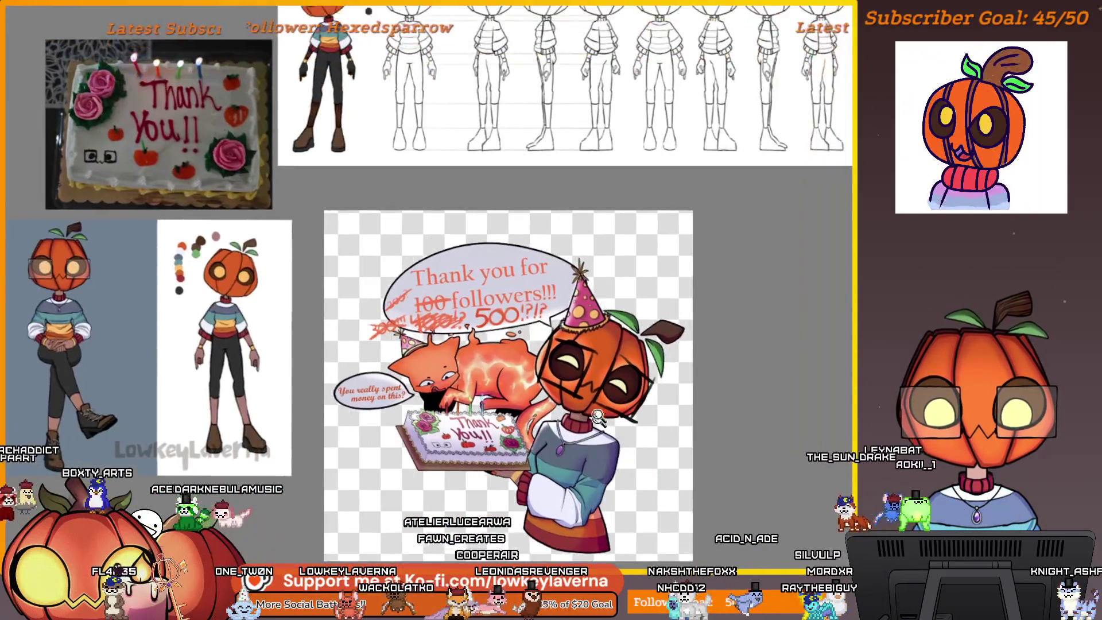
scroll(598, 417, up, 5)
scroll(597, 417, down, 4)
scroll(597, 417, up, 1)
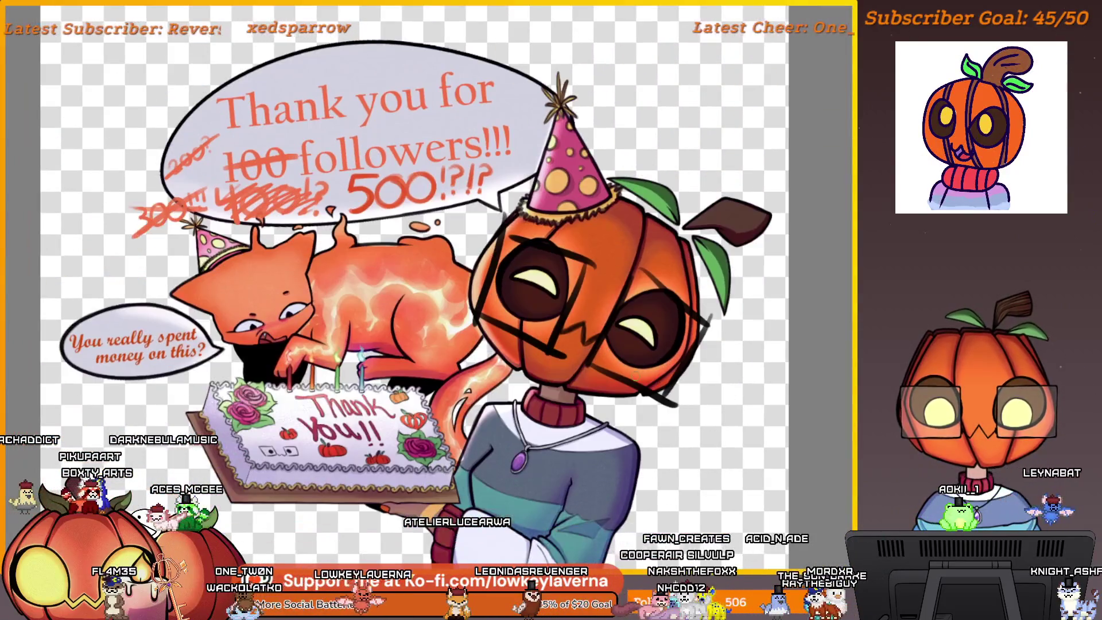
scroll(568, 384, up, 2)
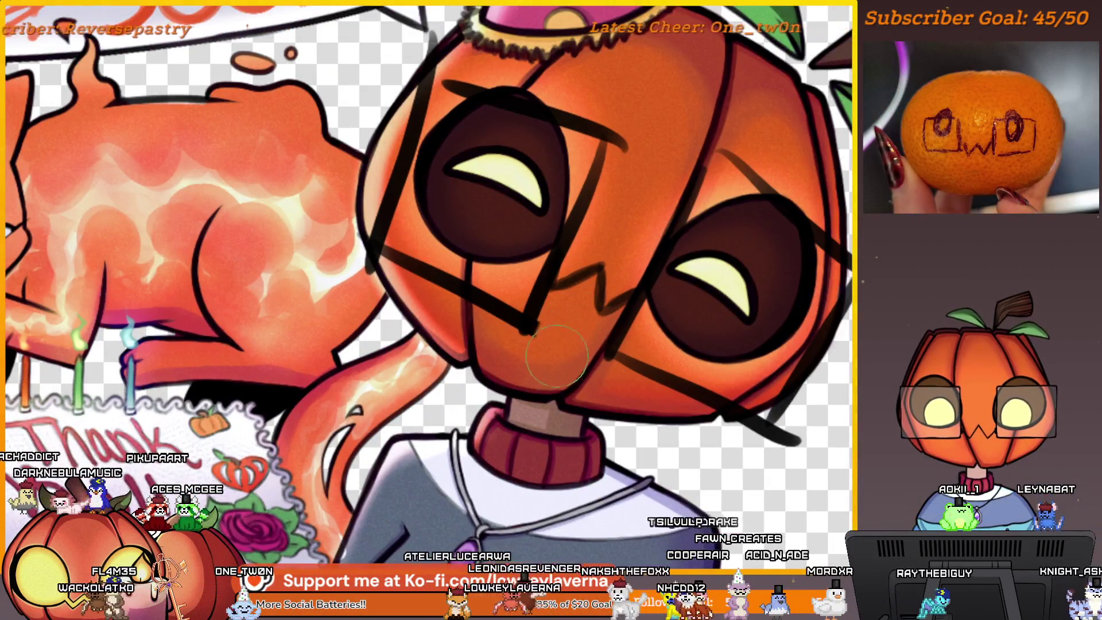
scroll(560, 390, down, 2)
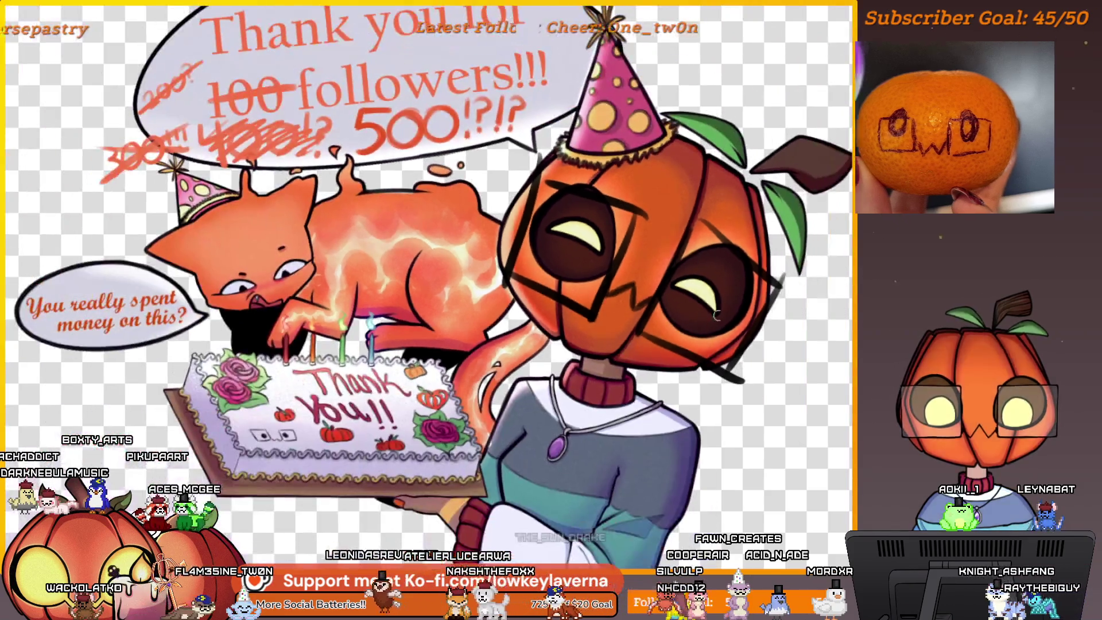
scroll(560, 391, up, 2)
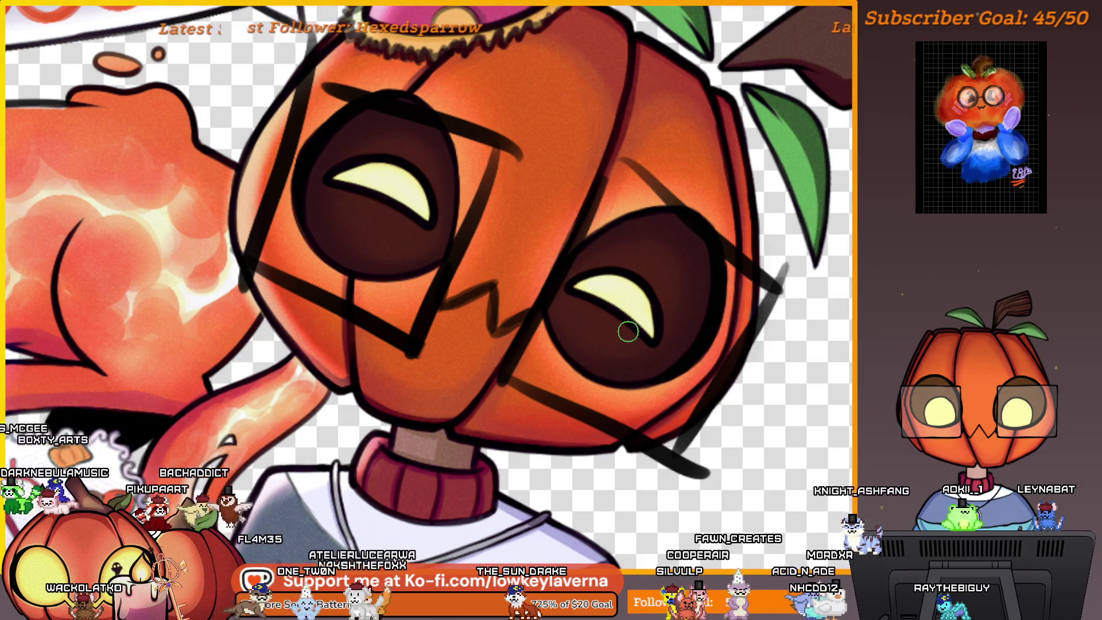
scroll(545, 285, down, 3)
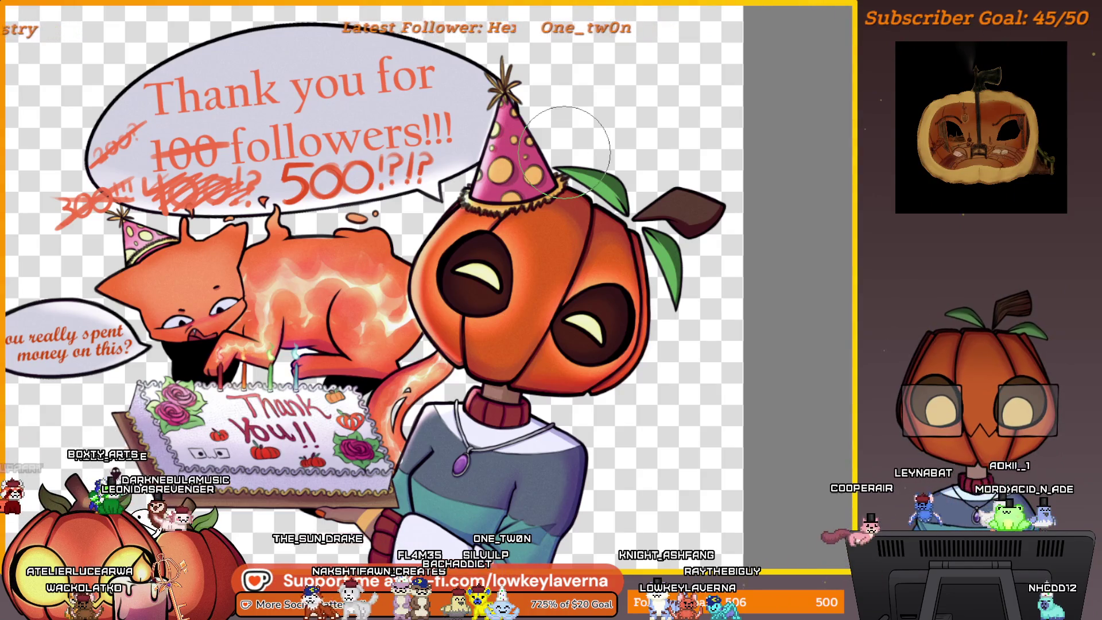
scroll(613, 416, down, 4)
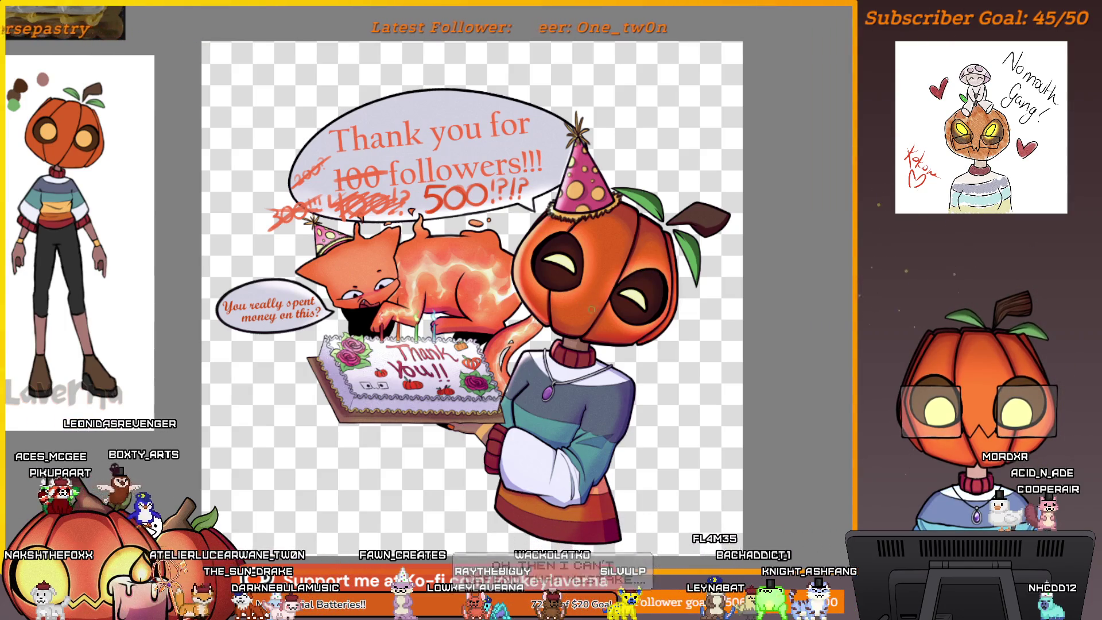
Scribble a test stroke over the cake artwork and undo it
drag(591, 310, 549, 333)
mouse_move(627, 259)
mouse_down()
mouse_move(482, 322)
mouse_move(401, 239)
mouse_up()
key(ctrl+z)
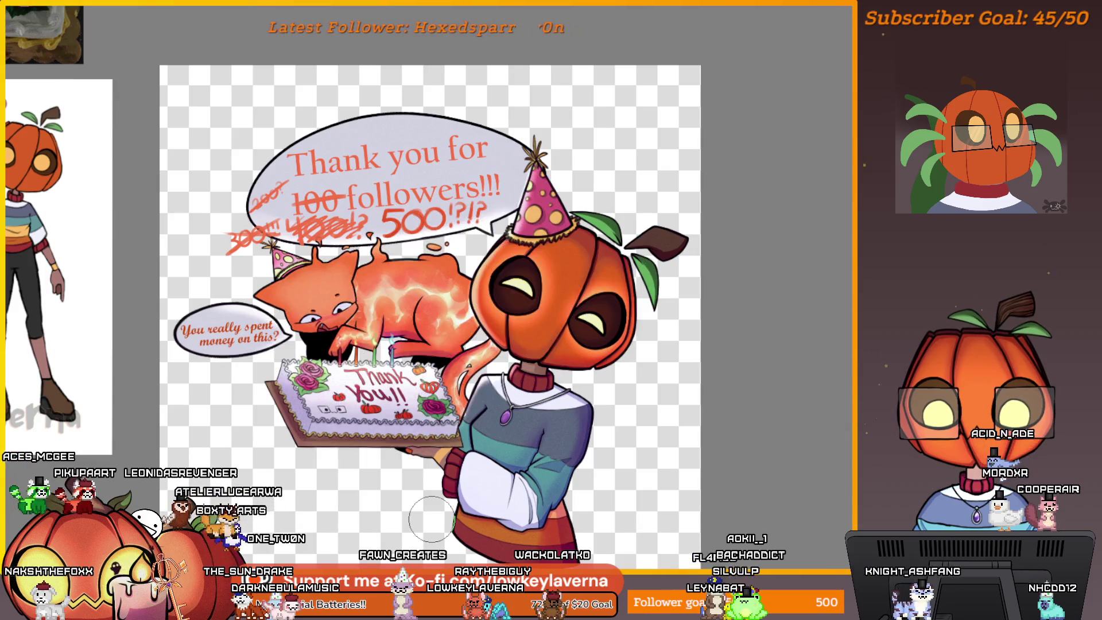
Close the cake artwork through the save prompt and reopen the purple cat sketch
key(ctrl+w)
click(419, 260)
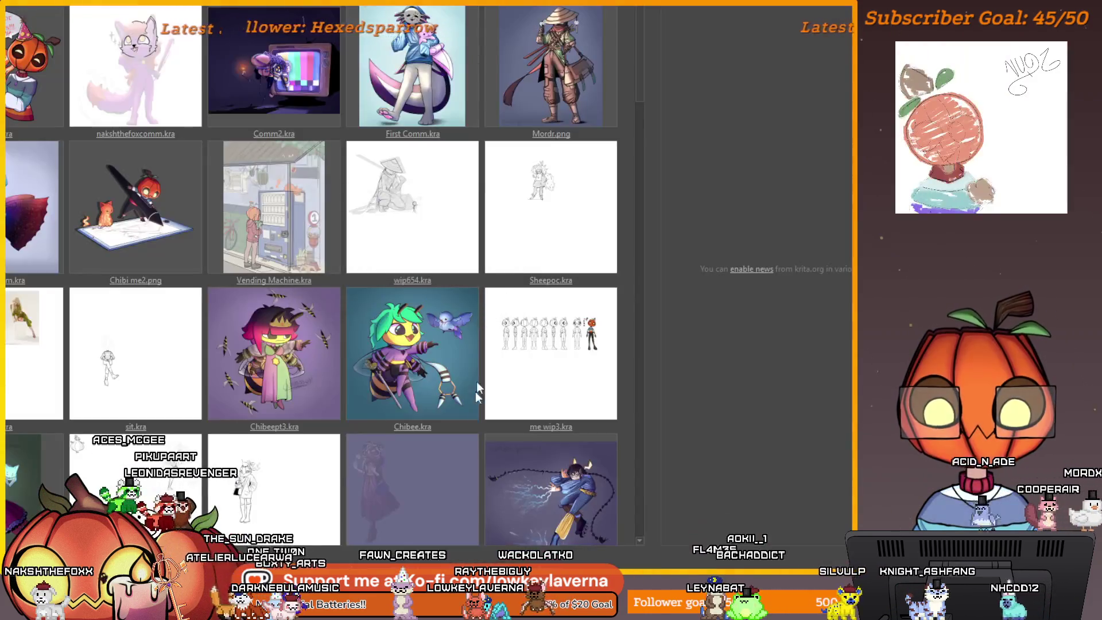
click(160, 66)
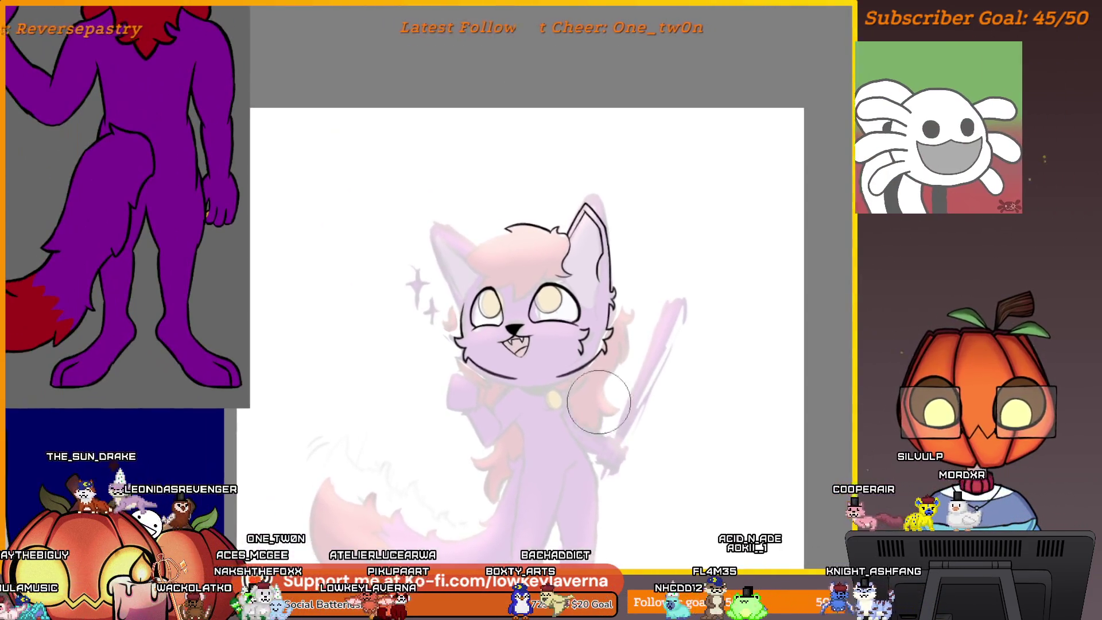
Bring the cat's face into view, trying and undoing a stroke near the chest
scroll(603, 398, up, 2)
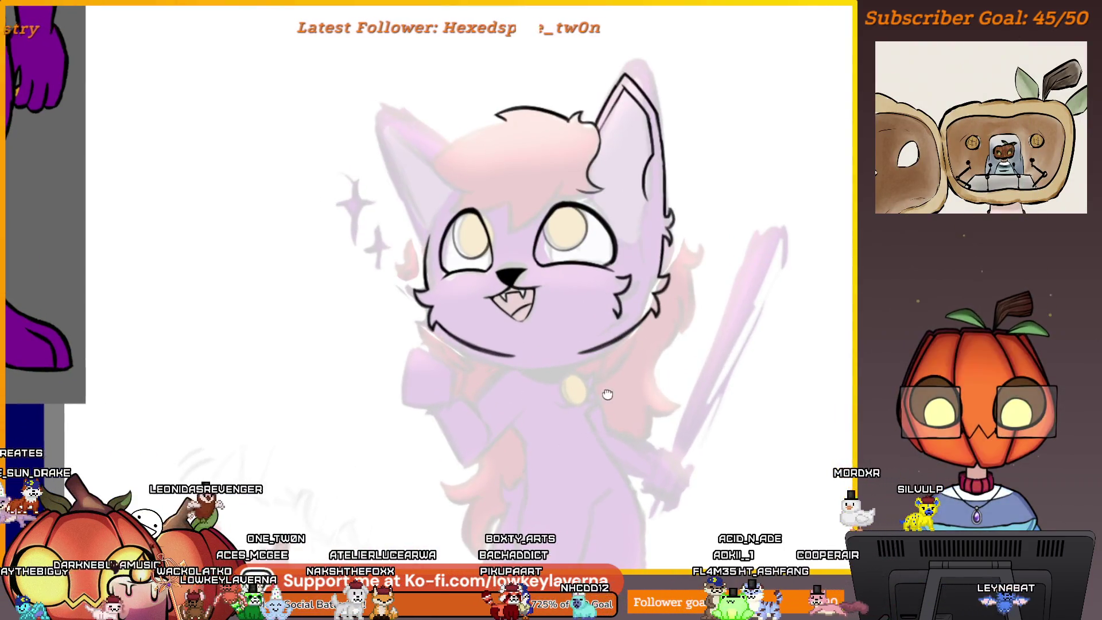
drag(608, 394, 579, 428)
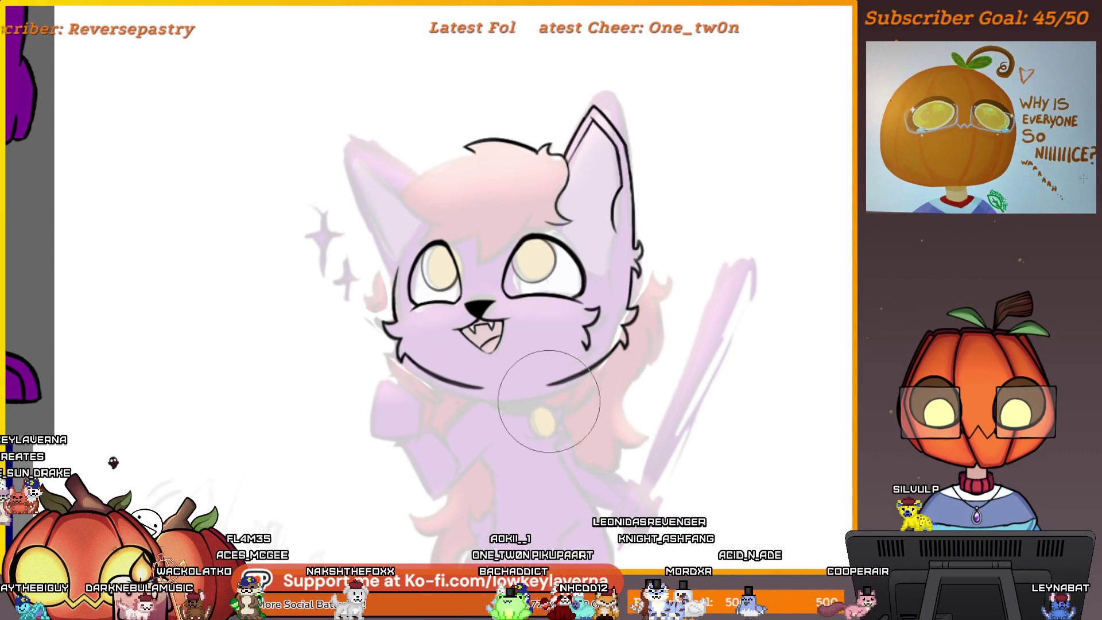
mouse_move(660, 385)
mouse_down()
mouse_move(542, 450)
mouse_move(660, 494)
mouse_up()
key(ctrl+z)
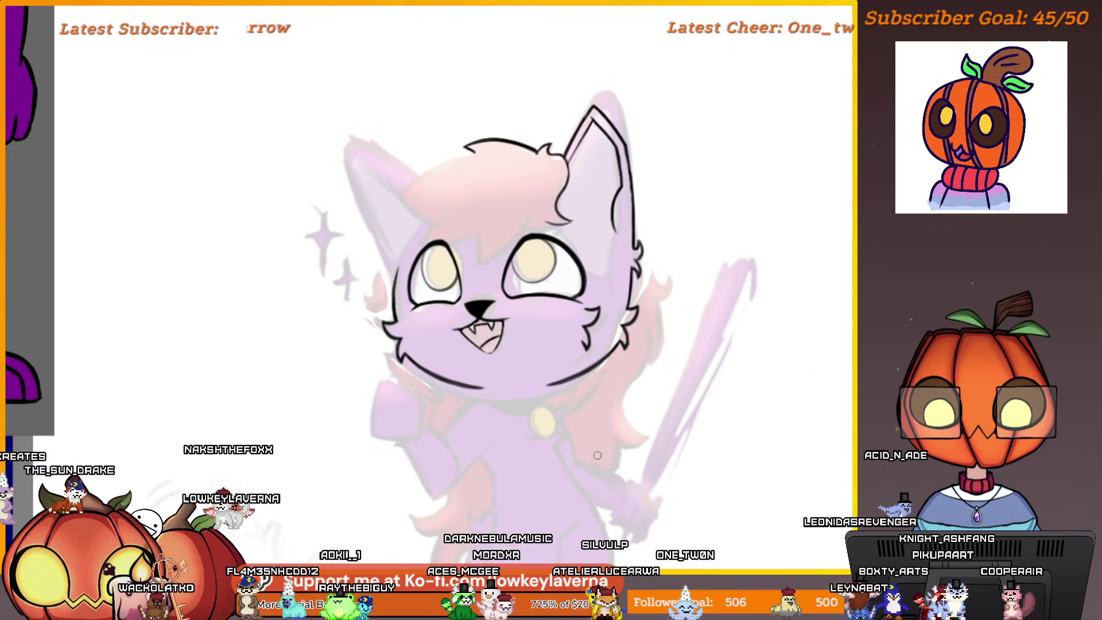
Frame the cat's mouth and shrink the brush for fine inking
scroll(617, 416, up, 10)
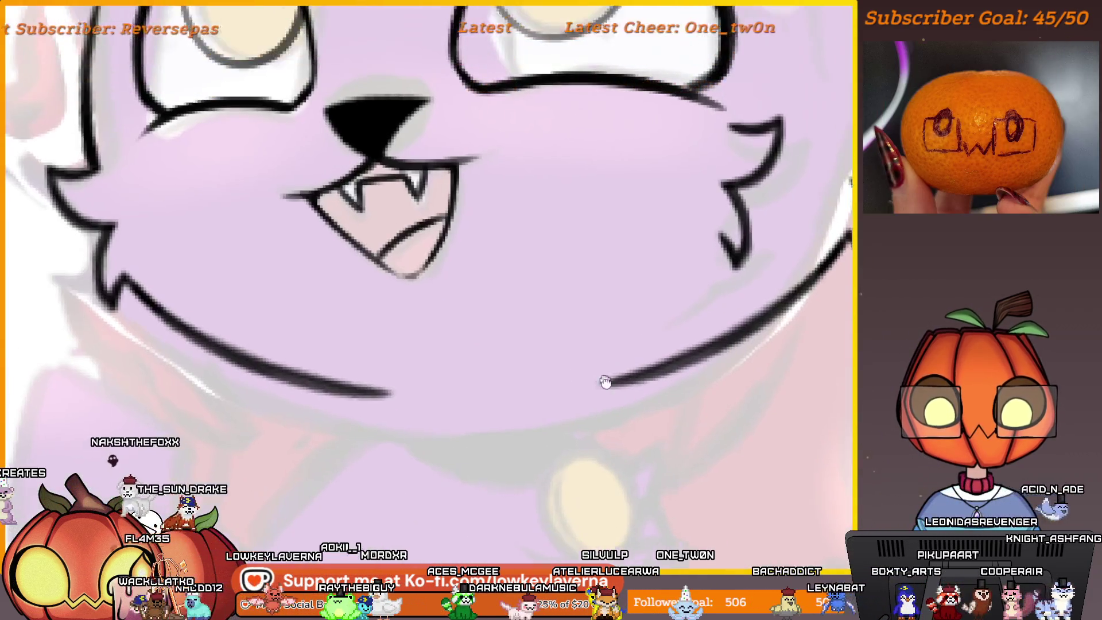
mouse_move(381, 433)
mouse_down()
mouse_move(615, 401)
mouse_move(327, 384)
mouse_move(671, 330)
mouse_move(729, 347)
mouse_up()
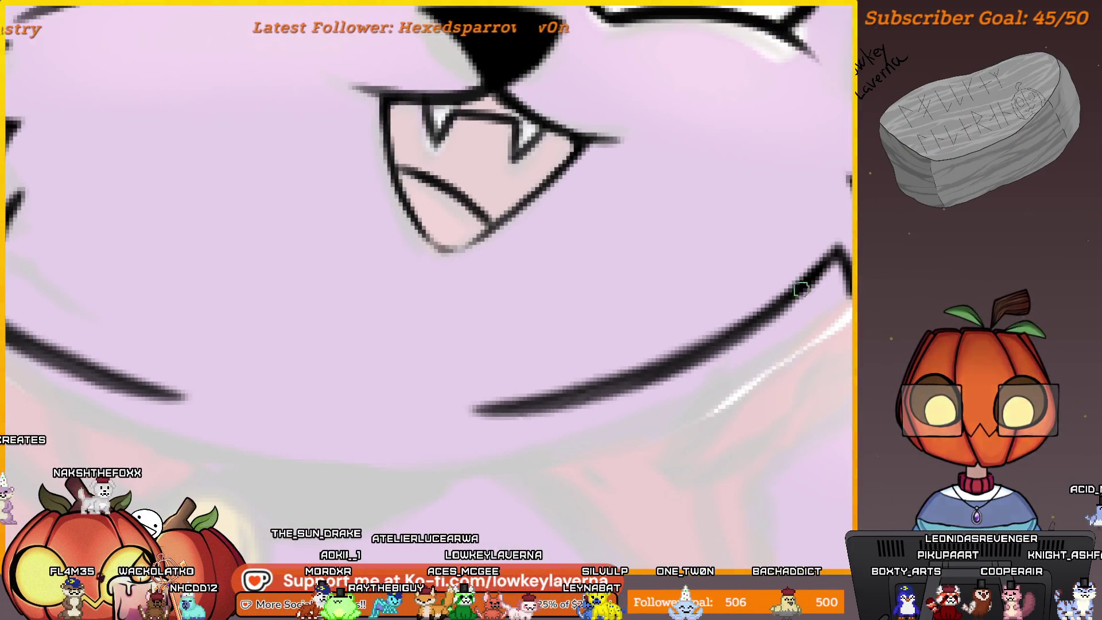
key(bracketright)
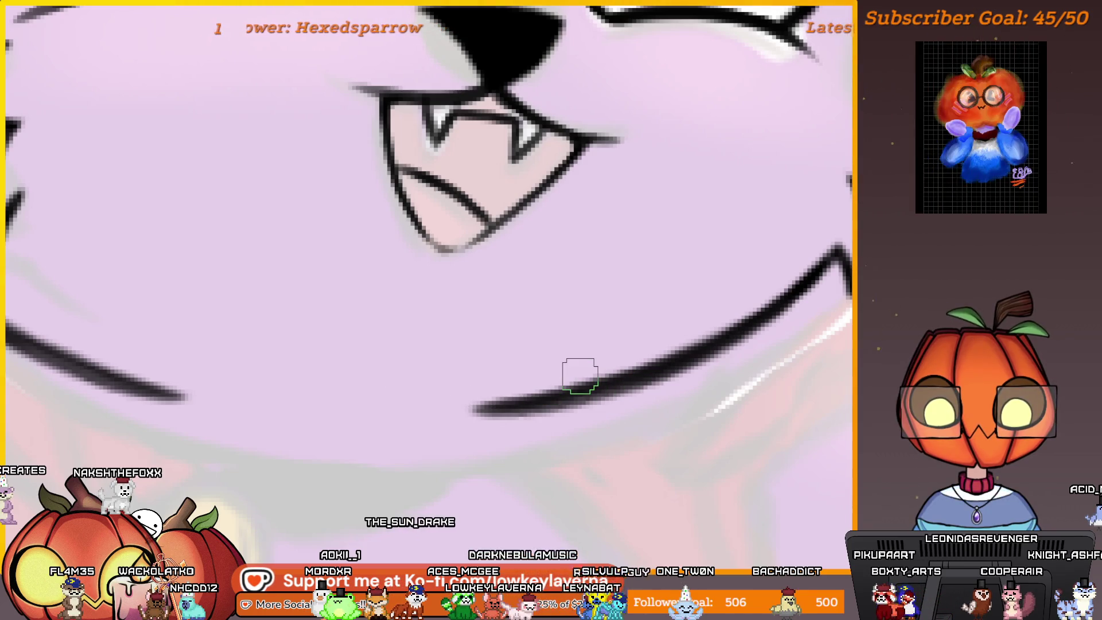
key(bracketleft)
key(bracketleft)
key(bracketleft)
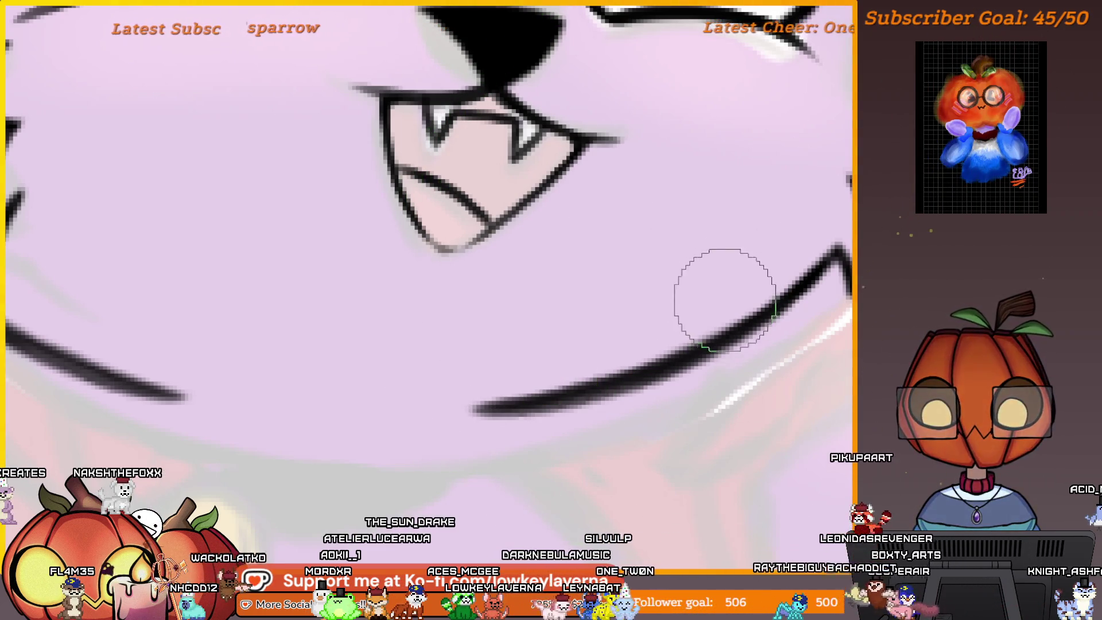
key(bracketleft)
key(bracketleft)
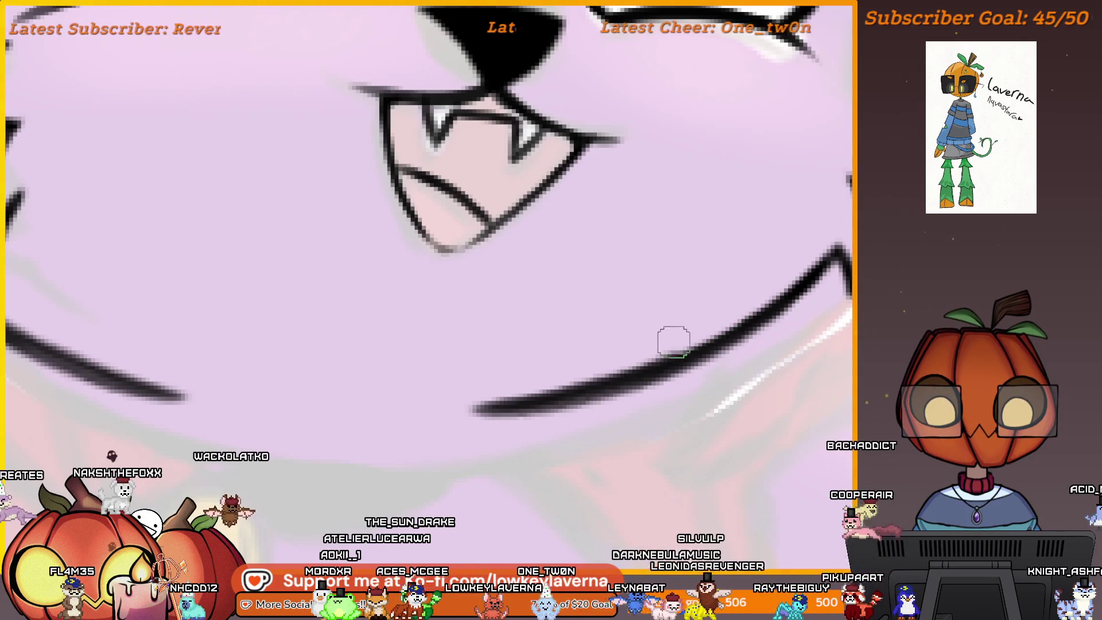
scroll(316, 424, right, 5)
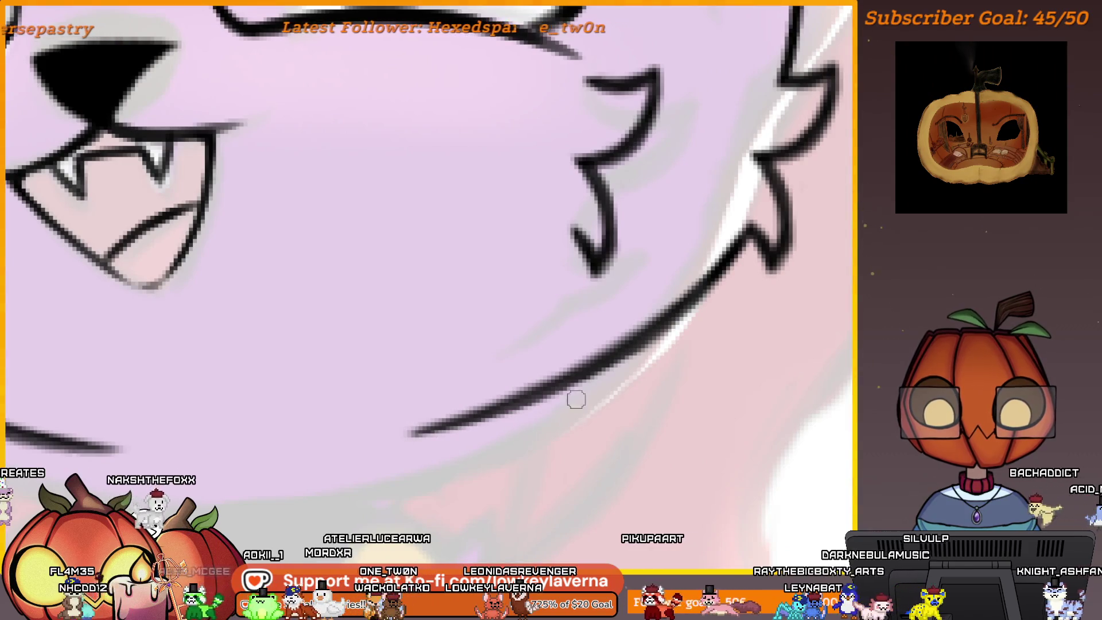
scroll(576, 399, down, 10)
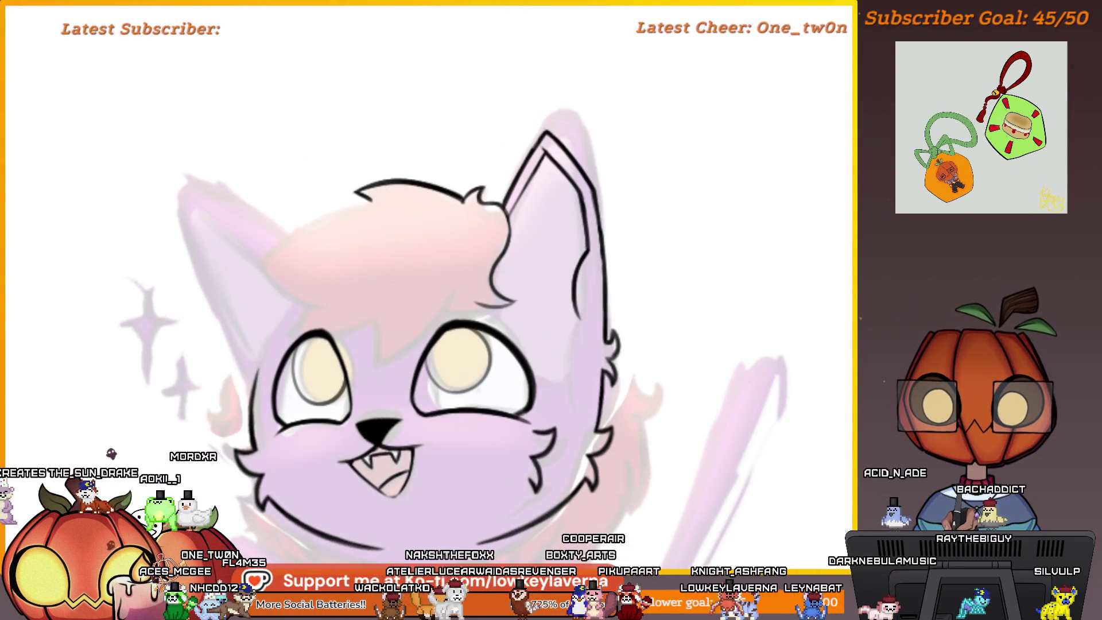
Duplicate the finished ear's line art and place the copy over the sketched second ear
mouse_move(511, 221)
mouse_down()
mouse_move(580, 81)
mouse_move(666, 303)
mouse_up()
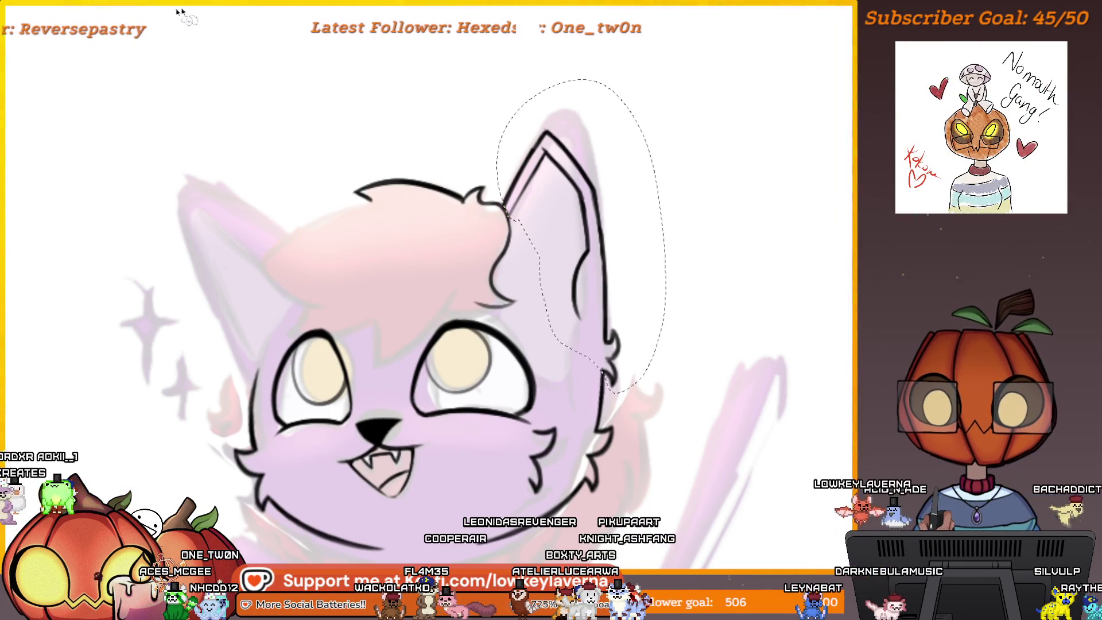
key(ctrl+t)
key(Return)
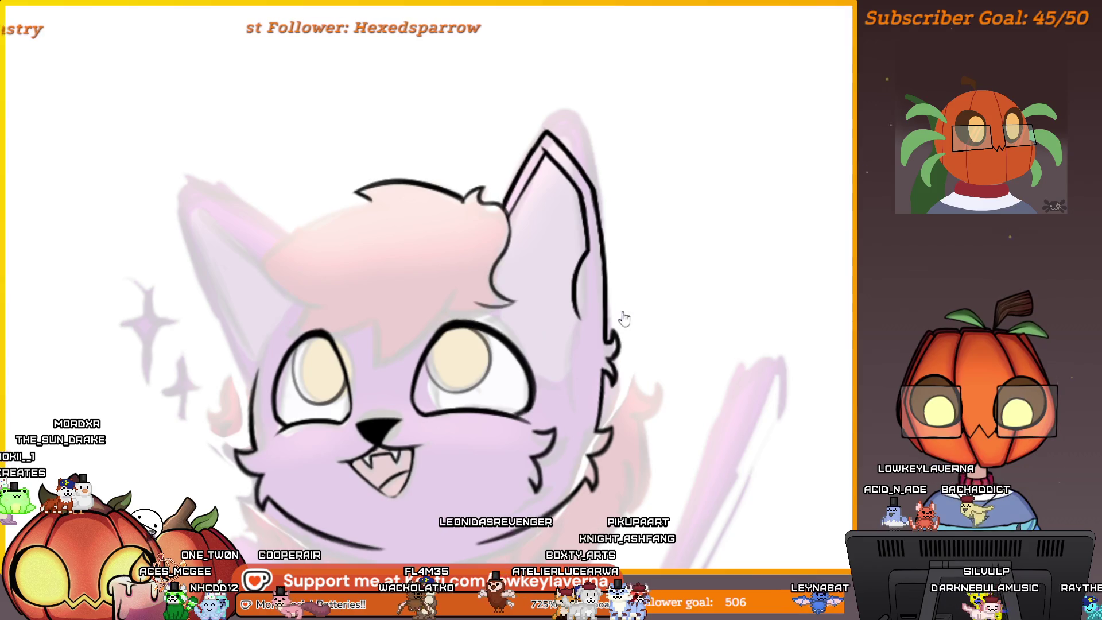
mouse_move(583, 320)
mouse_down()
mouse_move(672, 316)
mouse_move(443, 320)
mouse_move(447, 345)
mouse_move(463, 332)
mouse_move(443, 327)
mouse_up()
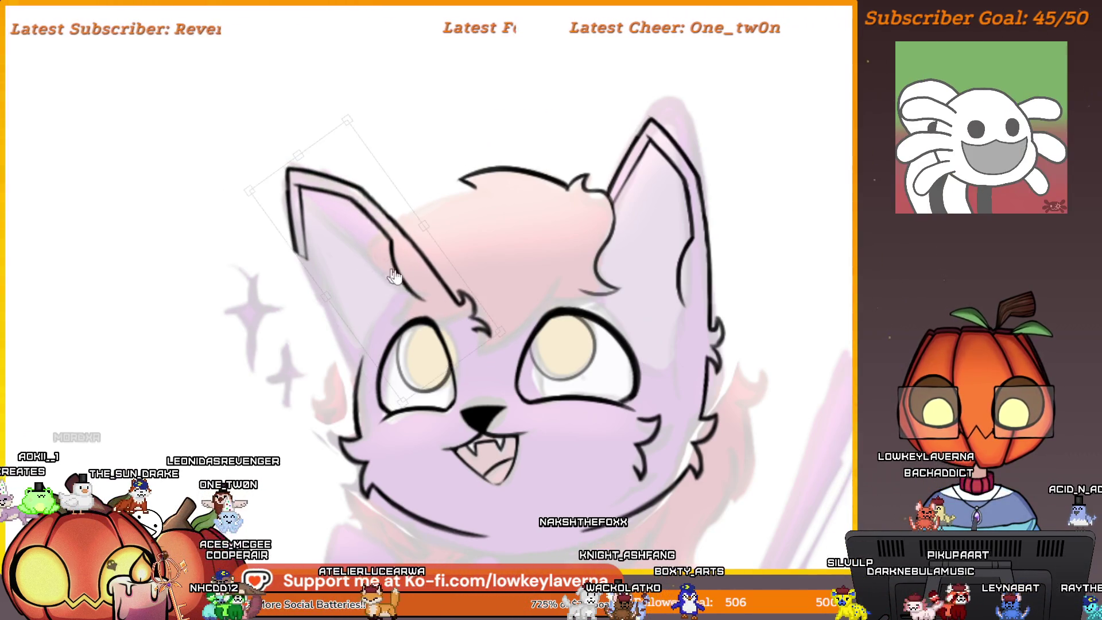
scroll(457, 308, down, 2)
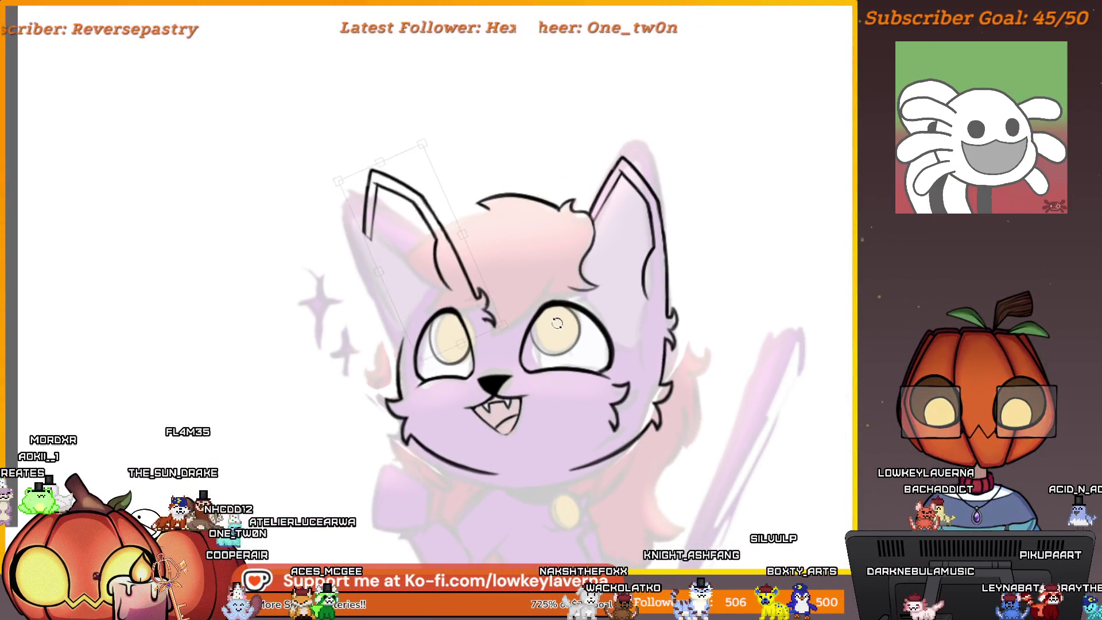
drag(482, 298, 520, 336)
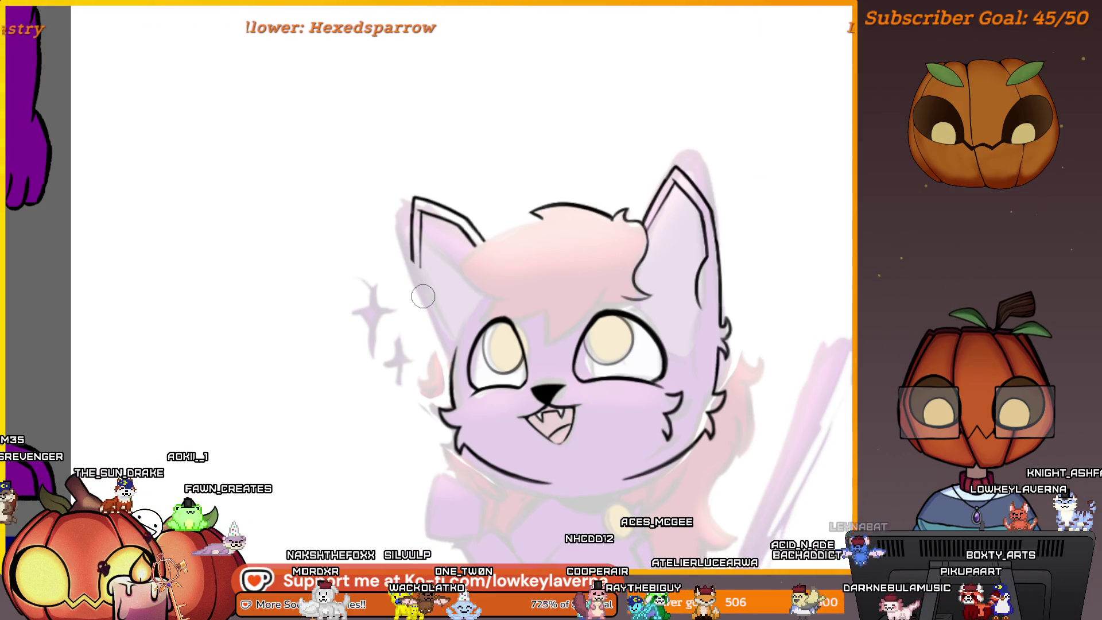
key(ctrl+t)
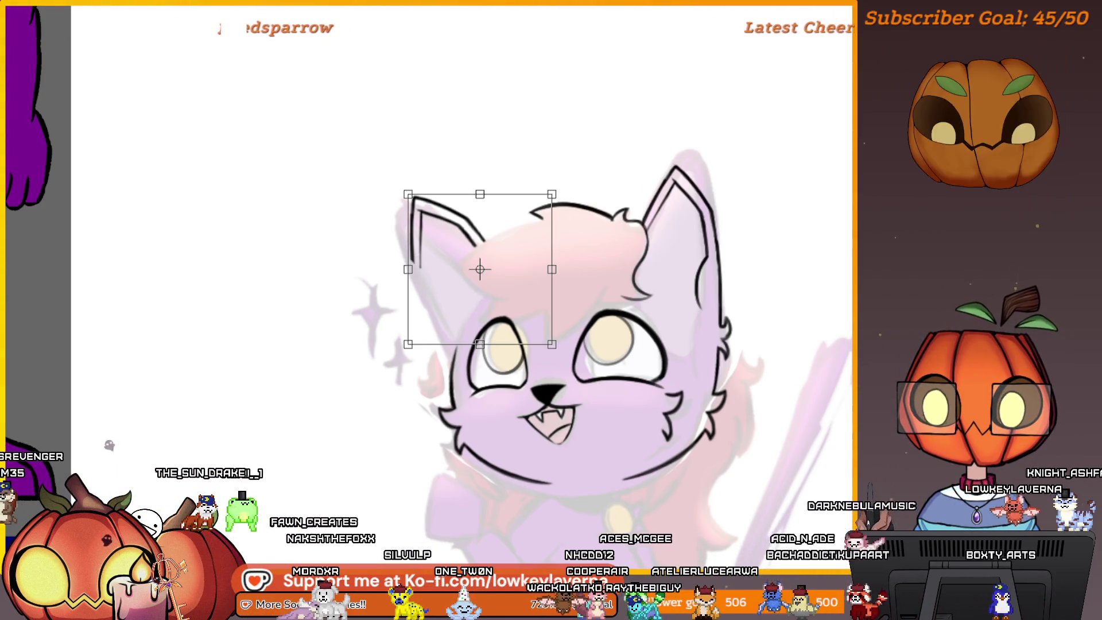
key(Return)
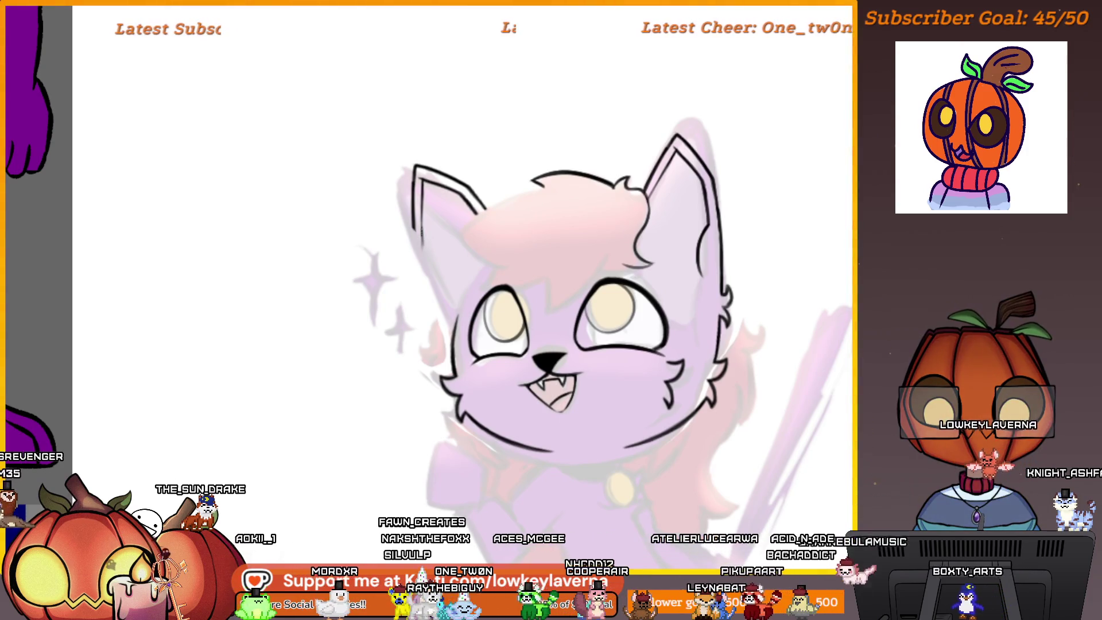
Extend the new ear's inner line into the head and pick black as the ink colour
drag(424, 252, 449, 304)
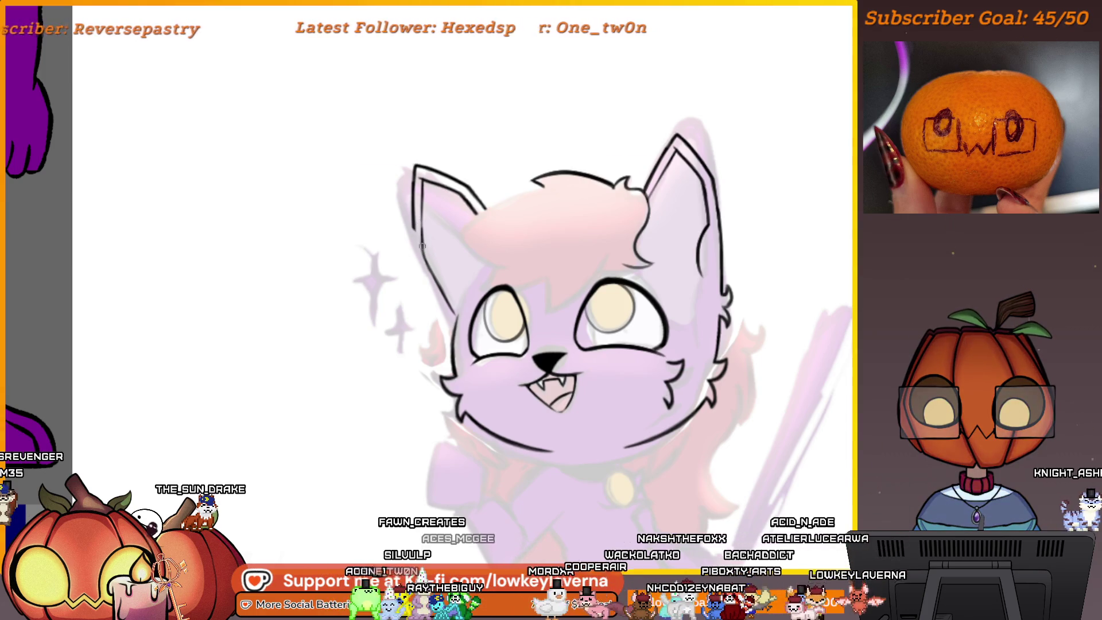
drag(474, 280, 478, 302)
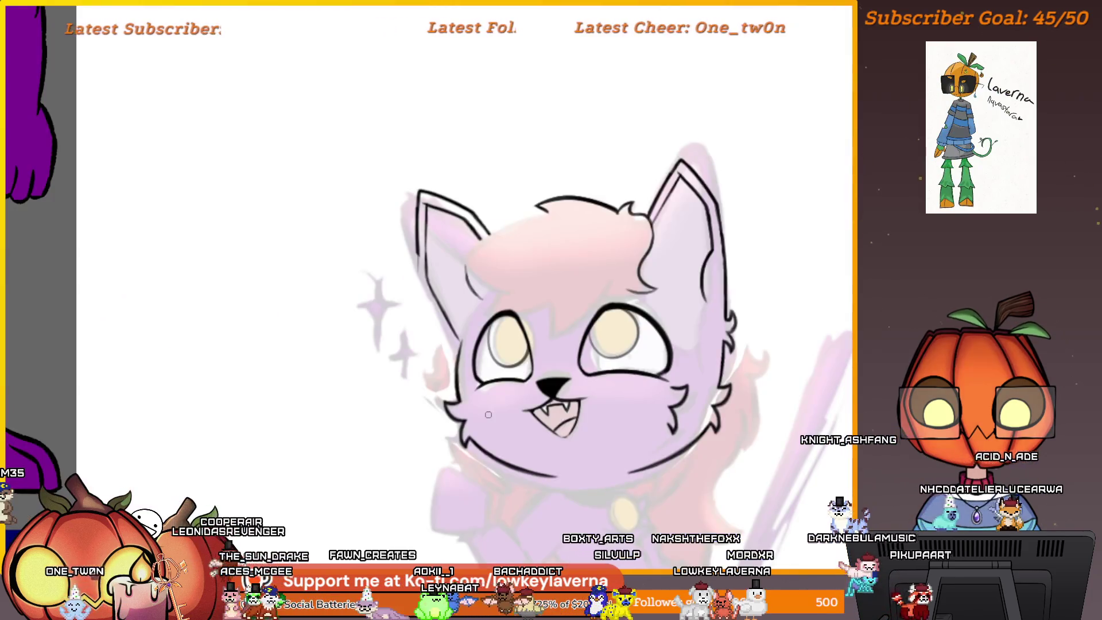
scroll(455, 224, down, 1)
drag(445, 202, 454, 218)
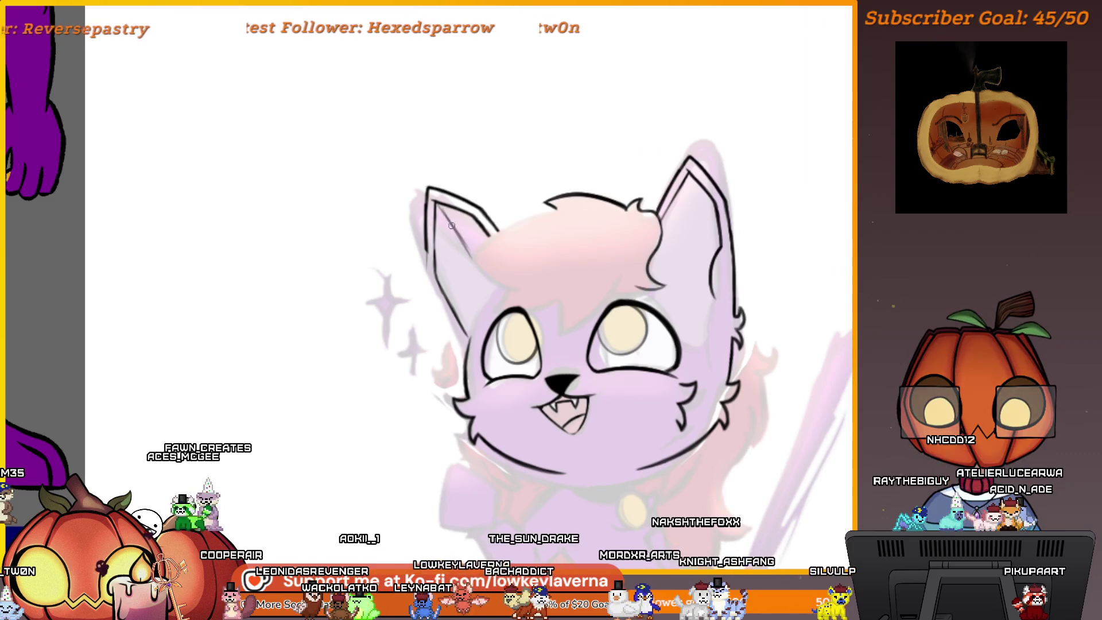
alt+click(464, 241)
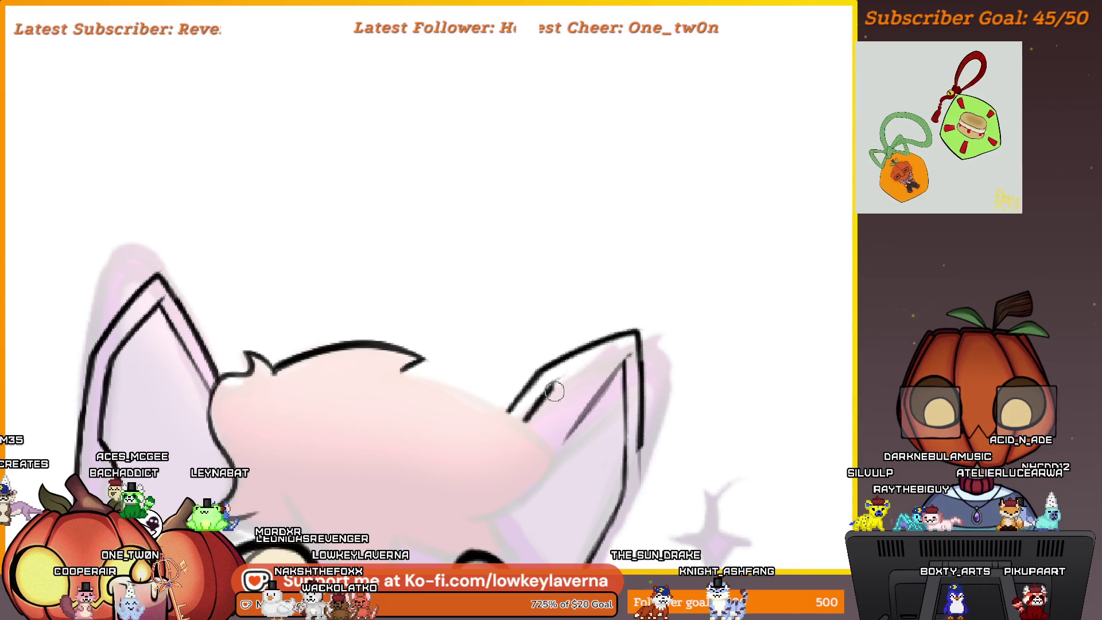
scroll(643, 299, down, 3)
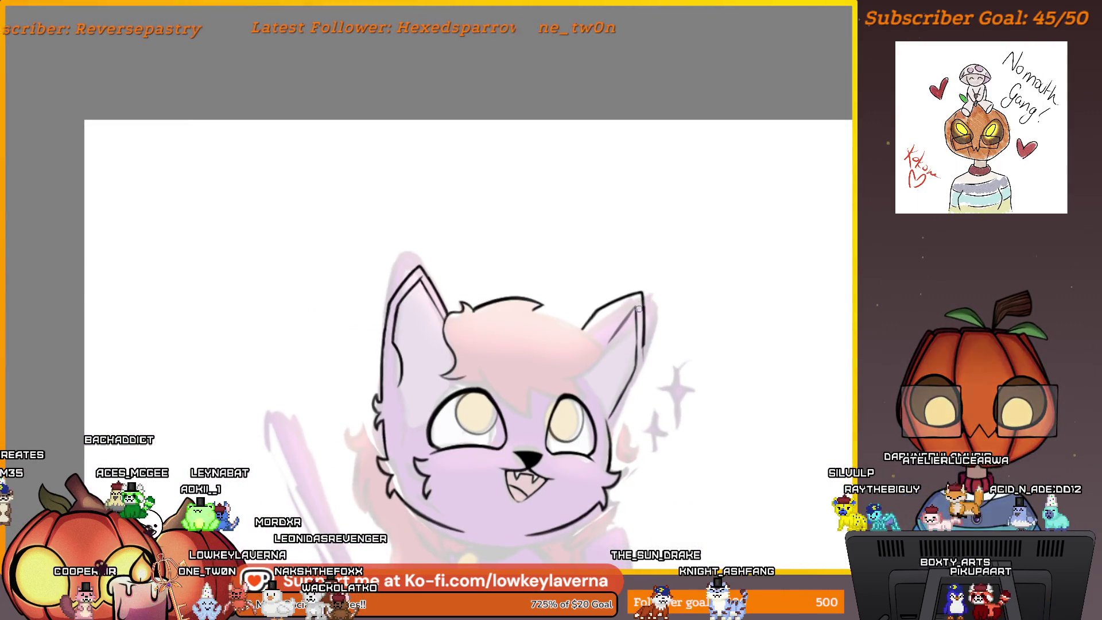
scroll(638, 309, down, 3)
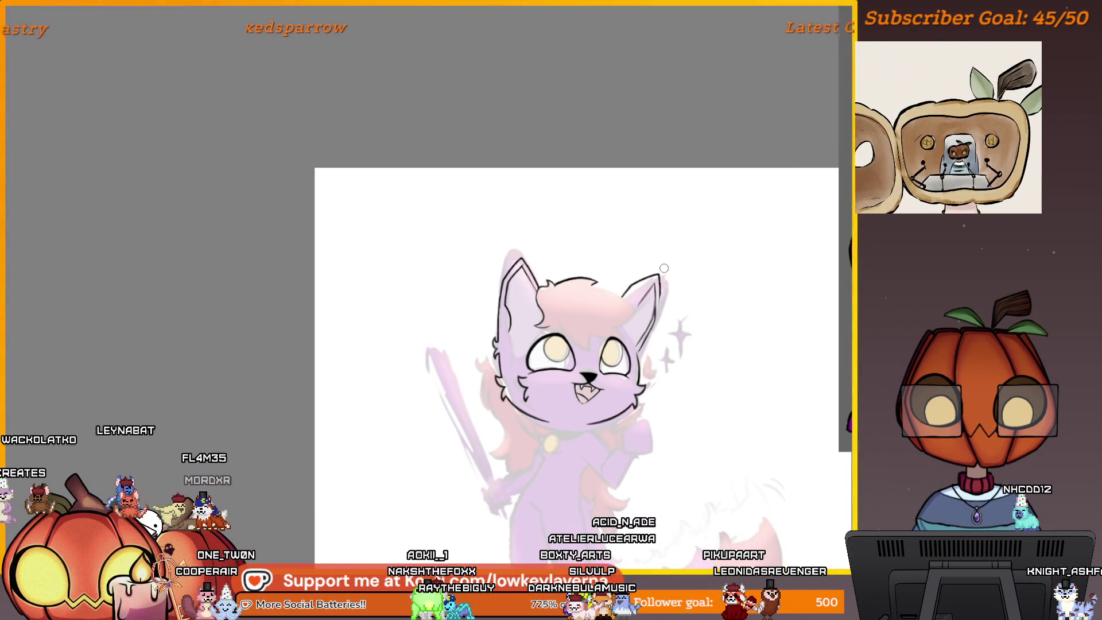
scroll(673, 251, up, 3)
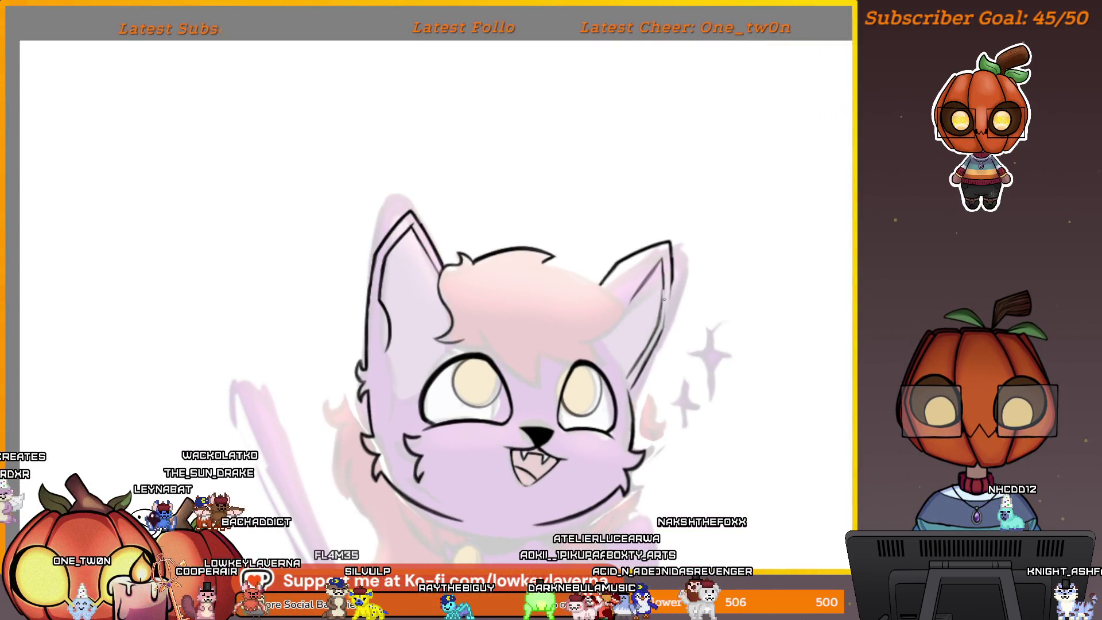
drag(712, 337, 666, 389)
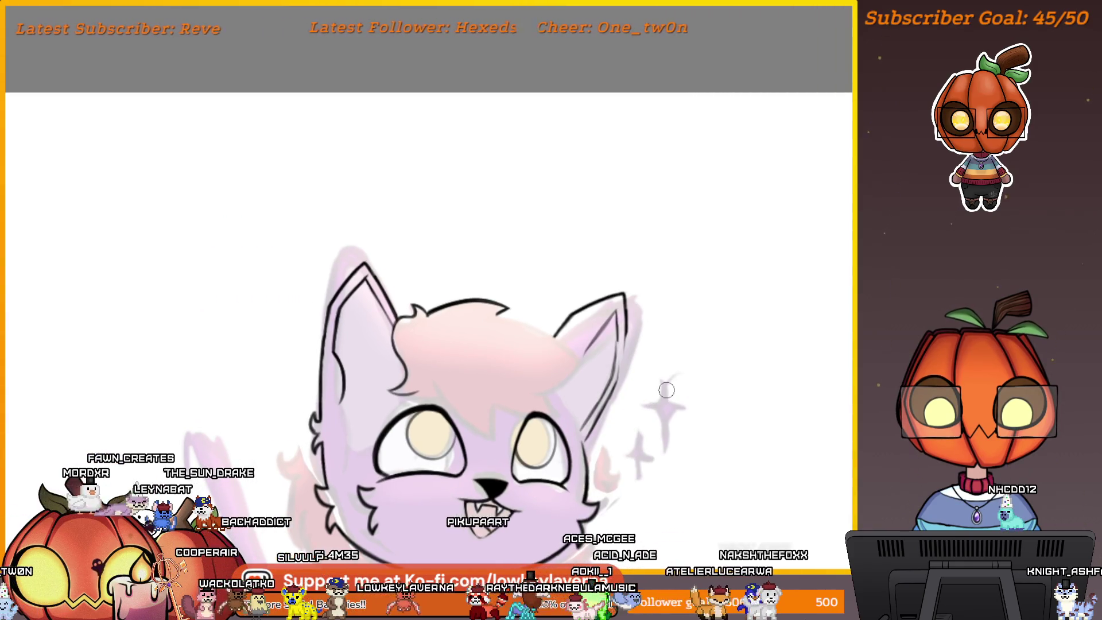
scroll(666, 390, down, 2)
scroll(667, 391, left, 3)
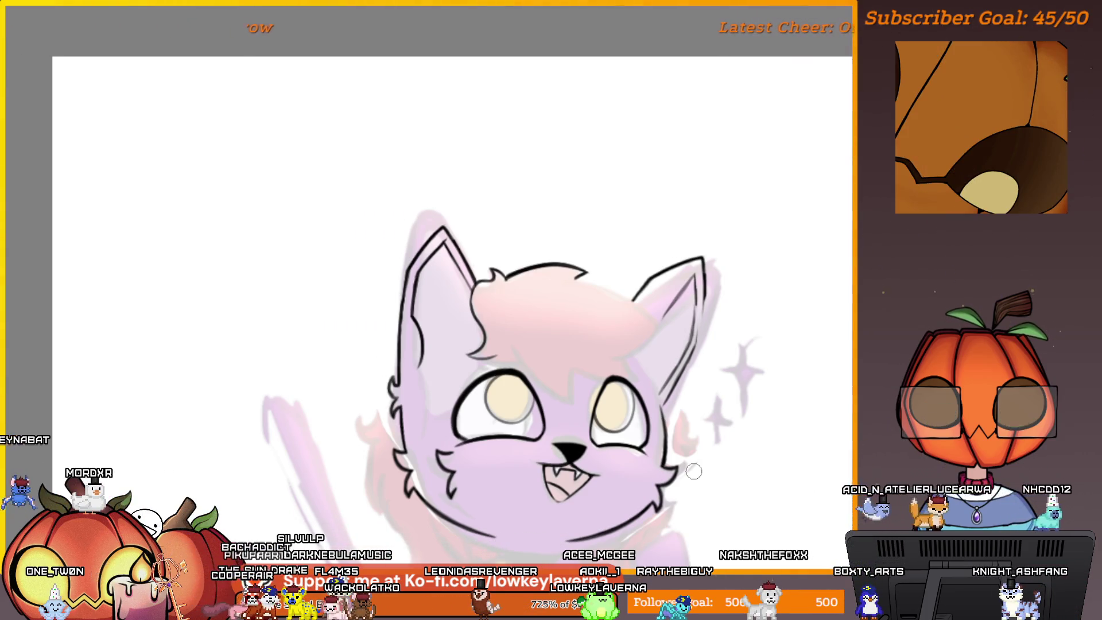
scroll(703, 337, up, 5)
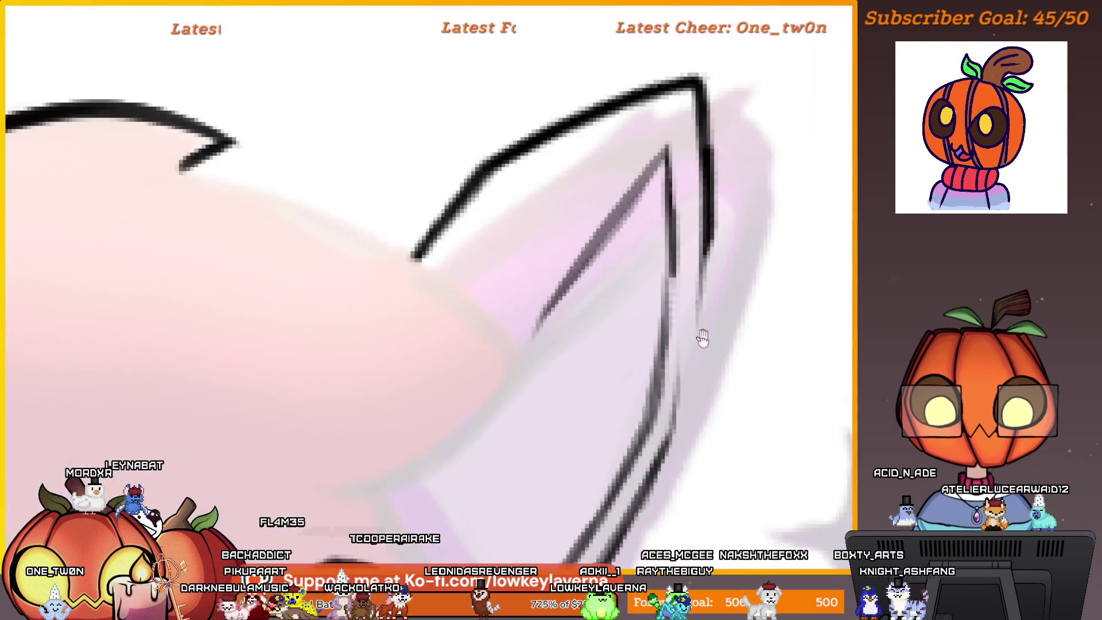
Darken the right ear's inner line and redraw its right-hand outline as one dark line
drag(702, 337, 711, 363)
scroll(692, 356, up, 3)
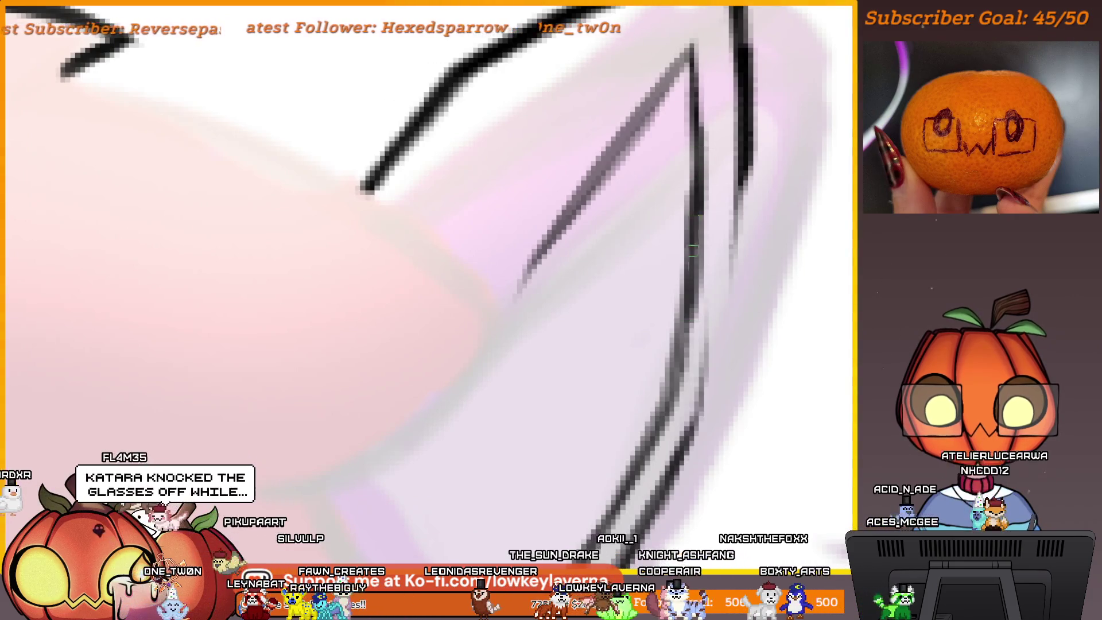
scroll(683, 381, down, 3)
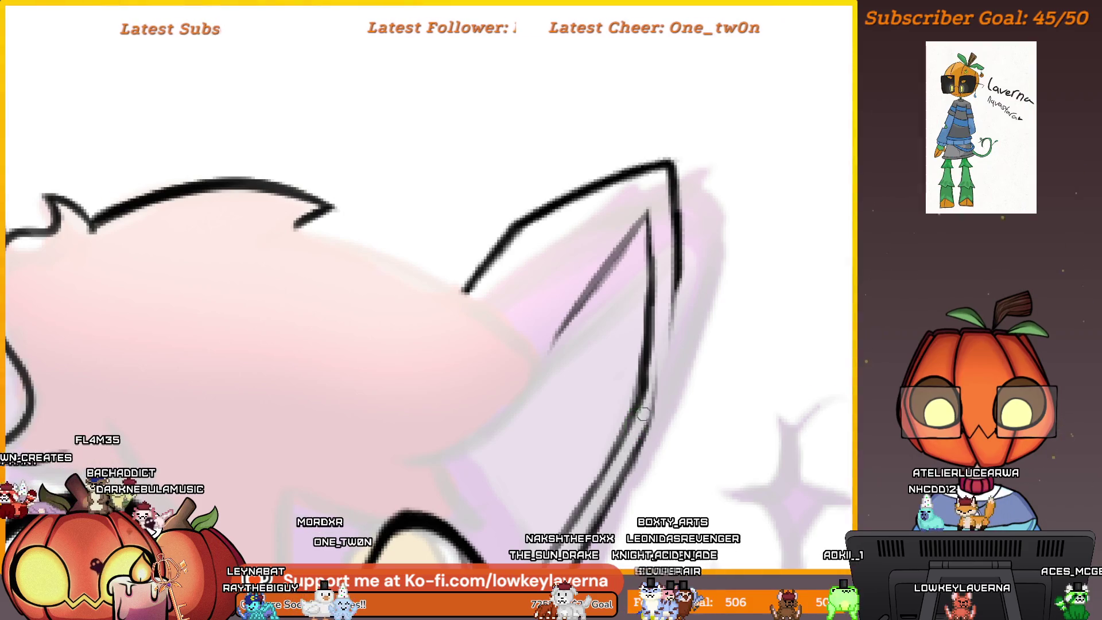
scroll(675, 313, down, 2)
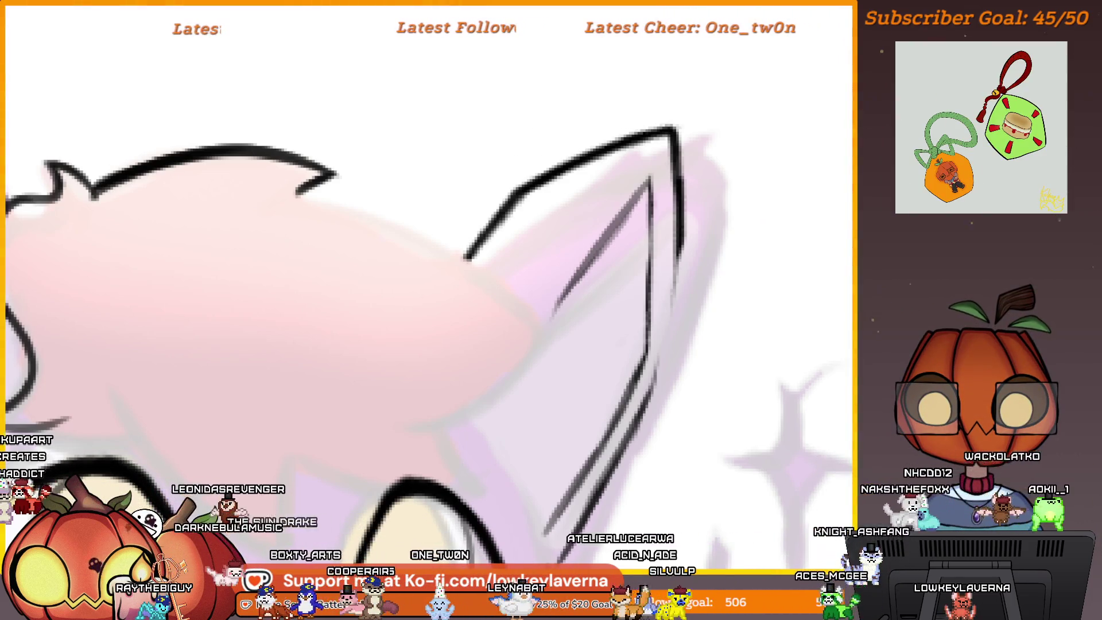
drag(646, 270, 646, 334)
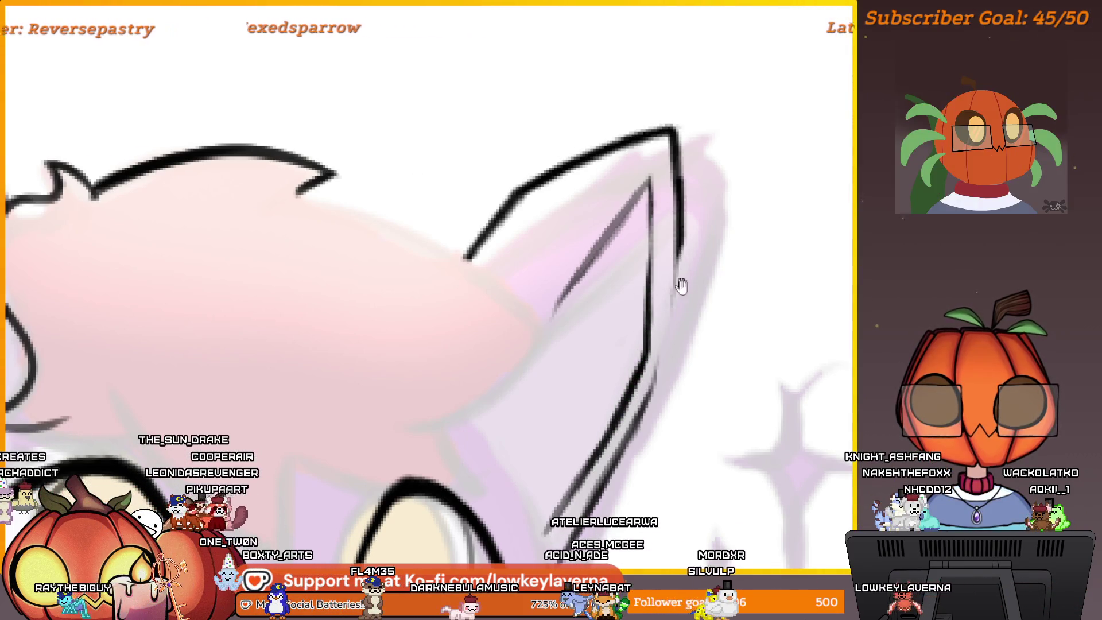
scroll(651, 352, up, 4)
scroll(631, 419, up, 2)
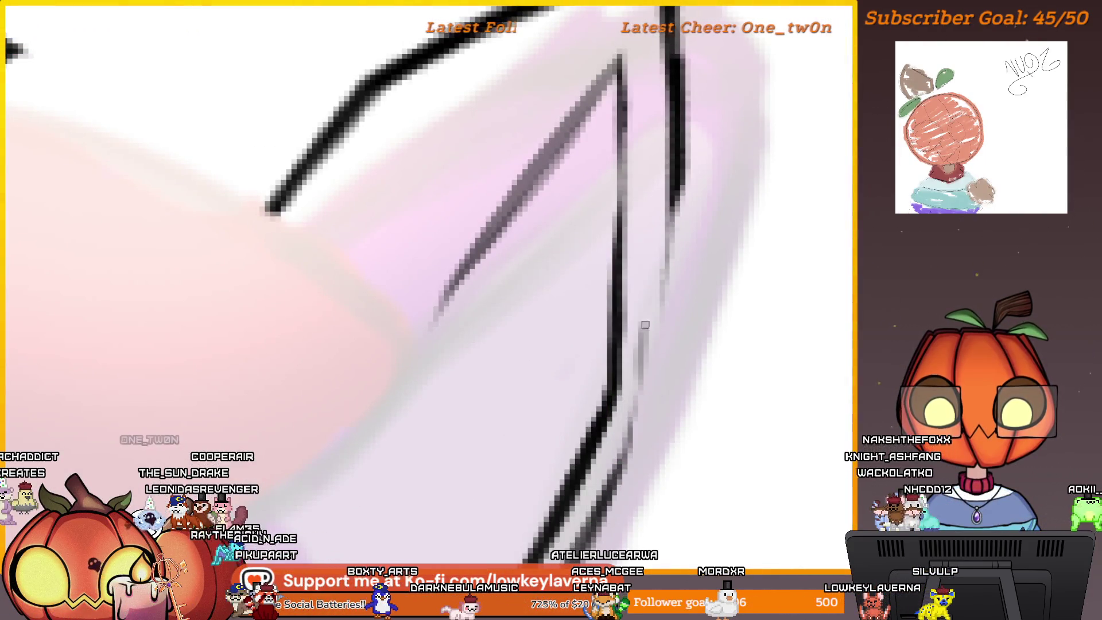
drag(631, 431, 665, 274)
drag(641, 371, 677, 161)
mouse_move(657, 318)
mouse_down()
mouse_move(675, 235)
mouse_move(626, 470)
mouse_move(673, 283)
mouse_up()
scroll(674, 282, down, 5)
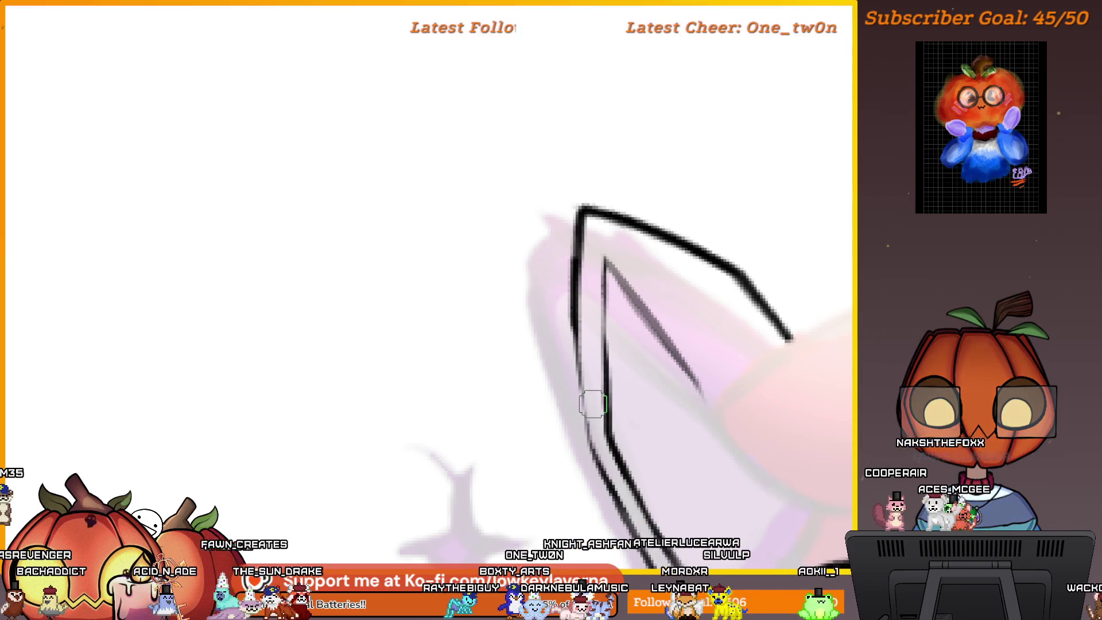
Redraw the ear's left outline in dark strokes with a larger brush, undoing misses
mouse_move(596, 367)
mouse_down()
mouse_move(580, 253)
mouse_move(545, 226)
mouse_up()
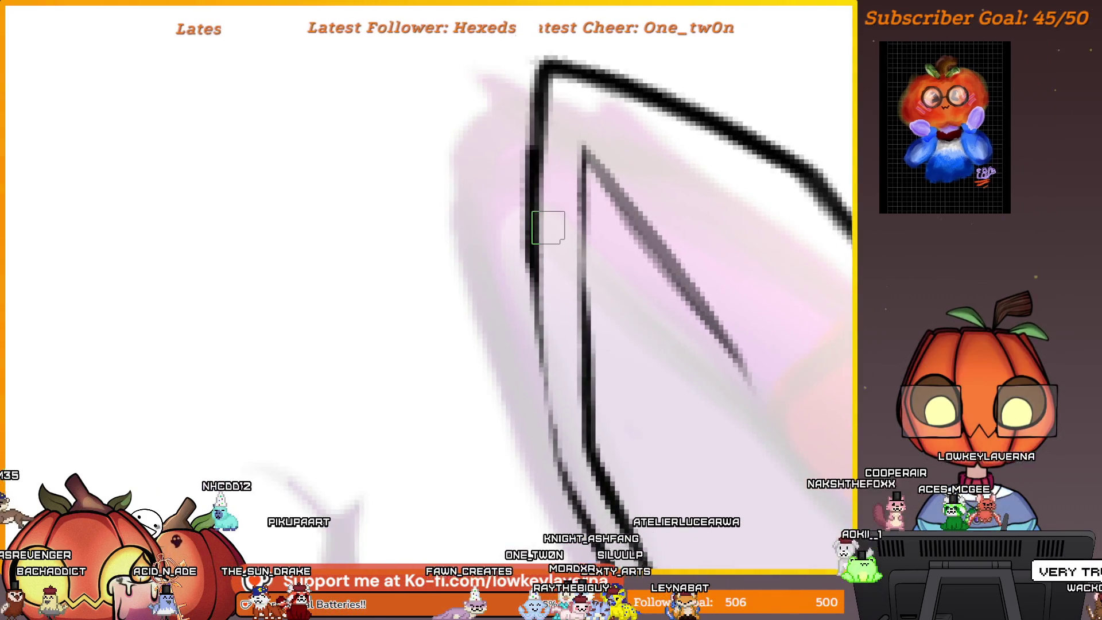
key(ctrl+z)
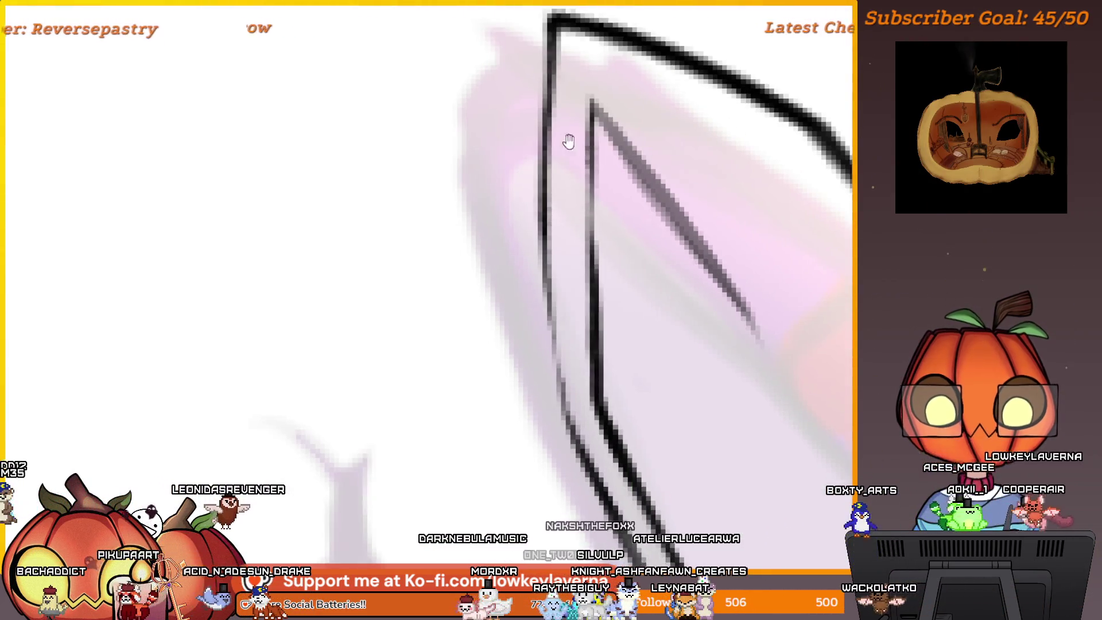
scroll(568, 140, down, 2)
drag(548, 76, 546, 386)
key(ctrl+z)
mouse_move(558, 320)
mouse_down()
mouse_move(555, 396)
mouse_move(593, 468)
mouse_up()
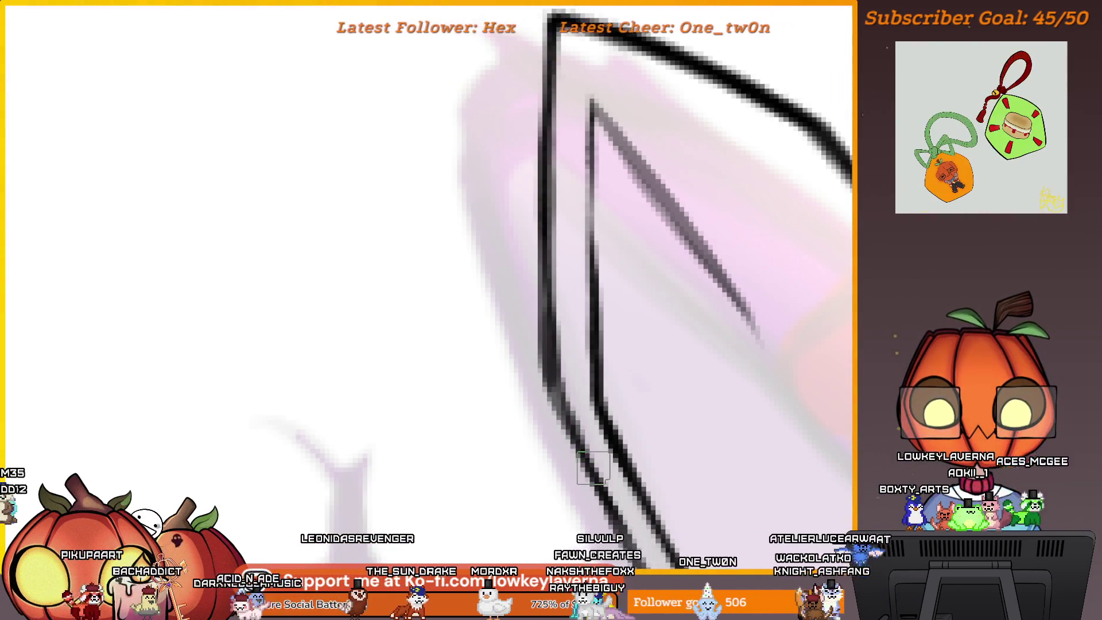
key(])
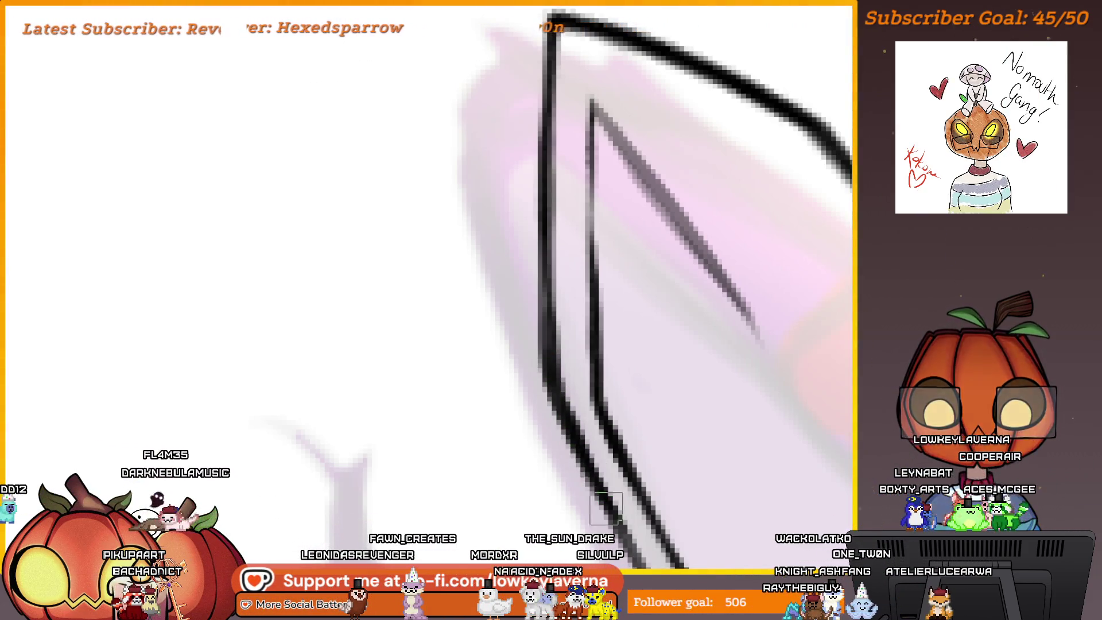
drag(462, 129, 570, 351)
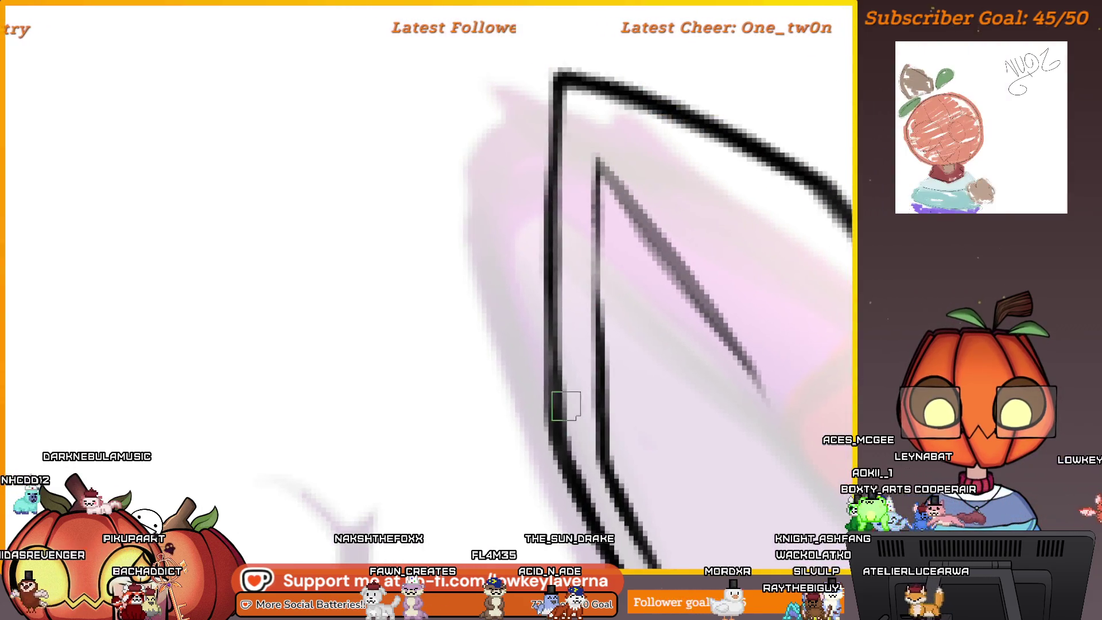
mouse_move(552, 422)
mouse_down()
mouse_move(546, 356)
mouse_move(560, 265)
mouse_up()
key(ctrl+z)
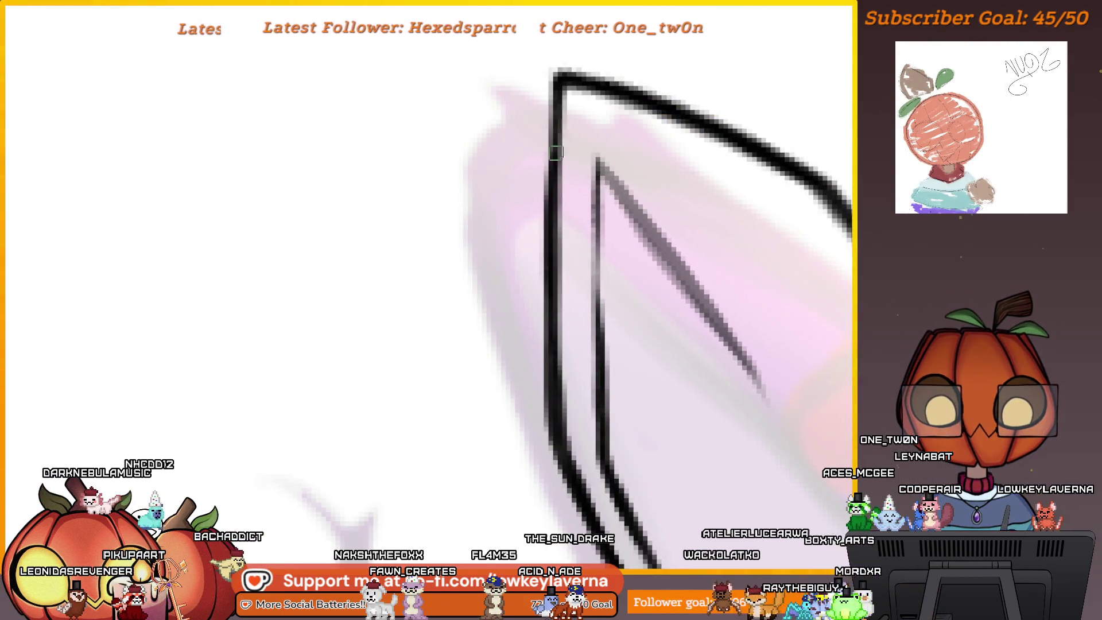
Zoom out to the whole face and make the diagonal line inside the ear bolder
scroll(555, 152, right, 5)
mouse_move(103, 268)
mouse_down()
mouse_move(646, 288)
mouse_move(743, 276)
mouse_up()
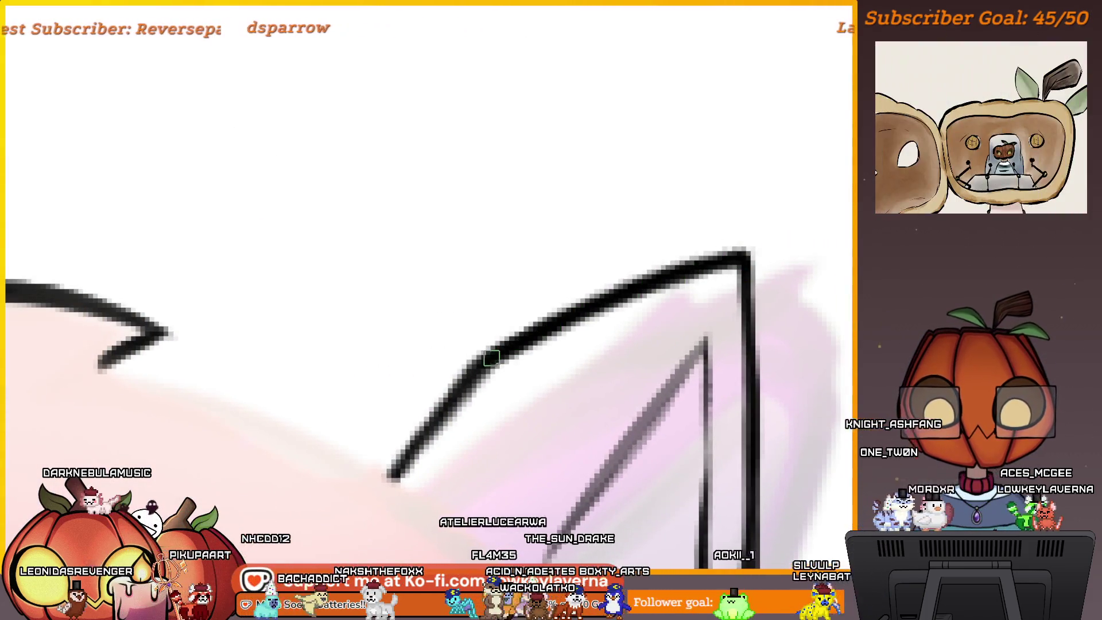
key(ctrl+0)
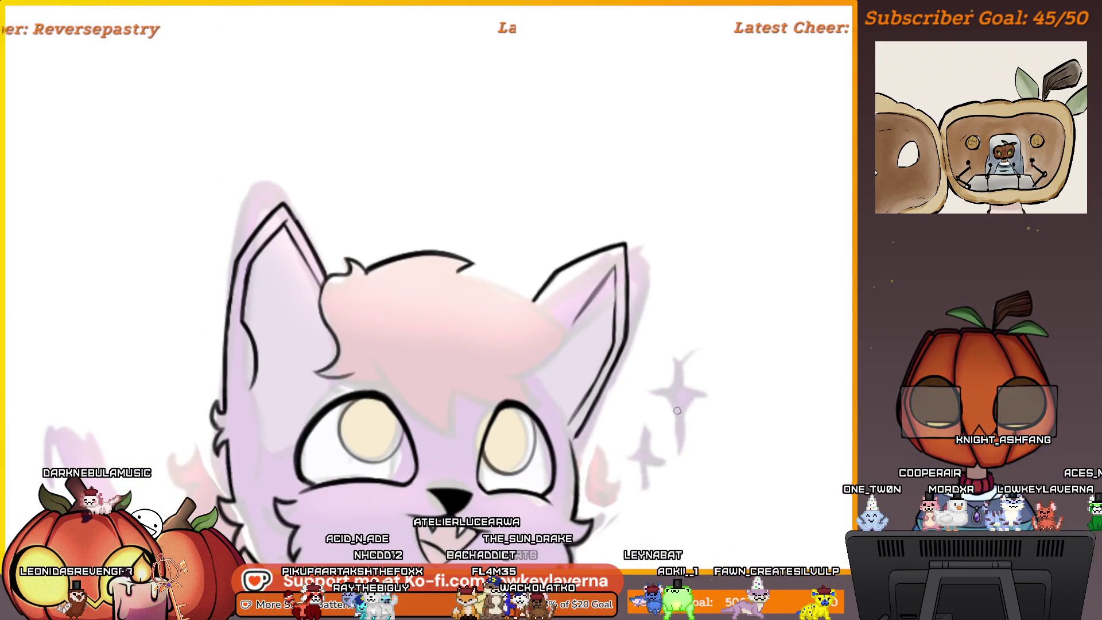
scroll(626, 293, up, 5)
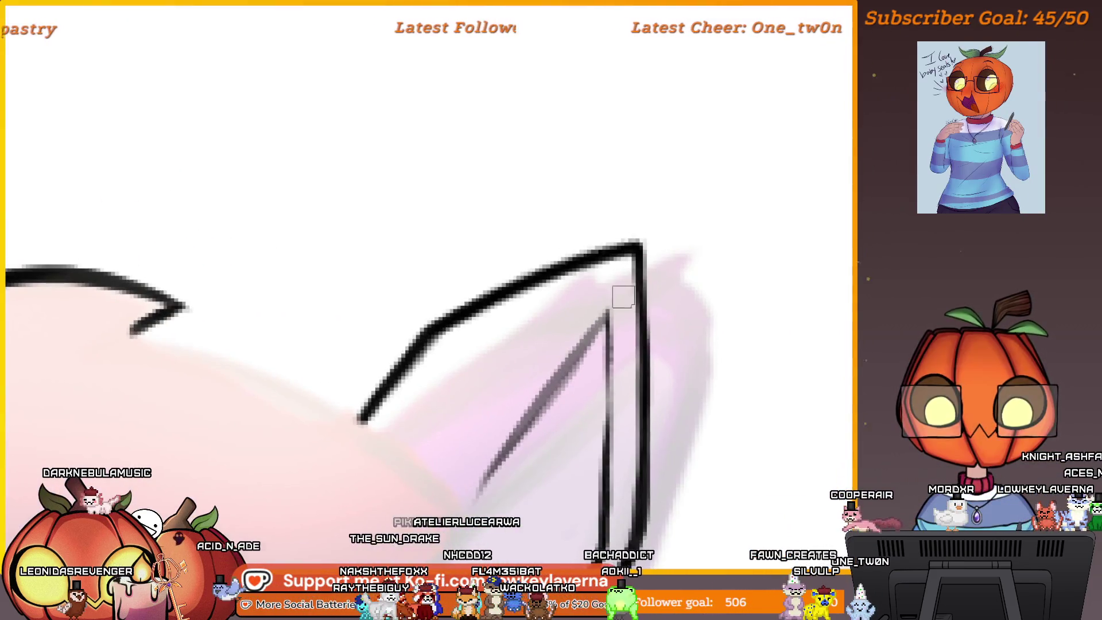
mouse_move(487, 485)
mouse_down()
mouse_move(597, 318)
mouse_move(493, 466)
mouse_up()
scroll(497, 446, down, 8)
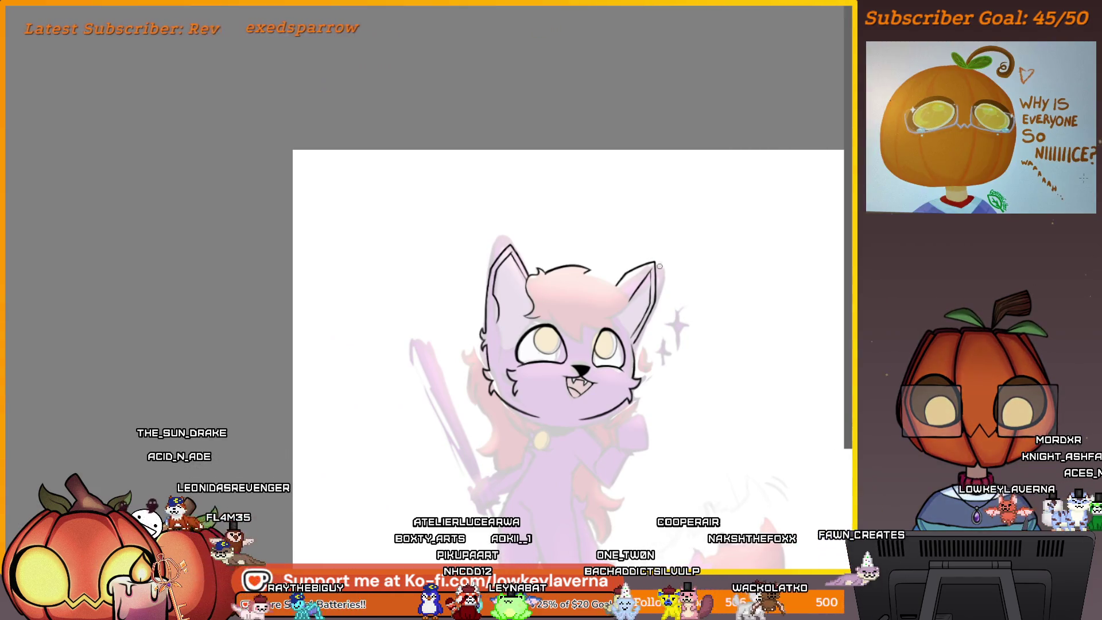
scroll(621, 280, up, 5)
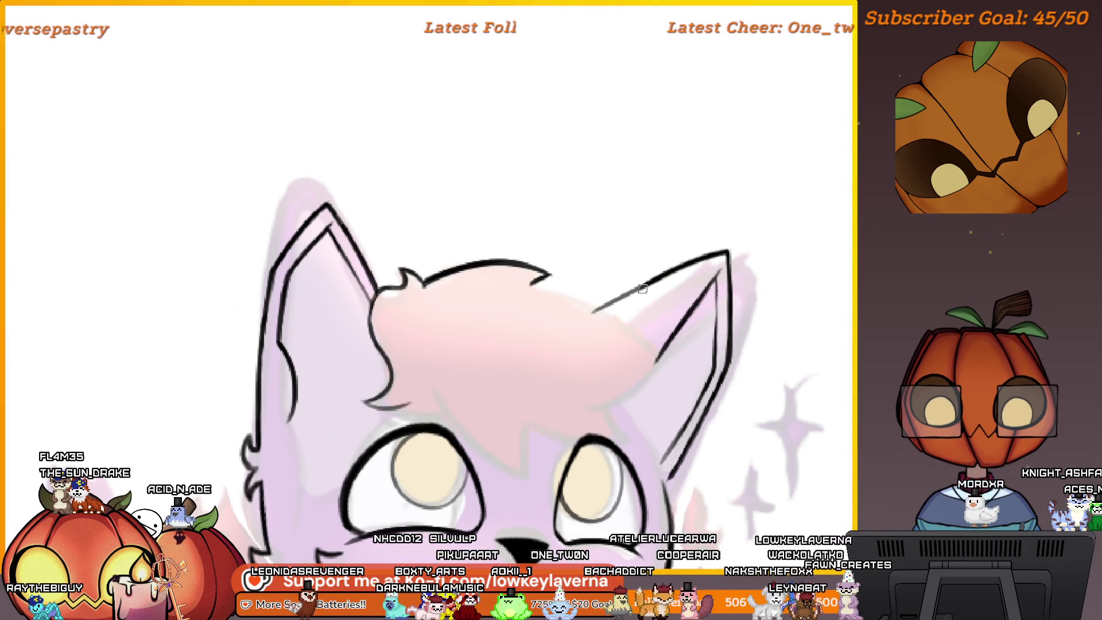
scroll(696, 278, down, 5)
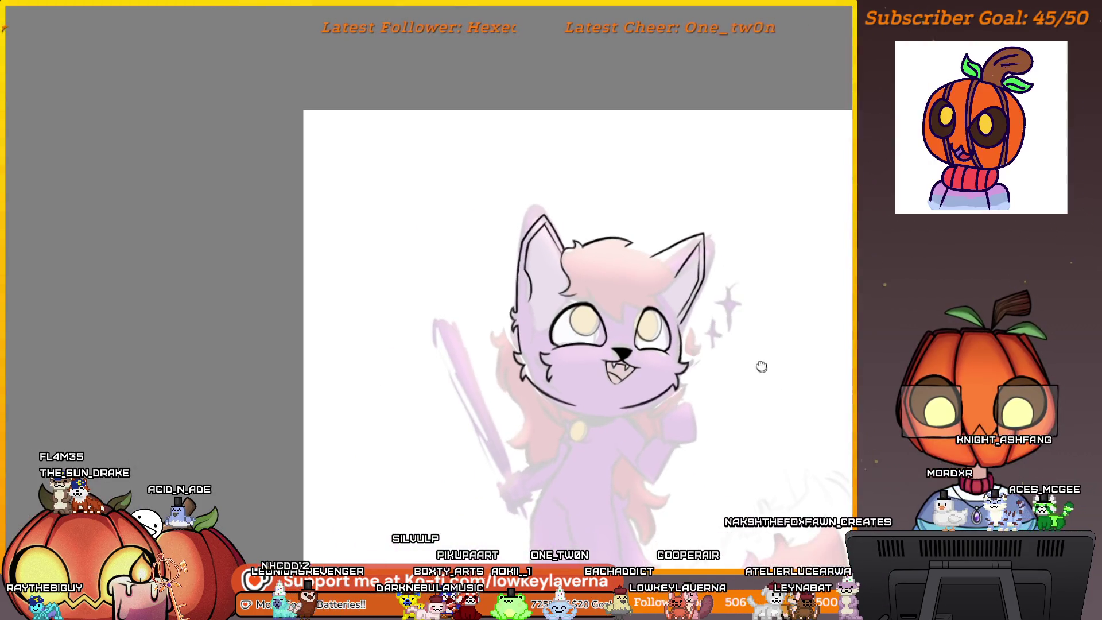
Pan to show the purple reference sheet, then ink a black line joining the ear base to the head's top line
drag(738, 417, 751, 413)
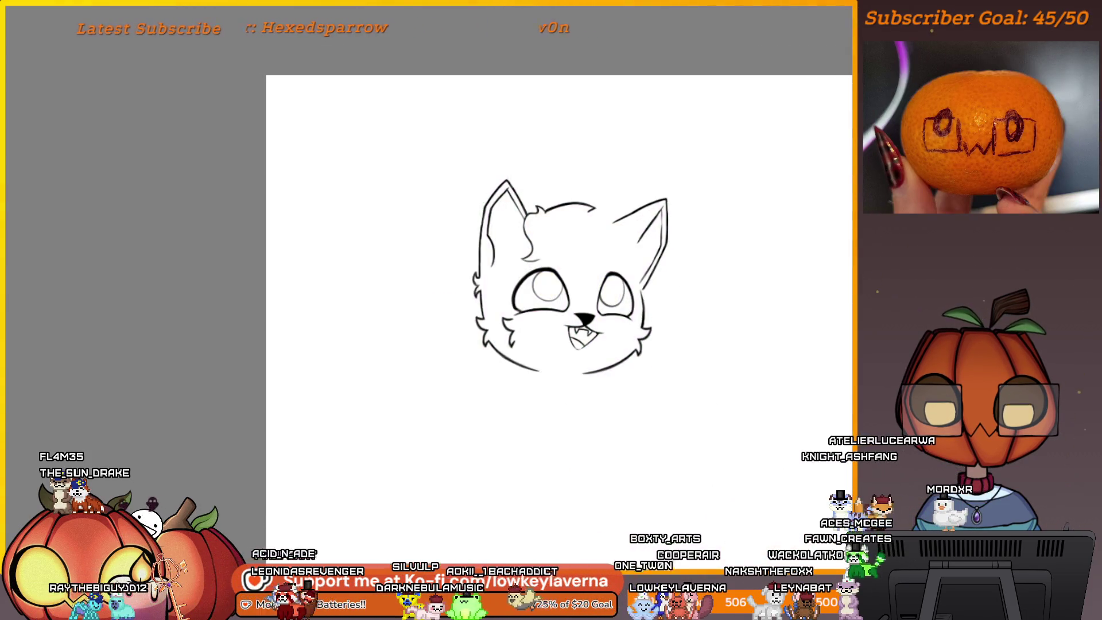
scroll(727, 369, down, 3)
mouse_move(728, 369)
mouse_down()
mouse_move(474, 463)
mouse_move(507, 463)
mouse_move(406, 475)
mouse_move(369, 504)
mouse_move(659, 515)
mouse_up()
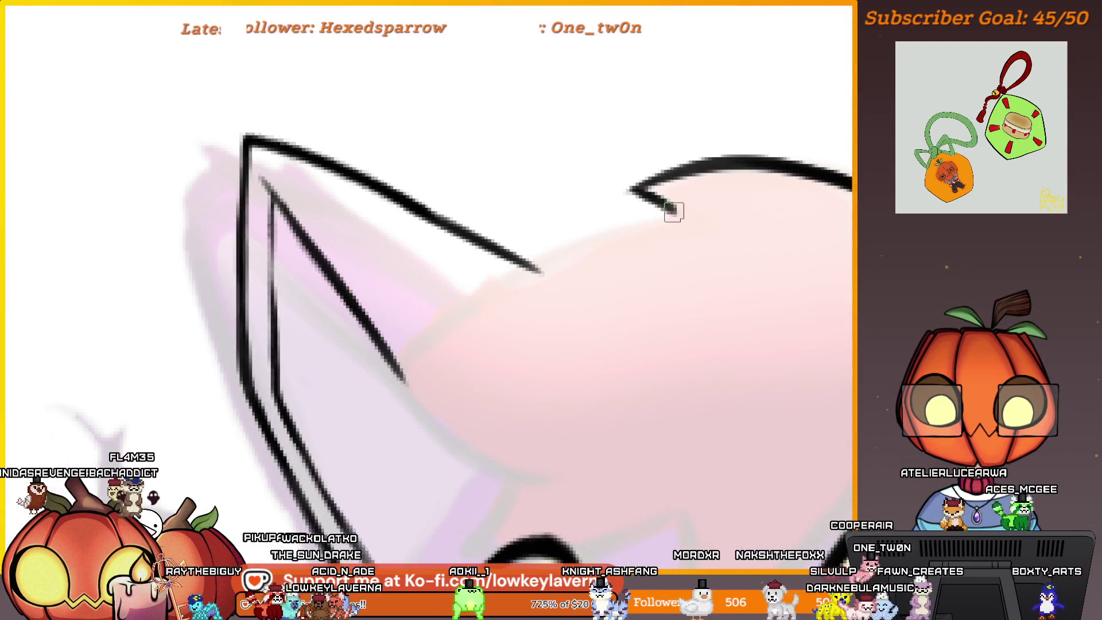
mouse_move(668, 210)
mouse_down()
mouse_move(450, 312)
mouse_move(401, 368)
mouse_up()
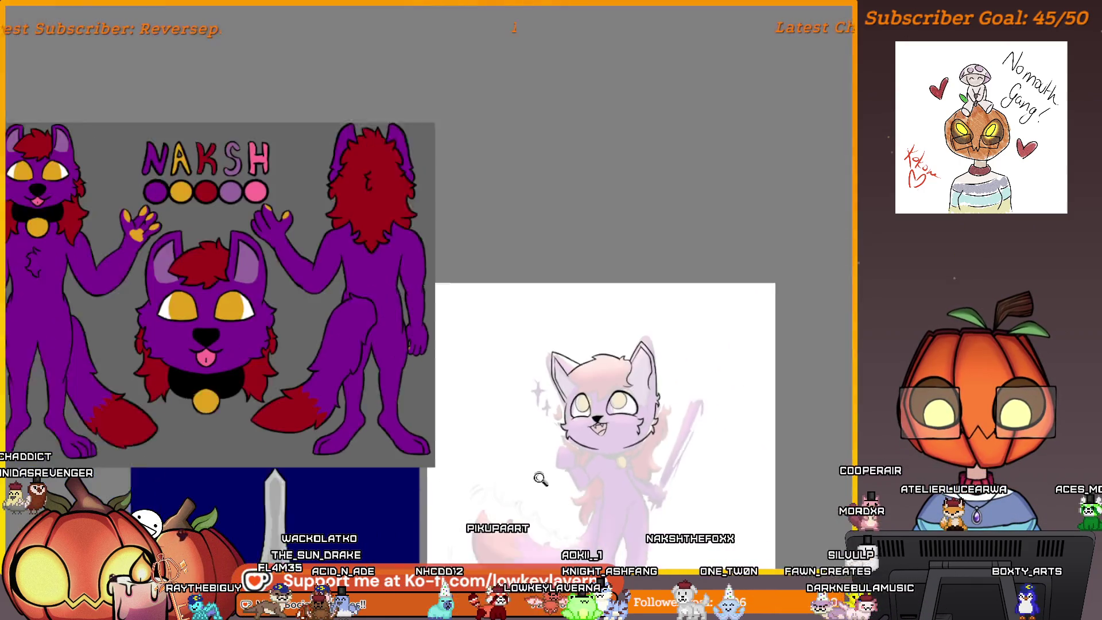
scroll(565, 378, up, 3)
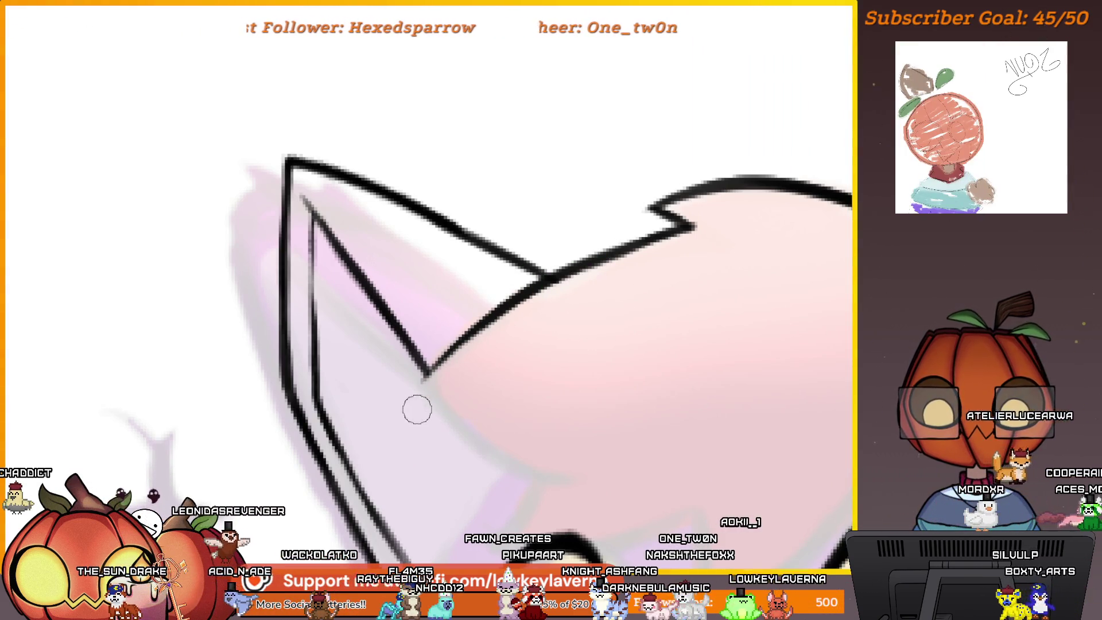
Mirror the view and ink the diagonal inner ear line, going over it to darken it
key(m)
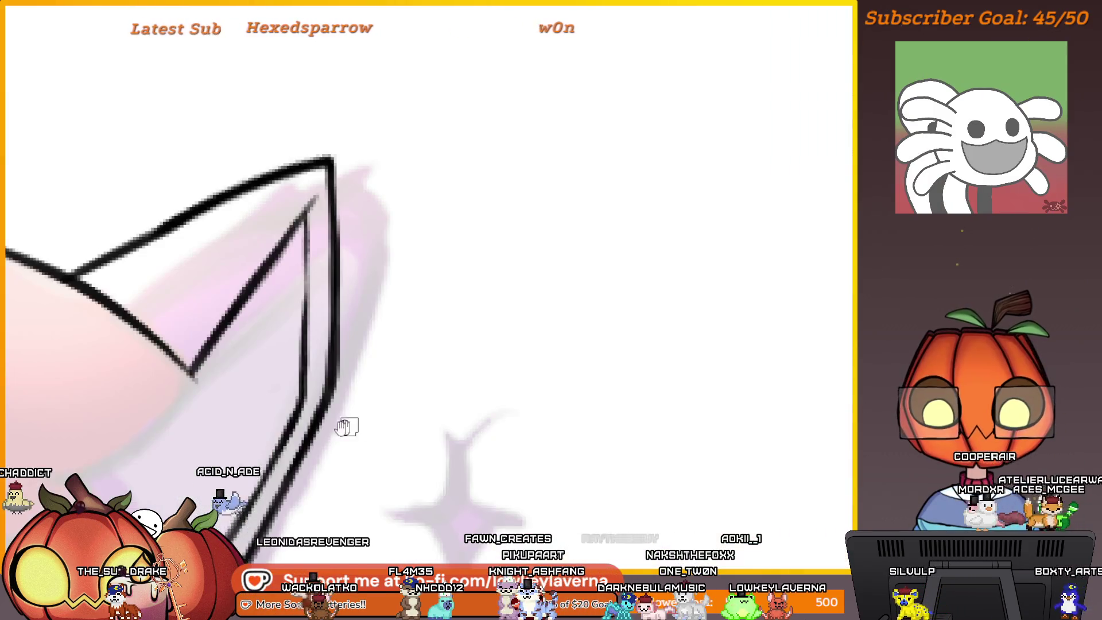
scroll(346, 428, up, 5)
drag(707, 167, 371, 392)
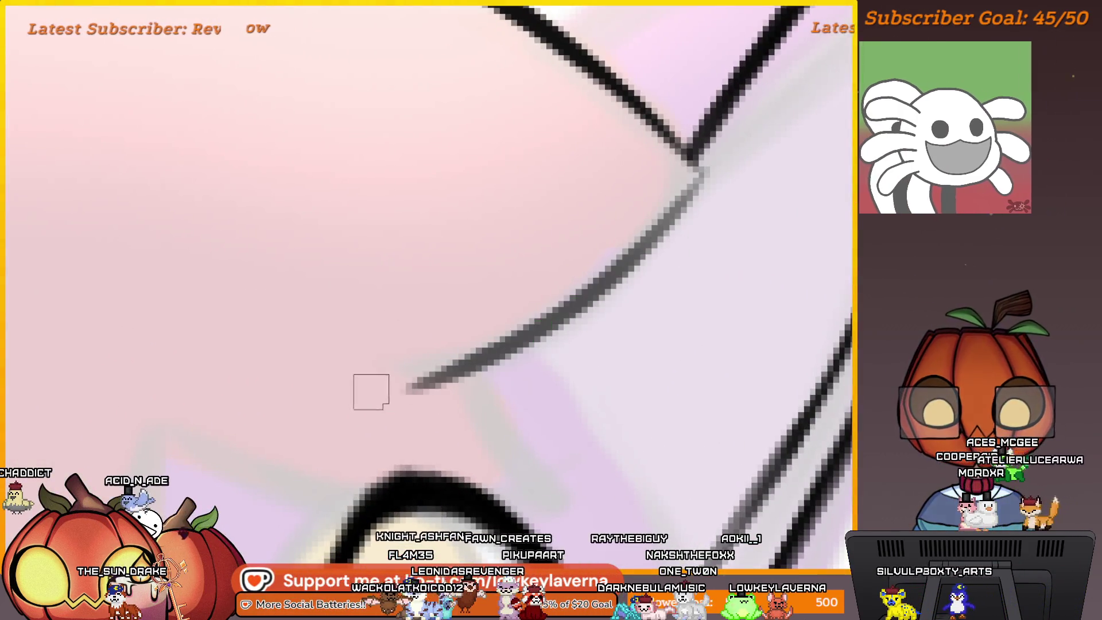
drag(709, 175, 417, 391)
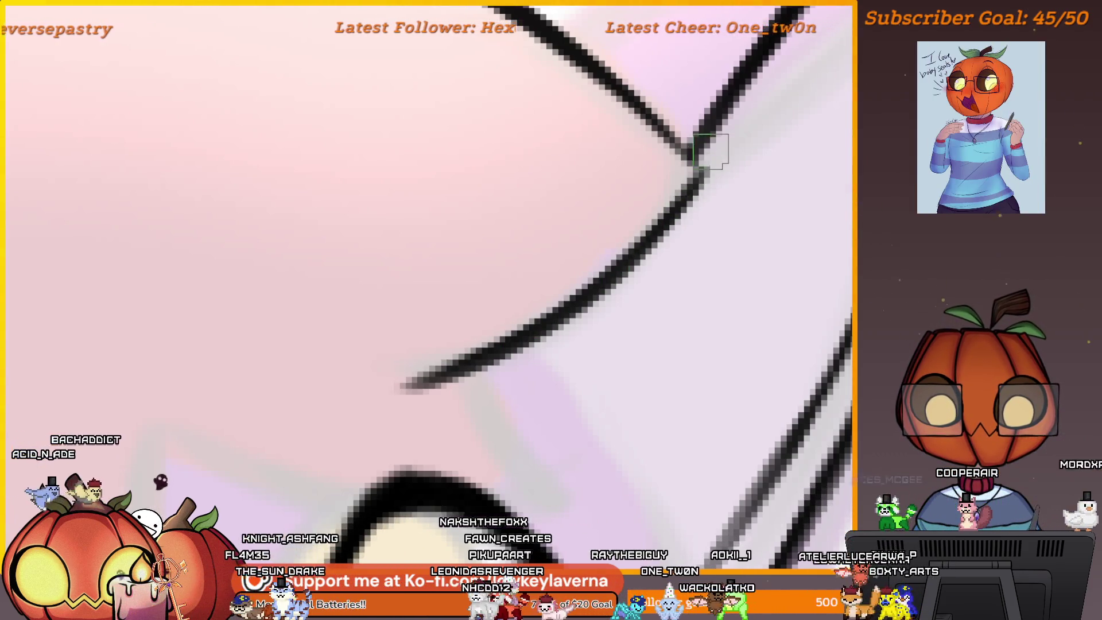
scroll(617, 315, down, 3)
scroll(519, 438, up, 3)
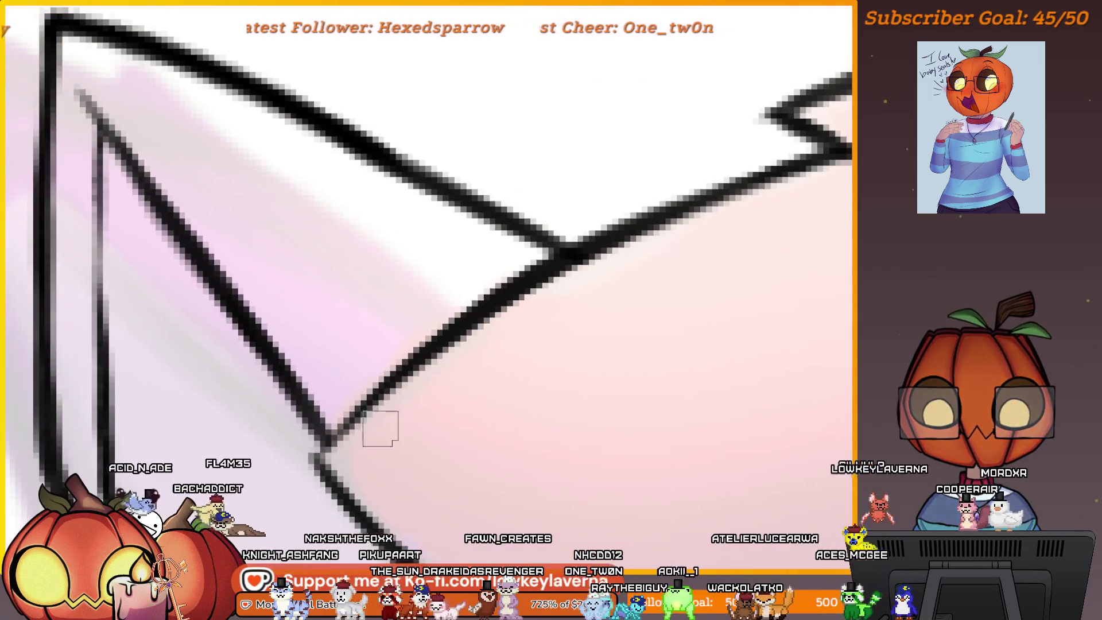
Shrink the brush two sizes and zoom out to view the whole inked cat face
key(bracketleft)
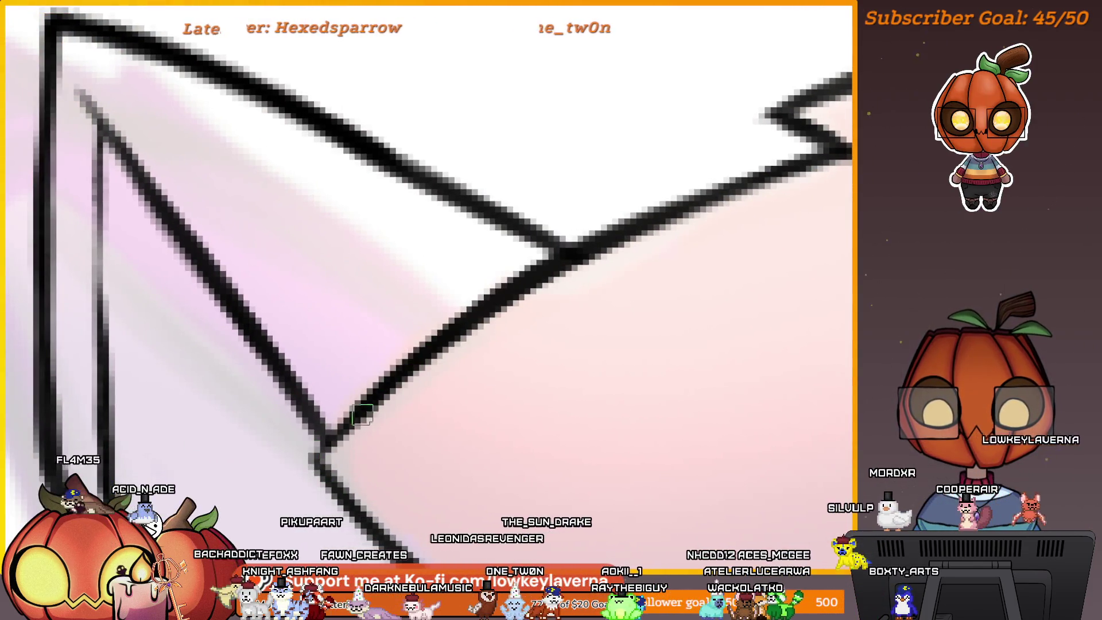
key(bracketleft)
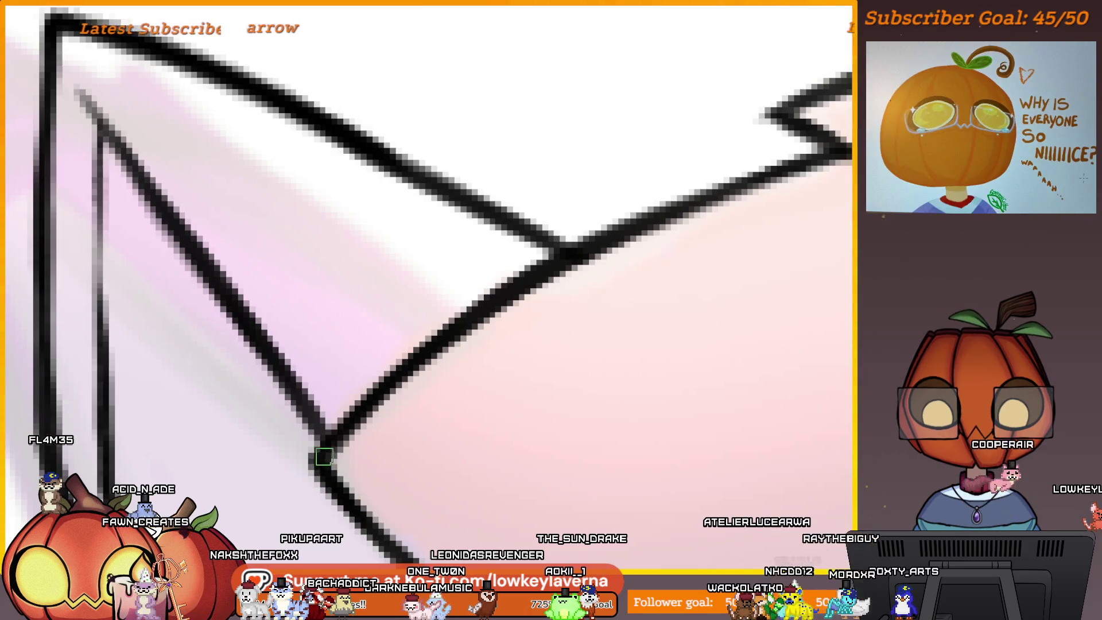
scroll(602, 236, down, 3)
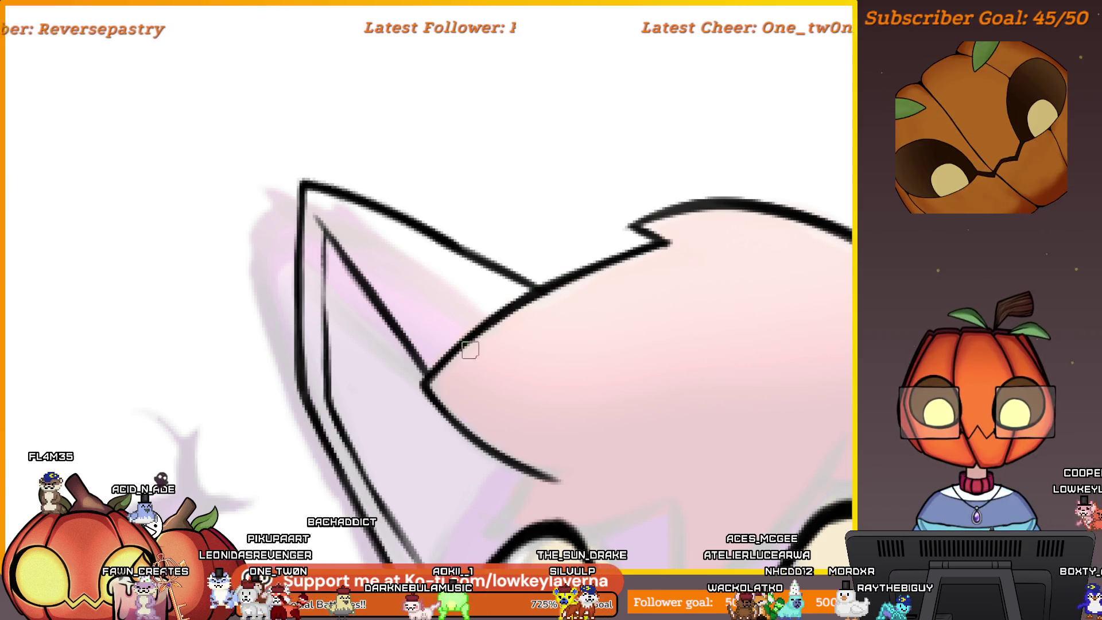
scroll(590, 270, up, 2)
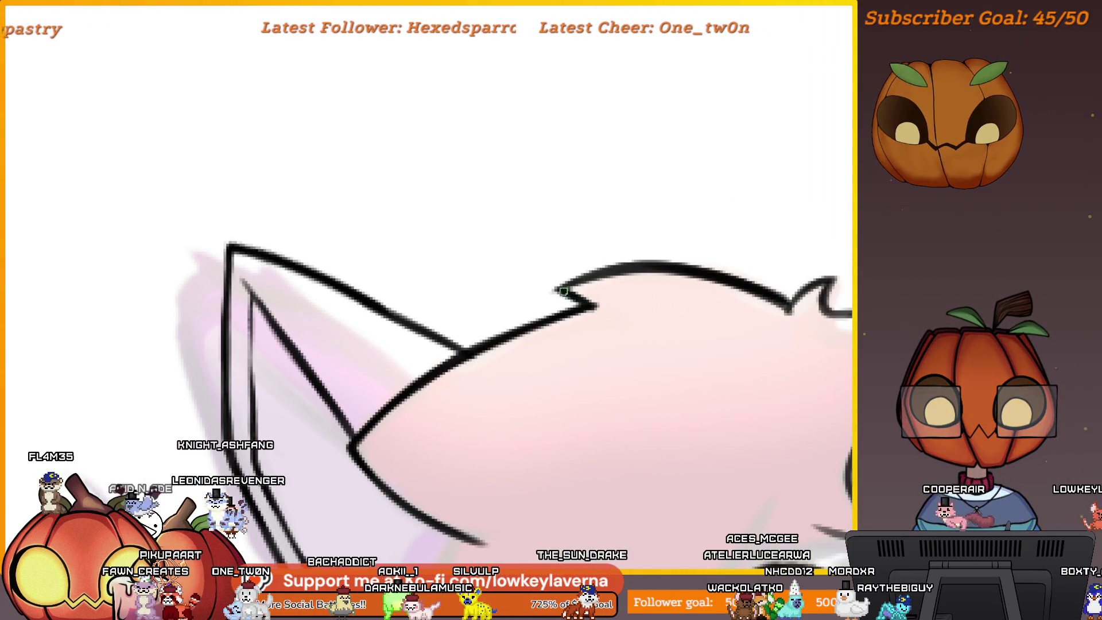
scroll(574, 284, down, 3)
scroll(623, 376, down, 1)
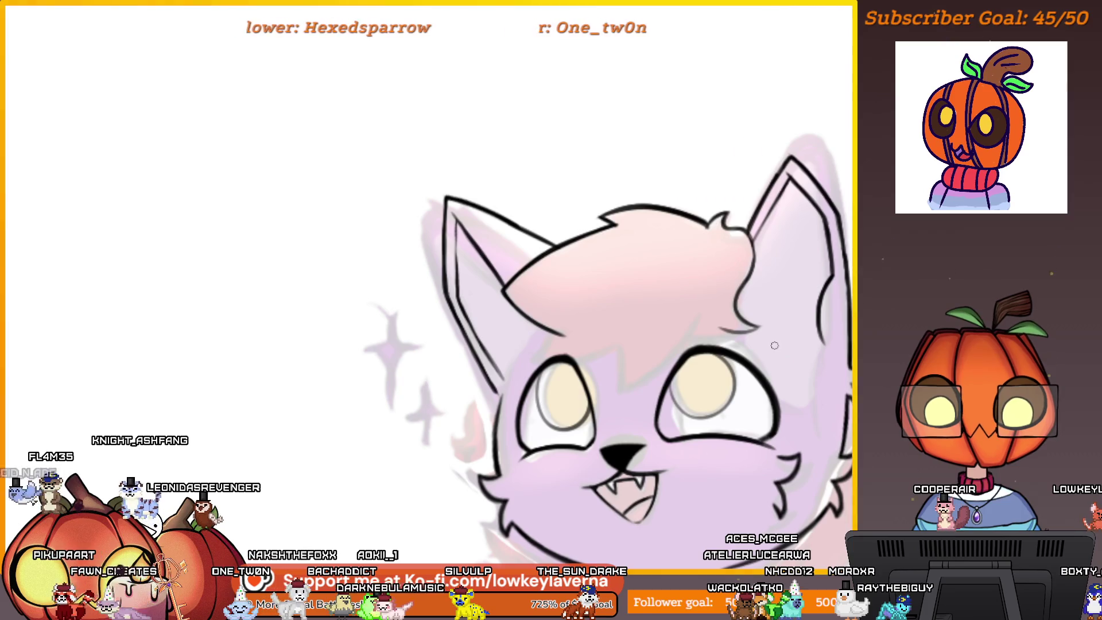
scroll(659, 234, up, 5)
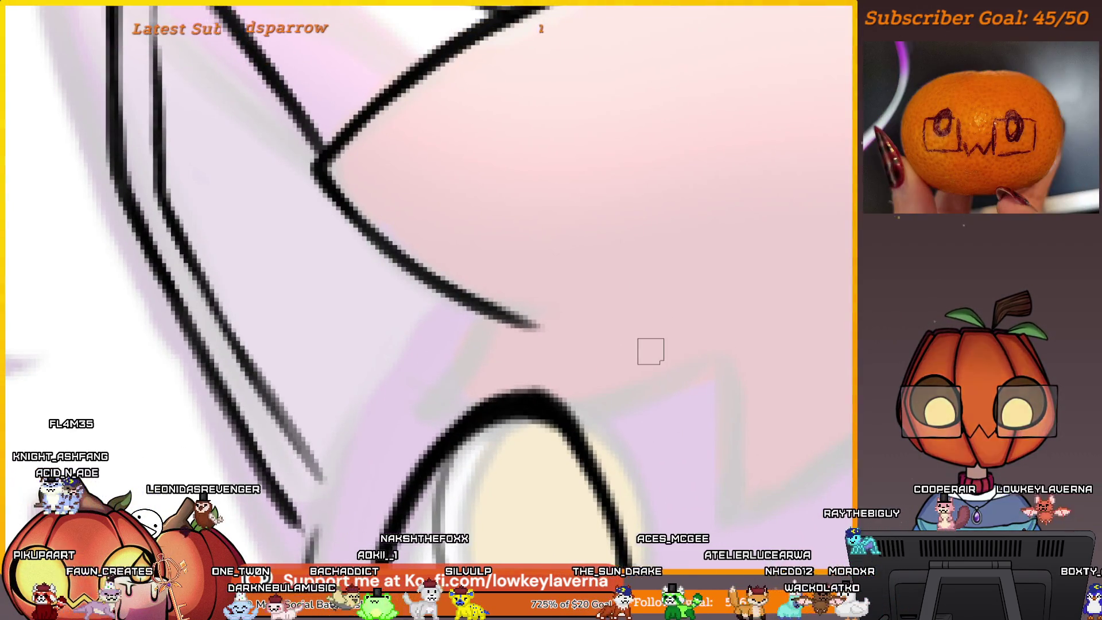
Zoom into the left eye and ink the fringe line above it, going over it to darken
drag(683, 348, 679, 369)
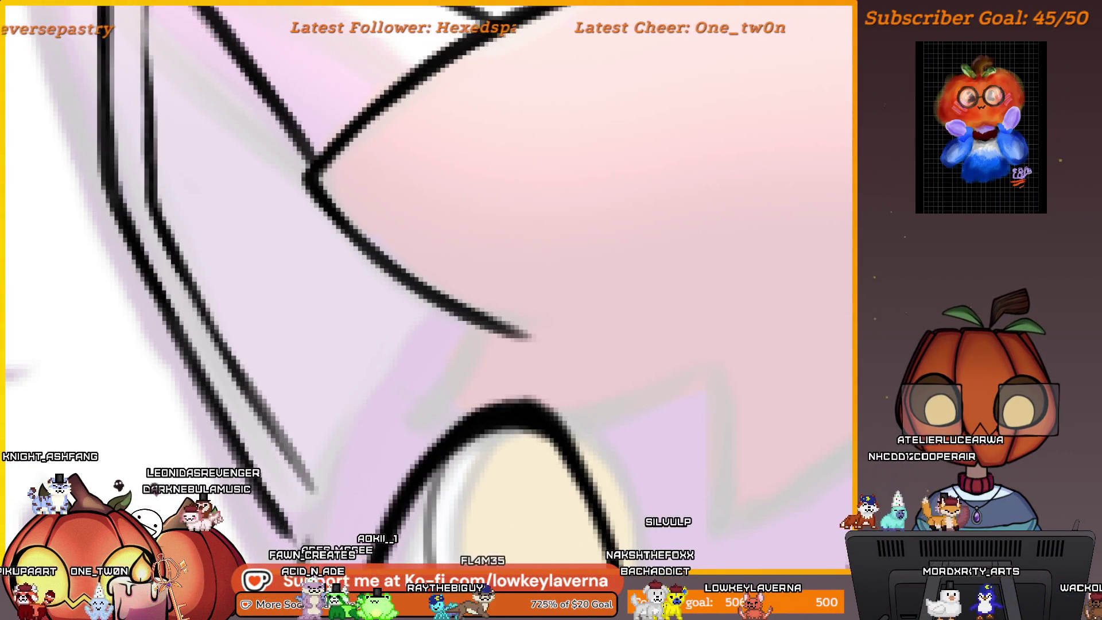
scroll(705, 283, down, 5)
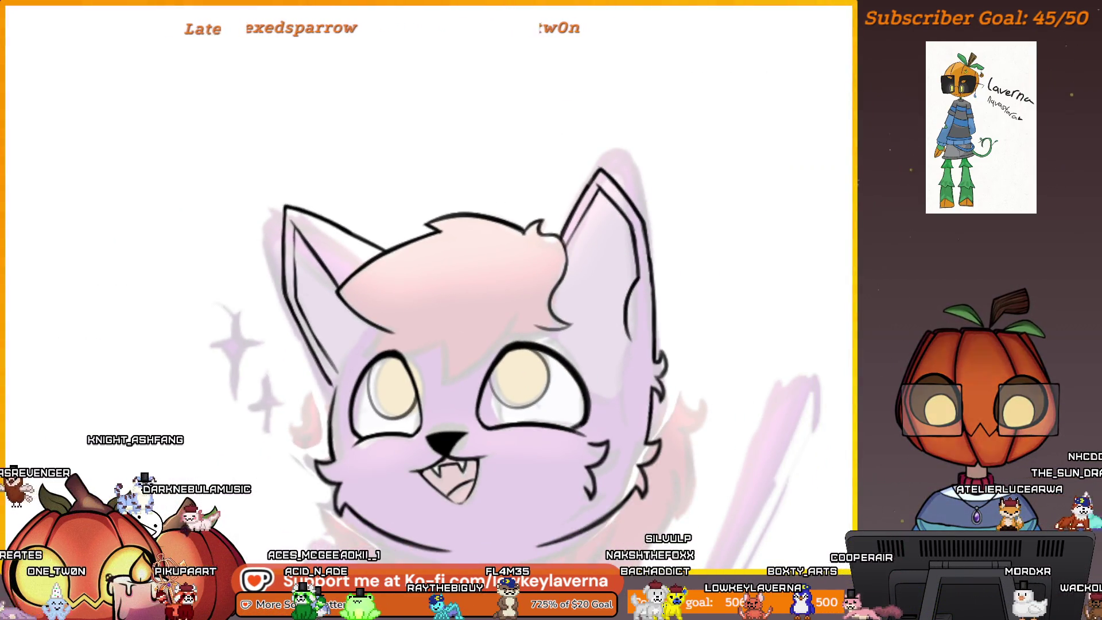
scroll(457, 299, up, 5)
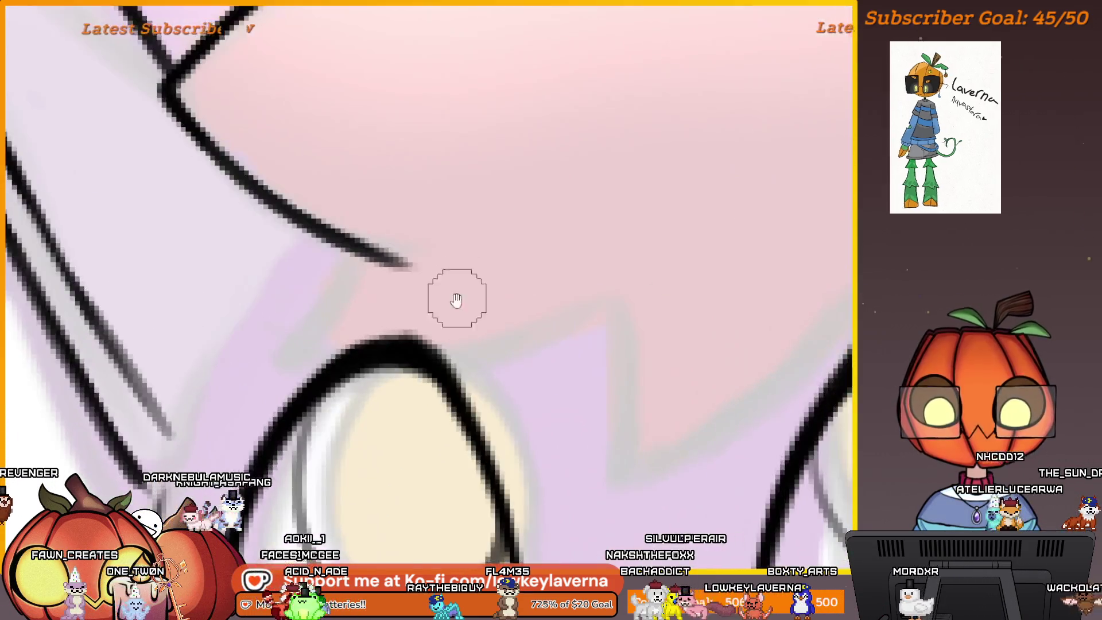
drag(456, 300, 540, 304)
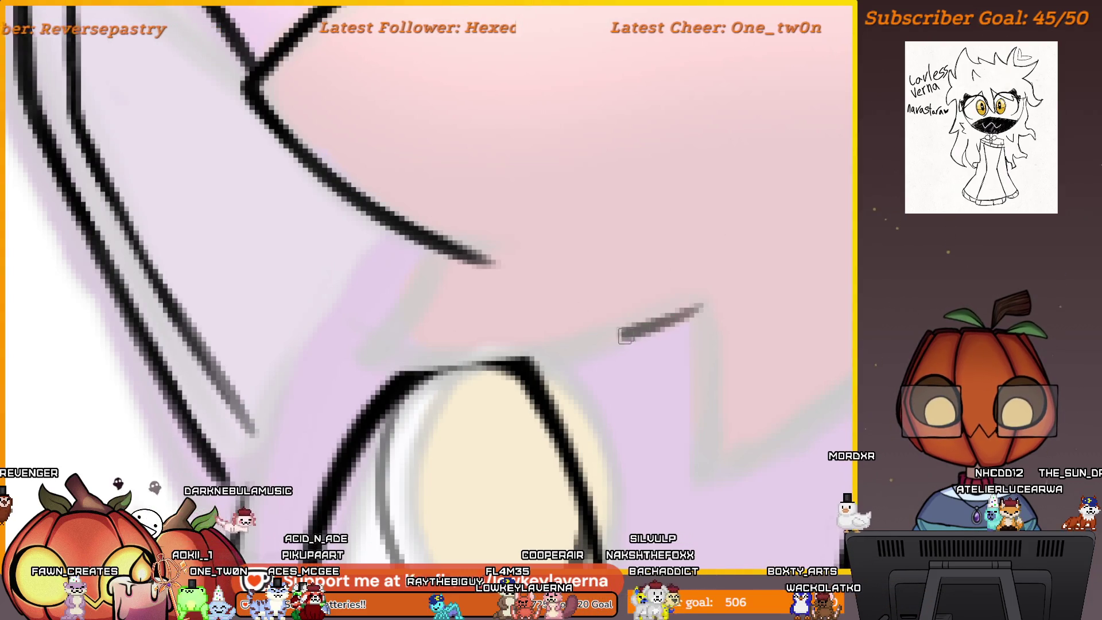
drag(625, 335, 352, 380)
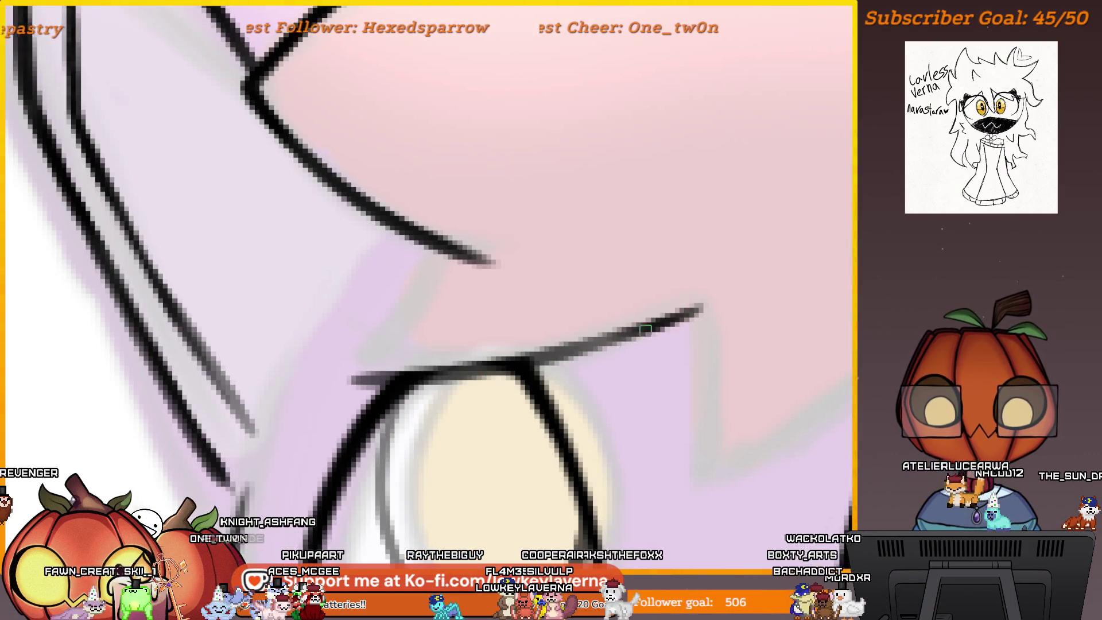
drag(645, 328, 386, 376)
drag(565, 344, 683, 313)
Ink the tuft edge from the eyelid up to the tuft corner and down between the eyes
mouse_move(537, 317)
mouse_down()
mouse_move(436, 401)
mouse_move(423, 450)
mouse_move(496, 327)
mouse_move(411, 460)
mouse_up()
drag(509, 310, 413, 450)
scroll(634, 348, down, 5)
scroll(634, 348, up, 10)
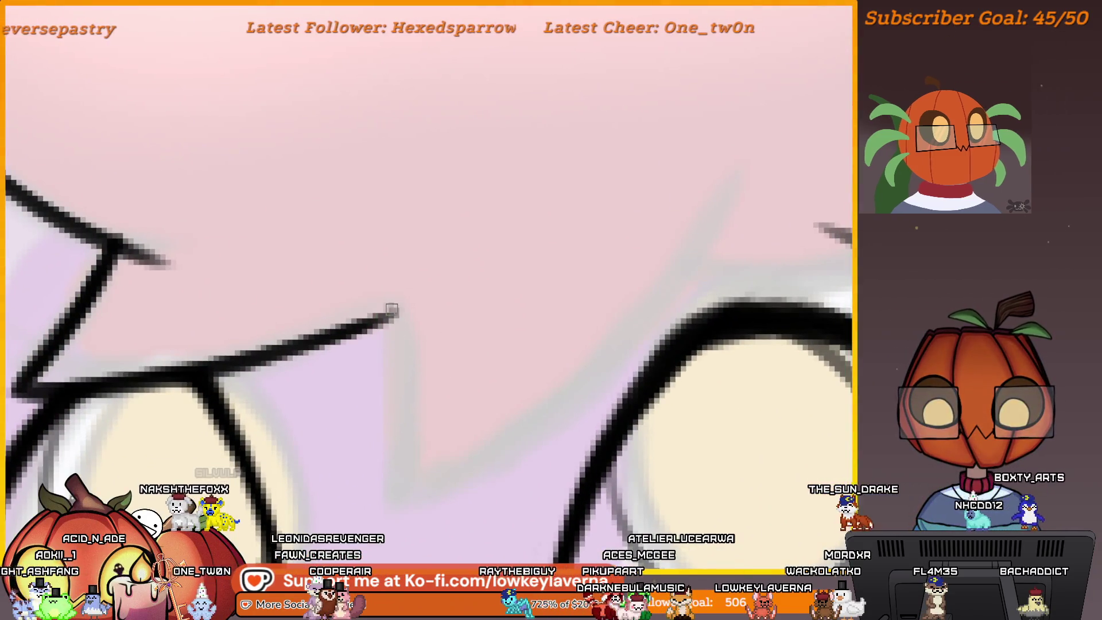
drag(391, 310, 397, 505)
key(ctrl+z)
mouse_move(390, 310)
mouse_down()
mouse_move(399, 490)
mouse_move(731, 214)
mouse_move(769, 146)
mouse_up()
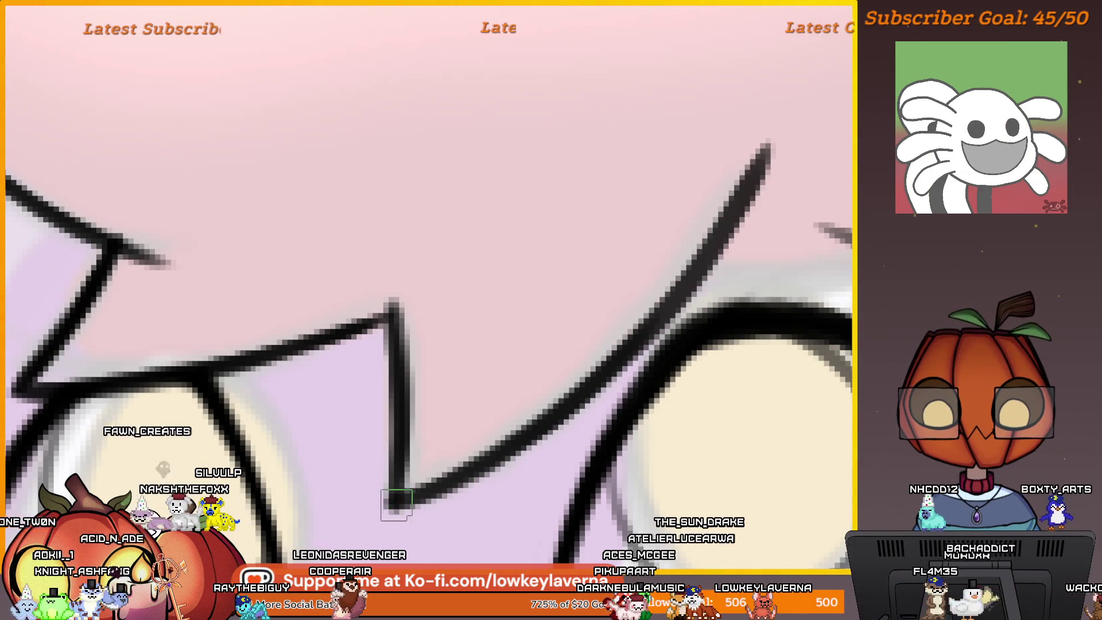
scroll(627, 358, down, 2)
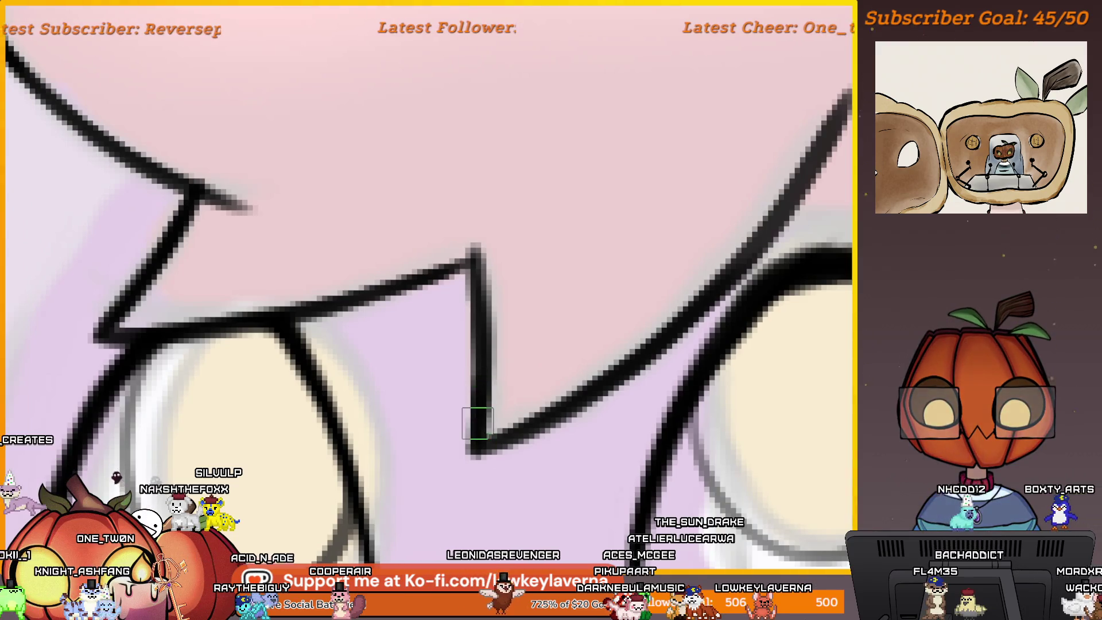
scroll(479, 418, up, 3)
scroll(499, 442, up, 2)
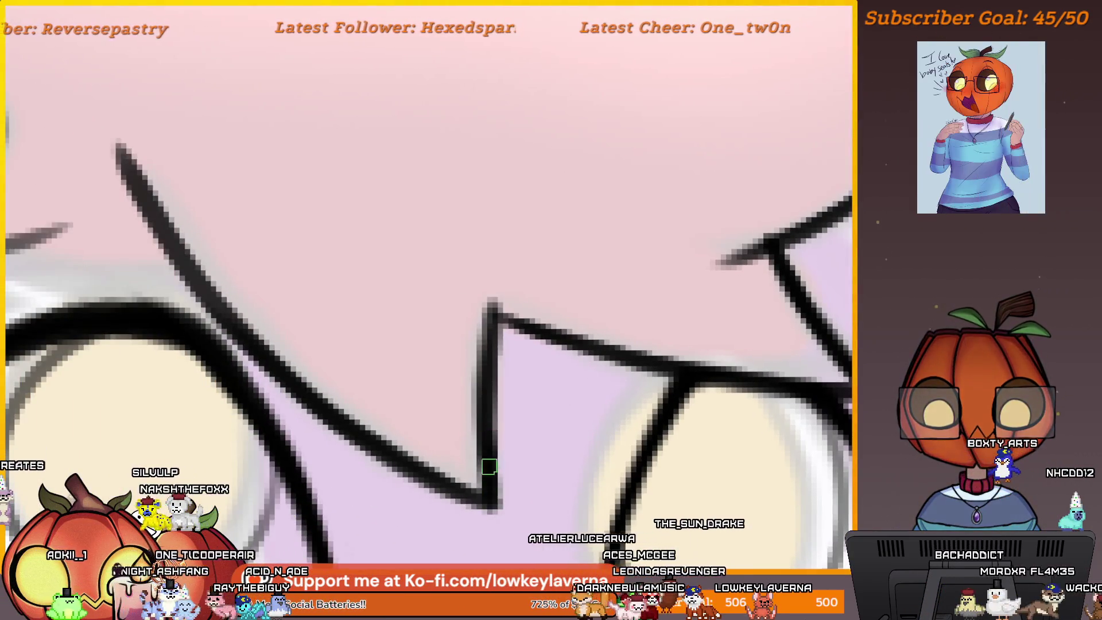
scroll(504, 254, down, 2)
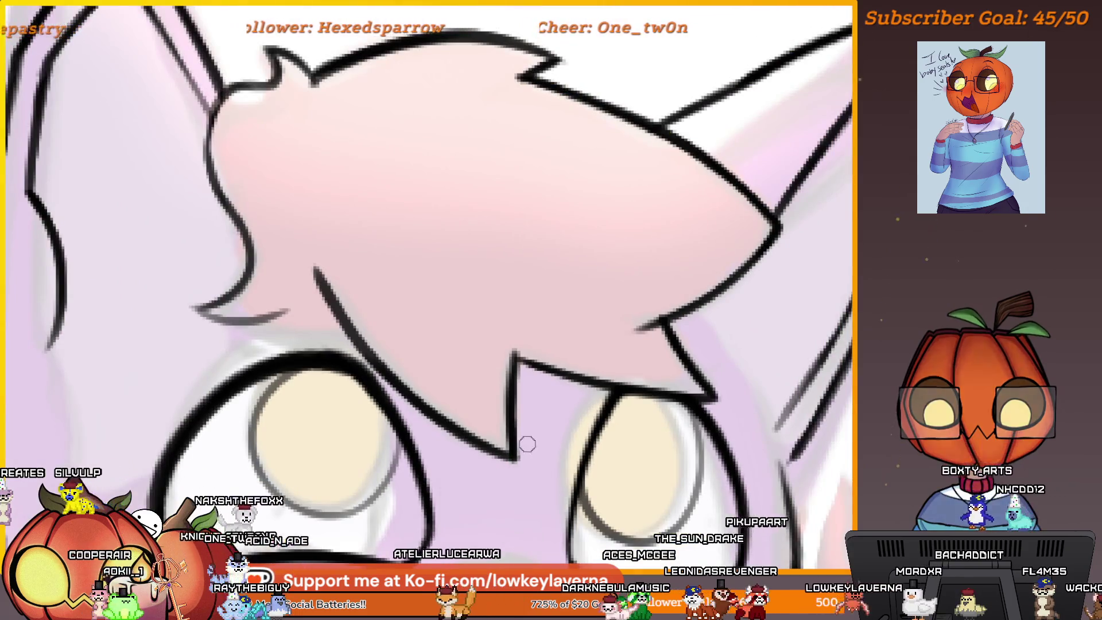
scroll(525, 435, up, 1)
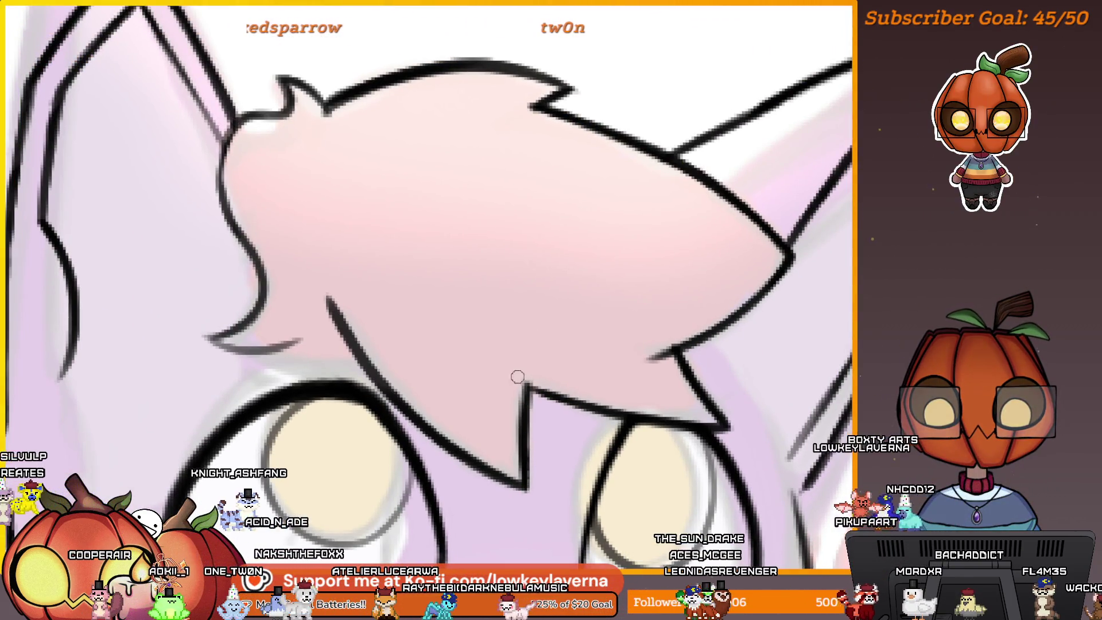
scroll(574, 389, up, 2)
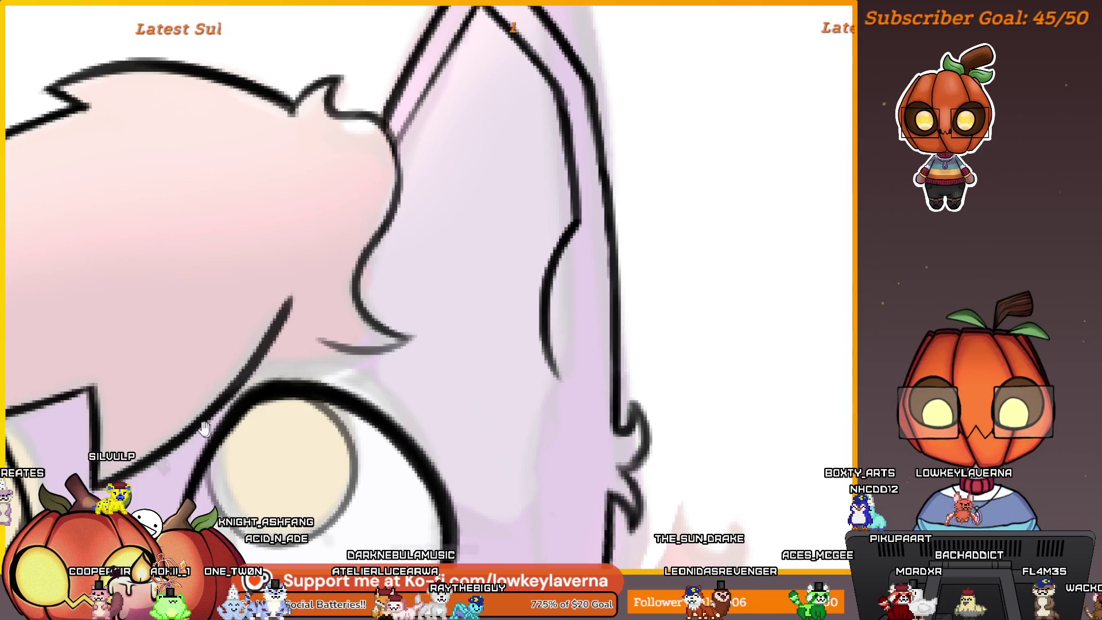
scroll(617, 390, up, 2)
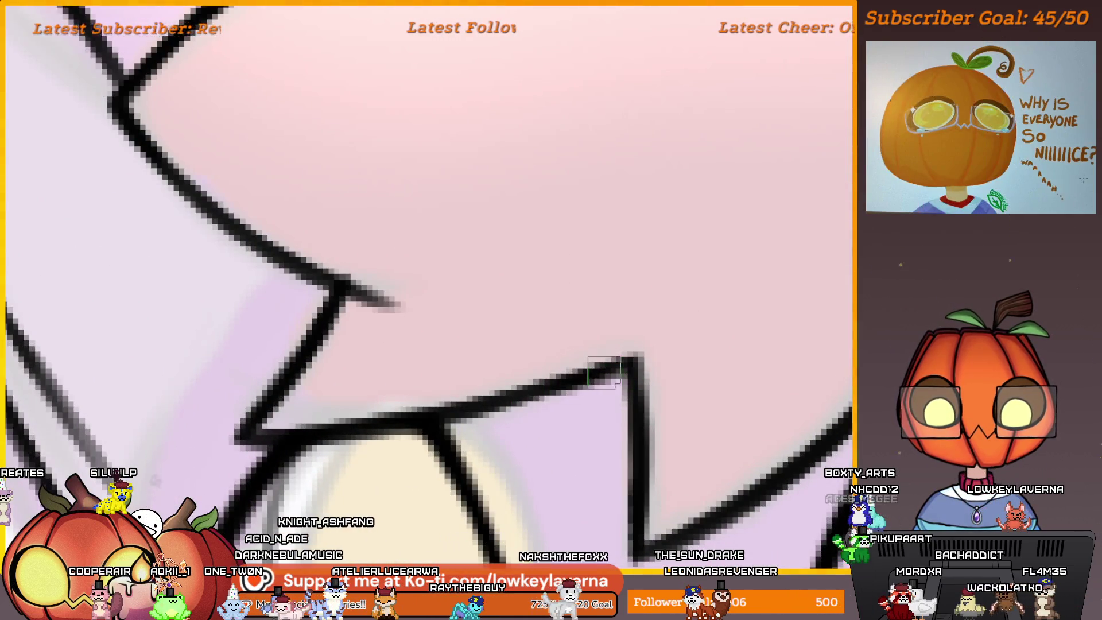
scroll(620, 371, down, 2)
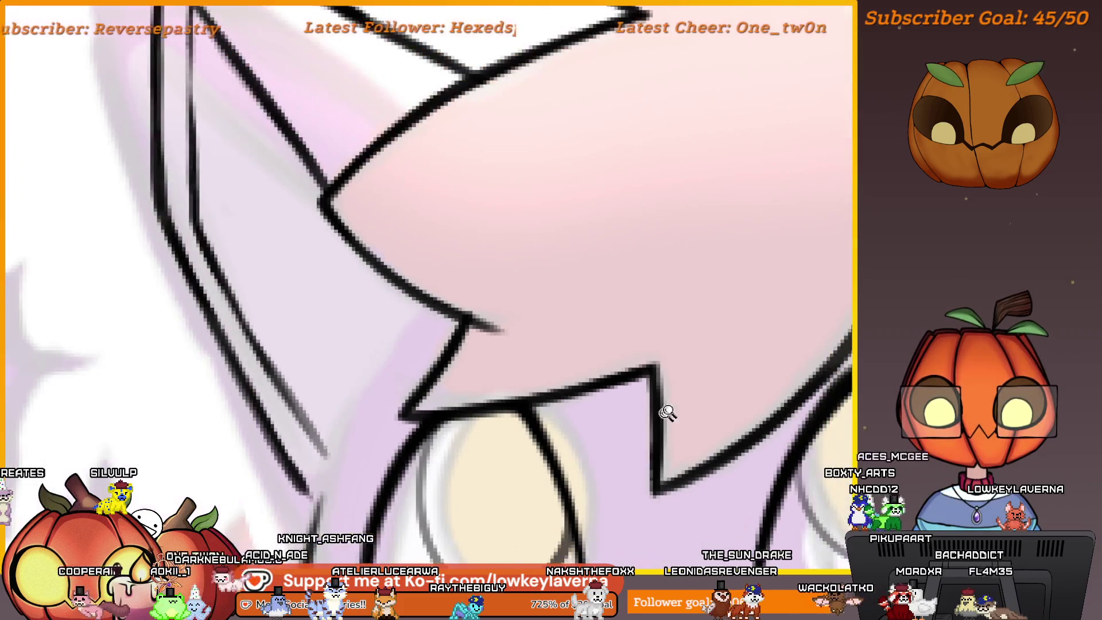
scroll(664, 405, up, 2)
scroll(586, 480, up, 3)
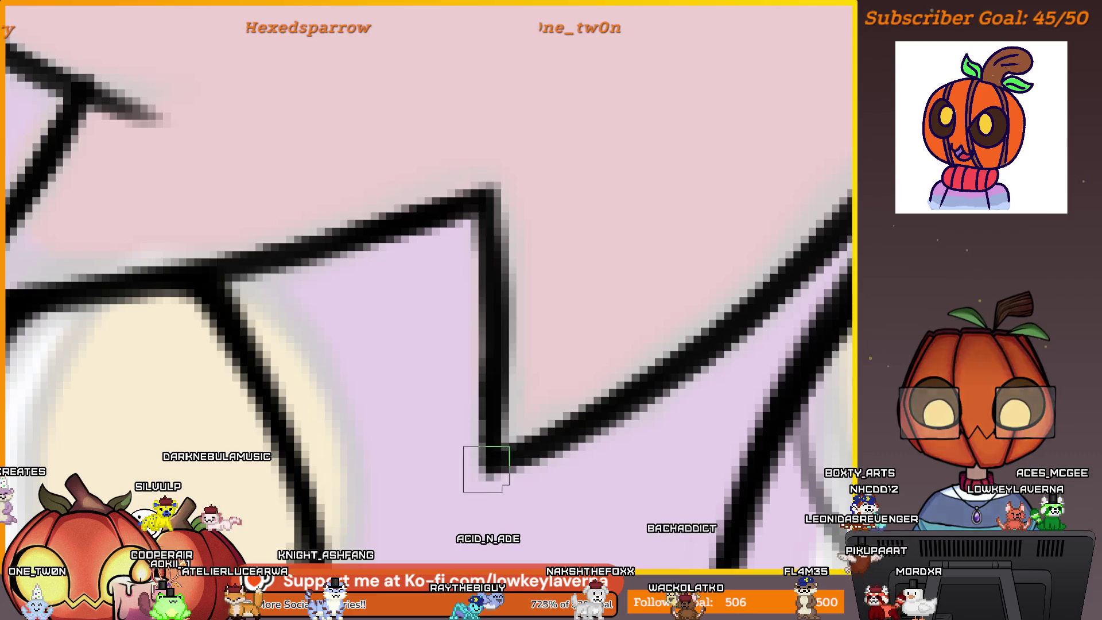
scroll(493, 402, down, 5)
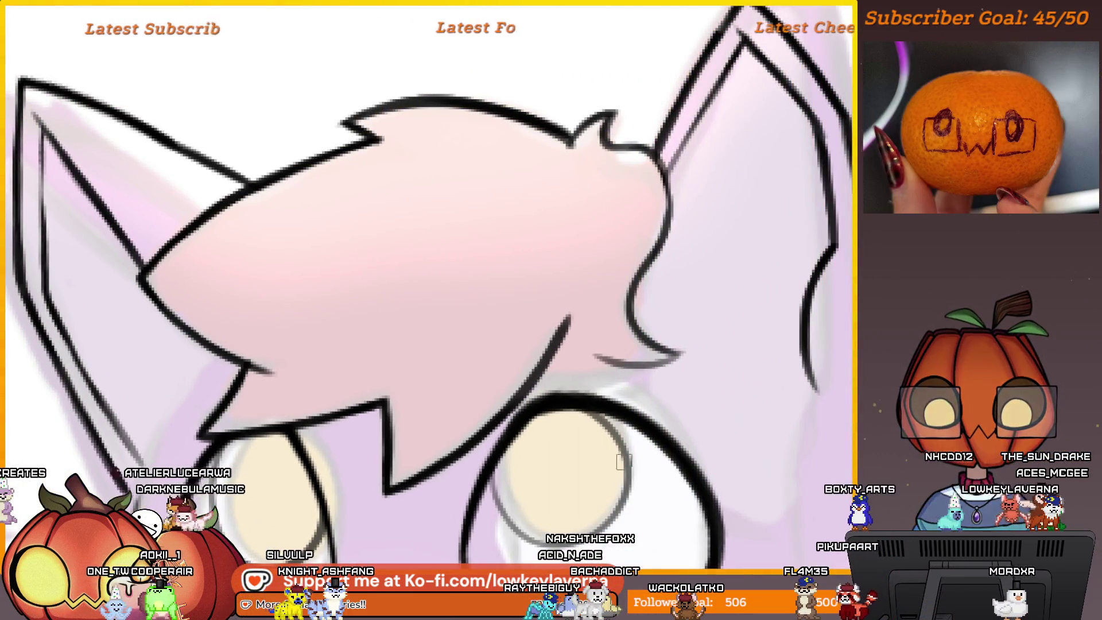
scroll(639, 411, down, 4)
scroll(601, 316, up, 2)
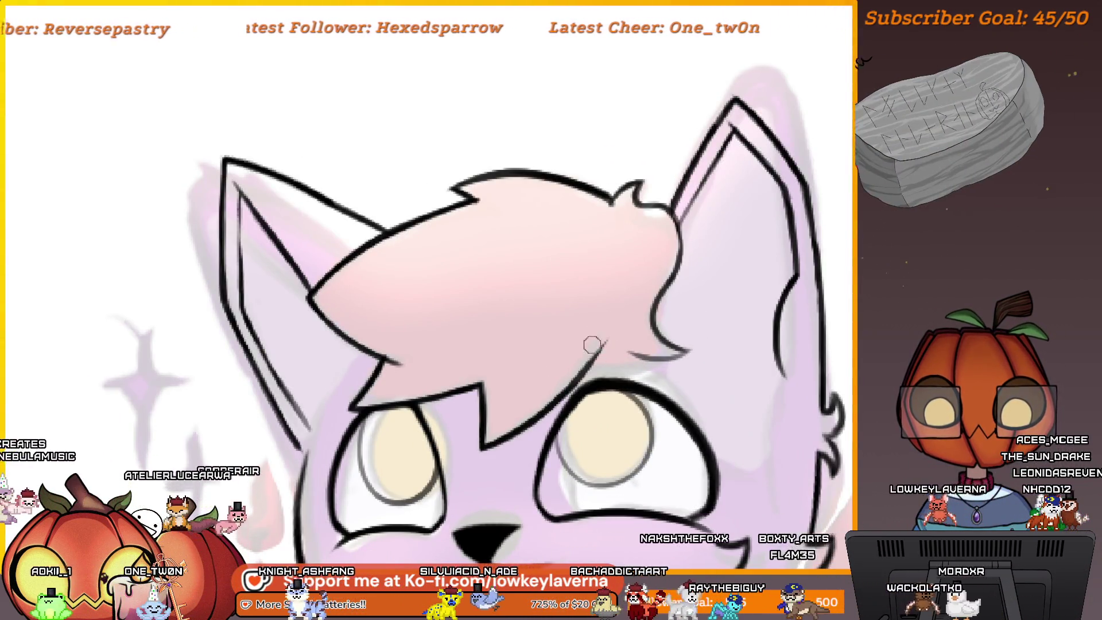
scroll(614, 295, down, 3)
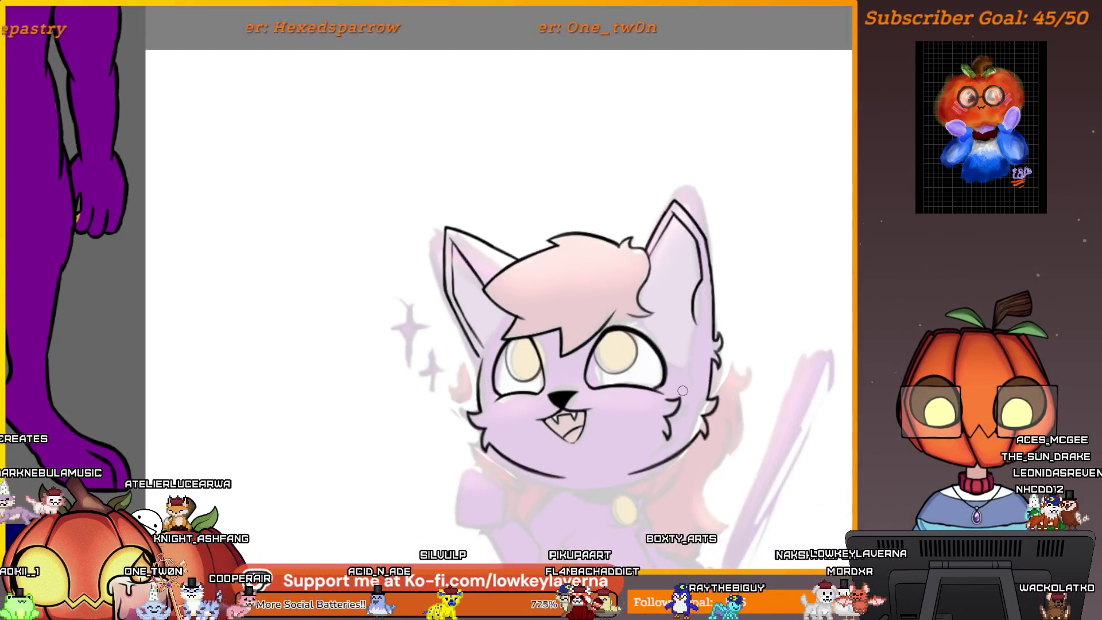
scroll(511, 248, up, 2)
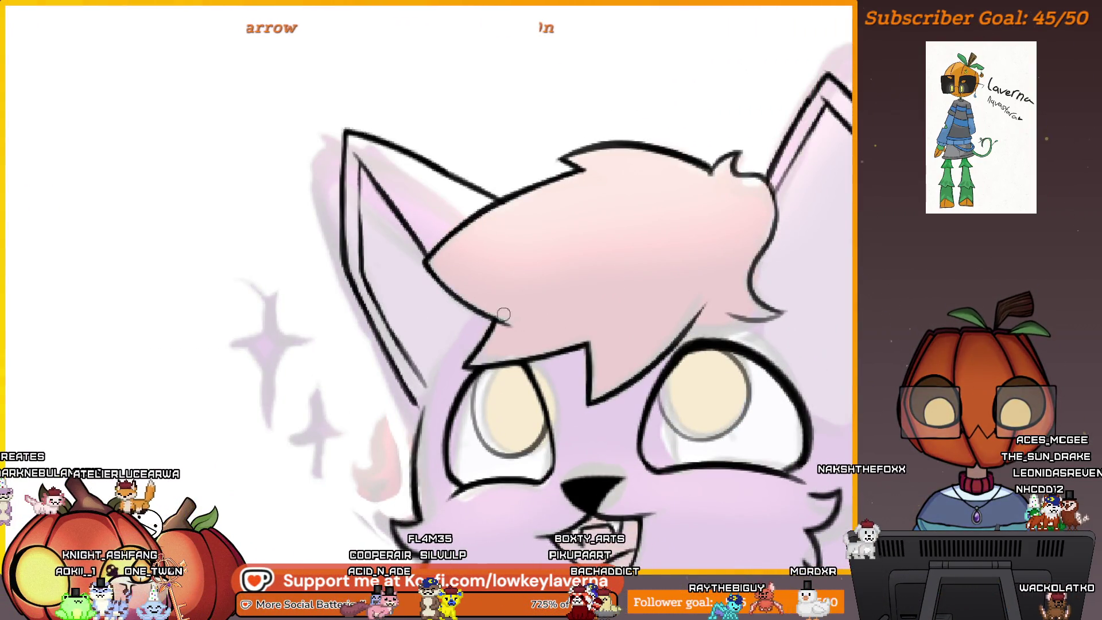
scroll(594, 241, down, 3)
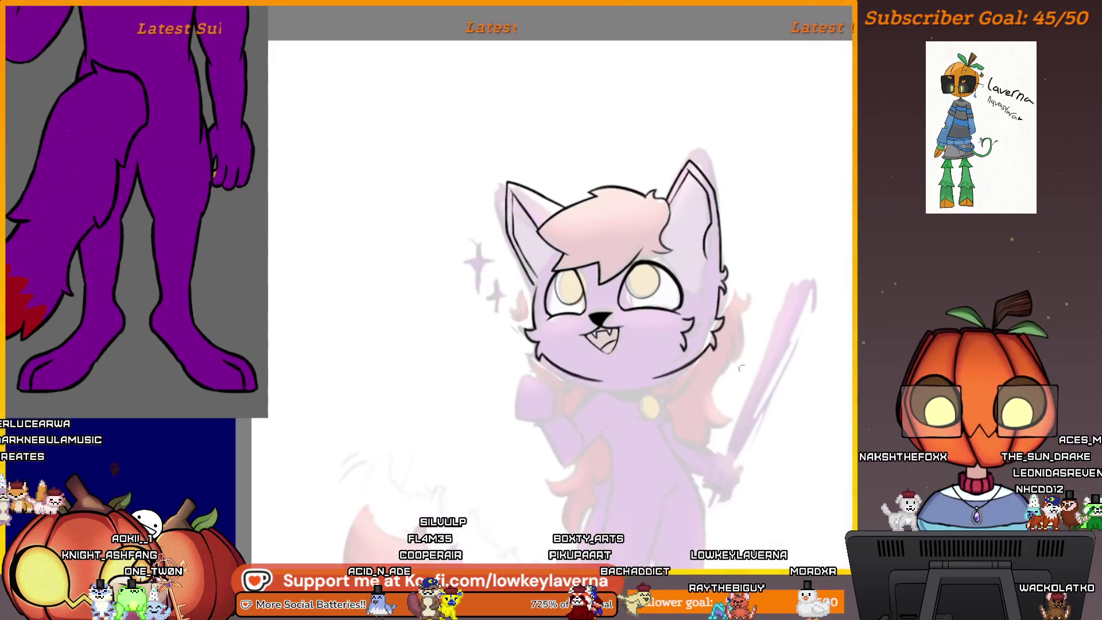
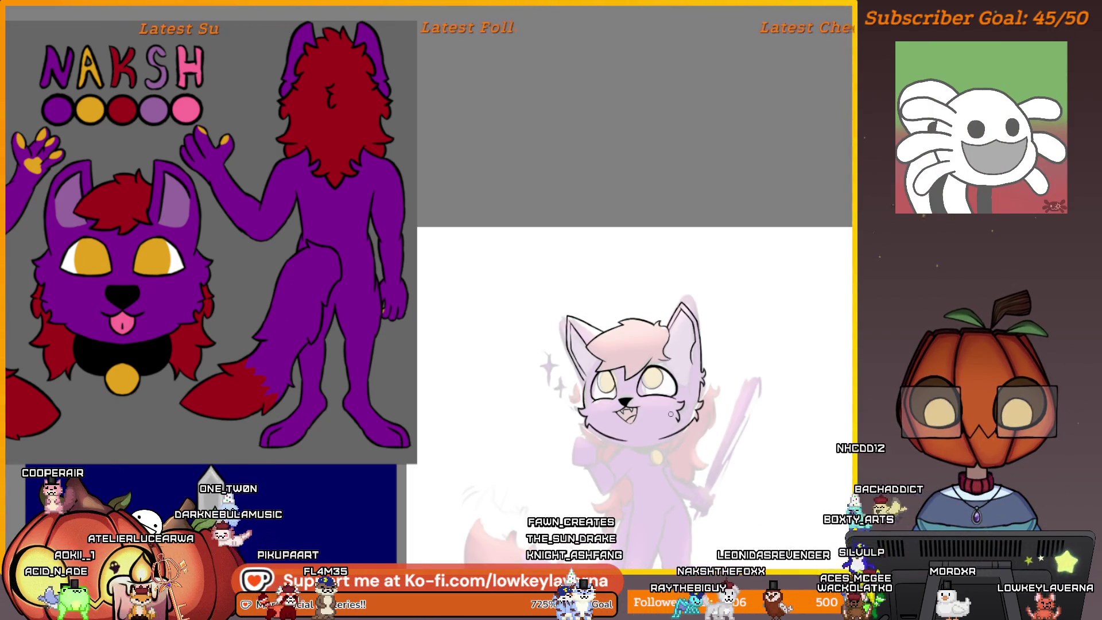
Erase the lower part of the stray head stroke and mirror the canvas to check it
scroll(658, 440, up, 10)
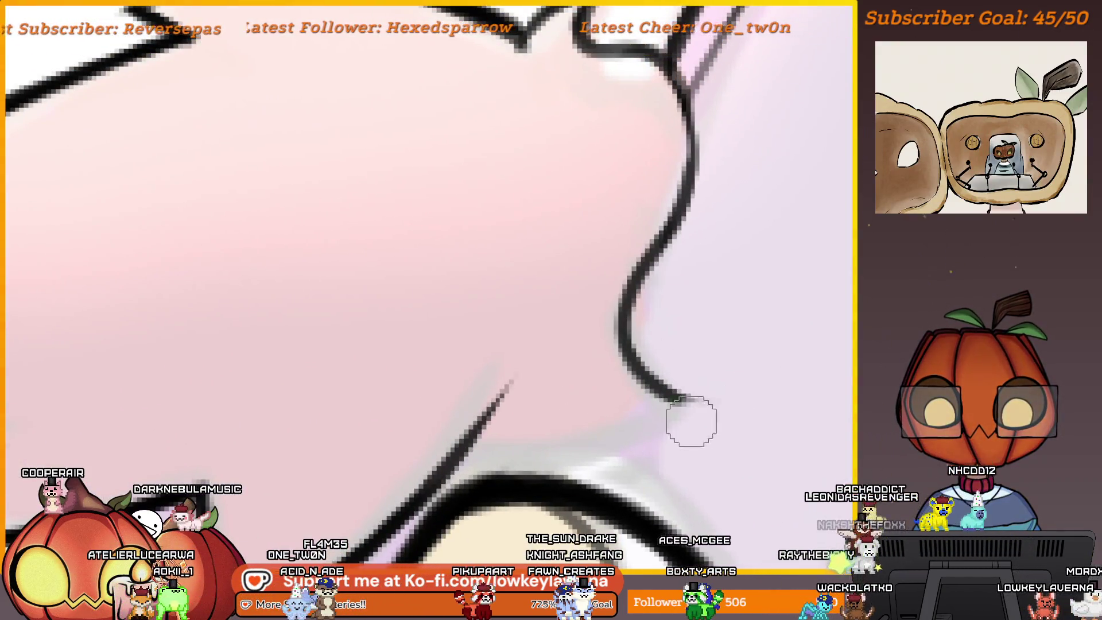
mouse_move(691, 421)
mouse_down()
mouse_move(603, 239)
mouse_move(736, 418)
mouse_up()
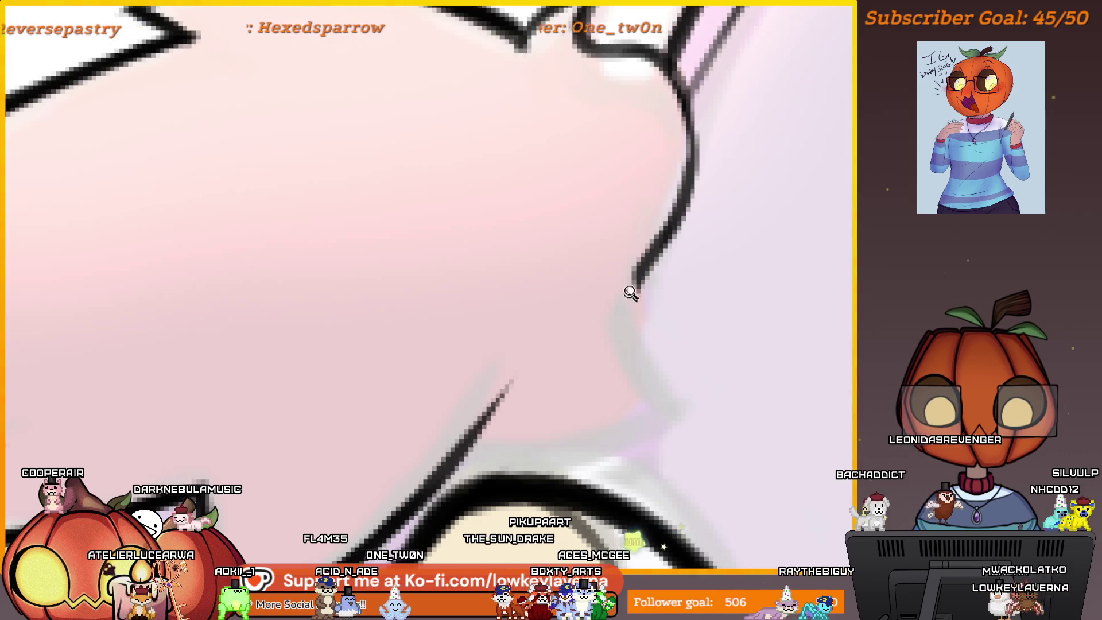
scroll(630, 293, down, 5)
key(m)
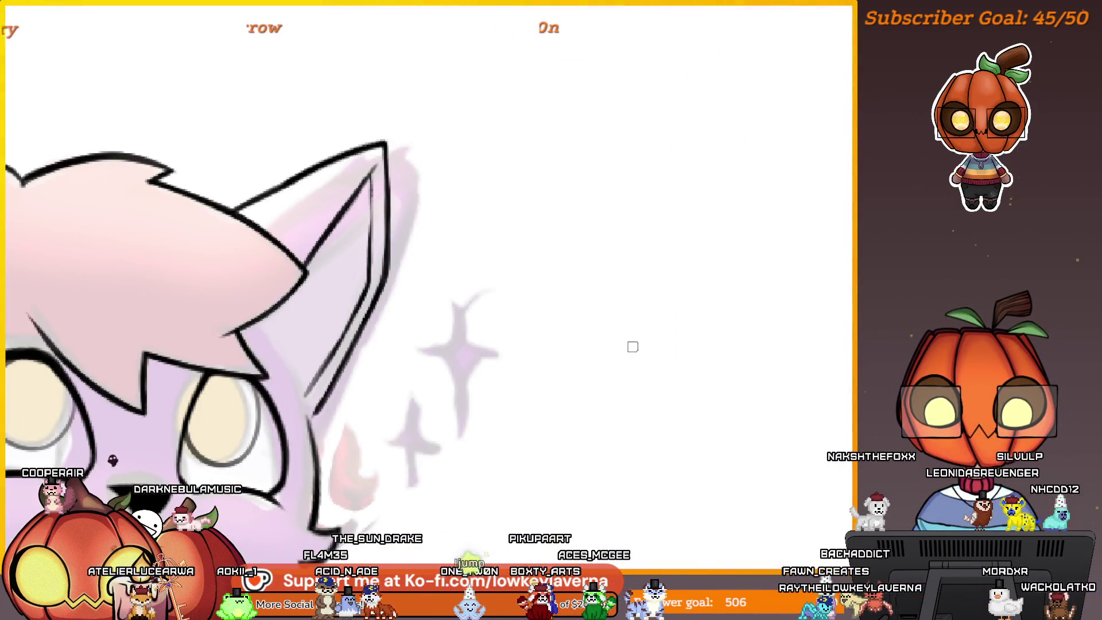
key(m)
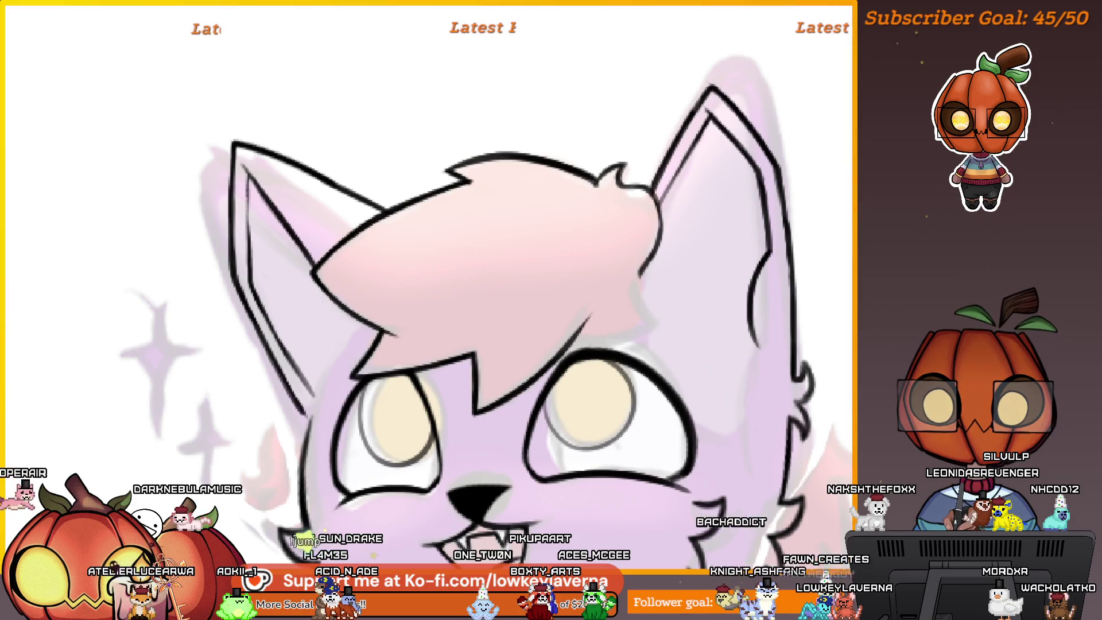
Lasso-select the pink hair fringe
scroll(431, 266, up, 4)
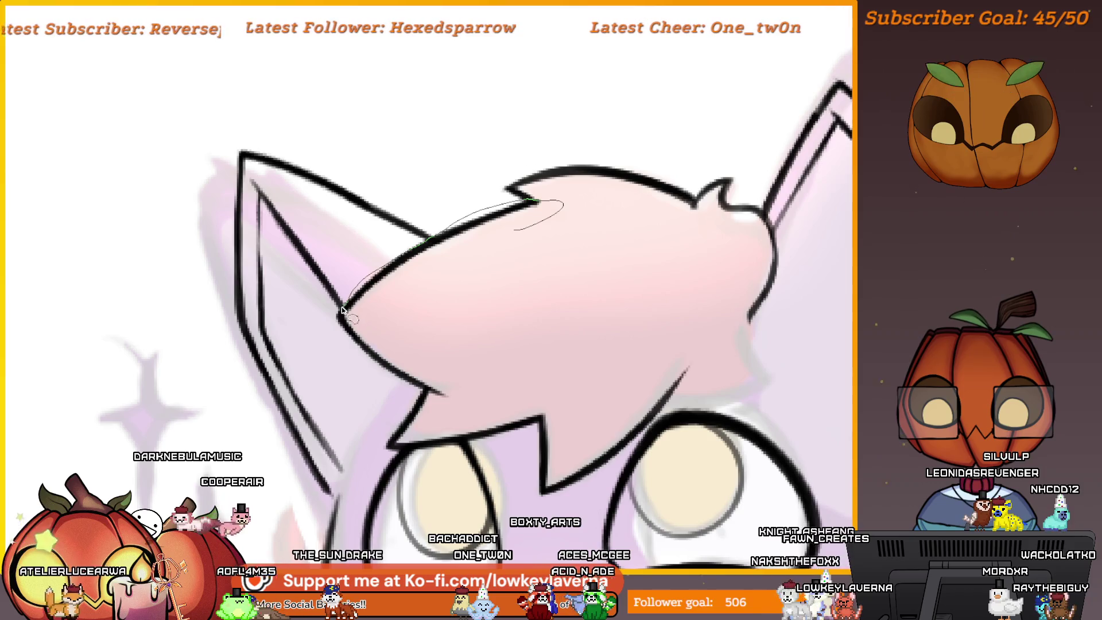
drag(429, 240, 350, 390)
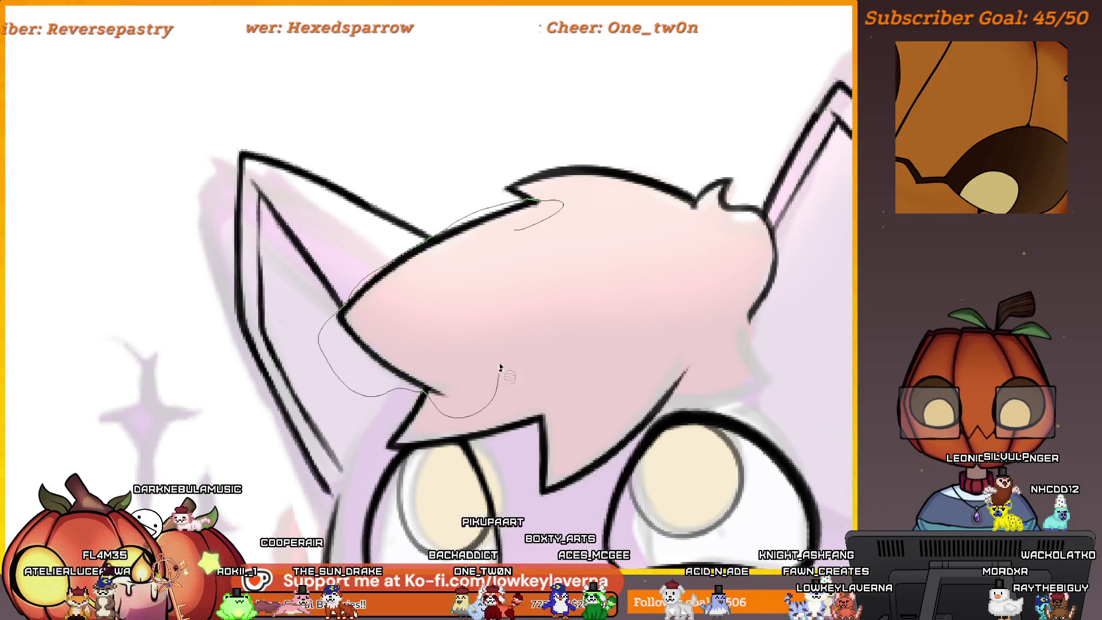
drag(499, 367, 500, 367)
scroll(620, 222, down, 5)
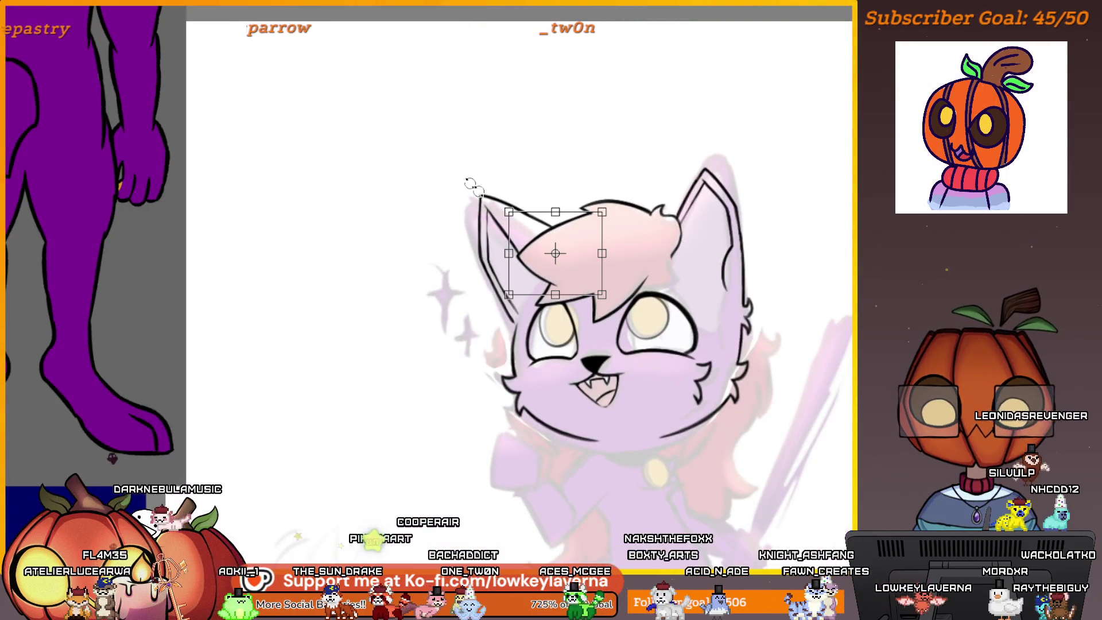
Move the selected fringe slightly right and rotate it about 10° counter-clockwise
drag(584, 283, 591, 287)
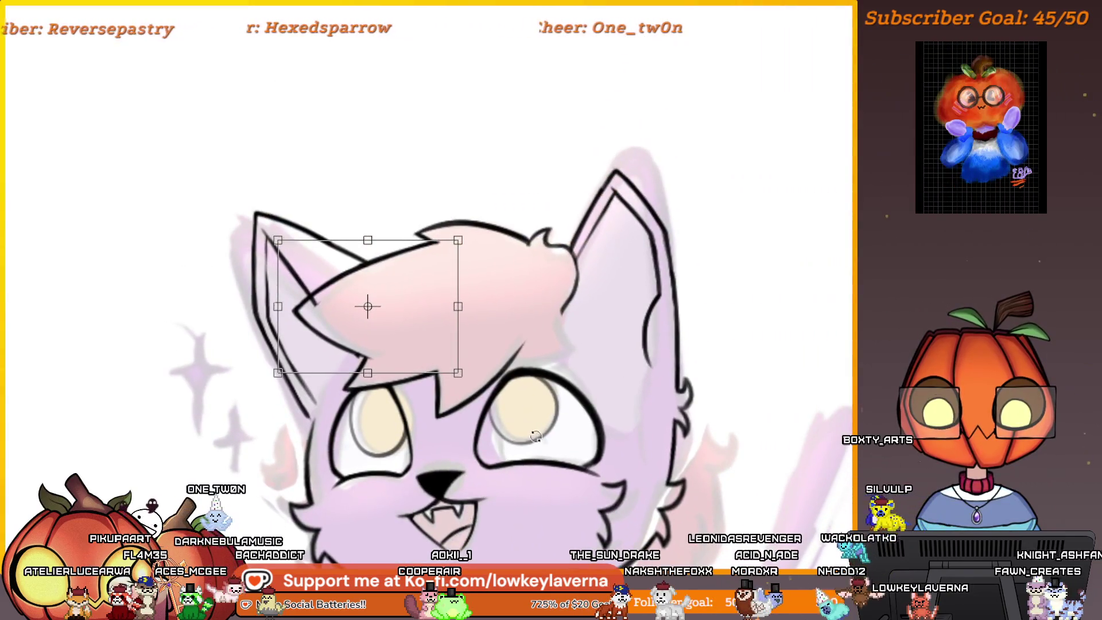
drag(536, 436, 534, 393)
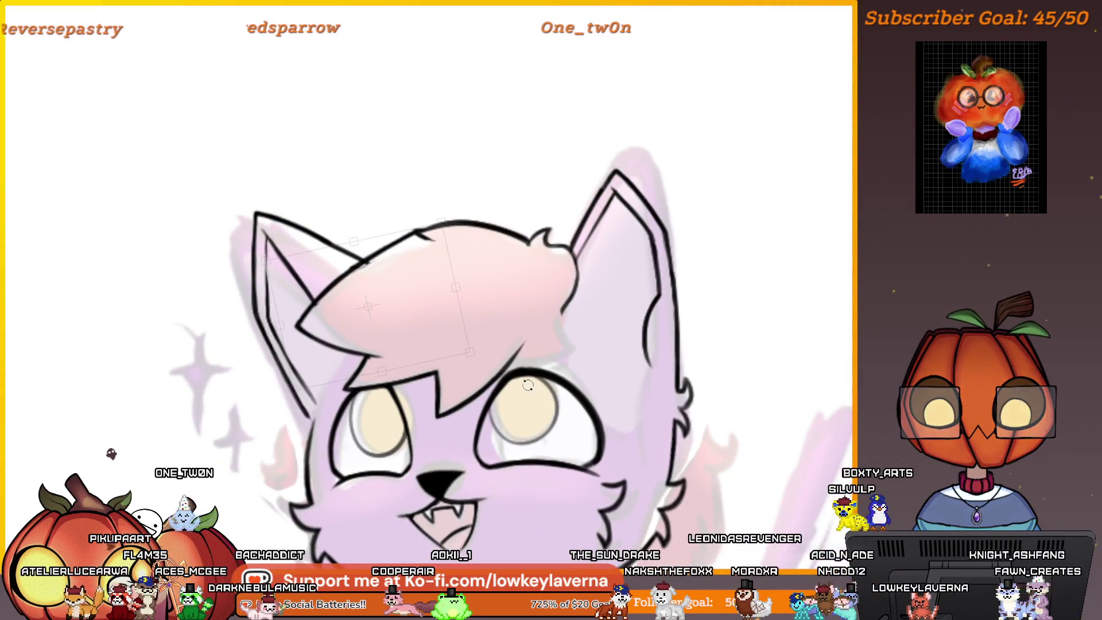
drag(425, 320, 423, 322)
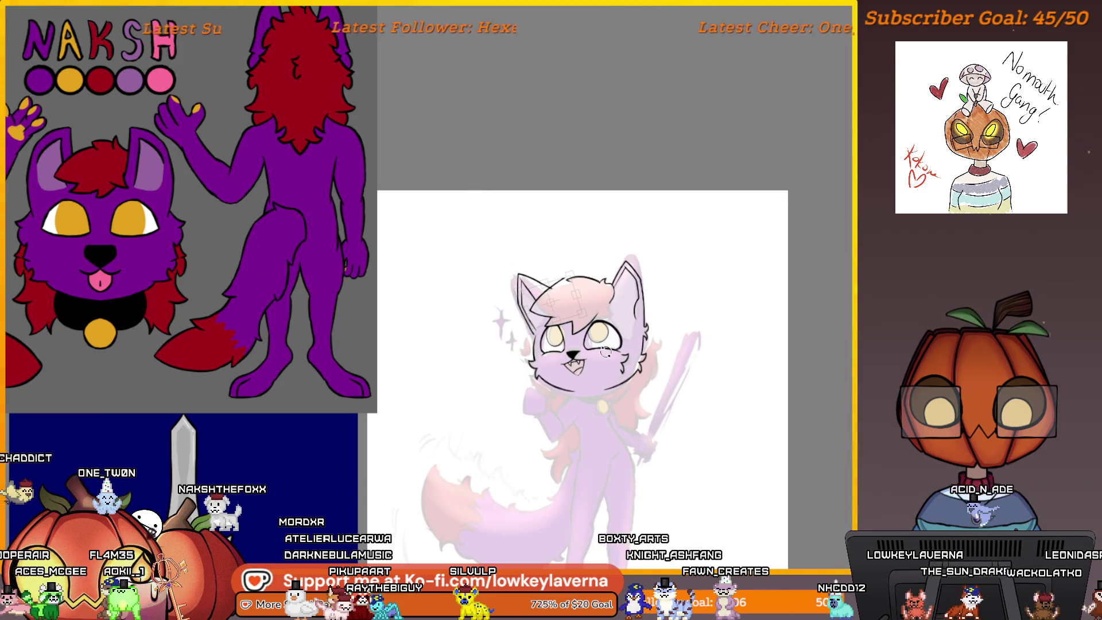
Commit the fringe transform and zoom in on the left ear
click(561, 295)
key(Return)
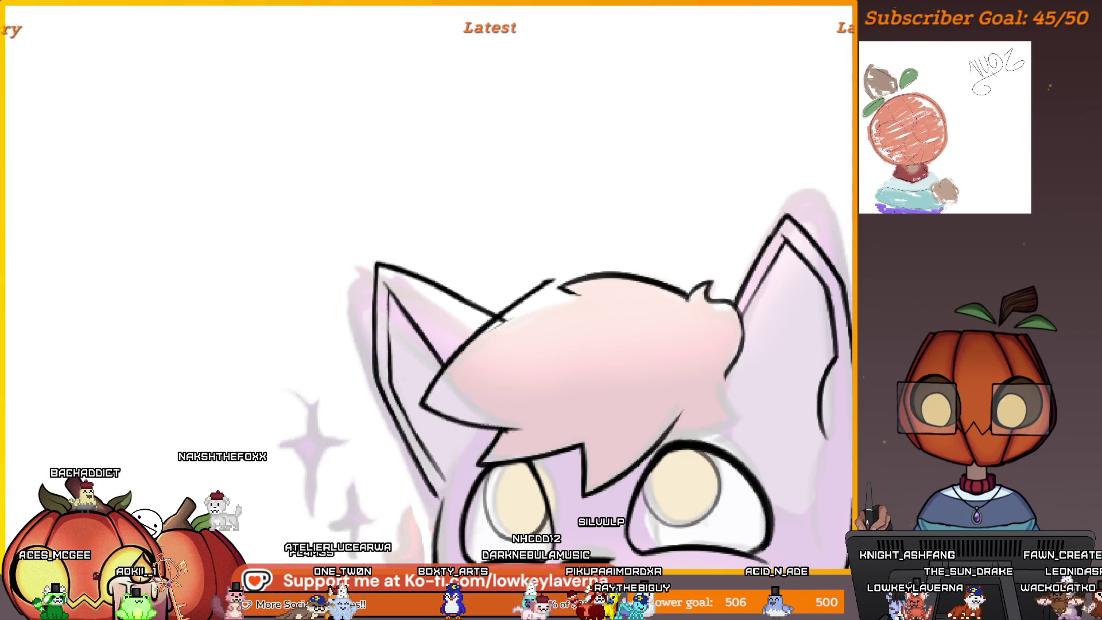
scroll(504, 287, up, 3)
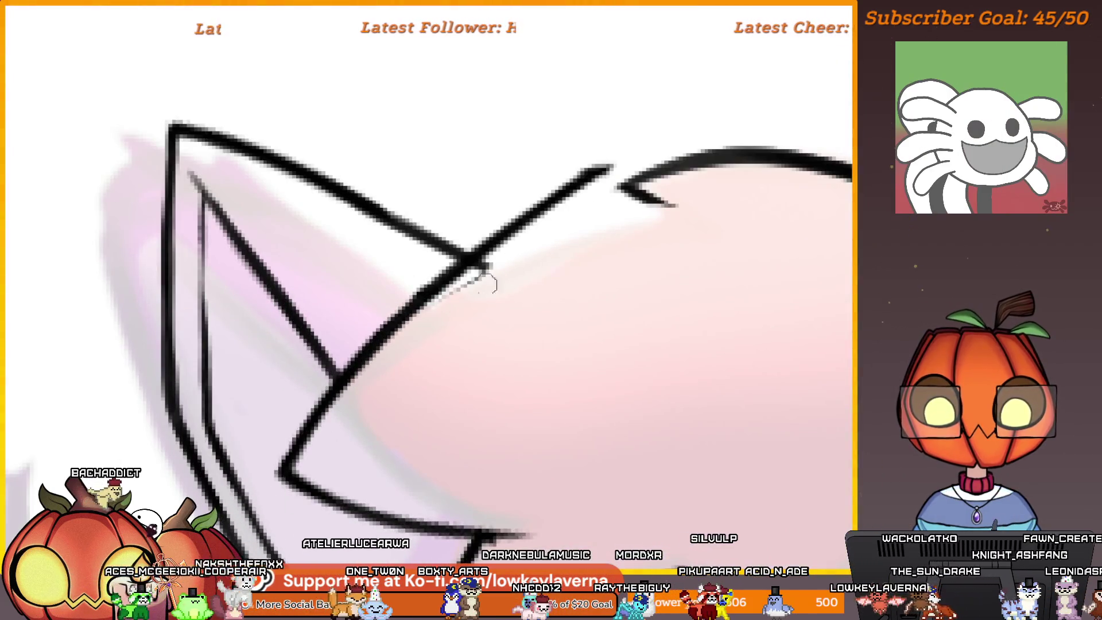
scroll(539, 364, down, 3)
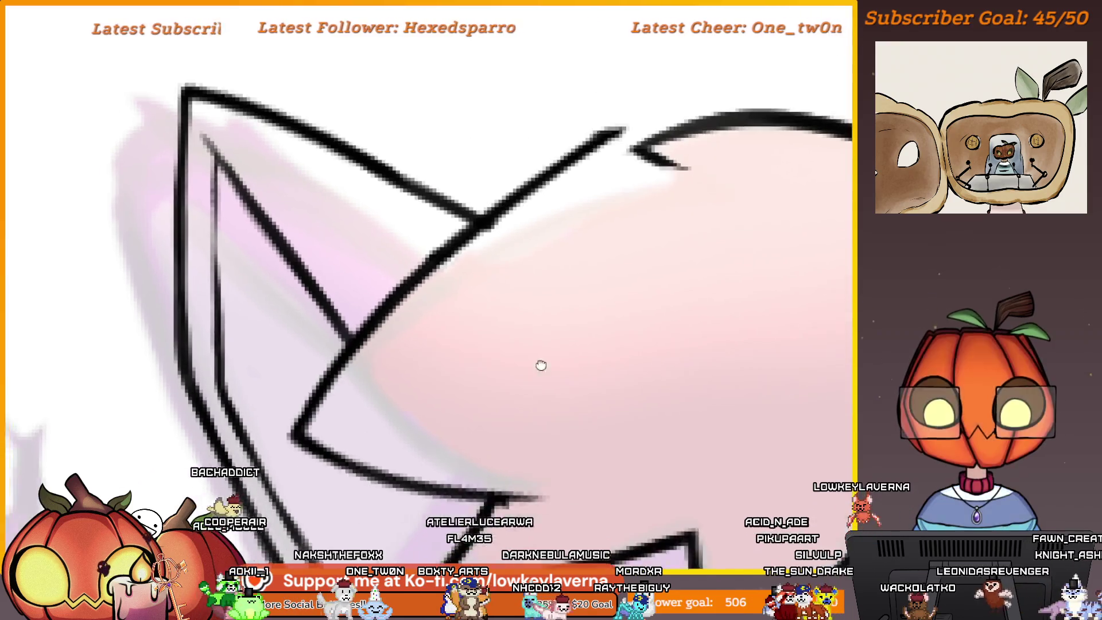
scroll(617, 342, up, 5)
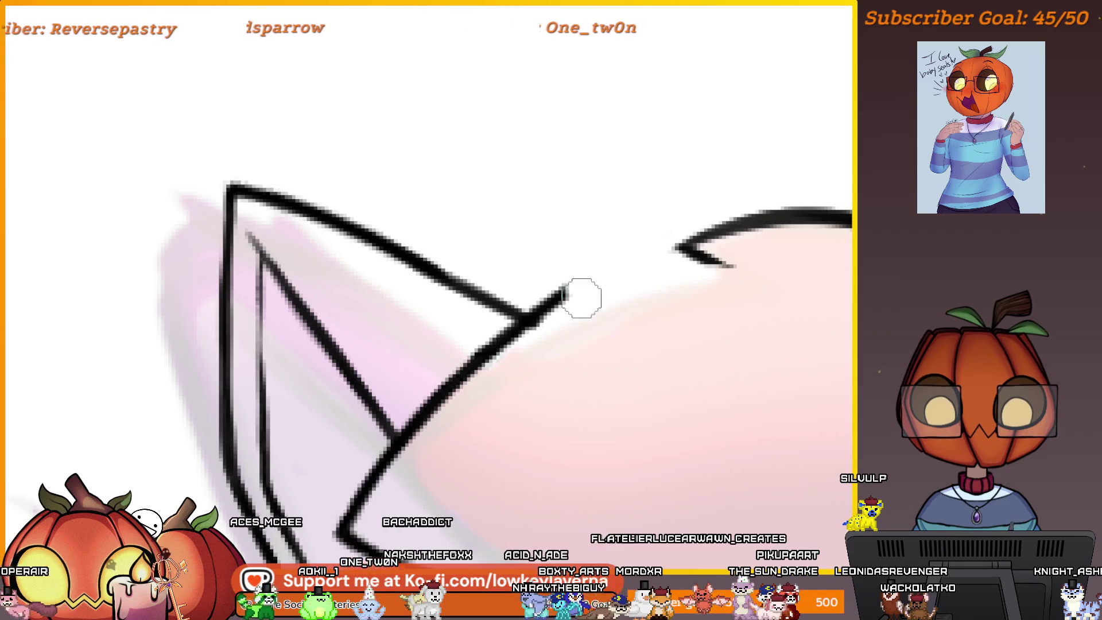
scroll(571, 338, left, 3)
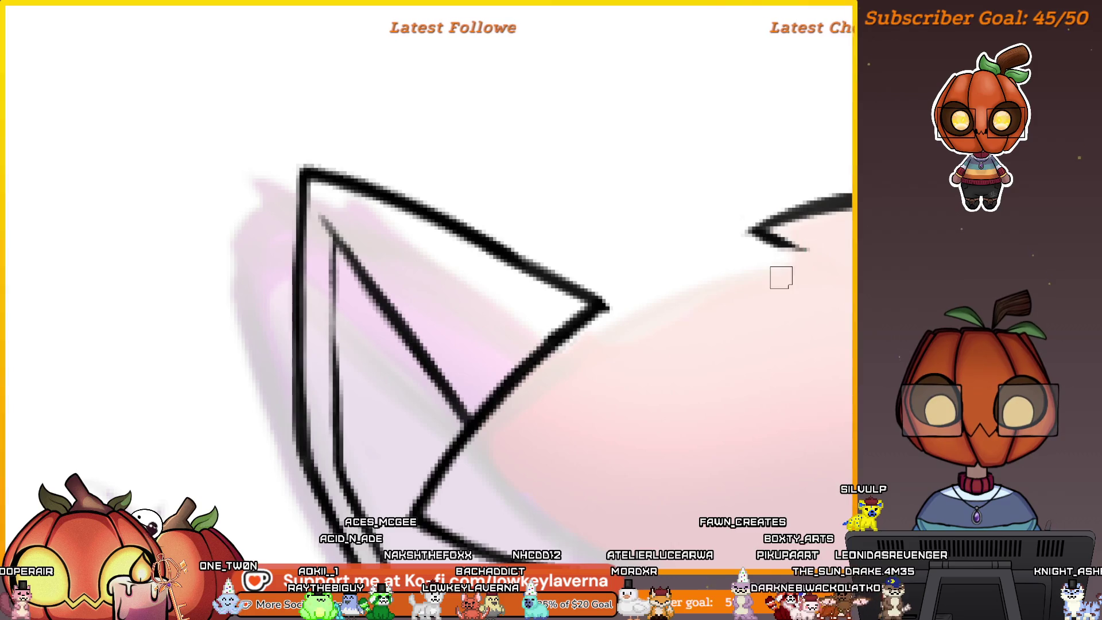
scroll(781, 277, right, 5)
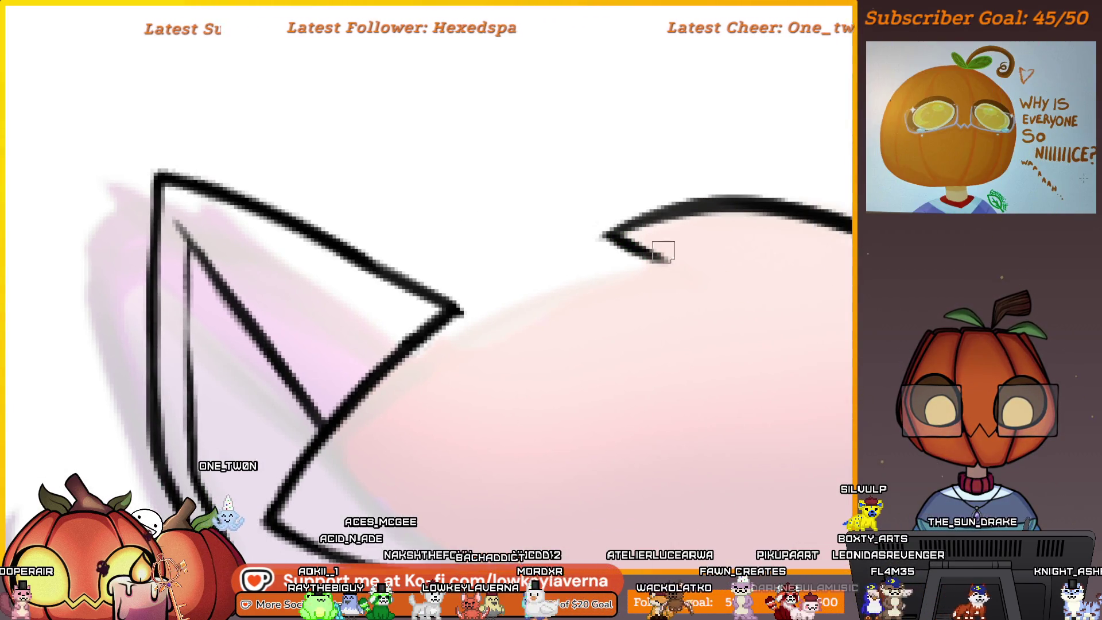
scroll(673, 214, left, 3)
scroll(673, 214, down, 2)
Sketch a stroke along the head outline past the ear, then undo two unwanted short strokes
mouse_move(611, 237)
mouse_down()
mouse_move(689, 215)
mouse_move(536, 253)
mouse_up()
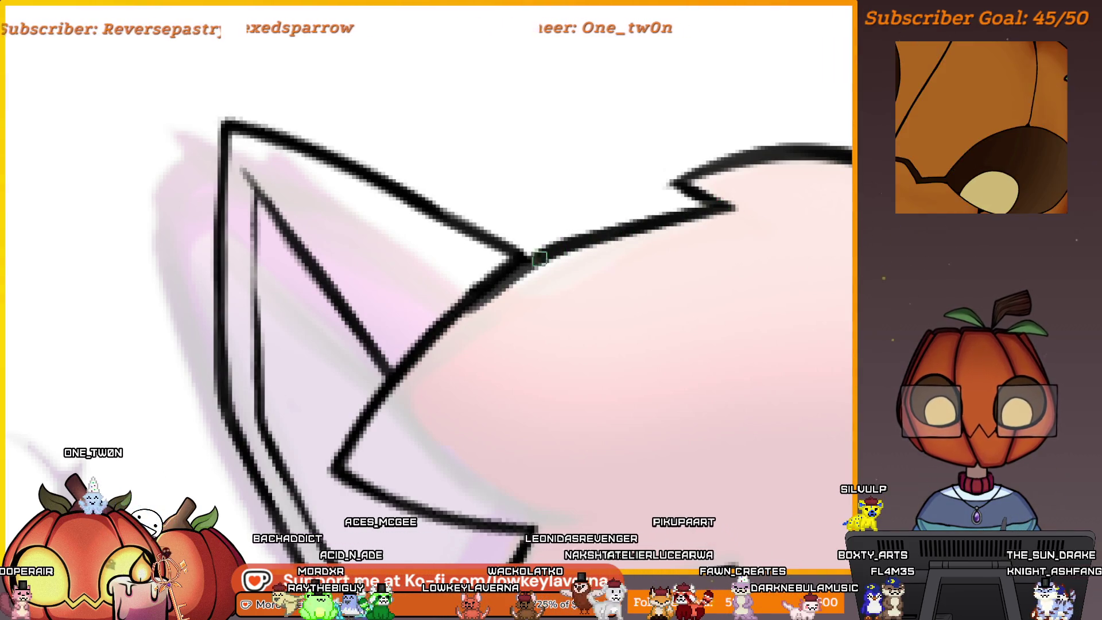
scroll(551, 301, down, 3)
scroll(550, 301, down, 5)
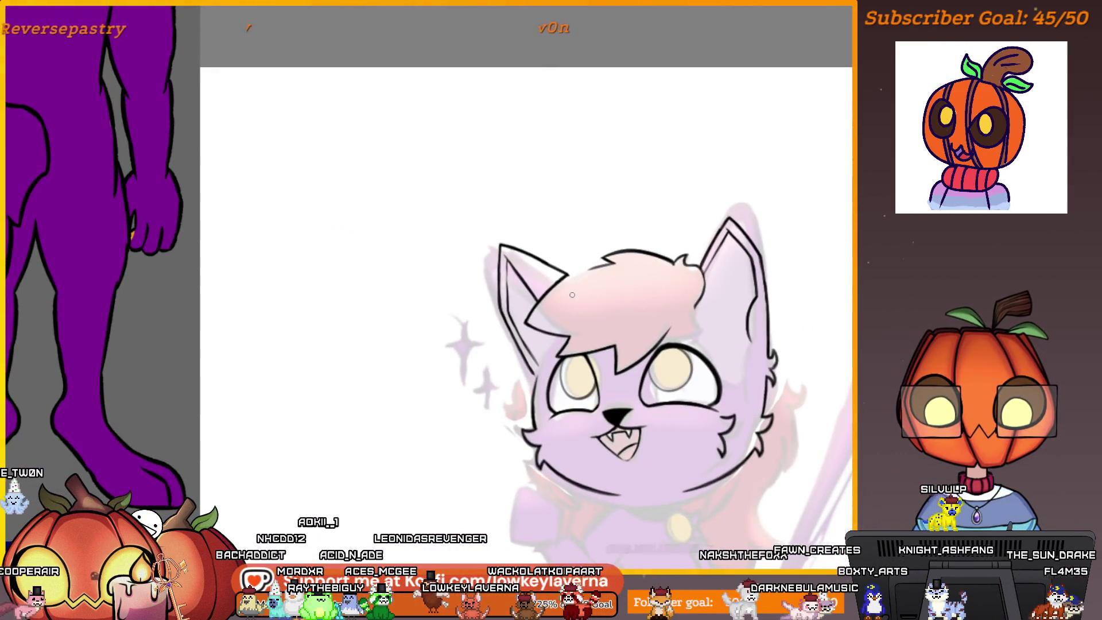
scroll(572, 294, up, 5)
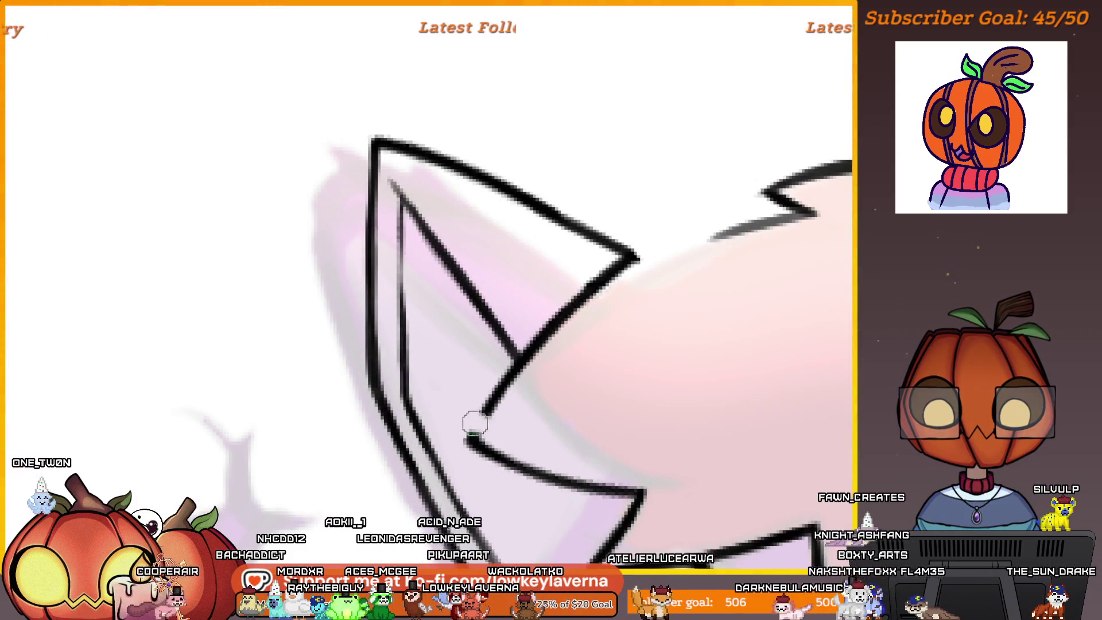
drag(500, 428, 468, 370)
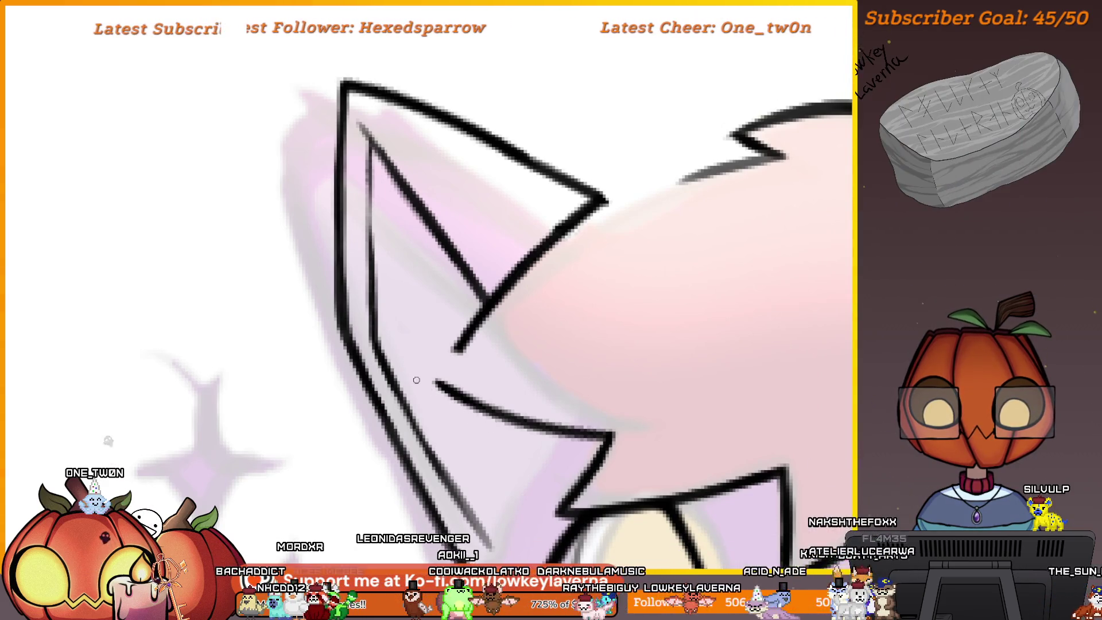
drag(498, 295, 517, 360)
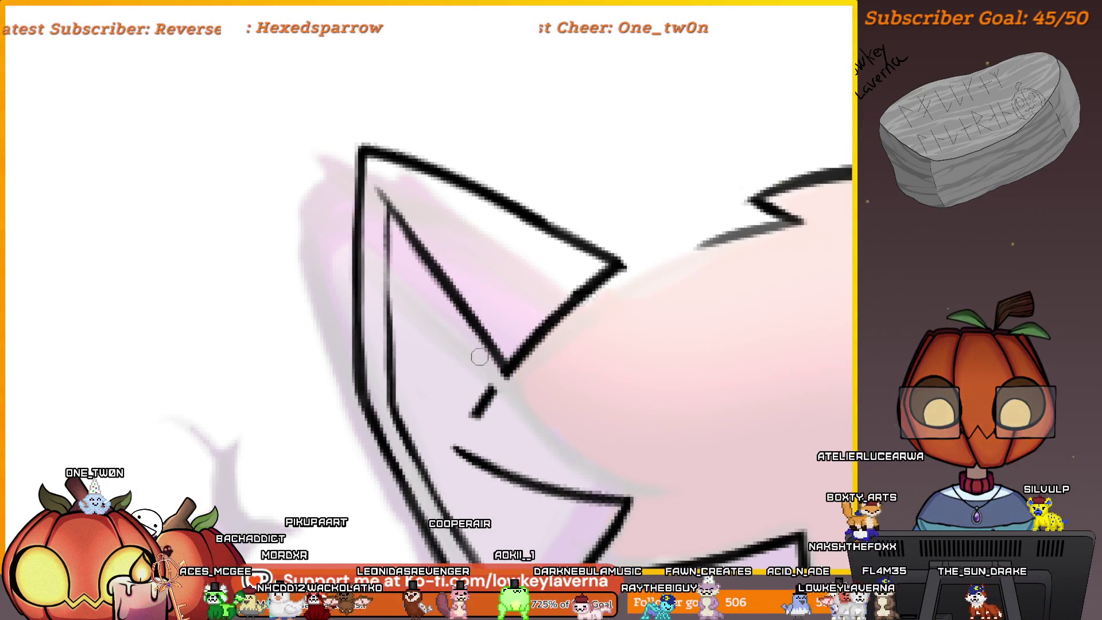
key(ctrl+z)
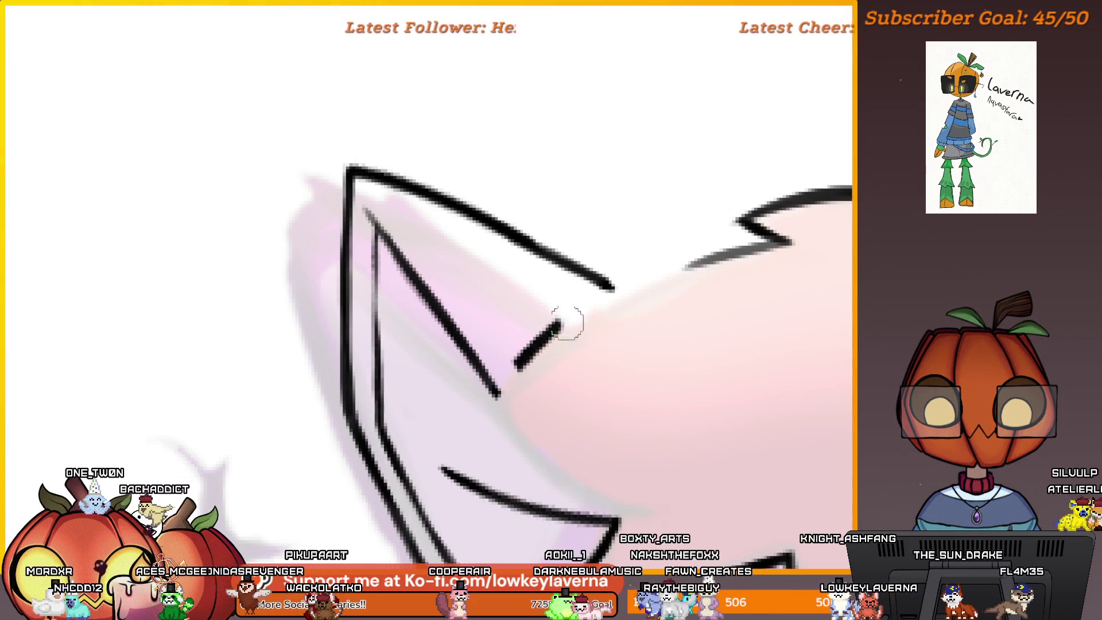
key(ctrl+z)
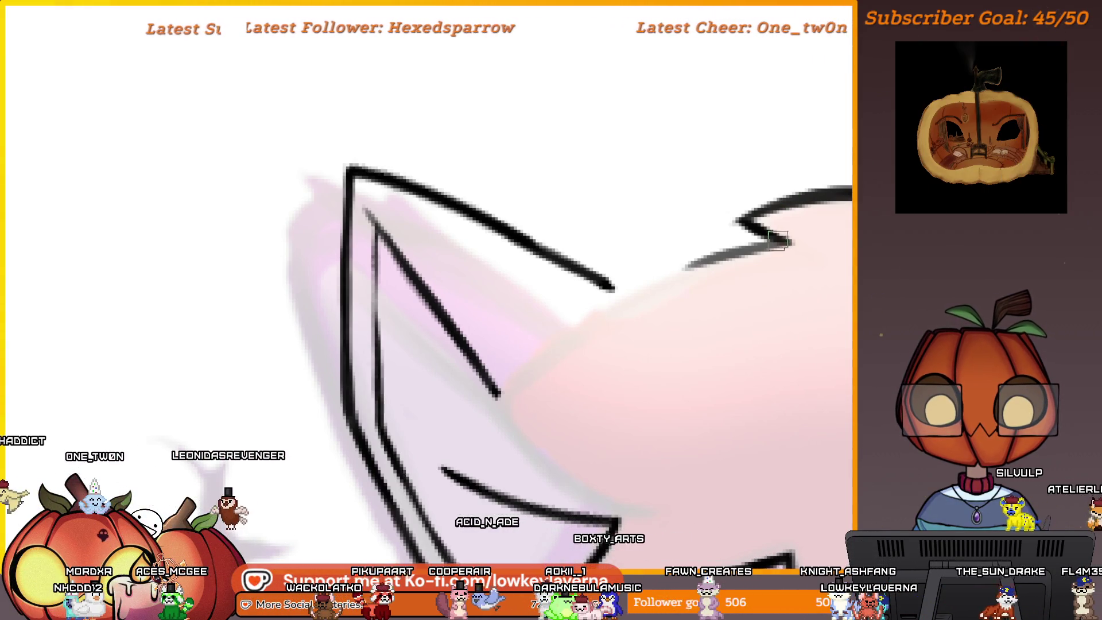
Ink the hair edge curving down across the left ear in solid black
drag(686, 266, 482, 410)
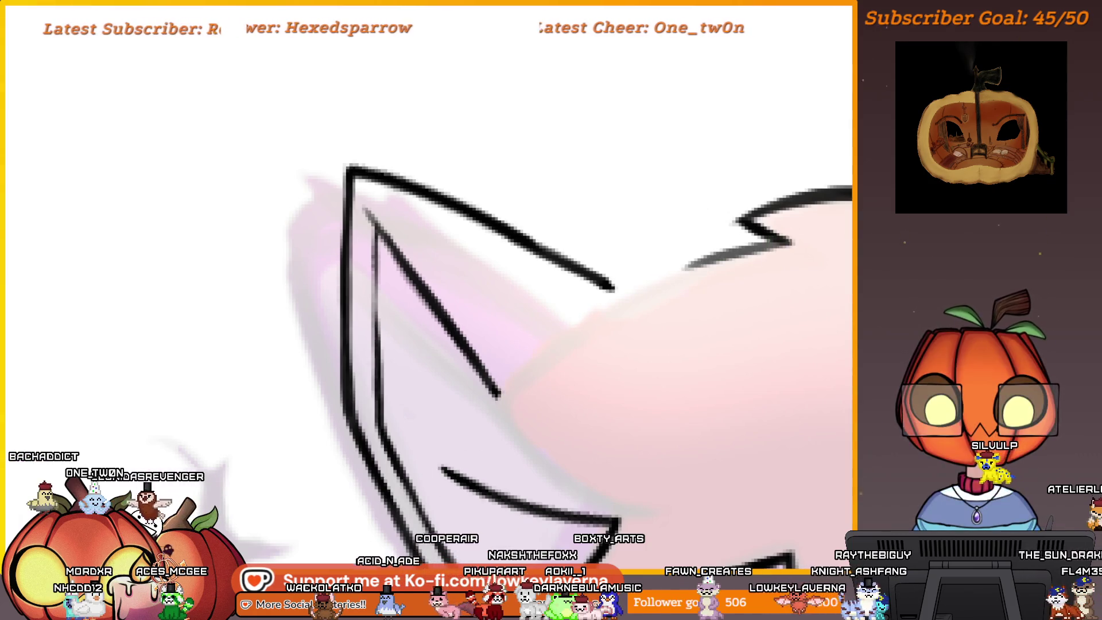
scroll(537, 412, down, 3)
scroll(537, 412, down, 2)
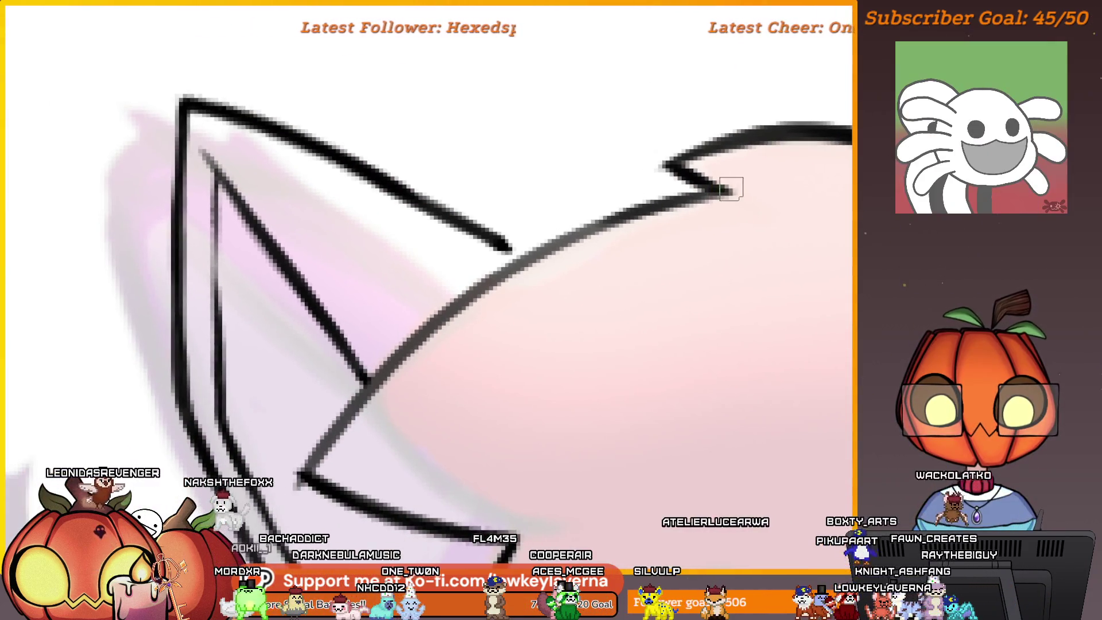
mouse_move(616, 217)
mouse_down()
mouse_move(493, 282)
mouse_move(349, 408)
mouse_up()
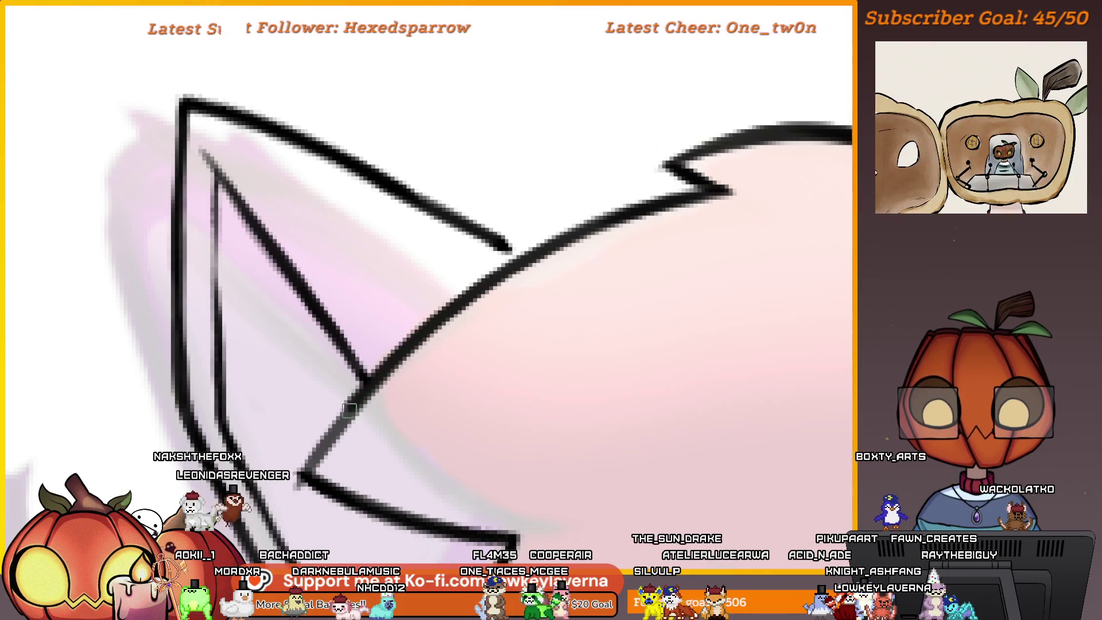
drag(308, 466, 493, 310)
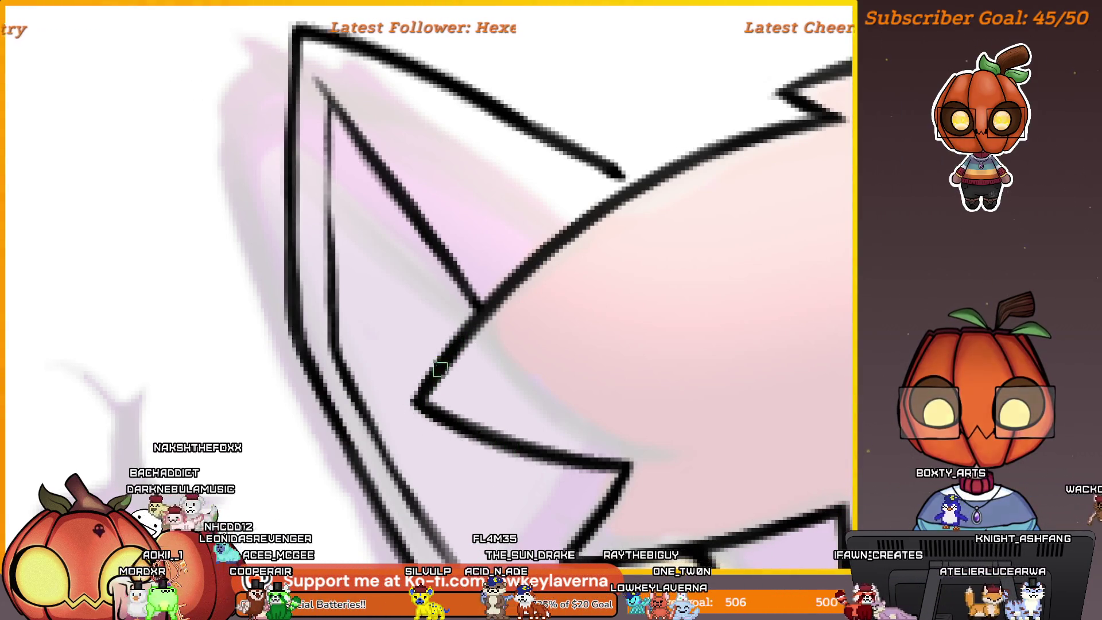
mouse_move(652, 246)
mouse_down()
mouse_move(601, 342)
mouse_move(561, 364)
mouse_move(601, 363)
mouse_up()
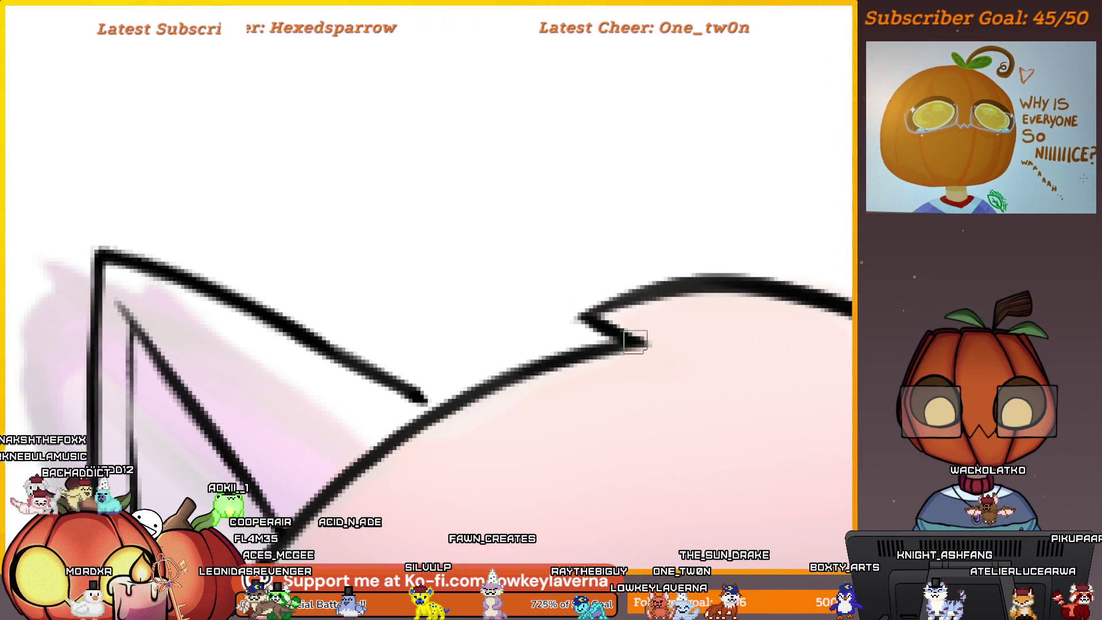
drag(482, 374, 536, 313)
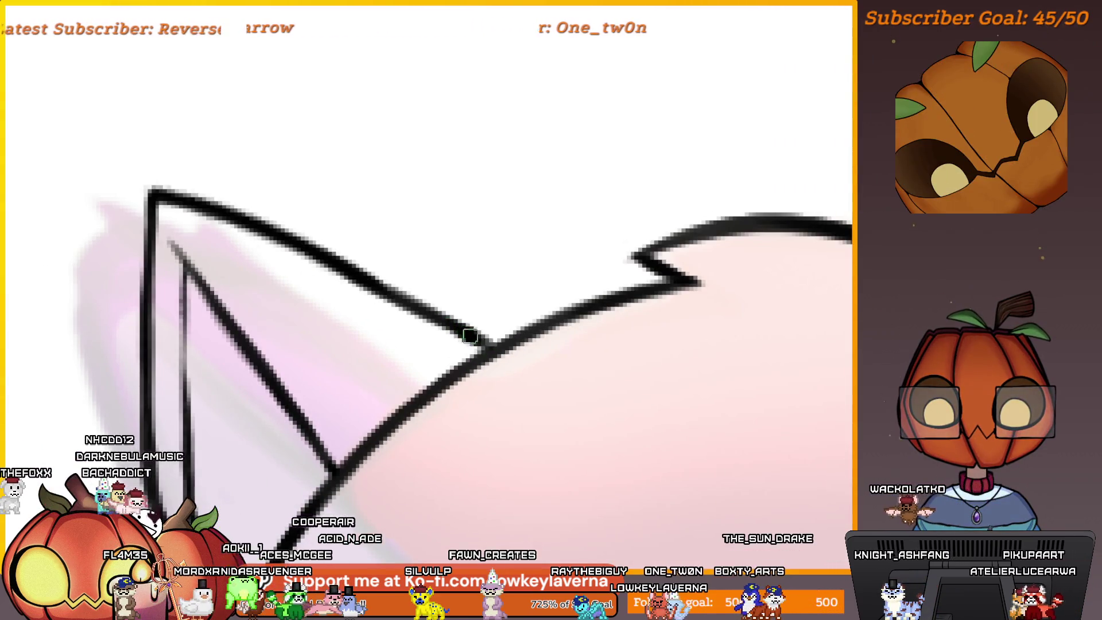
scroll(399, 359, down, 3)
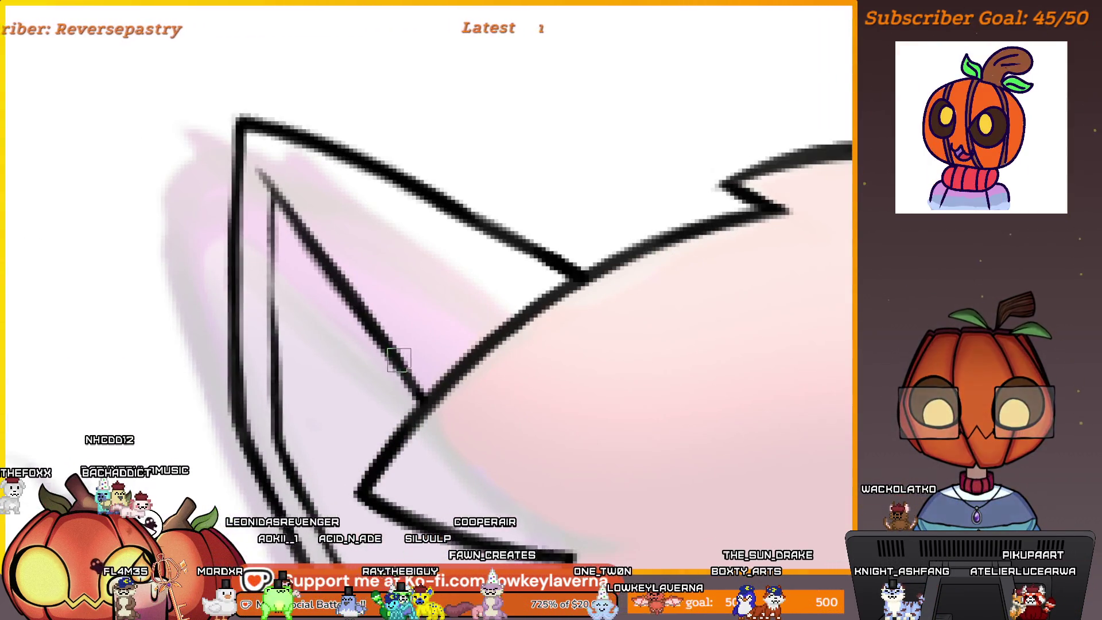
scroll(411, 384, down, 5)
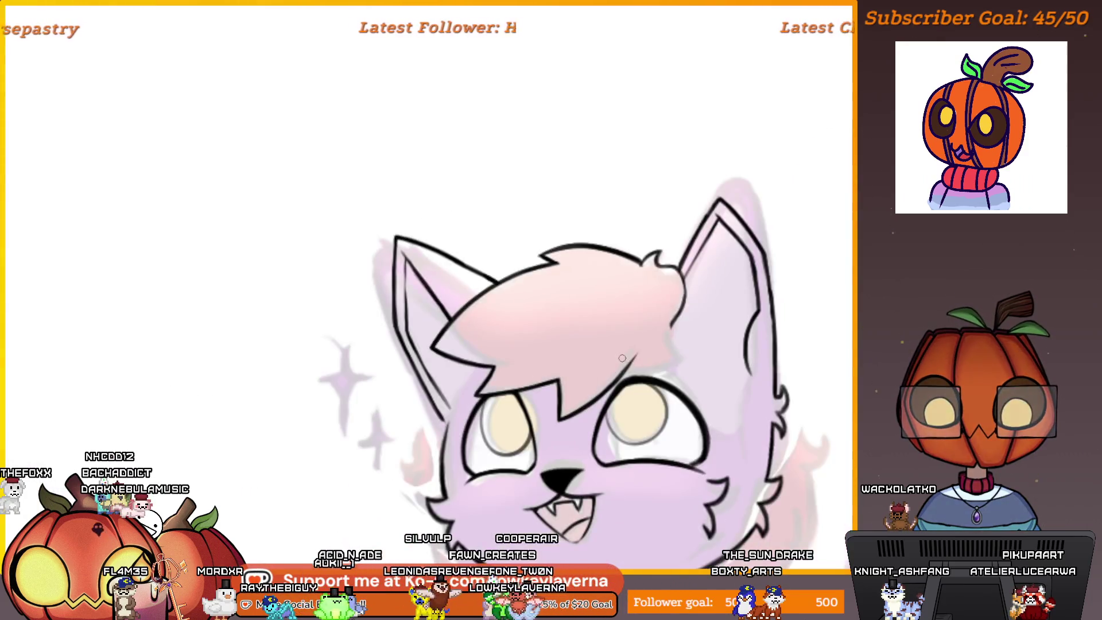
scroll(415, 289, up, 3)
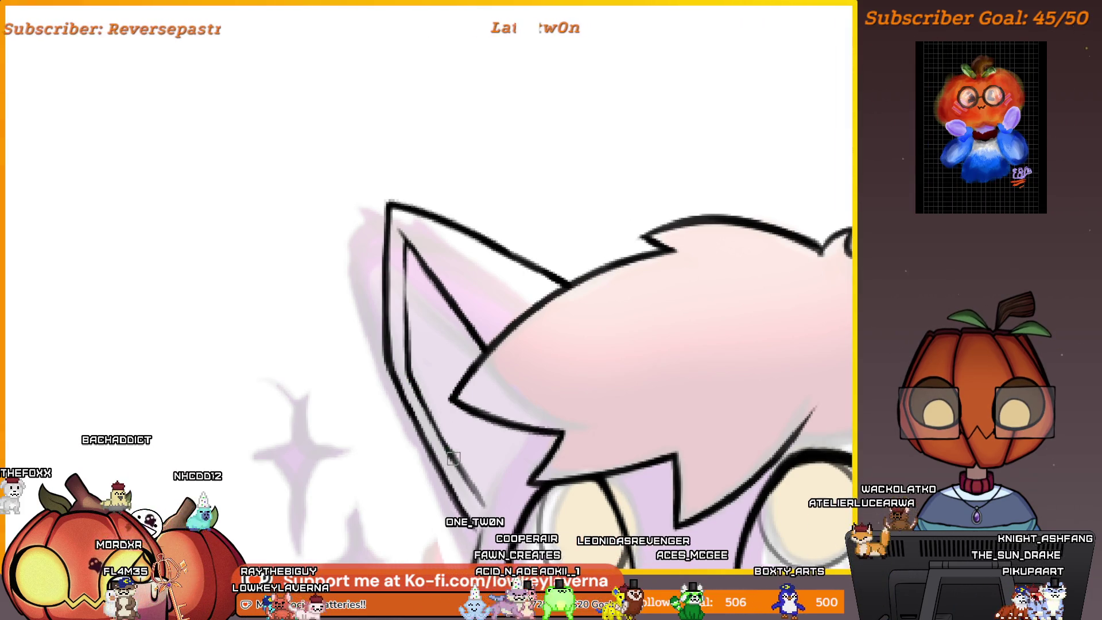
scroll(479, 475, down, 5)
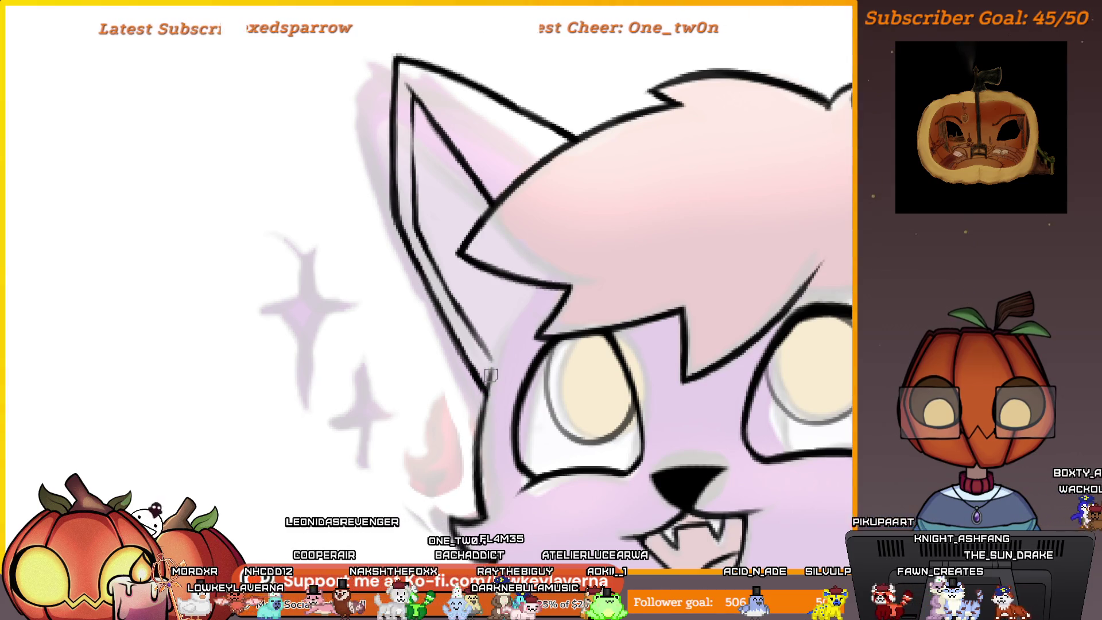
scroll(492, 367, down, 1)
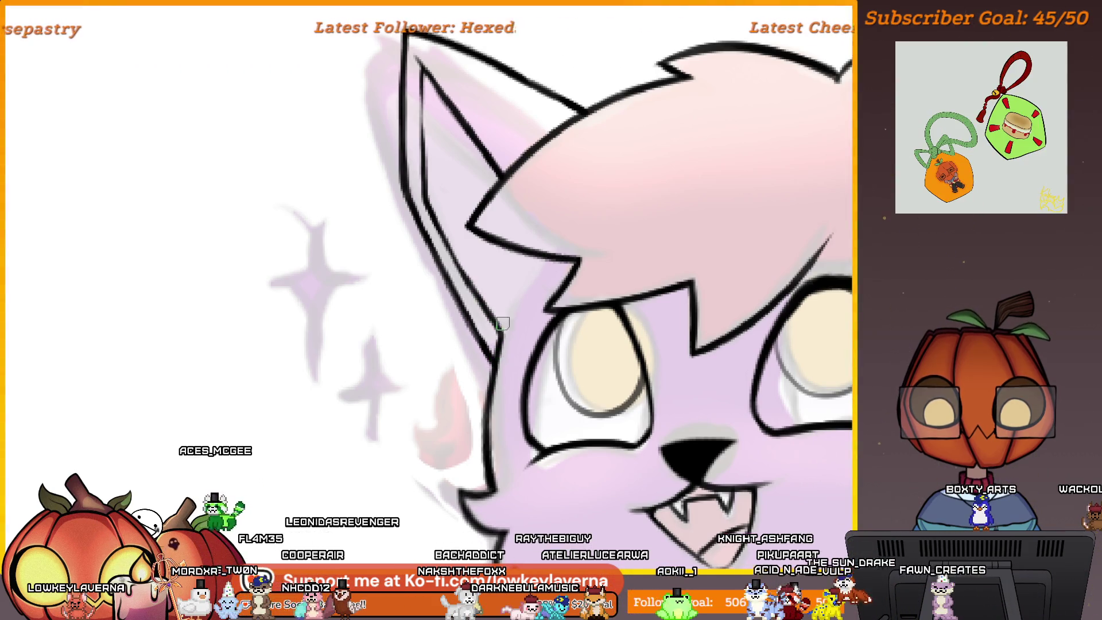
scroll(503, 324, down, 5)
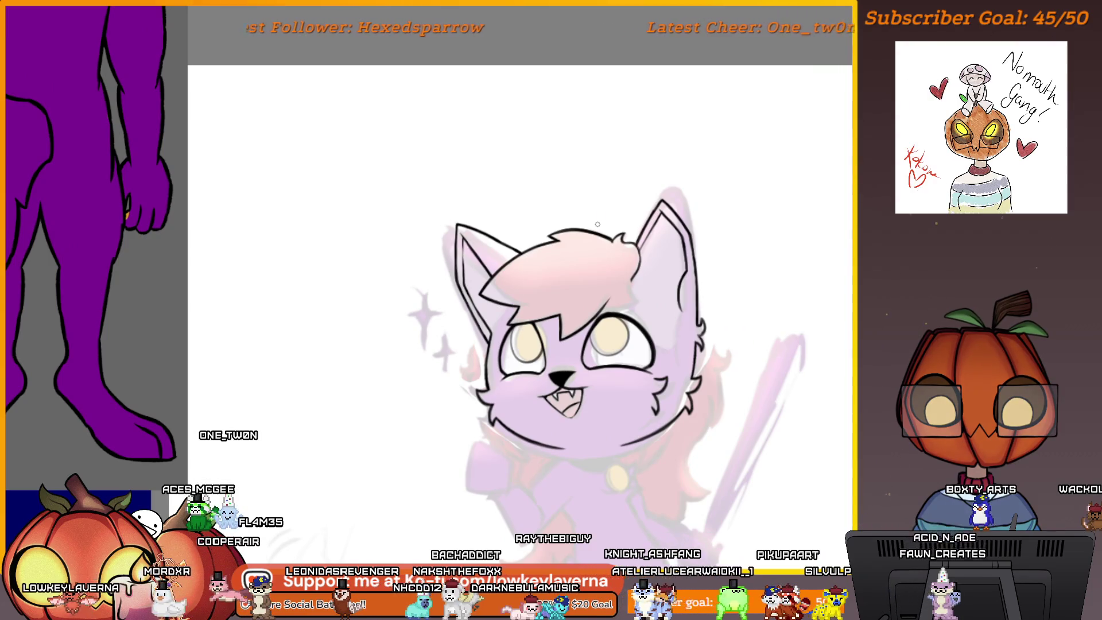
Mirror the canvas horizontally and zoom around to inspect the flipped lineart
scroll(597, 224, down, 2)
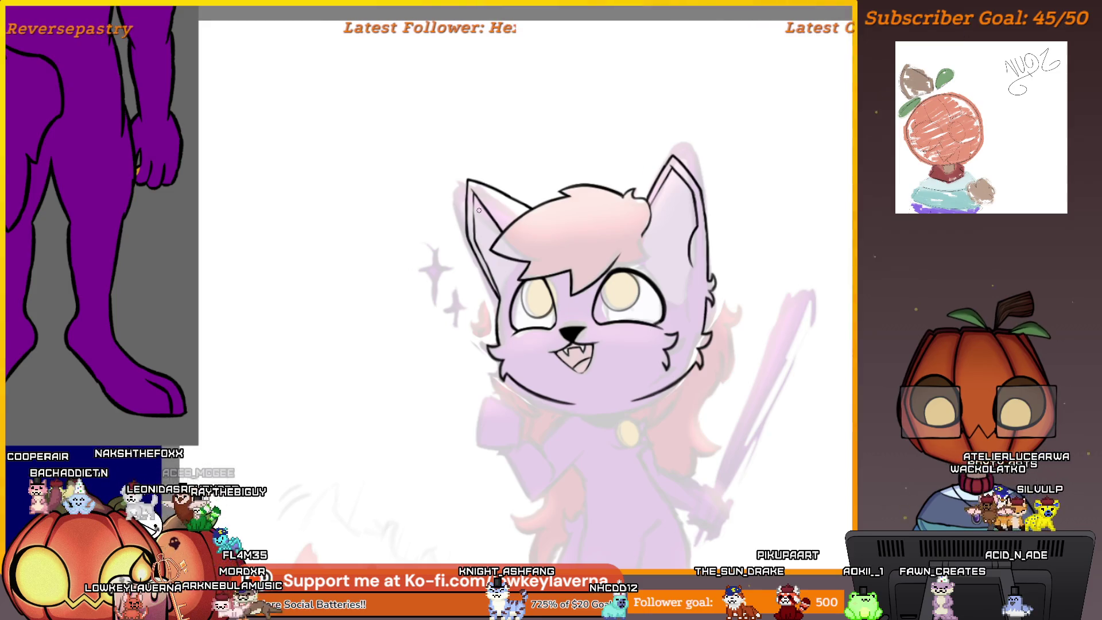
scroll(514, 115, up, 3)
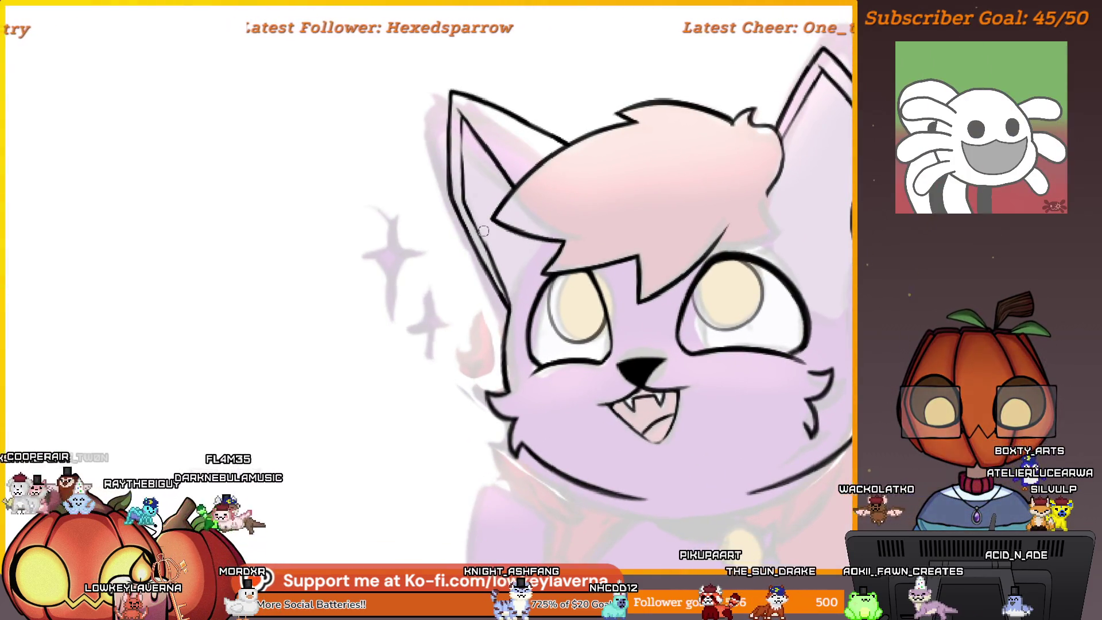
key(m)
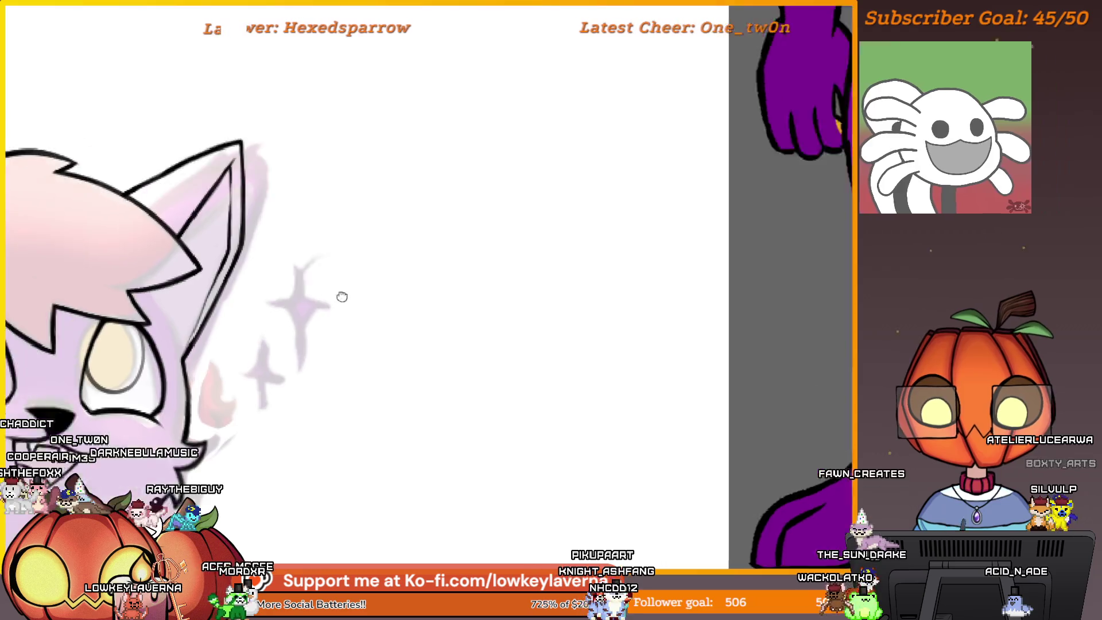
scroll(339, 295, up, 5)
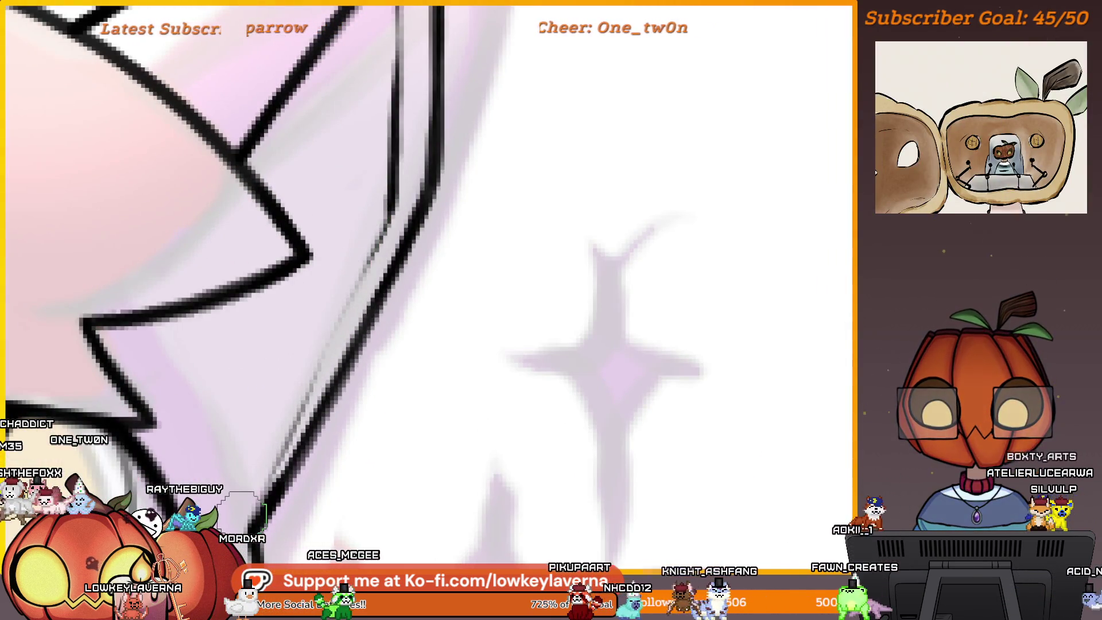
scroll(416, 156, down, 2)
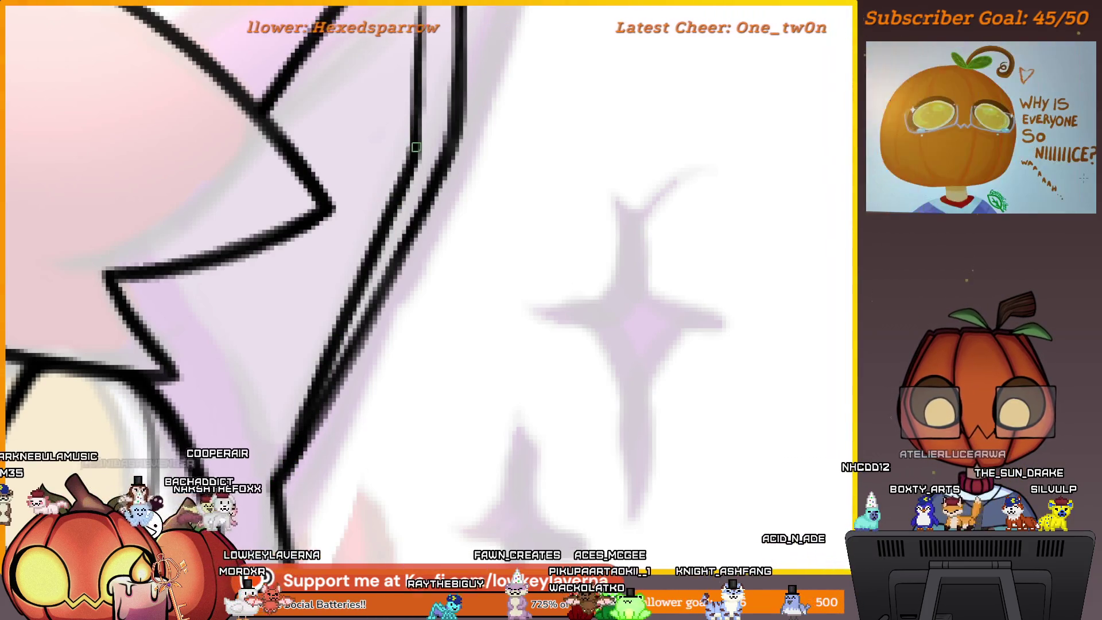
scroll(381, 363, down, 5)
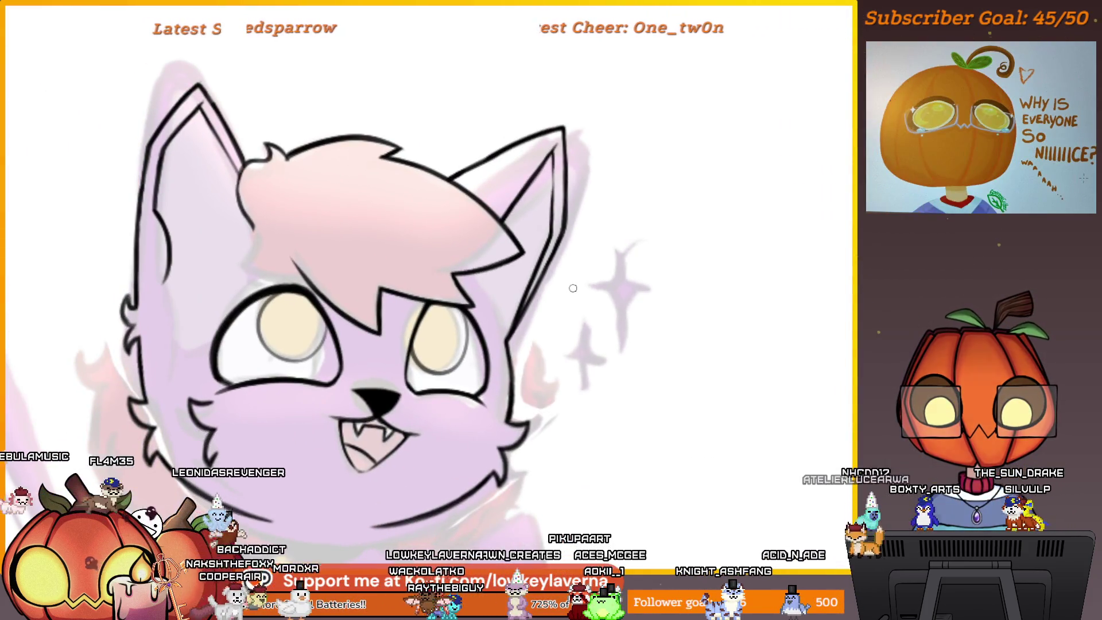
Zoom in on the inked ears, flipping the canvas back to its original orientation
scroll(579, 277, down, 3)
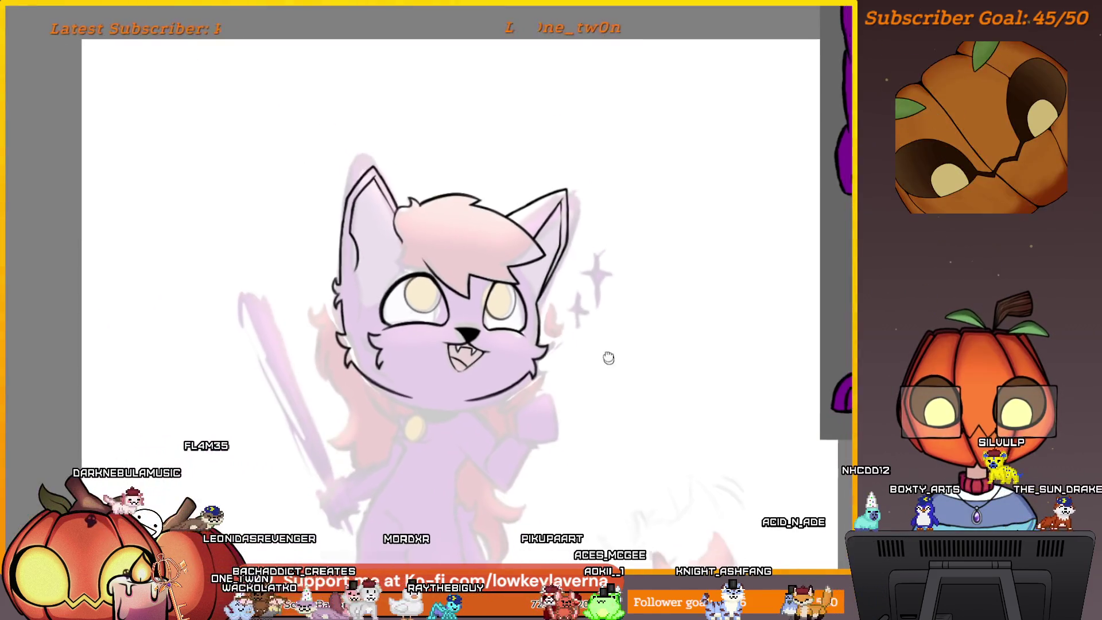
scroll(590, 327, up, 10)
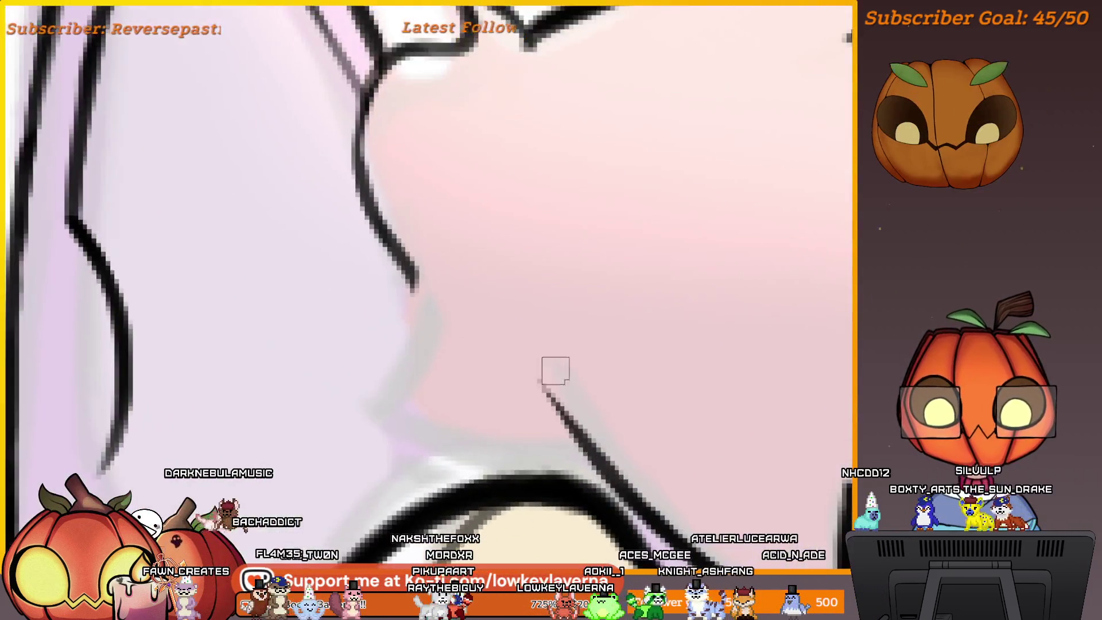
scroll(576, 466, down, 6)
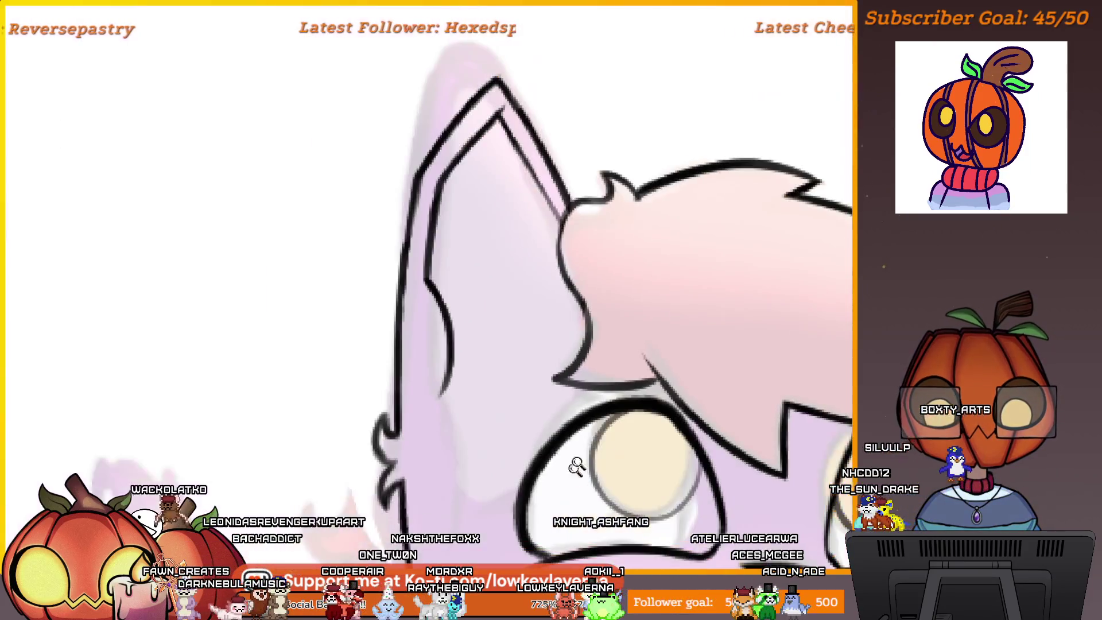
scroll(658, 368, down, 4)
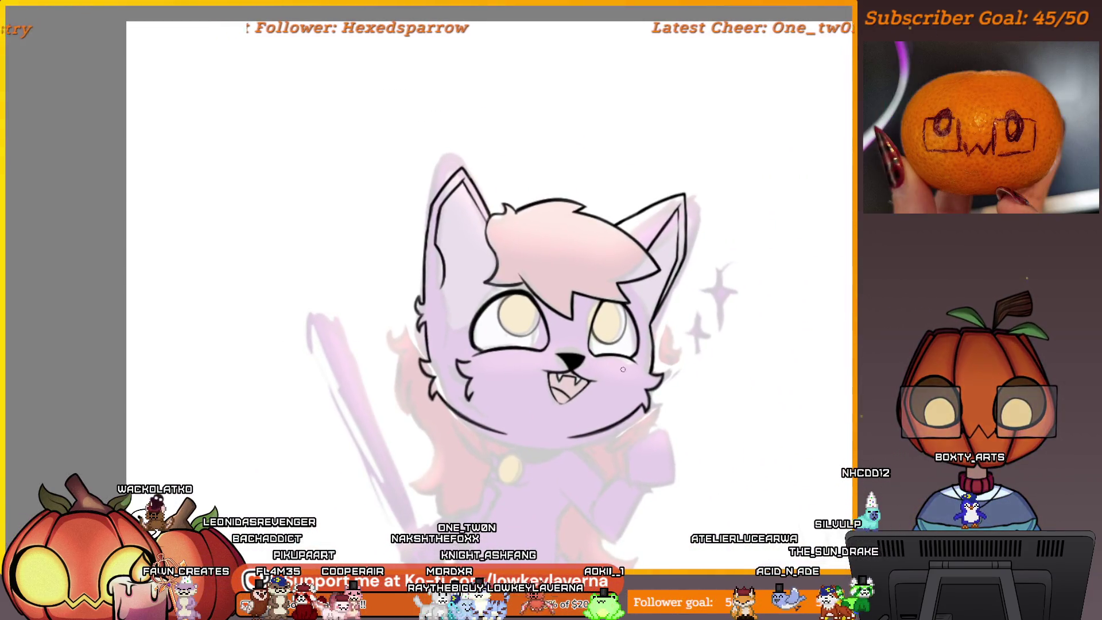
scroll(499, 264, up, 8)
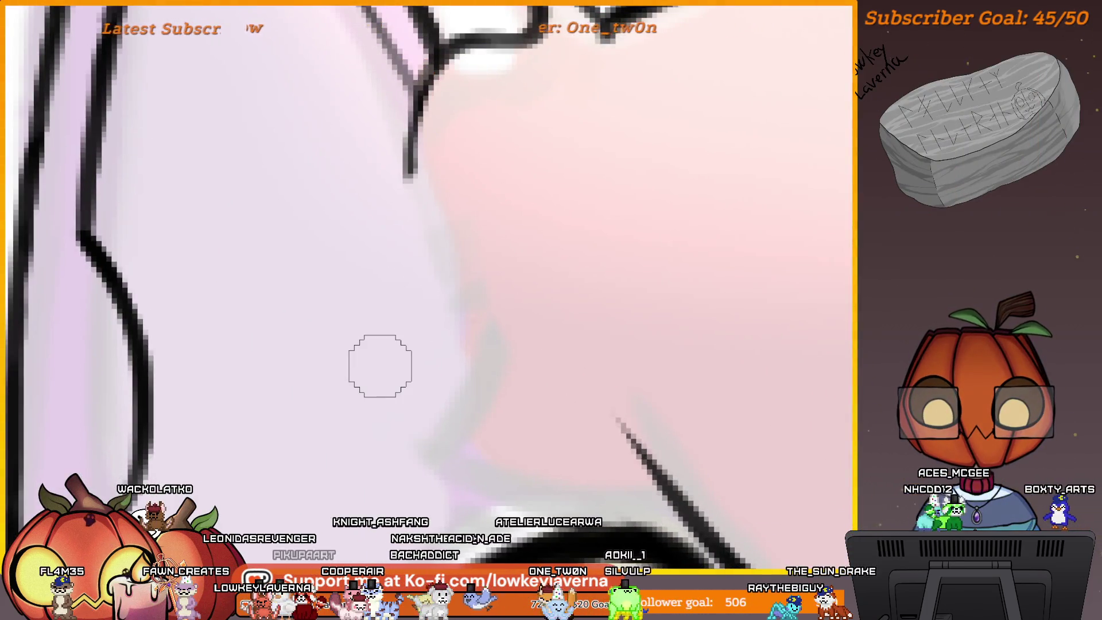
scroll(689, 364, down, 5)
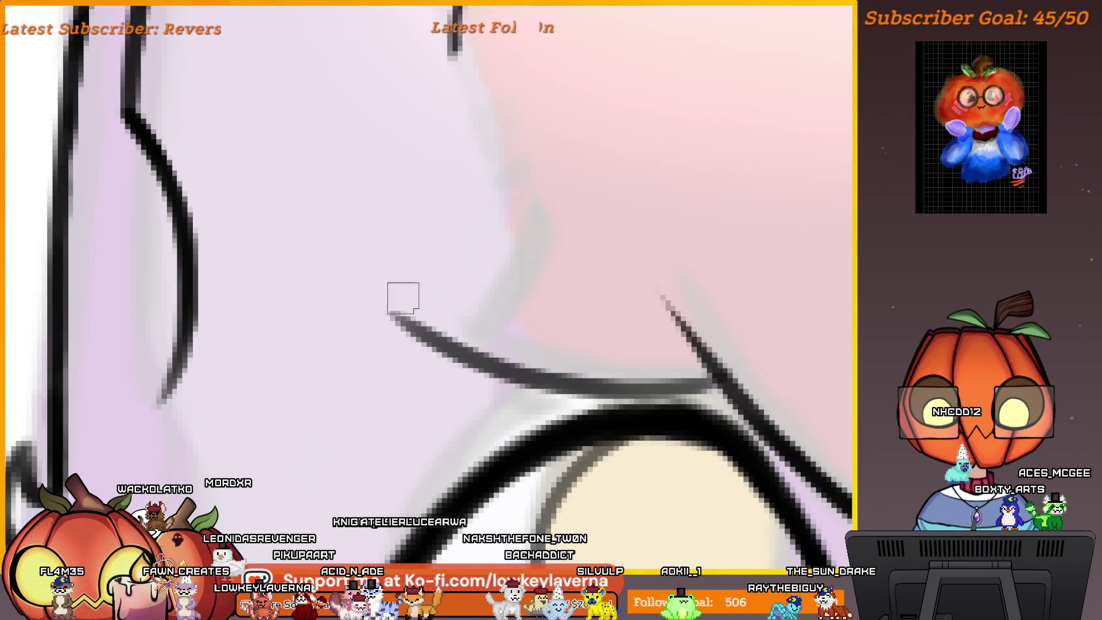
scroll(539, 332, up, 4)
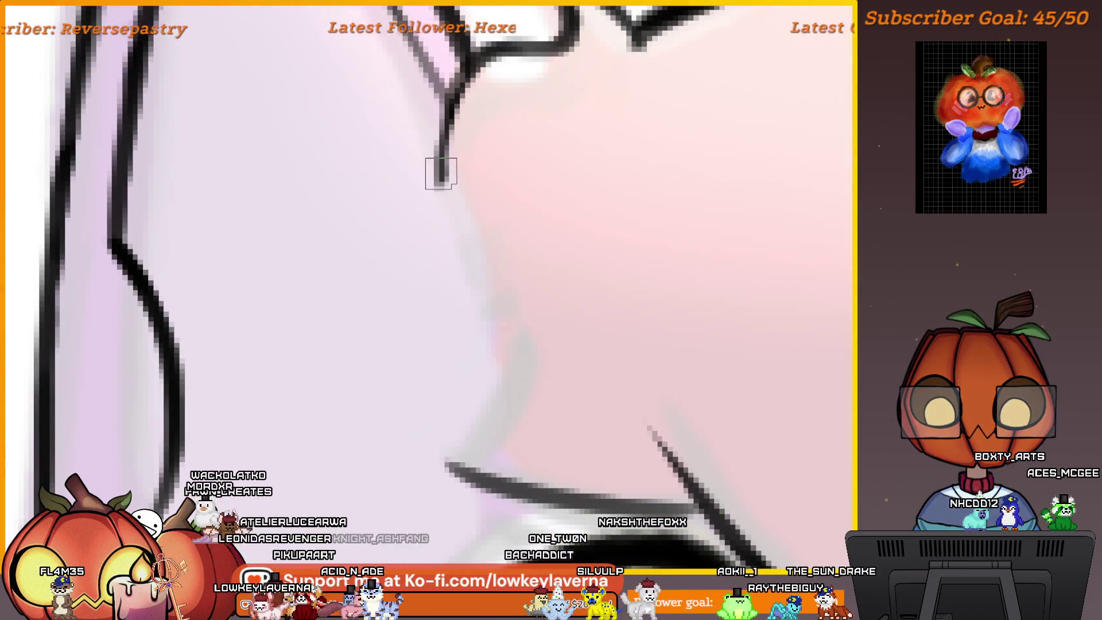
scroll(441, 200, down, 6)
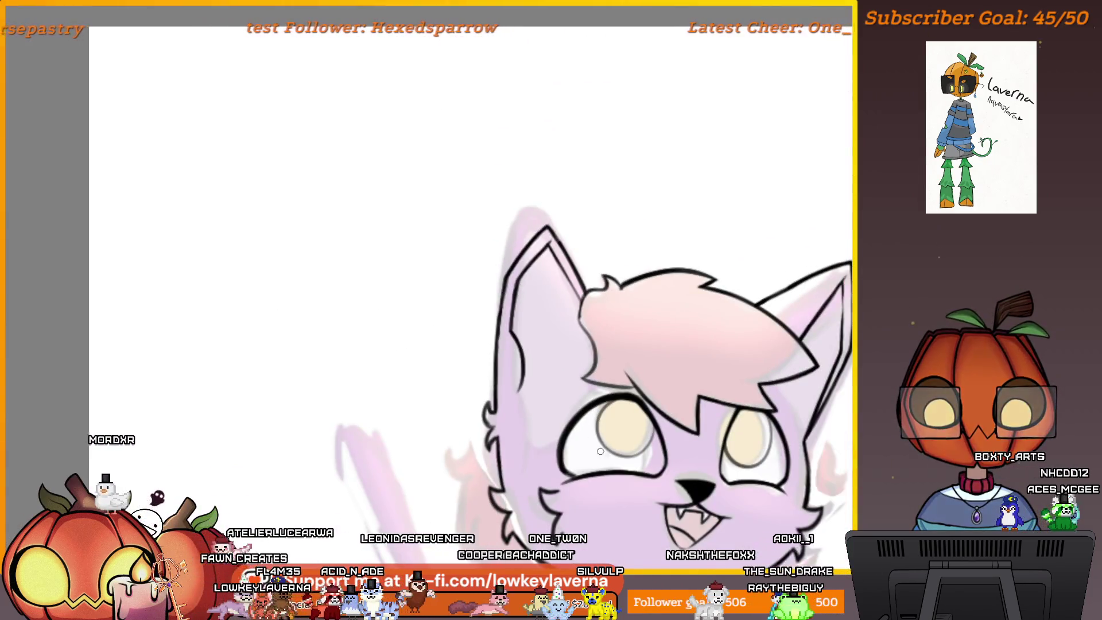
scroll(667, 392, down, 5)
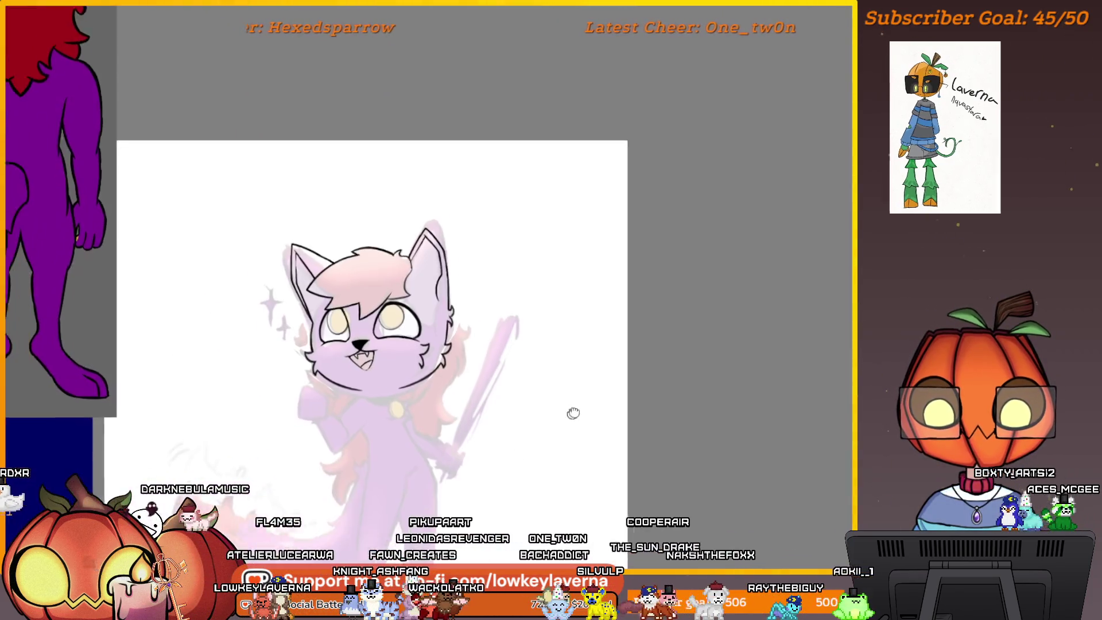
key(m)
key(m)
key(m)
scroll(427, 189, up, 8)
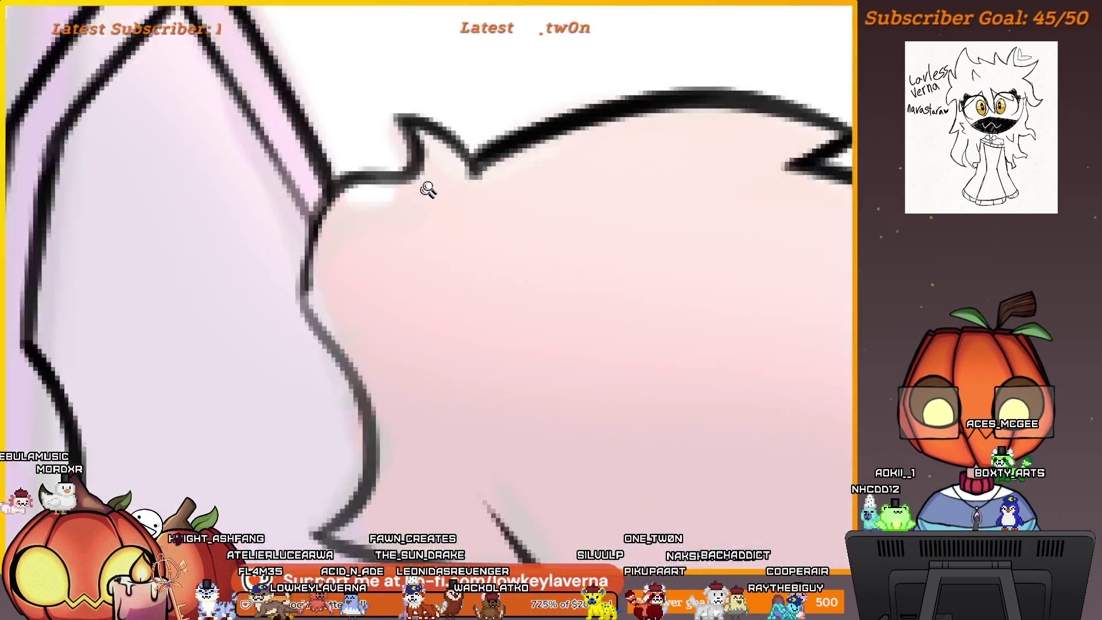
scroll(427, 189, up, 3)
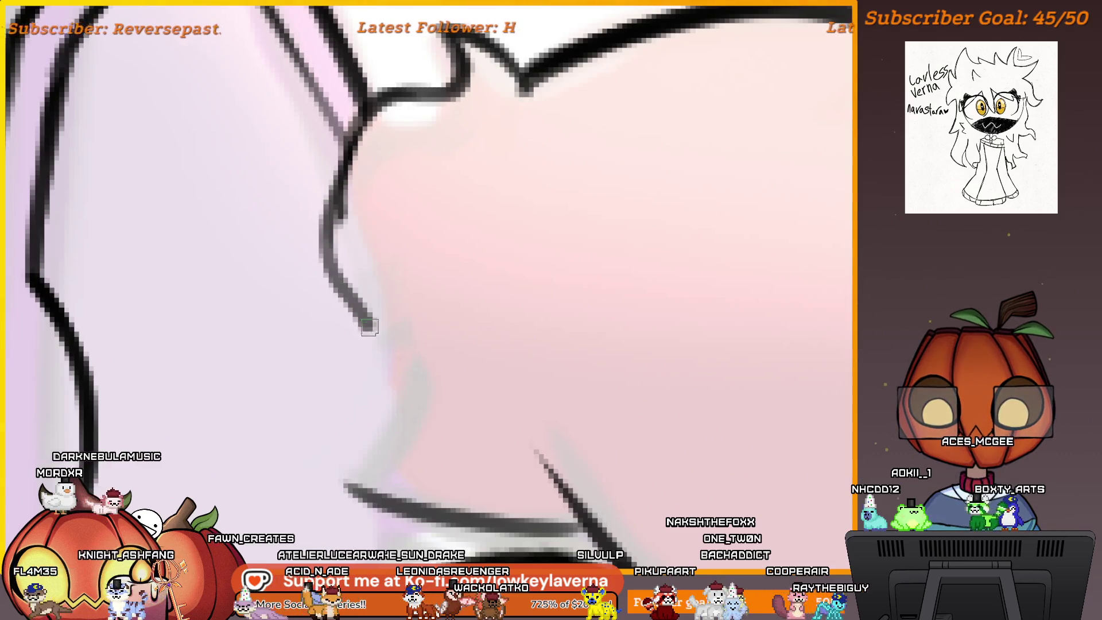
scroll(428, 458, down, 8)
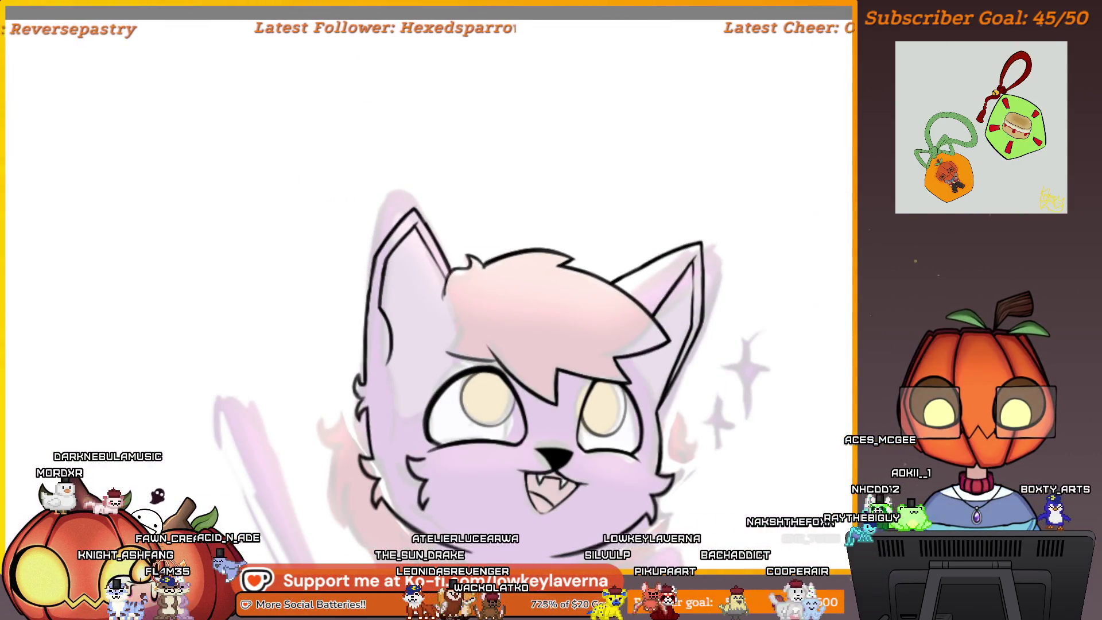
scroll(420, 208, up, 5)
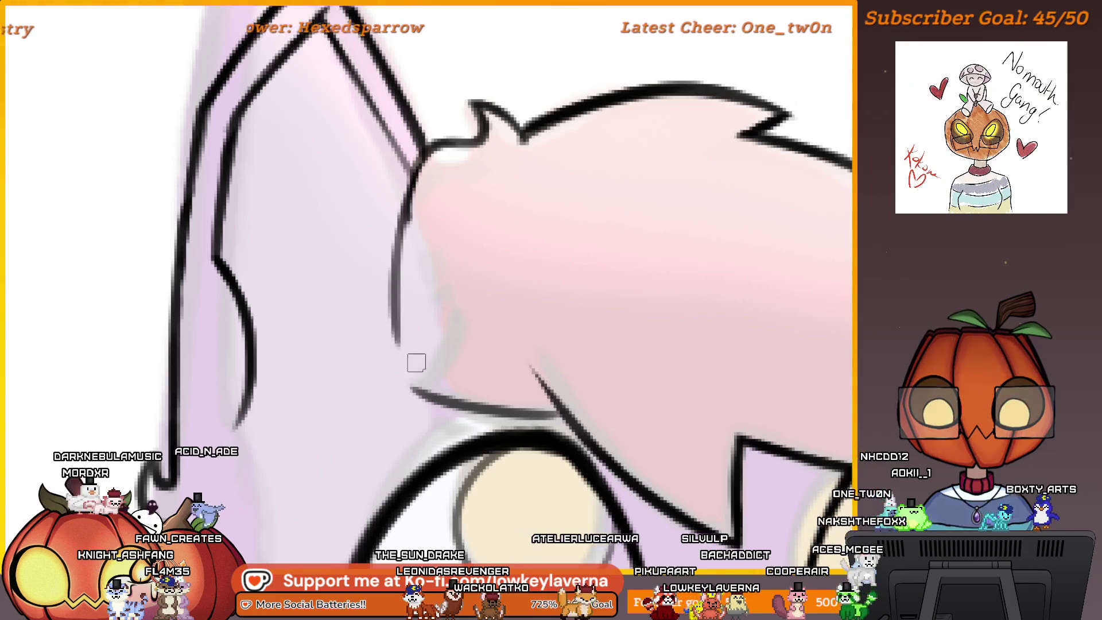
scroll(589, 436, down, 5)
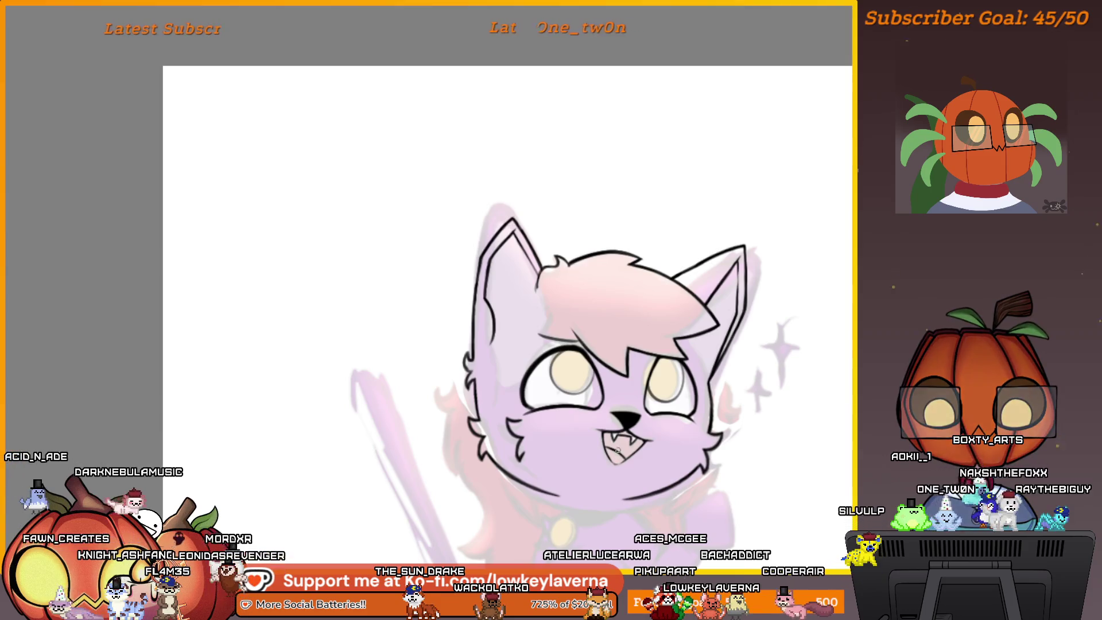
scroll(561, 197, up, 5)
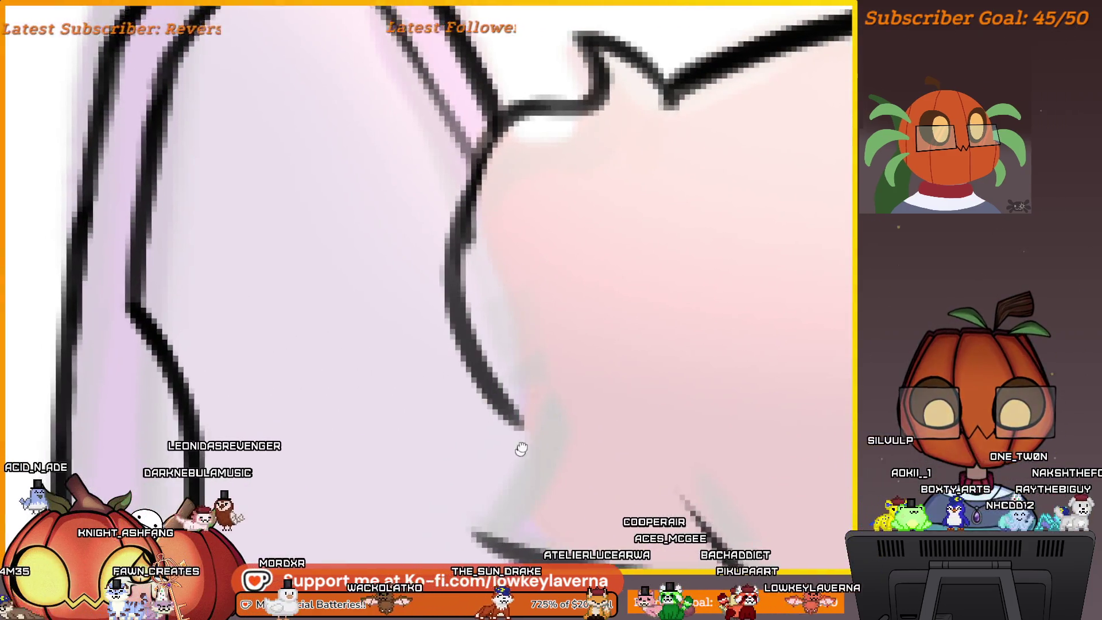
scroll(521, 448, down, 2)
scroll(569, 469, down, 3)
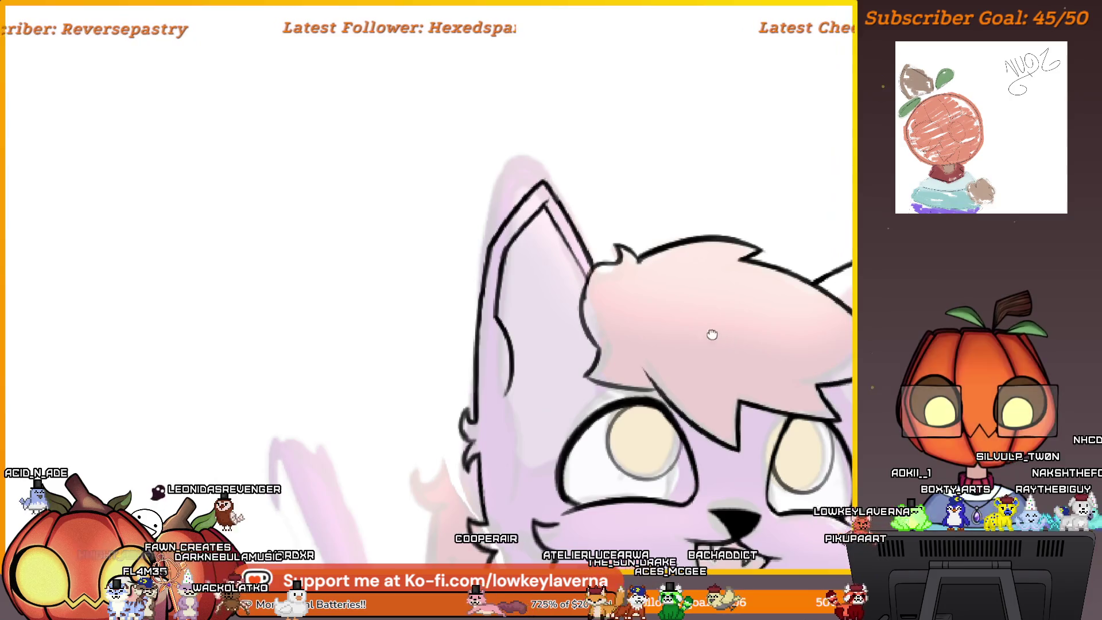
scroll(711, 335, down, 3)
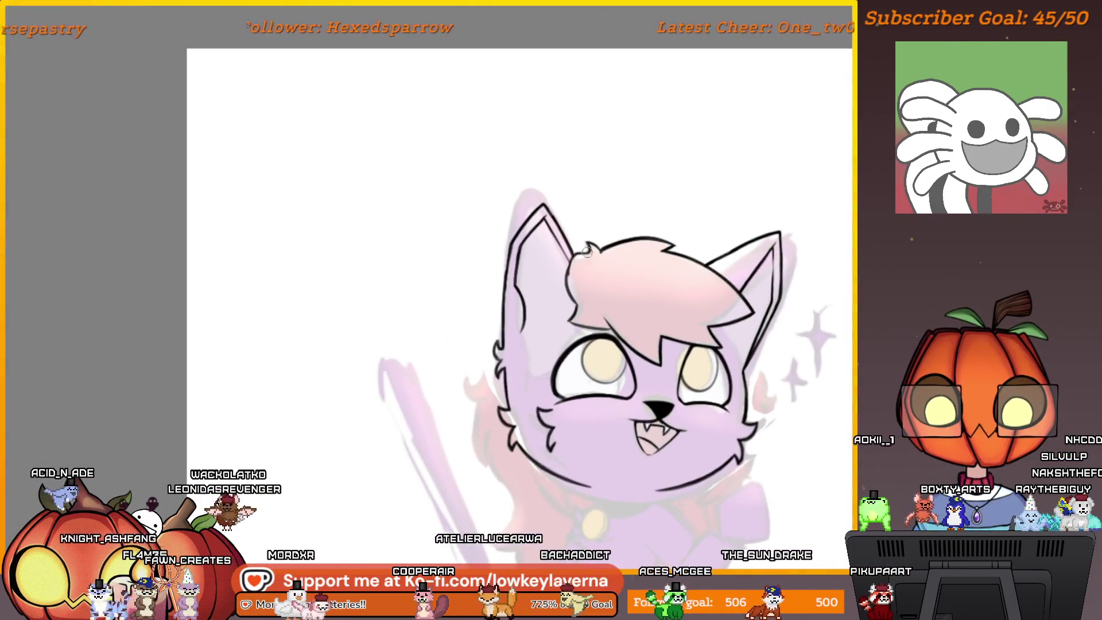
scroll(591, 266, up, 2)
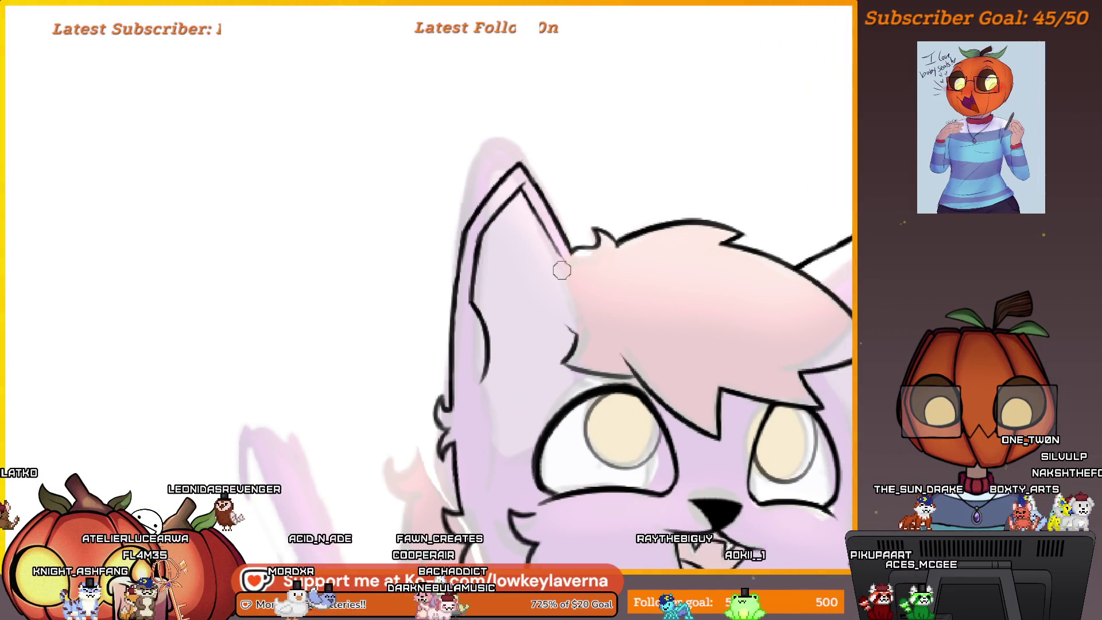
scroll(378, 372, up, 5)
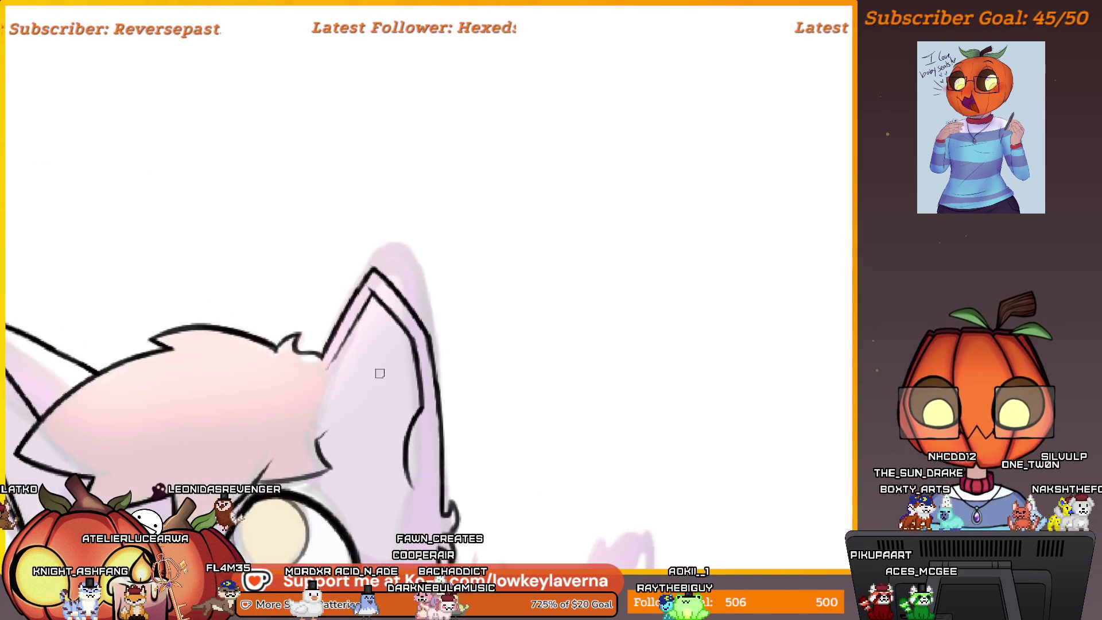
Zoom in on the hair-ear join and thicken the line there
click(426, 252)
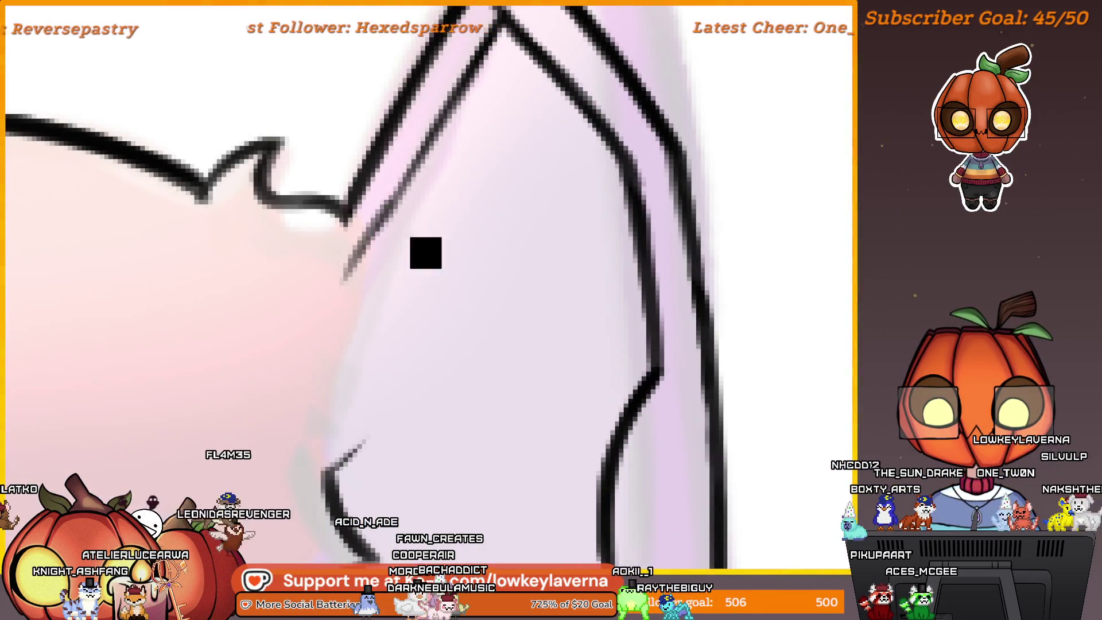
scroll(338, 299, down, 5)
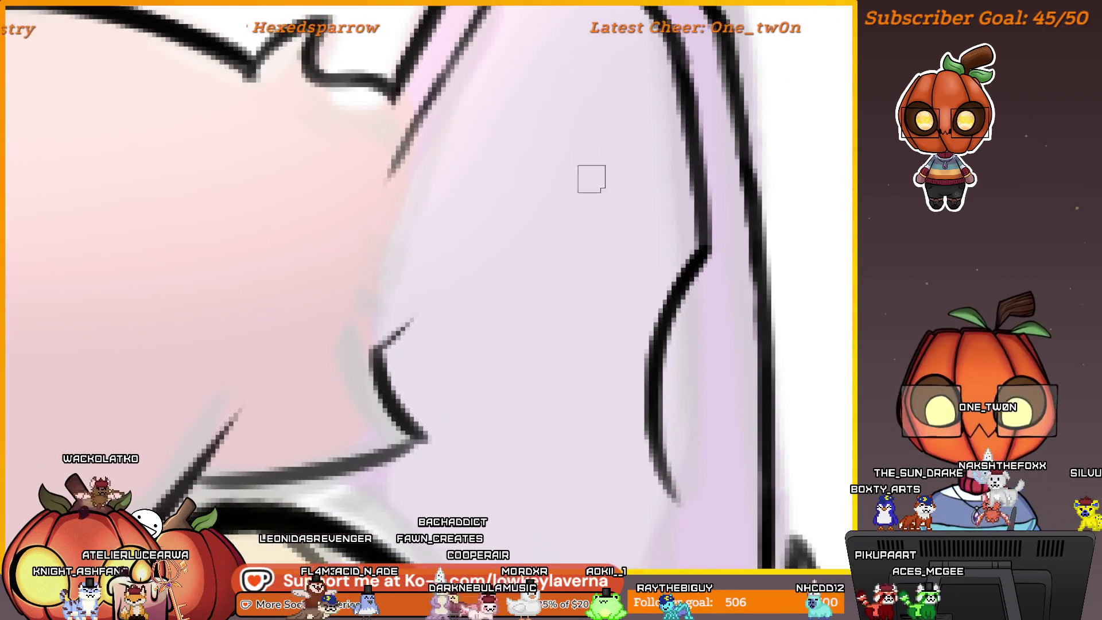
scroll(510, 332, up, 5)
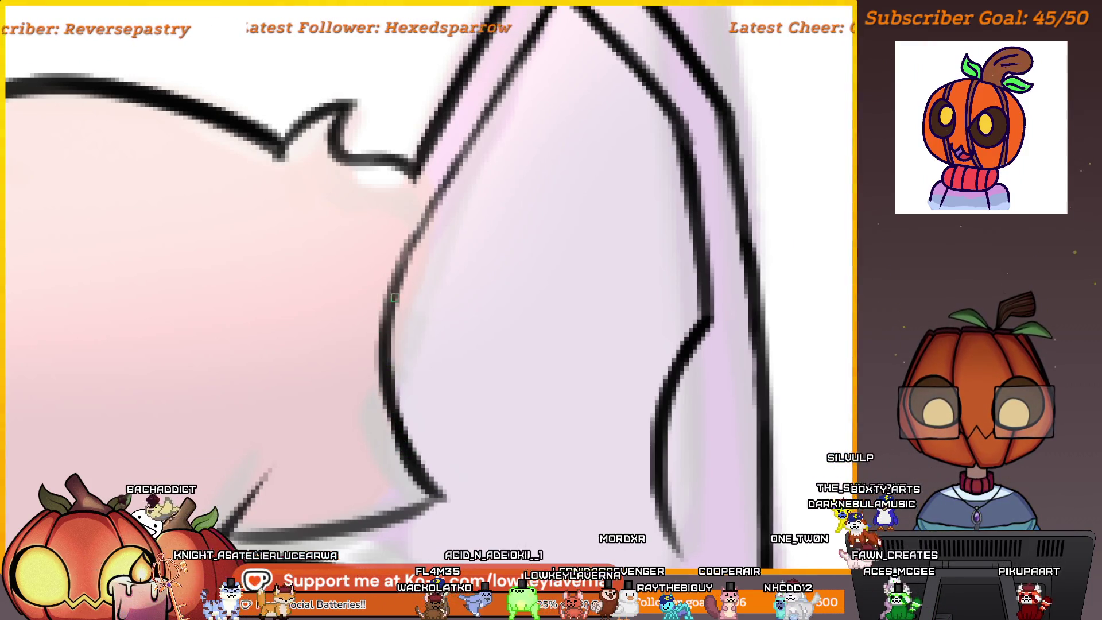
scroll(447, 171, down, 3)
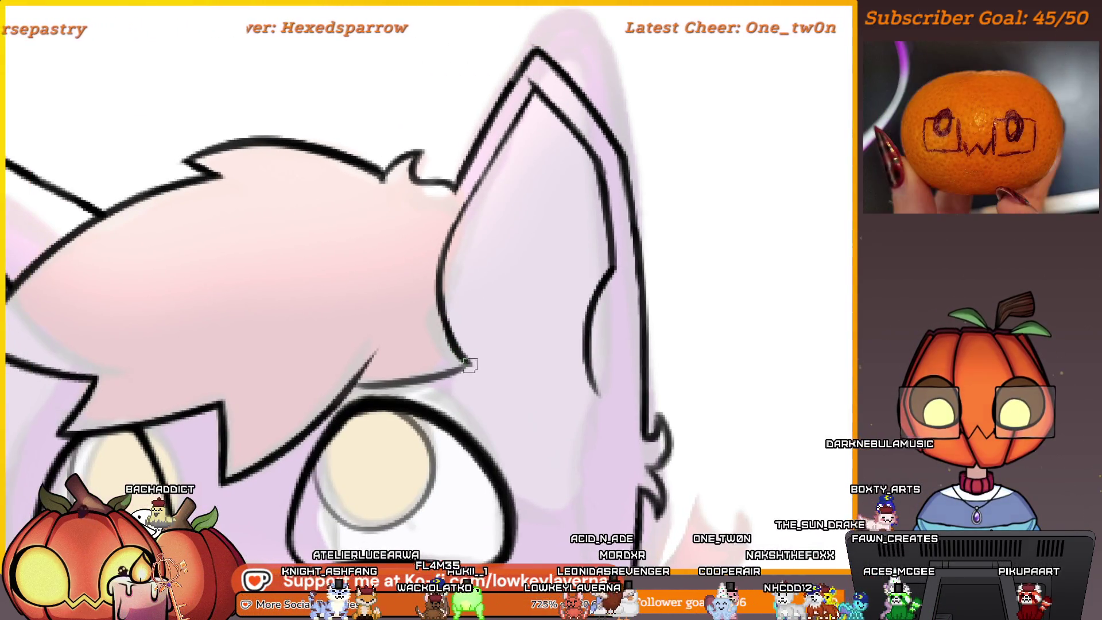
click(418, 389)
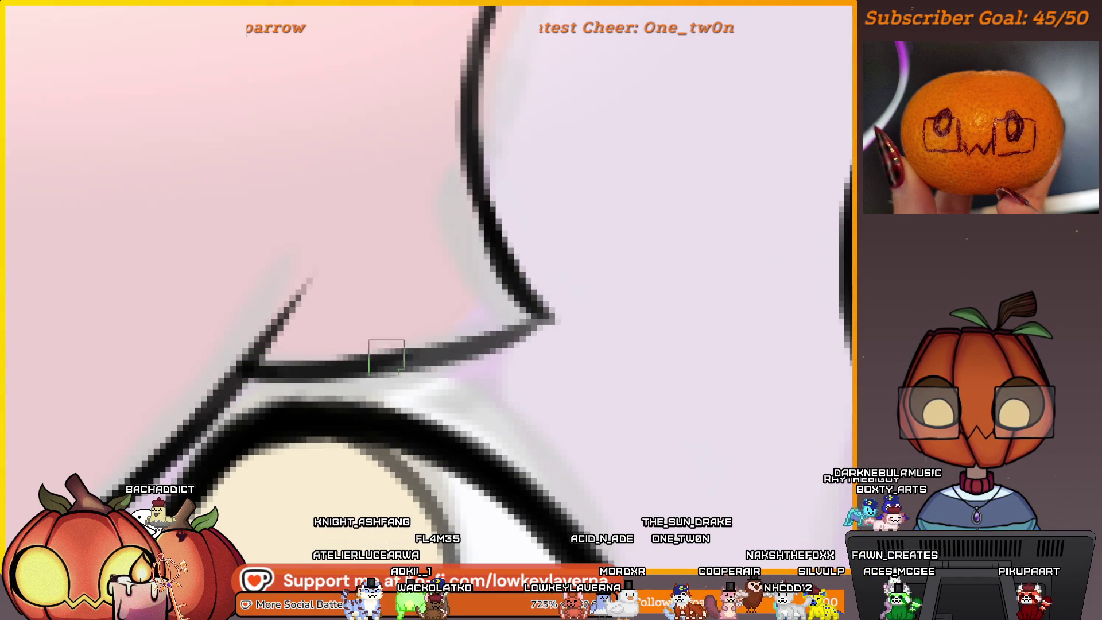
scroll(440, 344, down, 5)
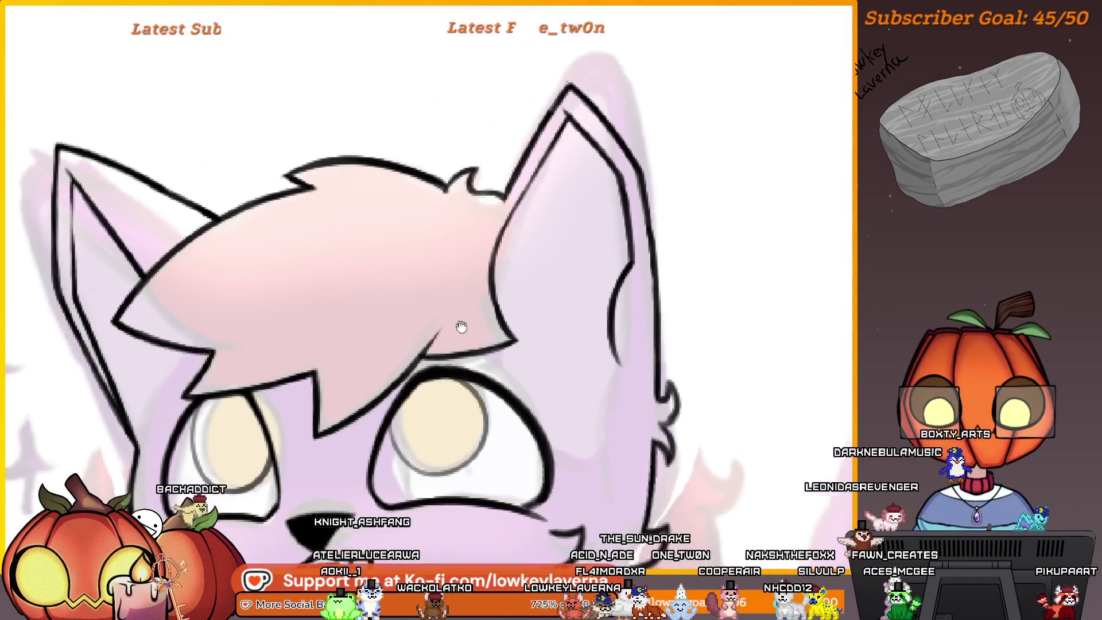
drag(461, 326, 463, 353)
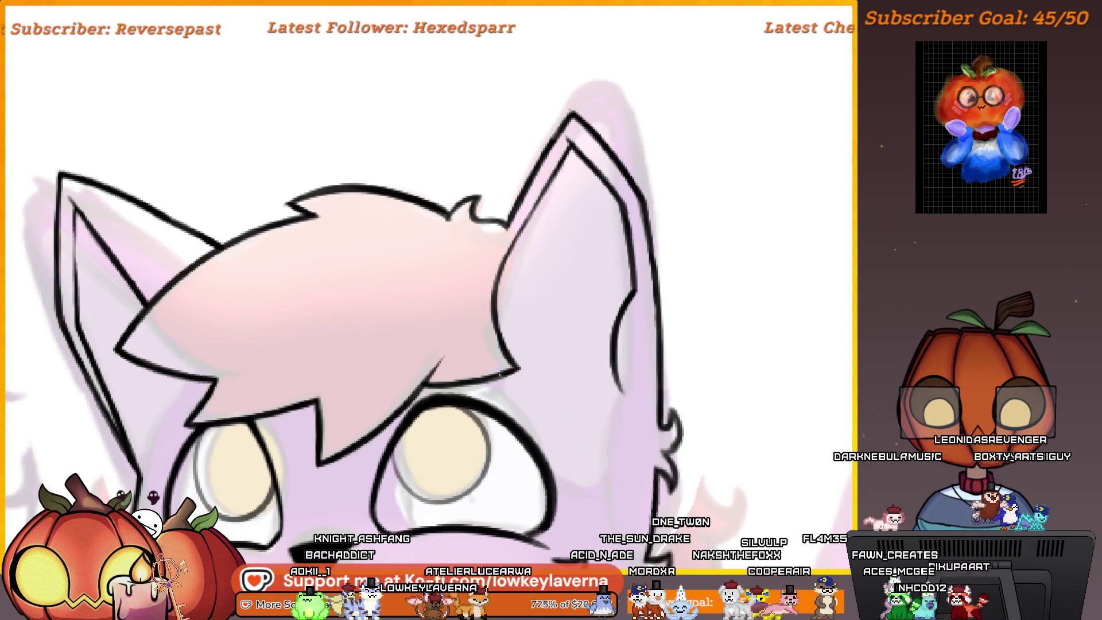
scroll(508, 189, up, 5)
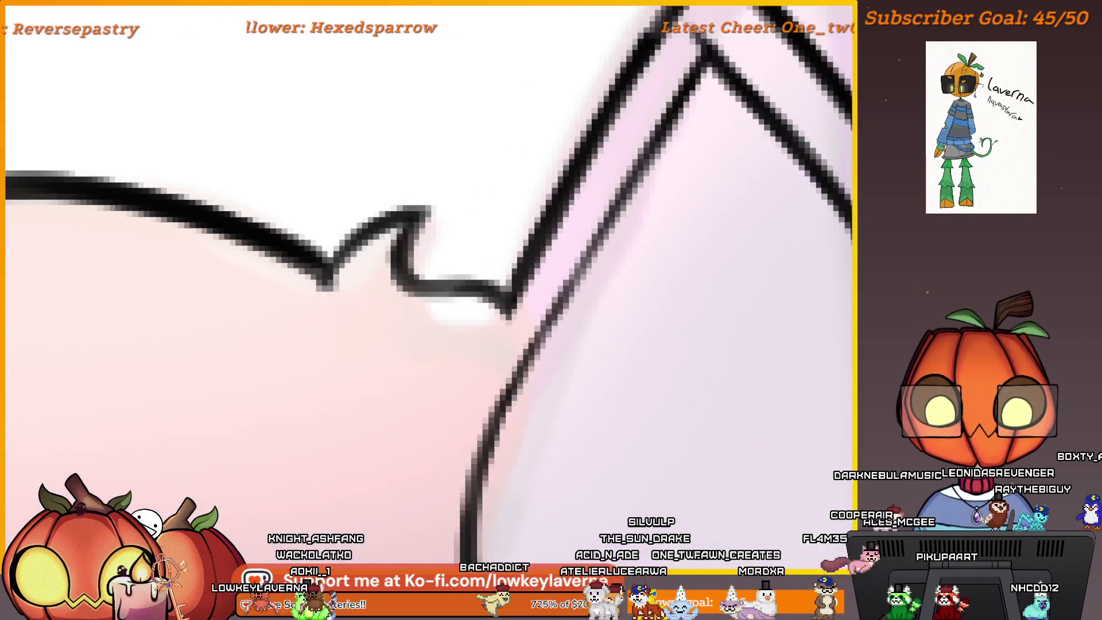
drag(506, 318, 525, 360)
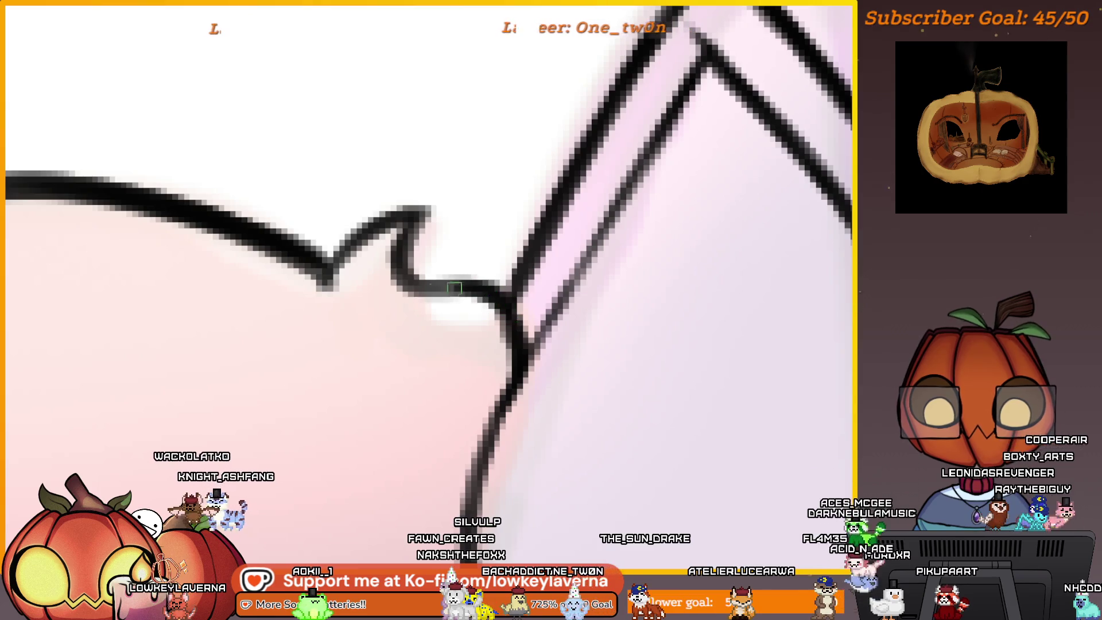
Draw a thin line at the hair-ear junction, redrawing it slightly lower
scroll(511, 327, down, 2)
scroll(556, 327, down, 5)
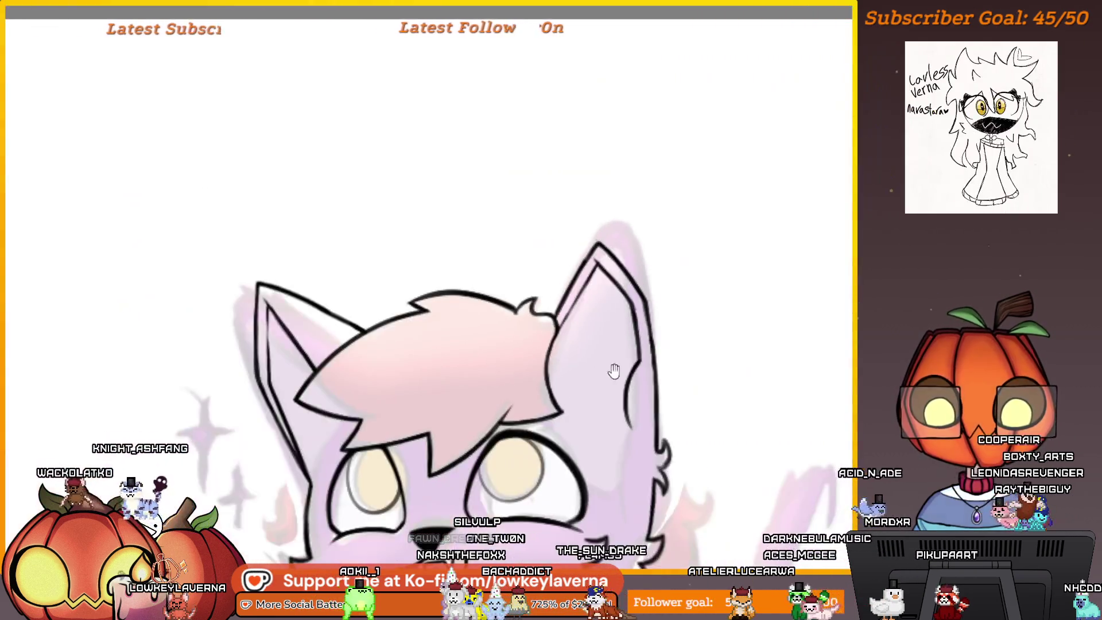
drag(614, 370, 541, 311)
scroll(441, 291, up, 5)
drag(598, 364, 439, 291)
key(ctrl+z)
drag(602, 364, 454, 322)
Add a short fold line inside the other ear
scroll(619, 327, down, 5)
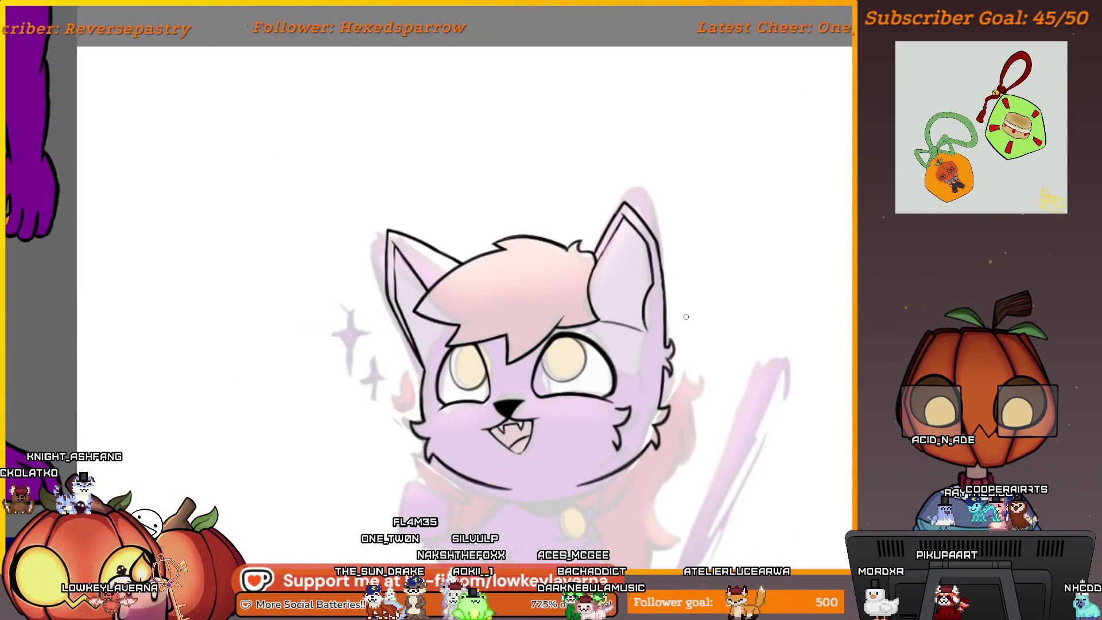
scroll(686, 317, right, 5)
scroll(686, 317, left, 5)
scroll(456, 316, up, 5)
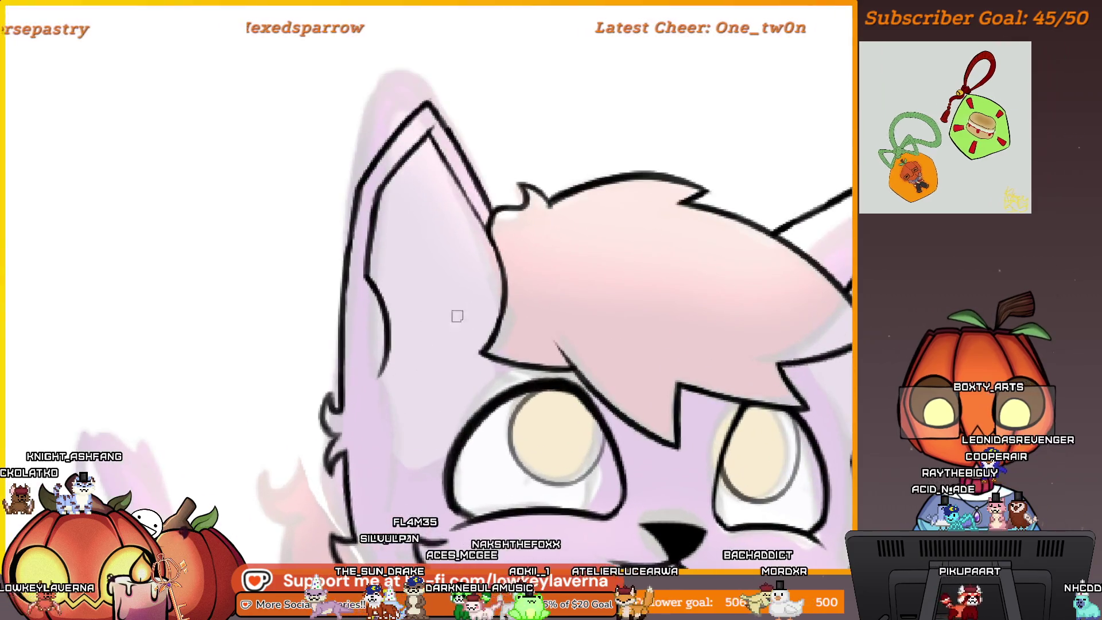
drag(437, 335, 393, 364)
scroll(552, 308, down, 5)
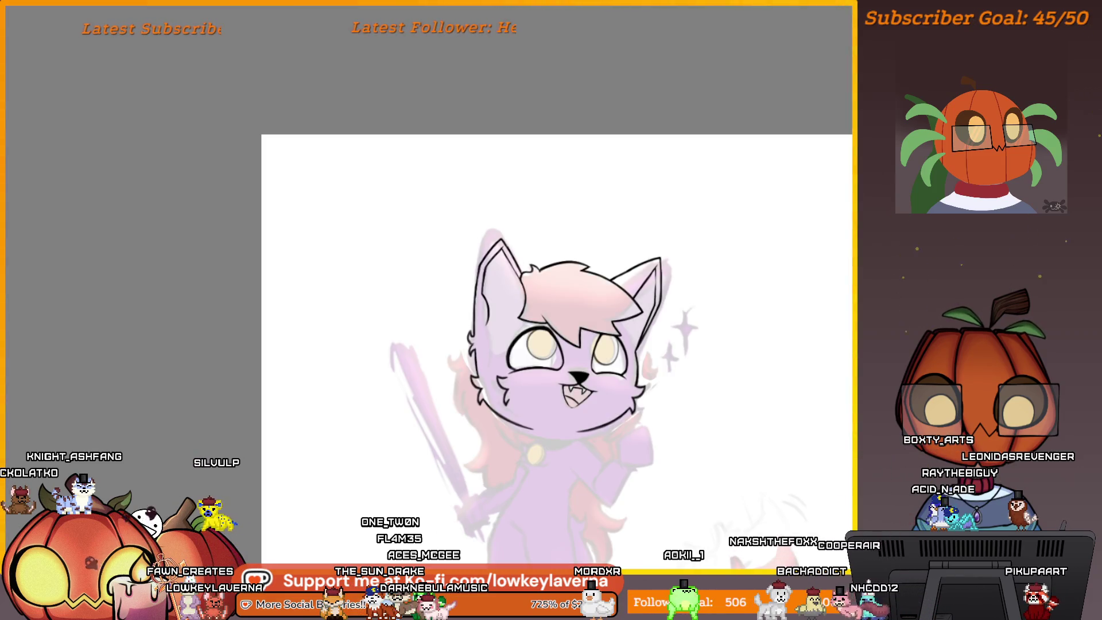
Try a thin line across the right ear, undo it, and fit the whole face in view
scroll(580, 280, up, 5)
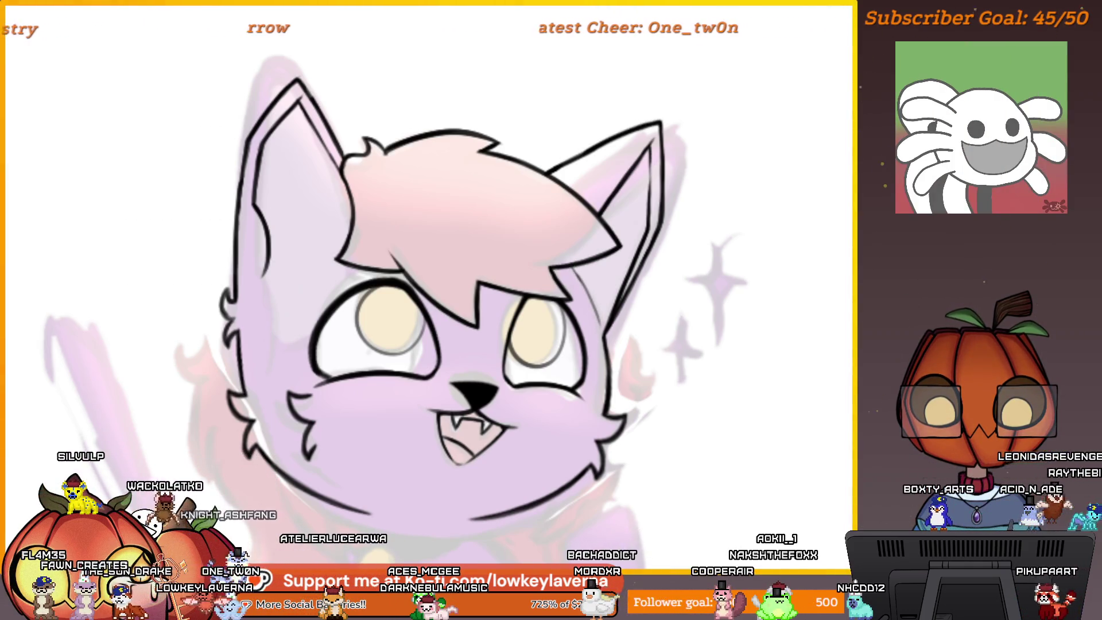
scroll(762, 293, down, 3)
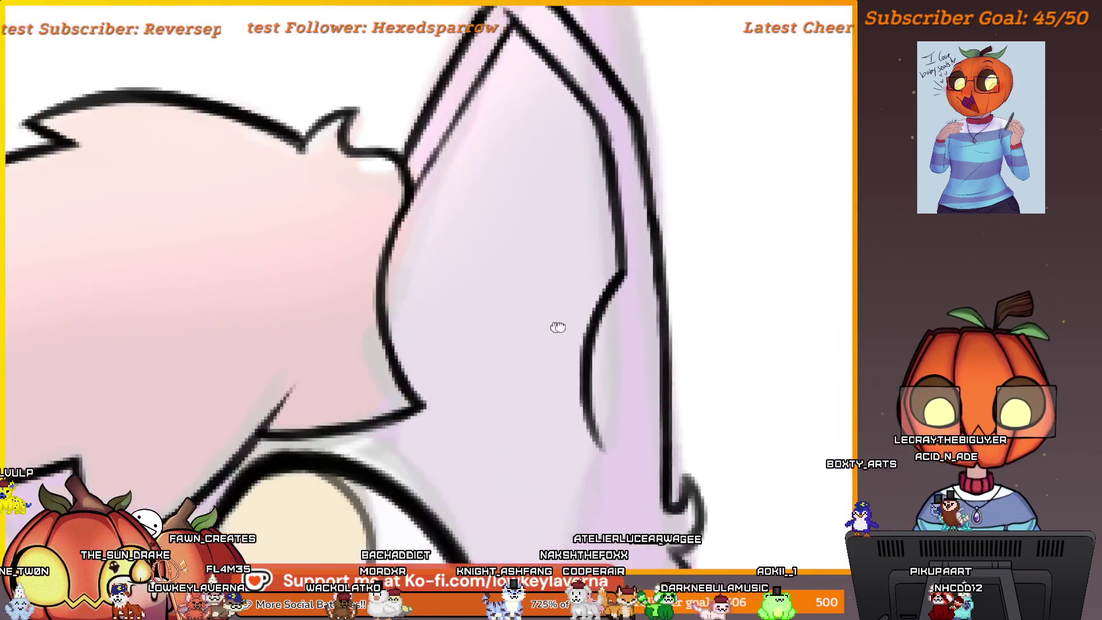
drag(425, 313, 596, 393)
key(ctrl+z)
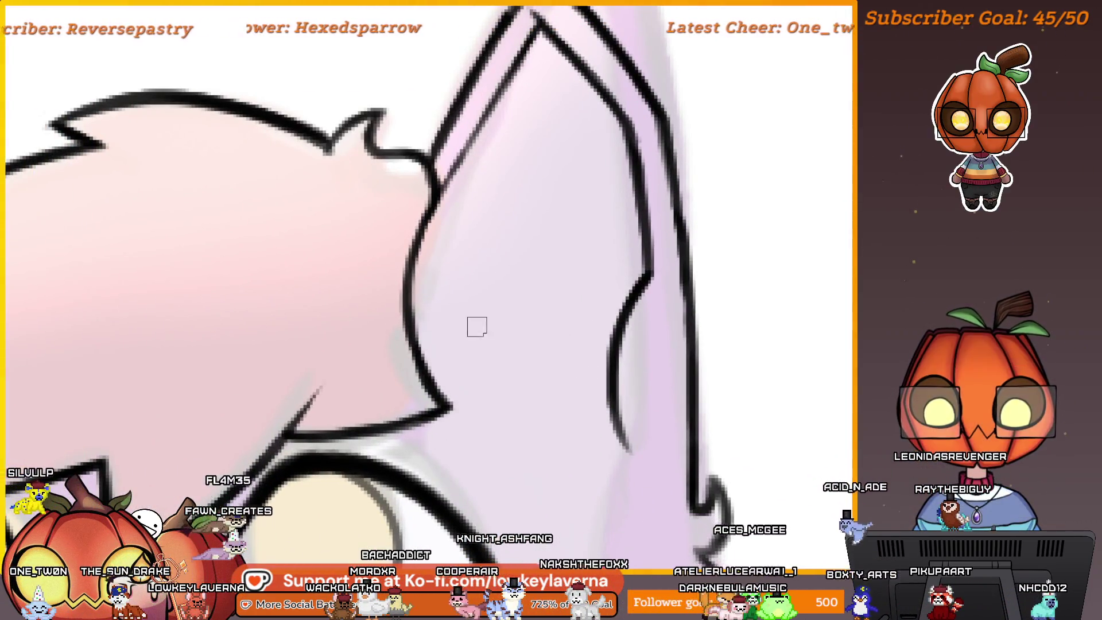
key(ctrl+0)
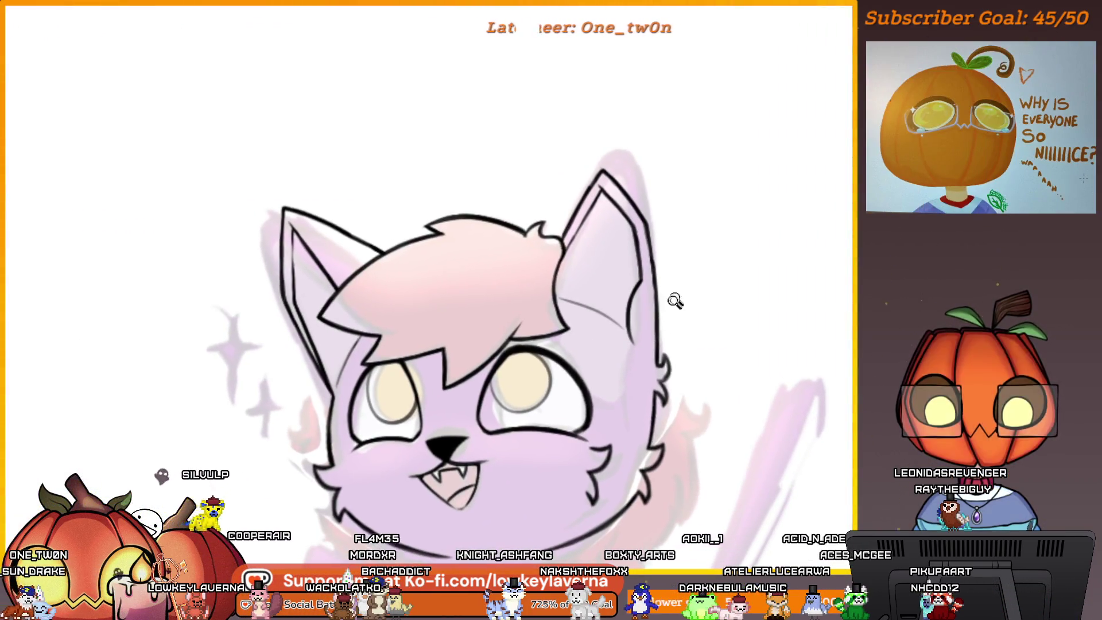
Draw a short crease inside the right ear, then zoom in close on the head
scroll(640, 321, down, 5)
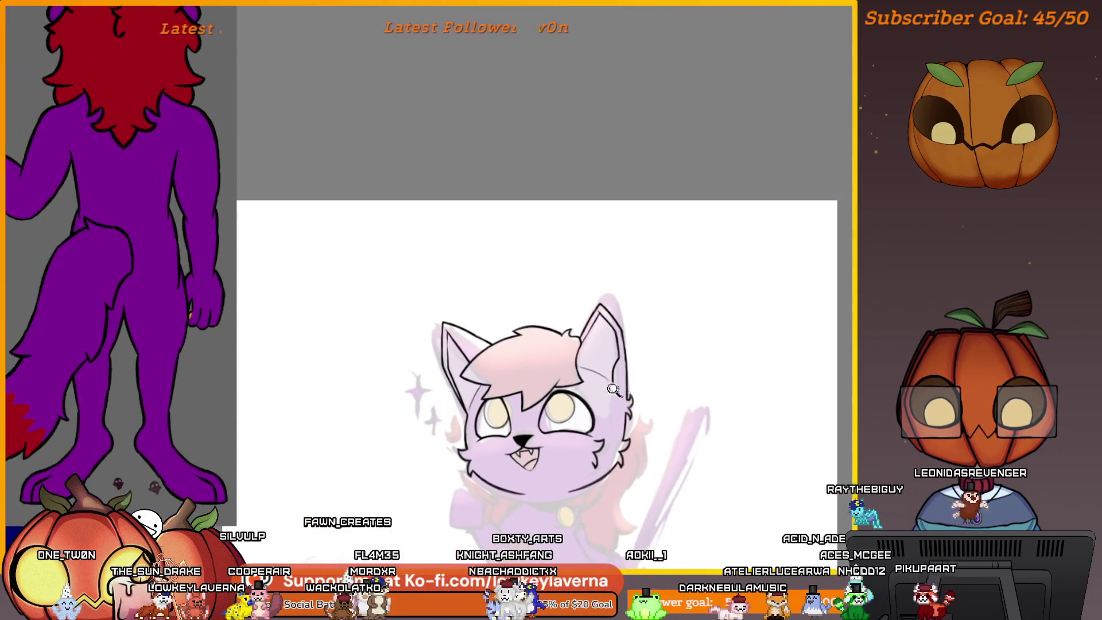
scroll(612, 374, up, 10)
drag(607, 381, 520, 345)
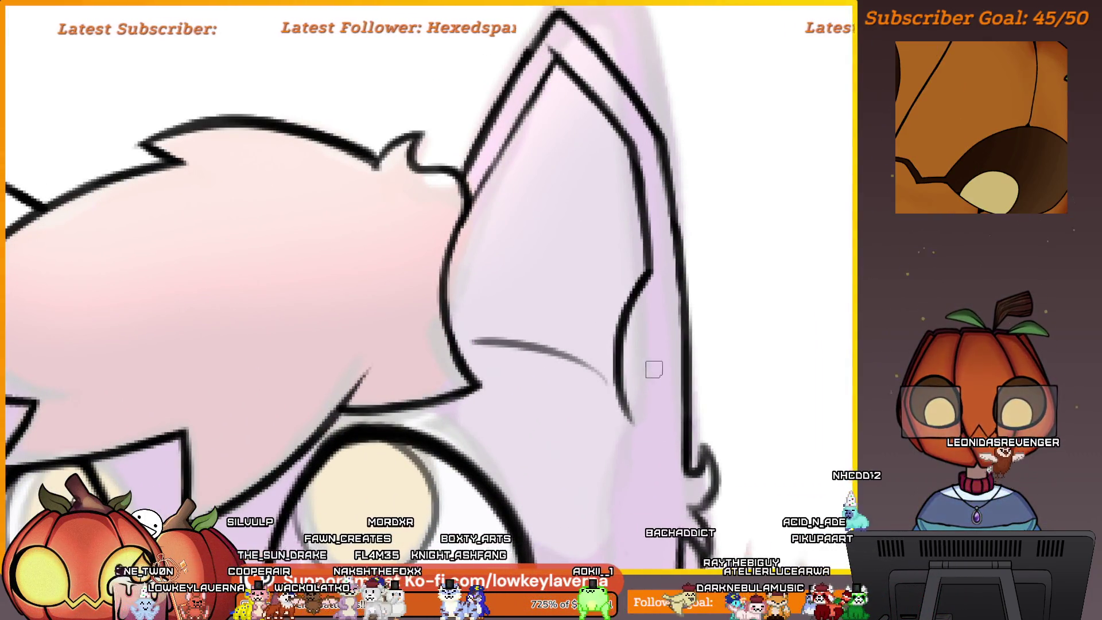
scroll(653, 369, down, 8)
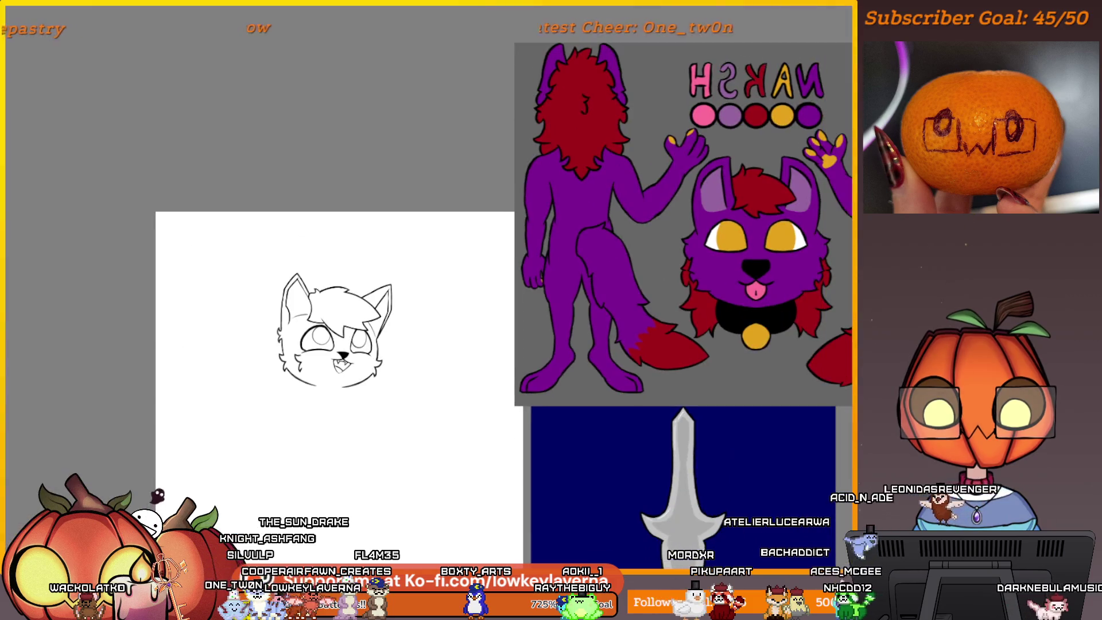
drag(494, 419, 609, 428)
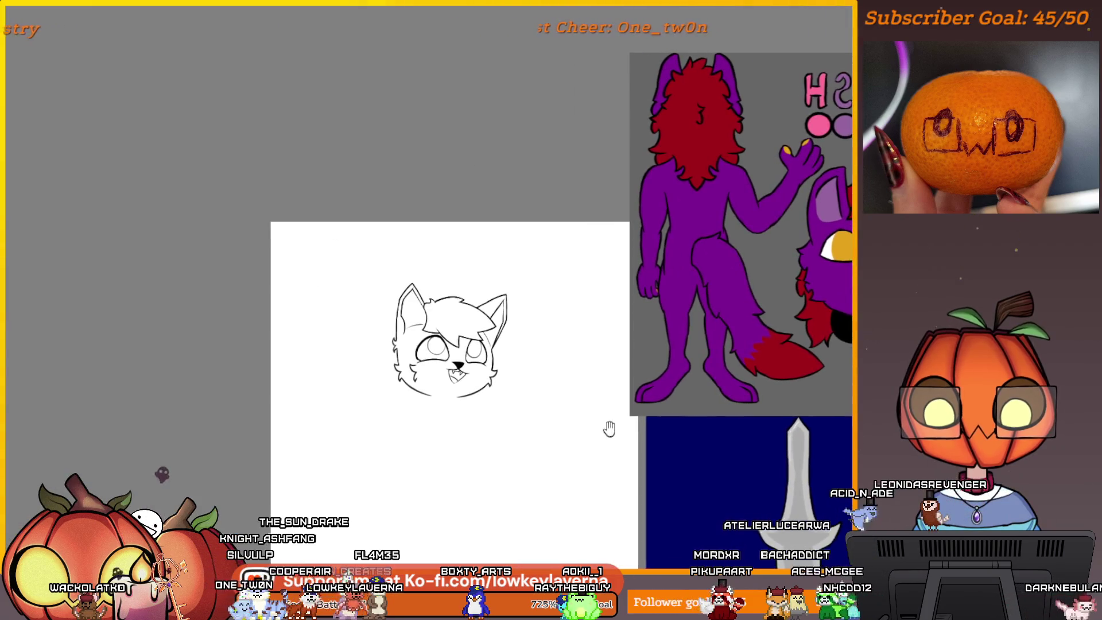
mouse_move(465, 323)
mouse_down()
mouse_move(518, 381)
mouse_move(663, 372)
mouse_up()
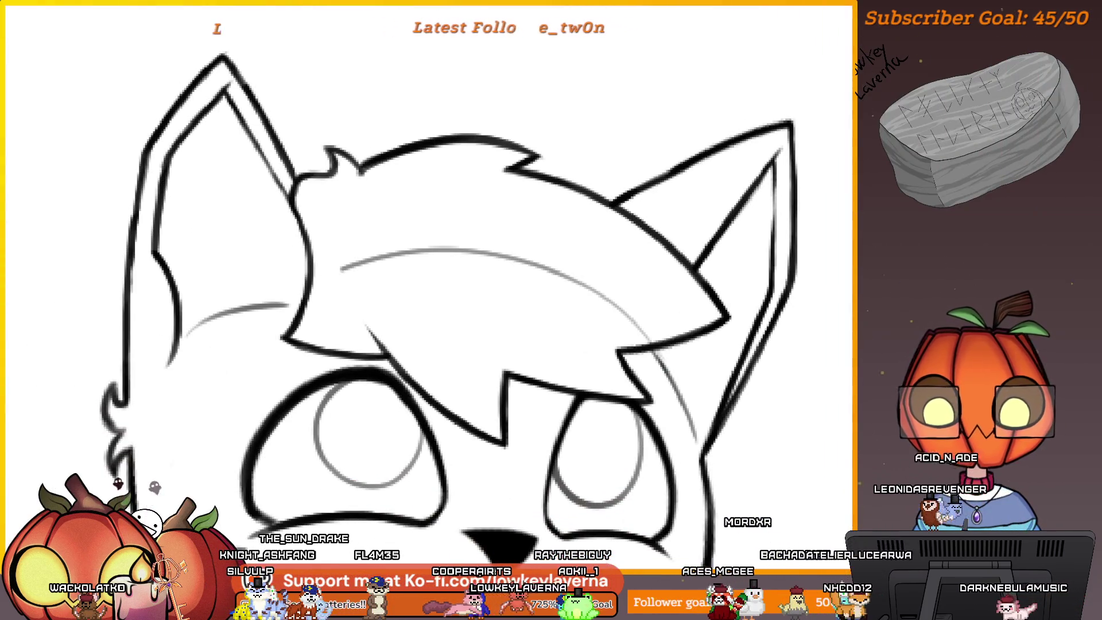
Draw a curved crease inside the left ear, redraw it shorter, and fit the drawing to view
drag(445, 303, 559, 335)
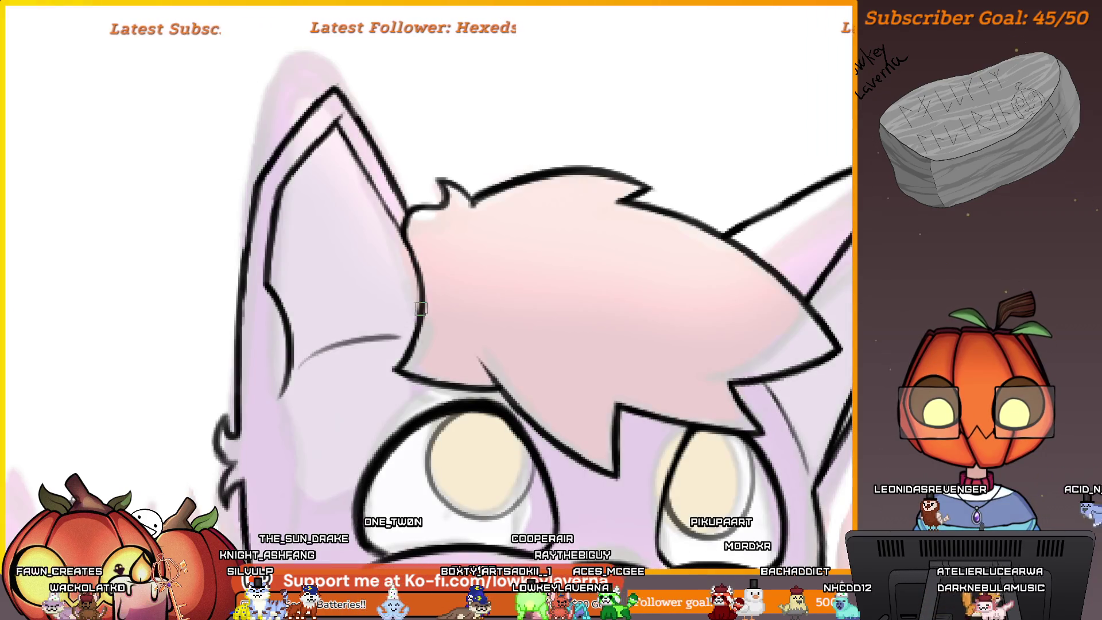
drag(412, 307, 310, 373)
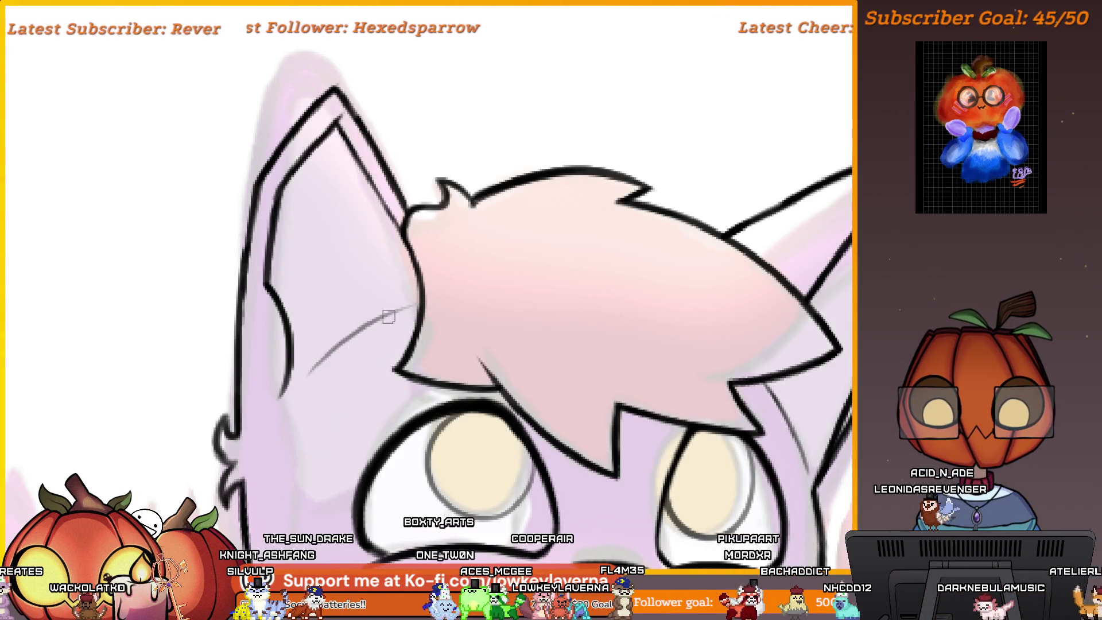
drag(409, 303, 350, 333)
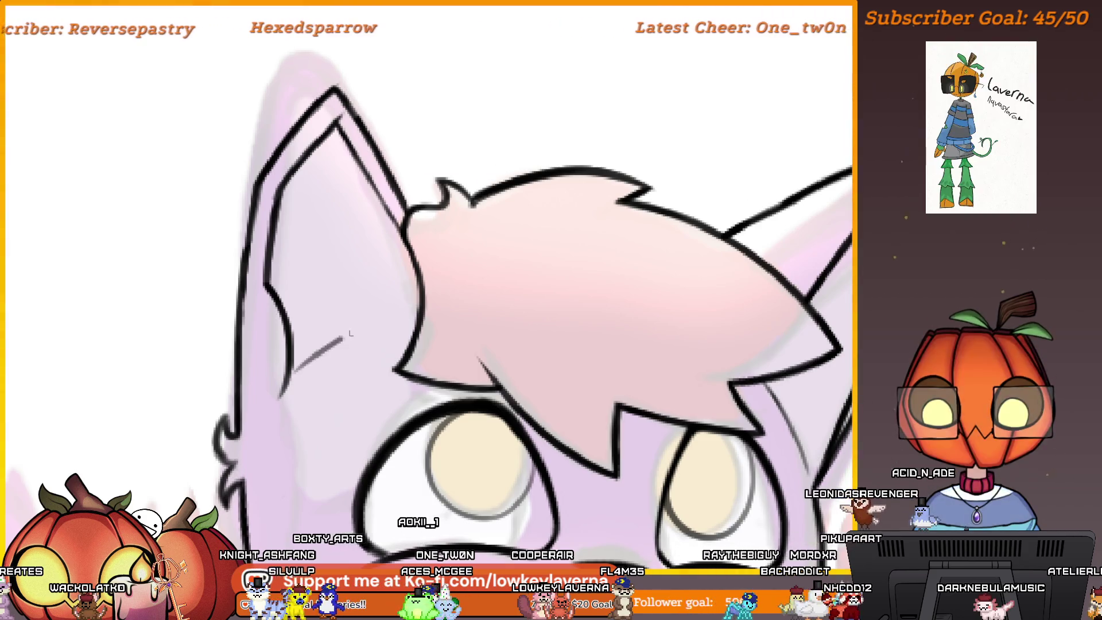
key(ctrl+0)
scroll(632, 369, down, 2)
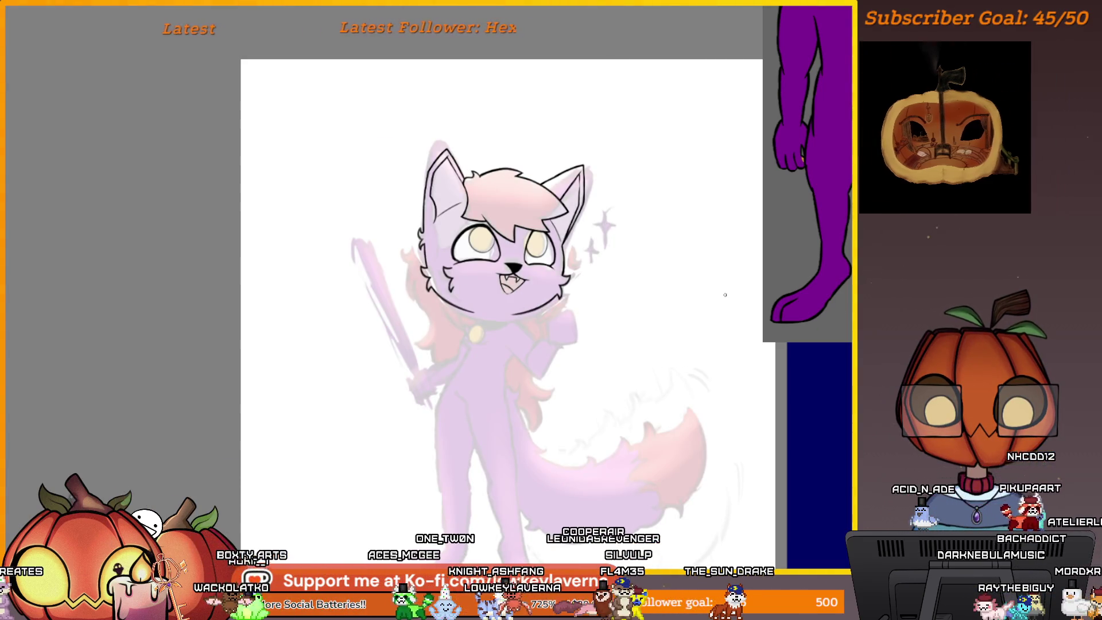
Move the head lineart right and down and squash it slightly from the top
mouse_move(552, 258)
mouse_down()
mouse_move(672, 260)
mouse_move(729, 321)
mouse_move(670, 337)
mouse_move(539, 279)
mouse_move(529, 290)
mouse_move(542, 283)
mouse_up()
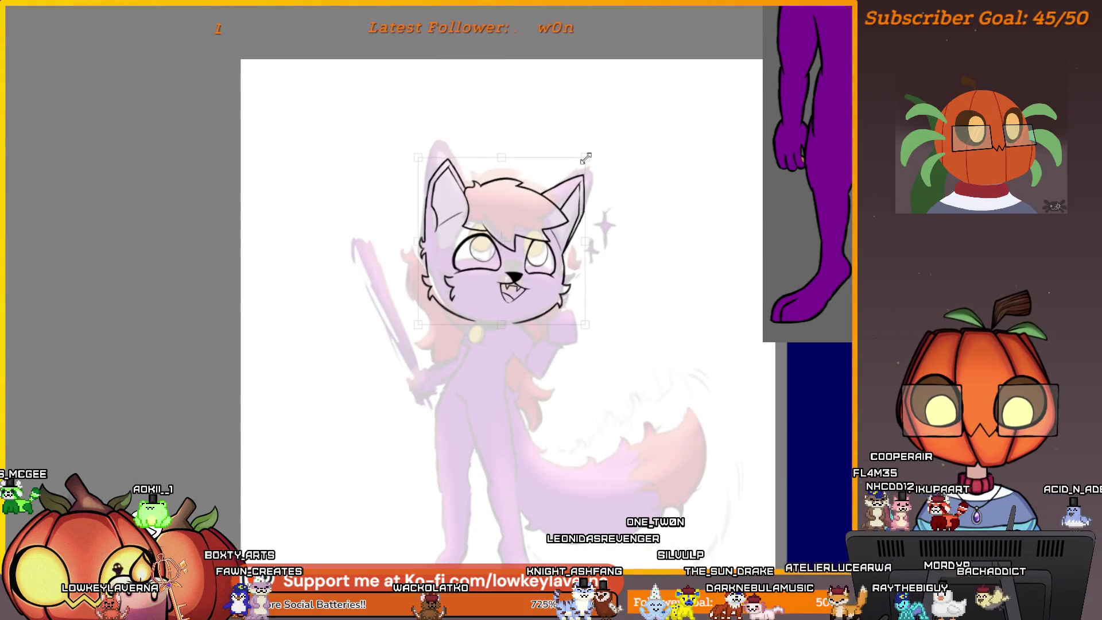
drag(586, 156, 579, 167)
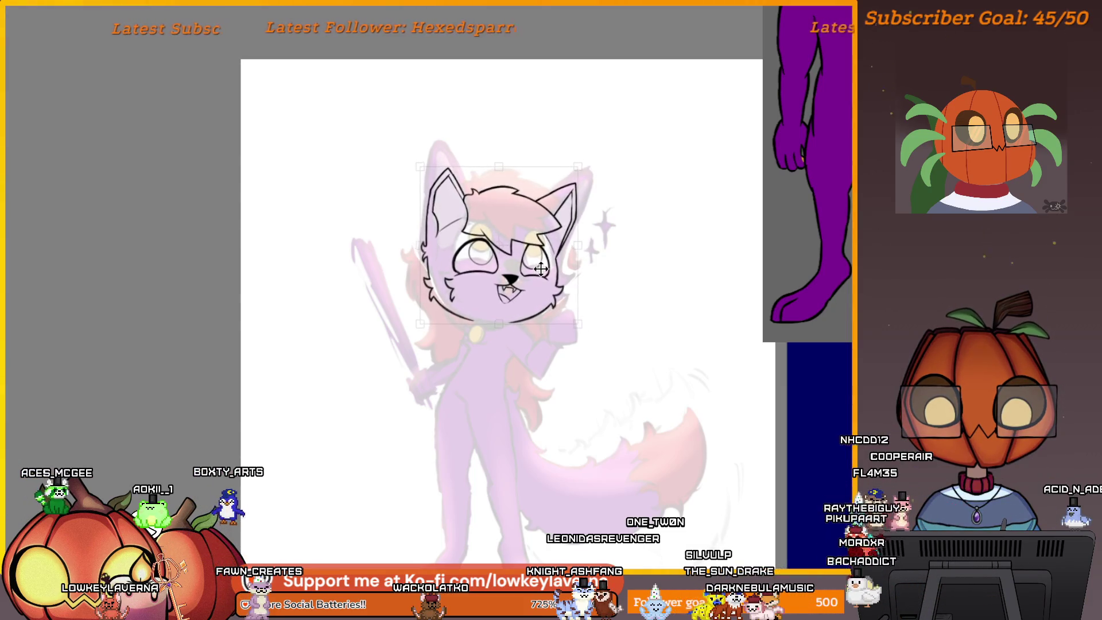
key(ctrl+z)
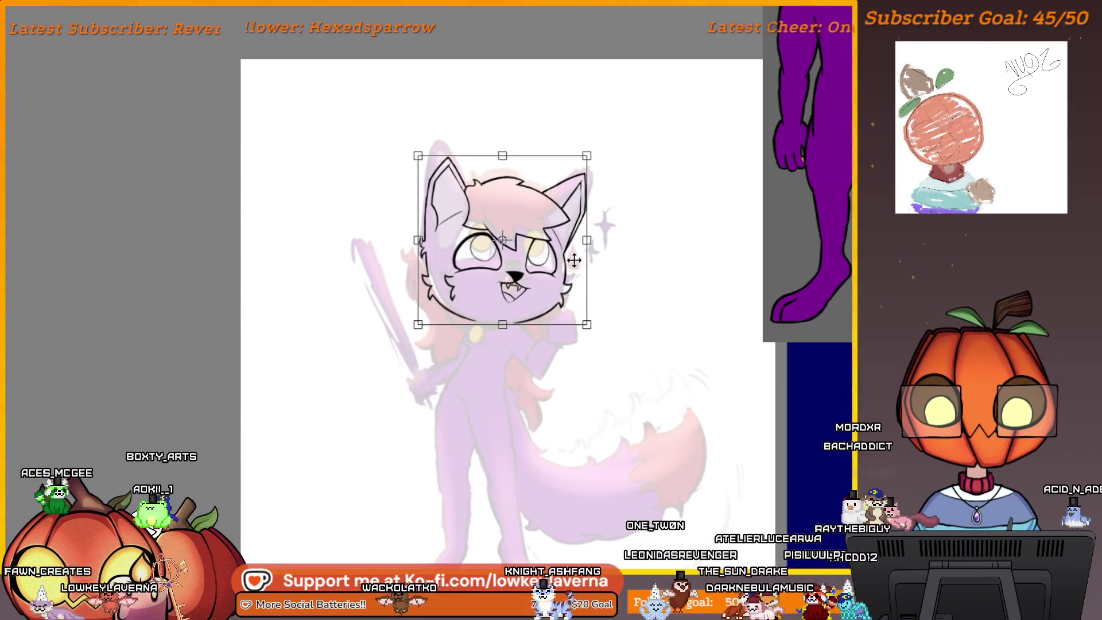
drag(502, 156, 502, 162)
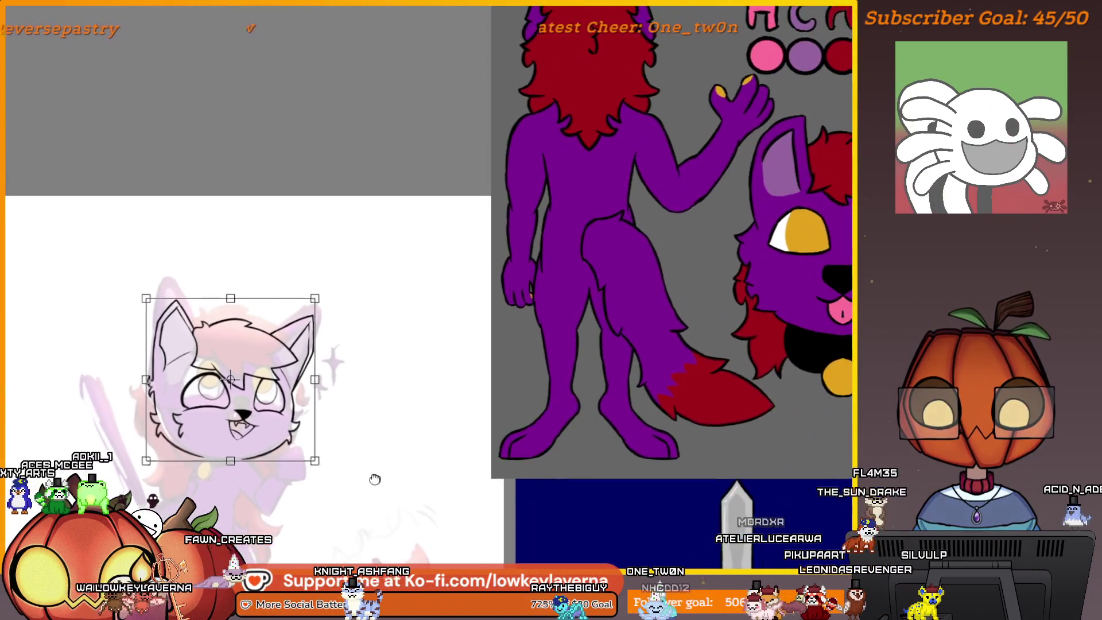
Apply the head lineart transform and mirror the canvas view
mouse_move(639, 344)
mouse_down()
mouse_move(376, 480)
mouse_move(273, 570)
mouse_up()
mouse_move(183, 581)
mouse_down()
mouse_move(339, 417)
mouse_move(498, 388)
mouse_move(491, 355)
mouse_move(534, 415)
mouse_up()
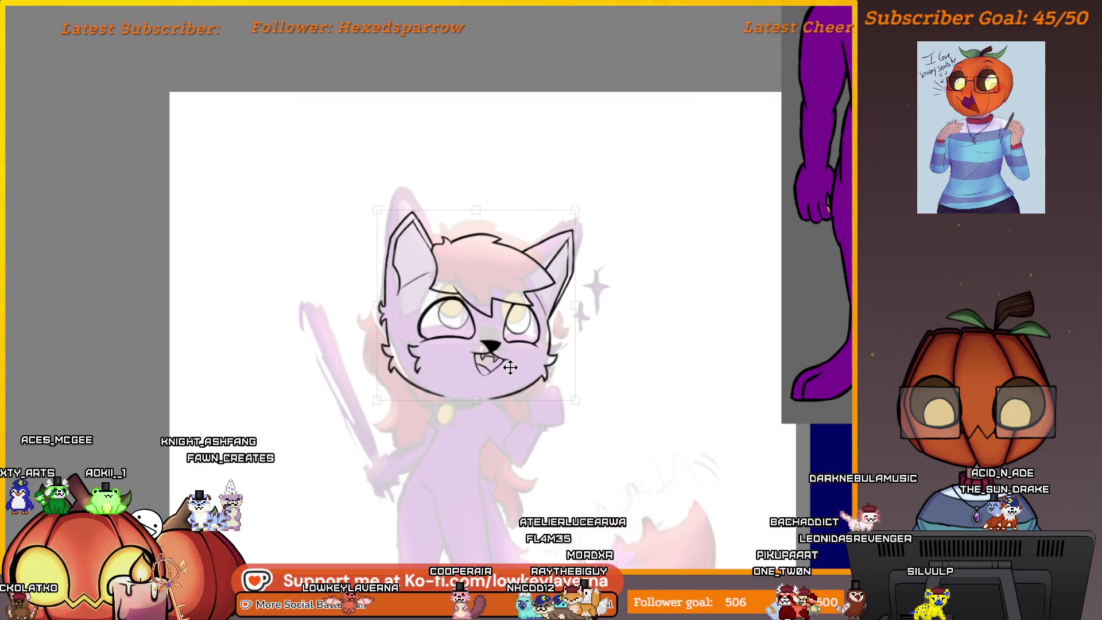
scroll(576, 395, down, 2)
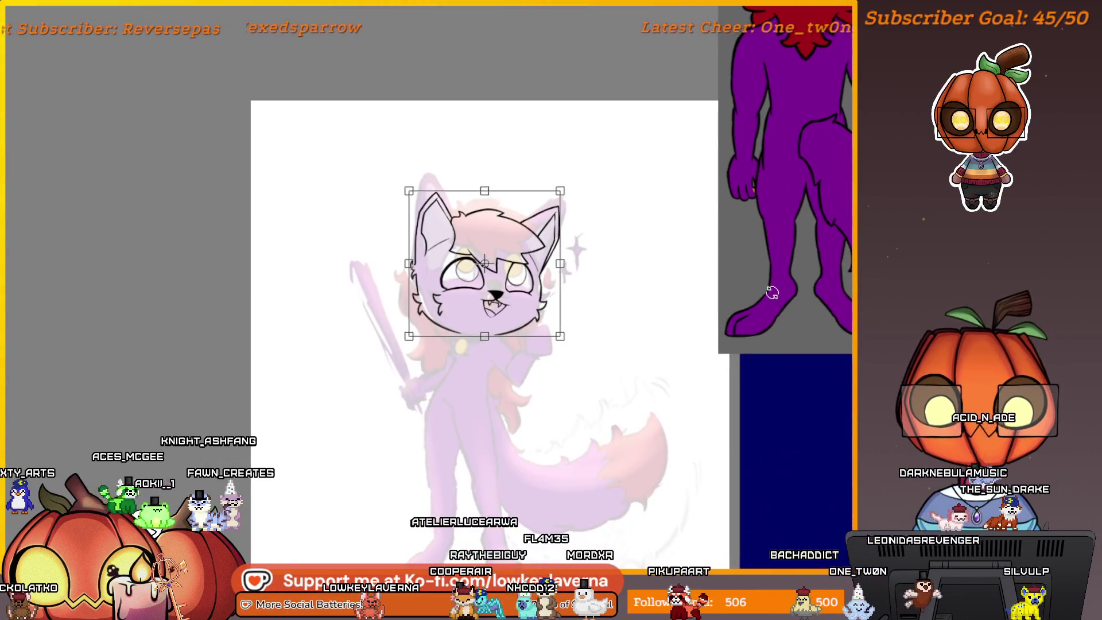
key(Return)
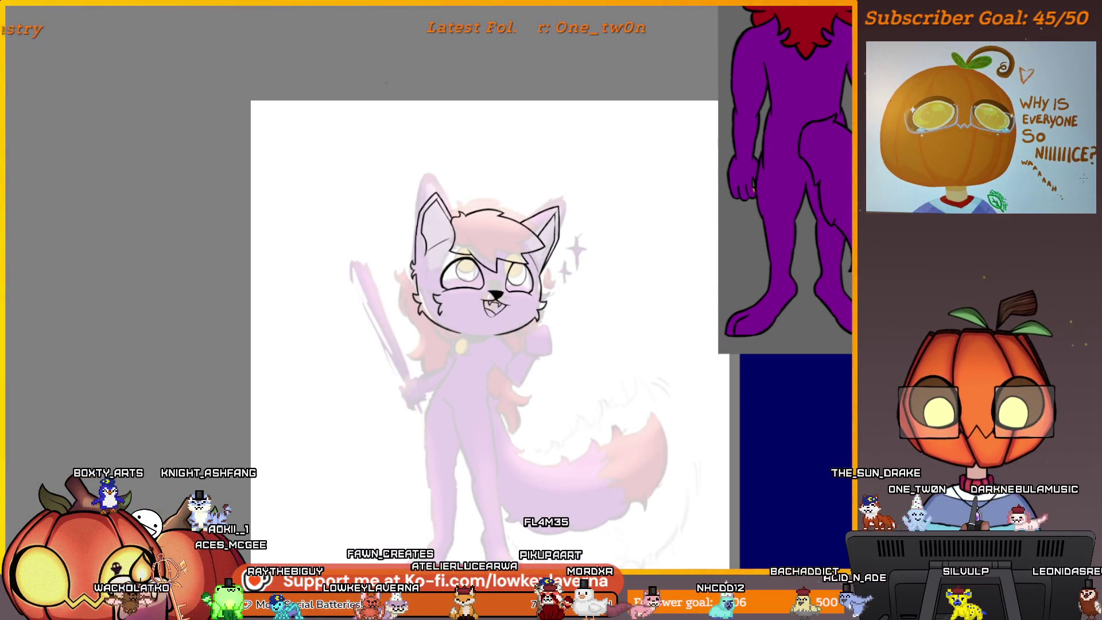
key(m)
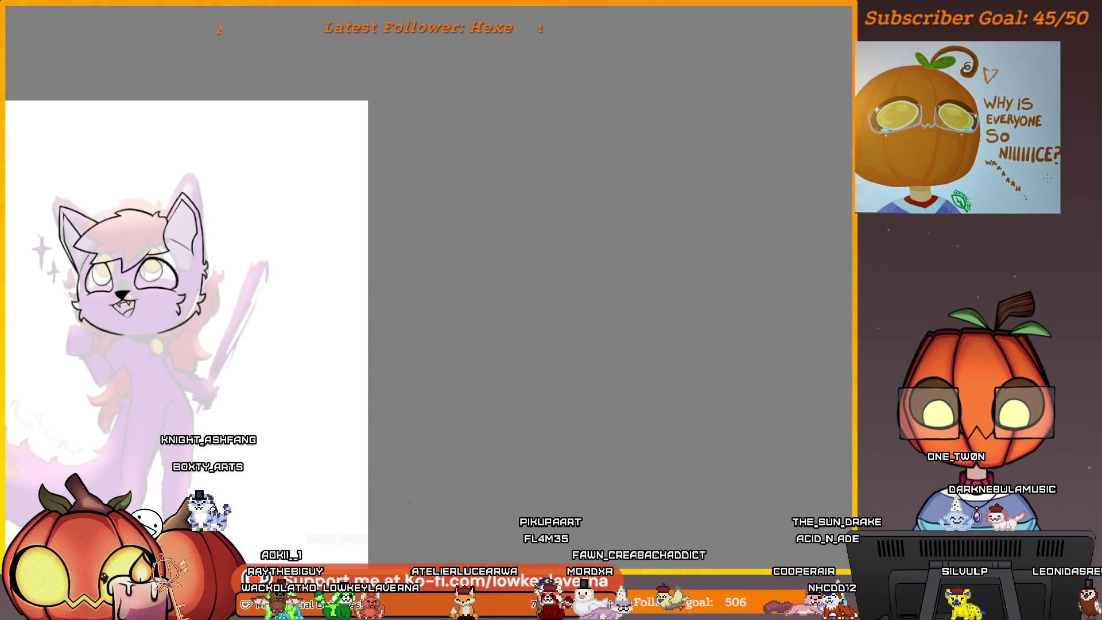
Zoom in and ink the collar edge joining the left collar line, then mirror the view back
drag(358, 400, 789, 424)
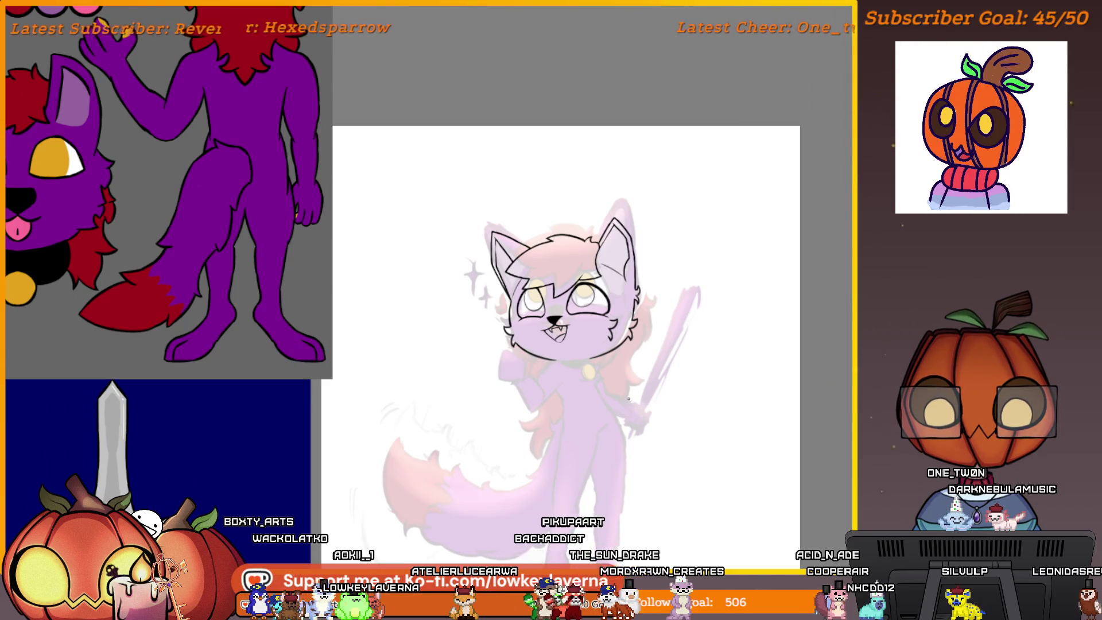
scroll(628, 399, up, 3)
mouse_move(647, 437)
mouse_down()
mouse_move(632, 438)
mouse_move(615, 364)
mouse_up()
scroll(618, 361, up, 5)
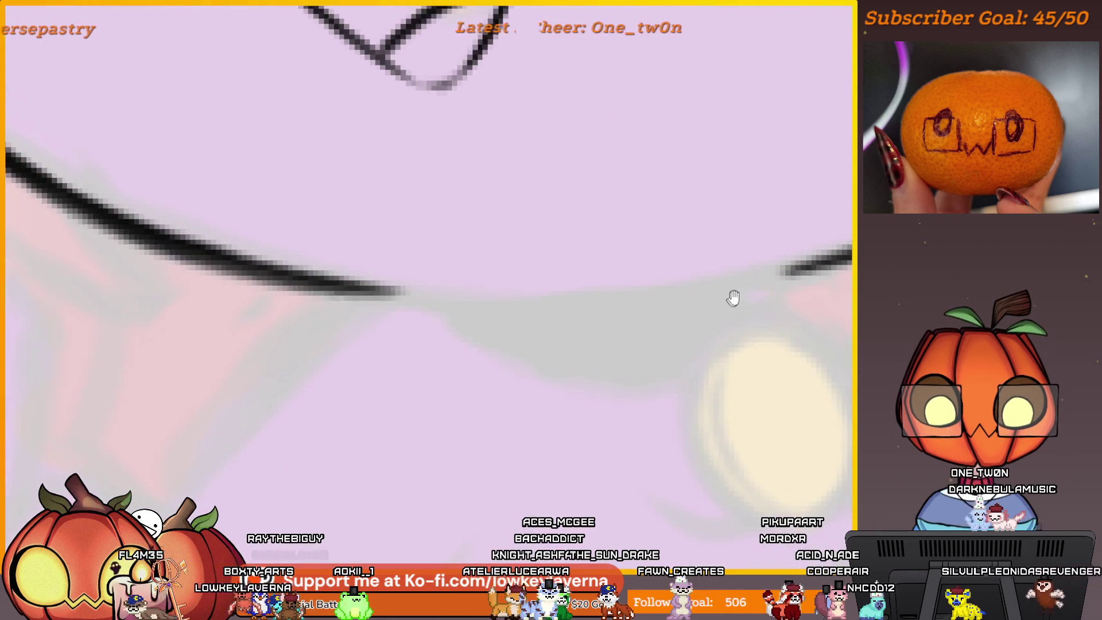
mouse_move(785, 223)
mouse_down()
mouse_move(510, 259)
mouse_move(337, 252)
mouse_move(579, 356)
mouse_up()
key(m)
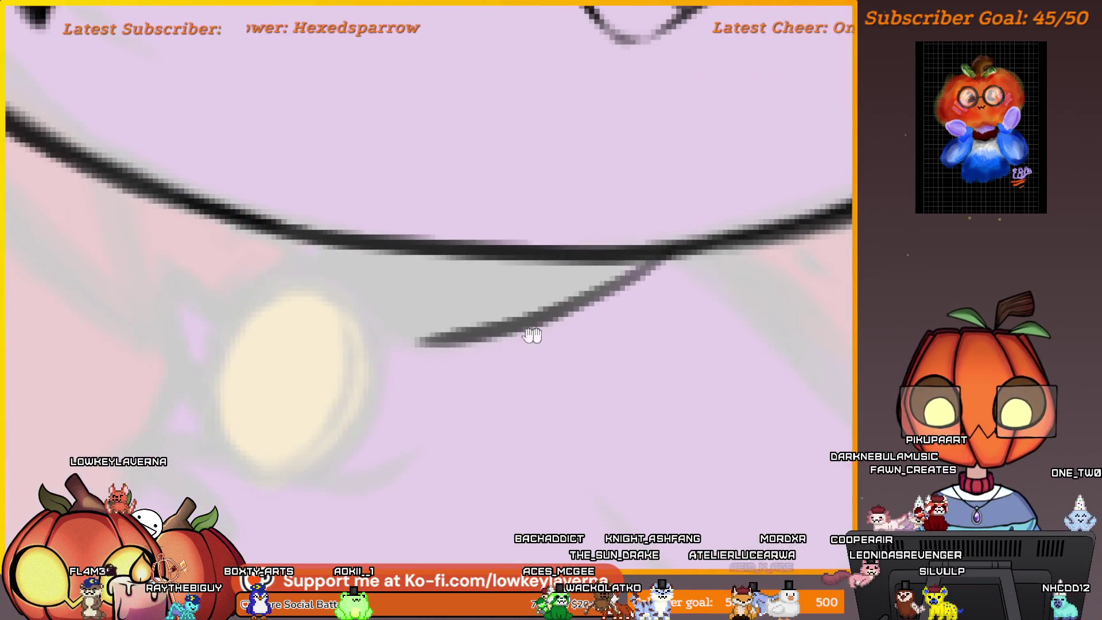
Outline the oval bell, undo the stray strokes, and trace an arc over its top
mouse_move(356, 258)
mouse_down()
mouse_move(356, 436)
mouse_move(391, 275)
mouse_move(317, 275)
mouse_move(394, 333)
mouse_move(347, 259)
mouse_up()
key(ctrl+z)
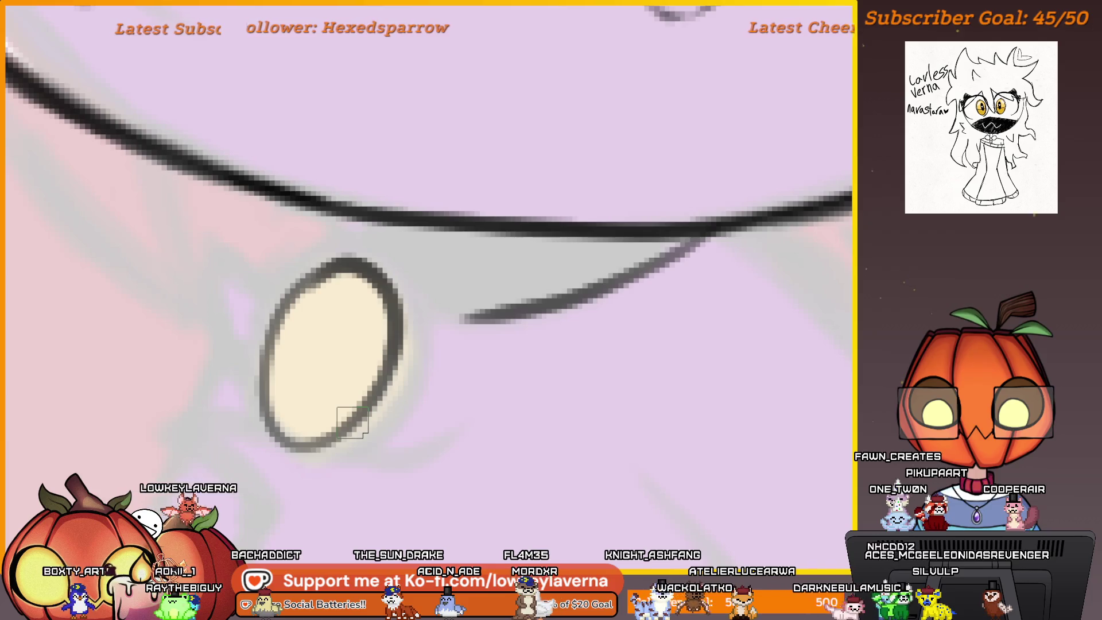
key(ctrl+z)
scroll(408, 346, up, 3)
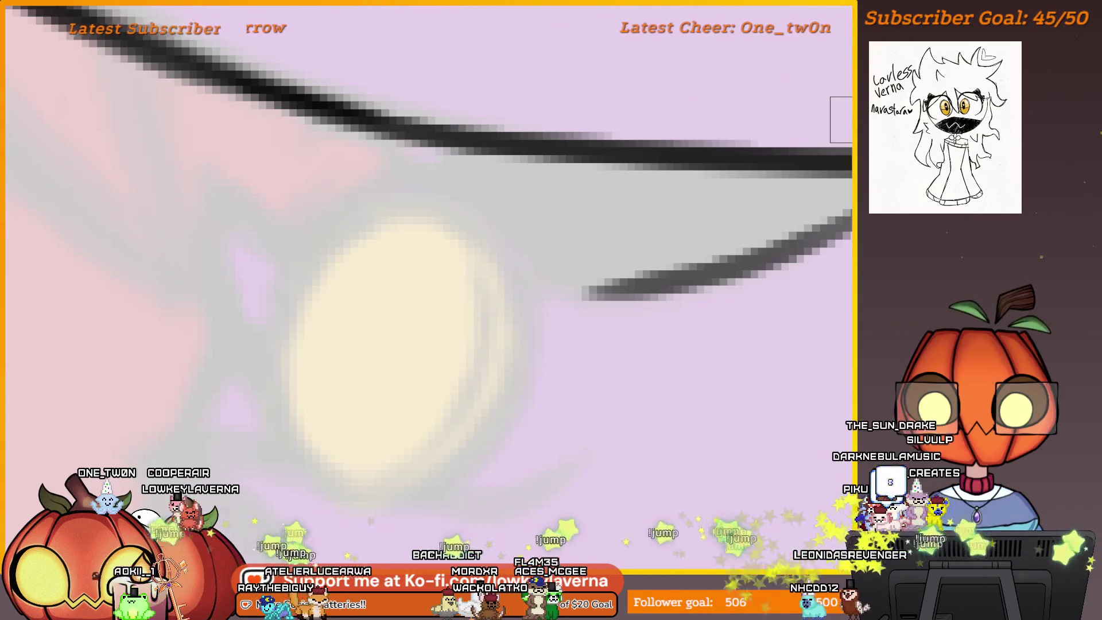
drag(472, 270, 329, 298)
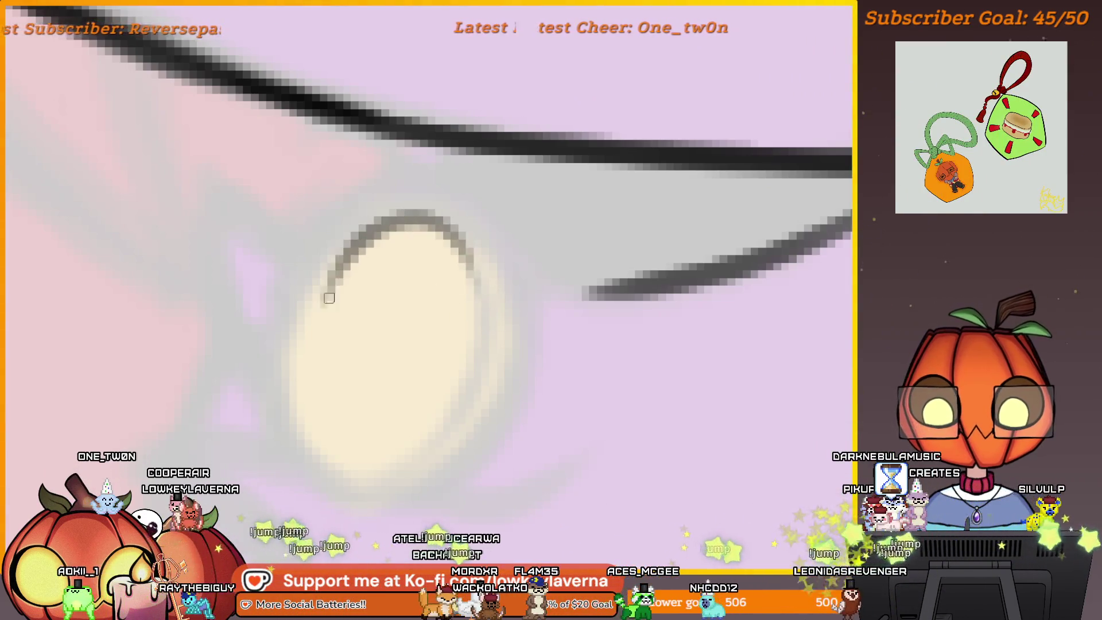
Trace a dark outline around the whole collar bell after undoing the earlier attempts
drag(501, 360, 688, 361)
key(ctrl+z)
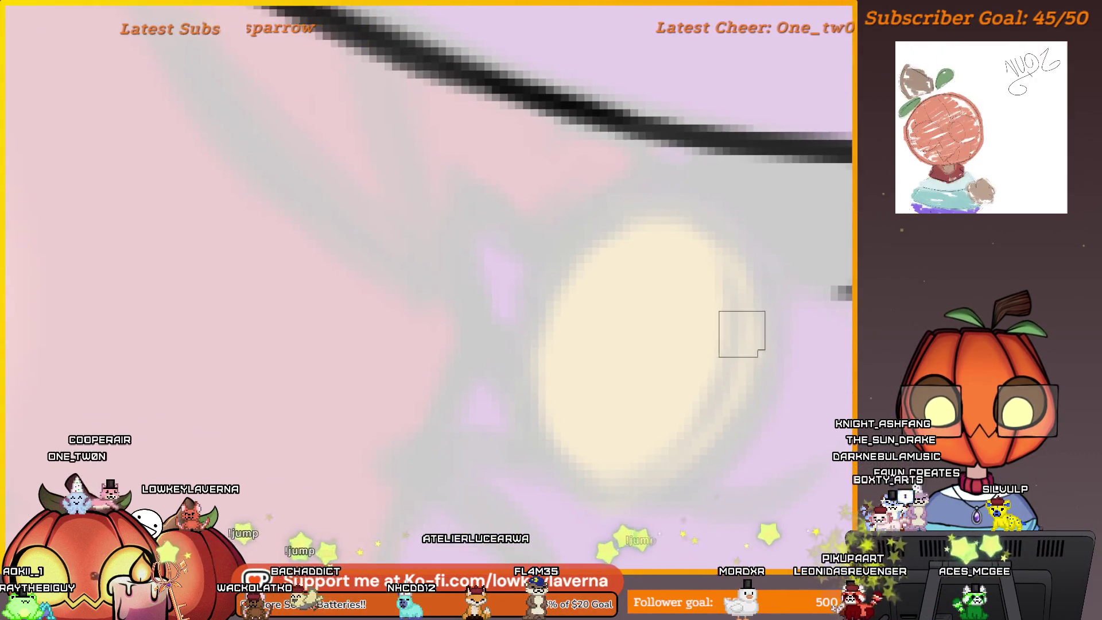
mouse_move(711, 333)
mouse_down()
mouse_move(673, 242)
mouse_move(540, 479)
mouse_move(666, 197)
mouse_up()
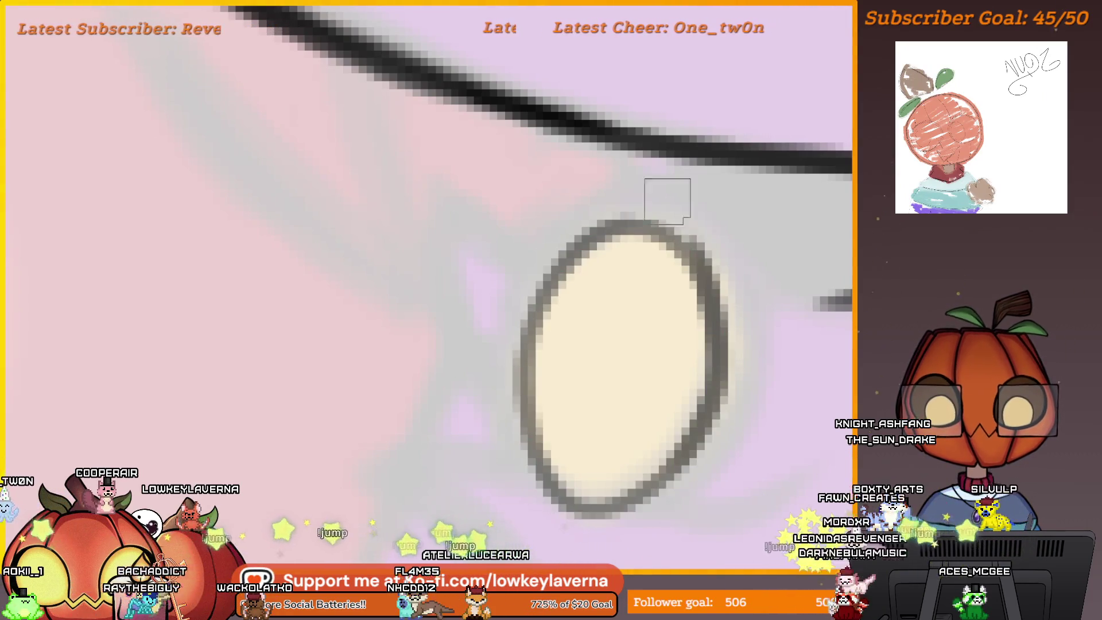
key(ctrl+z)
drag(720, 344, 688, 320)
mouse_move(683, 252)
mouse_down()
mouse_move(512, 377)
mouse_move(666, 240)
mouse_up()
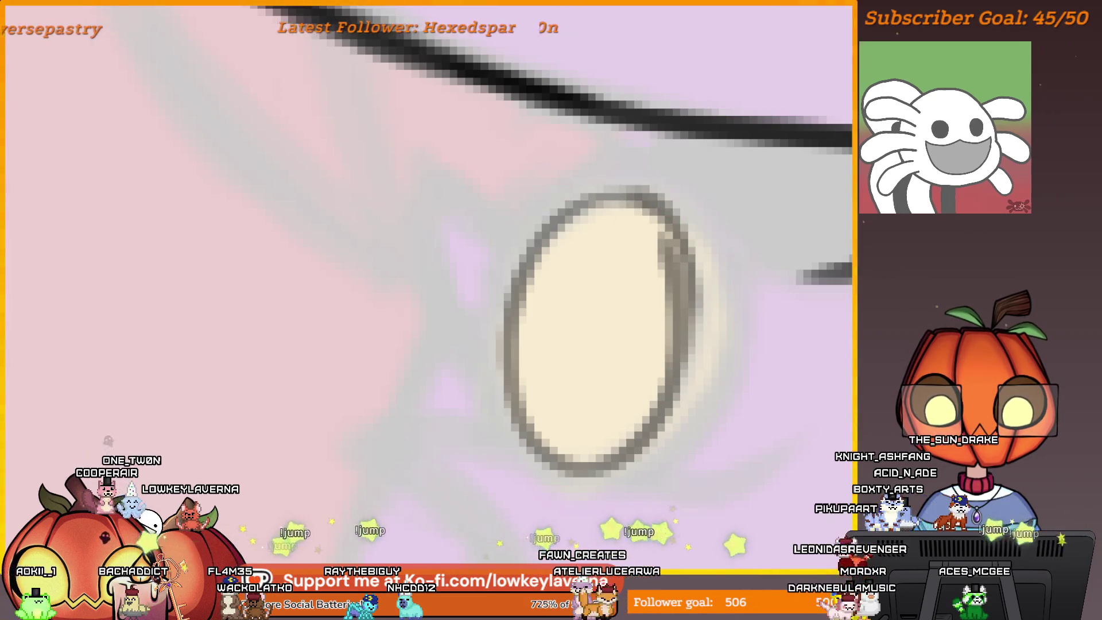
Darken the bell's right edge, then zoom out to check the collar
drag(685, 307, 658, 230)
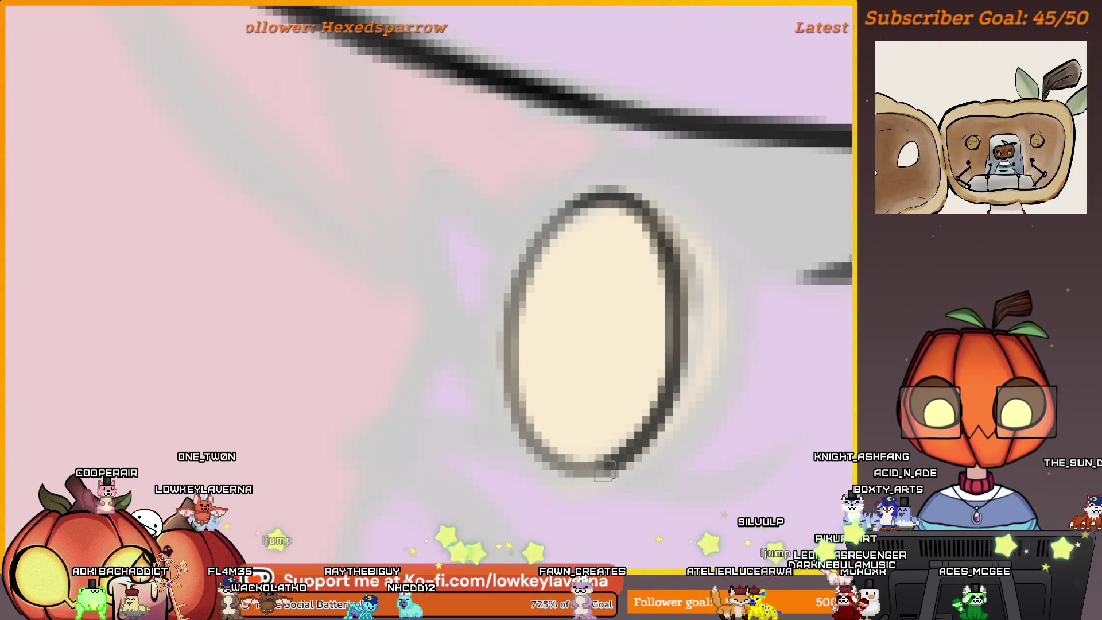
drag(632, 448, 637, 205)
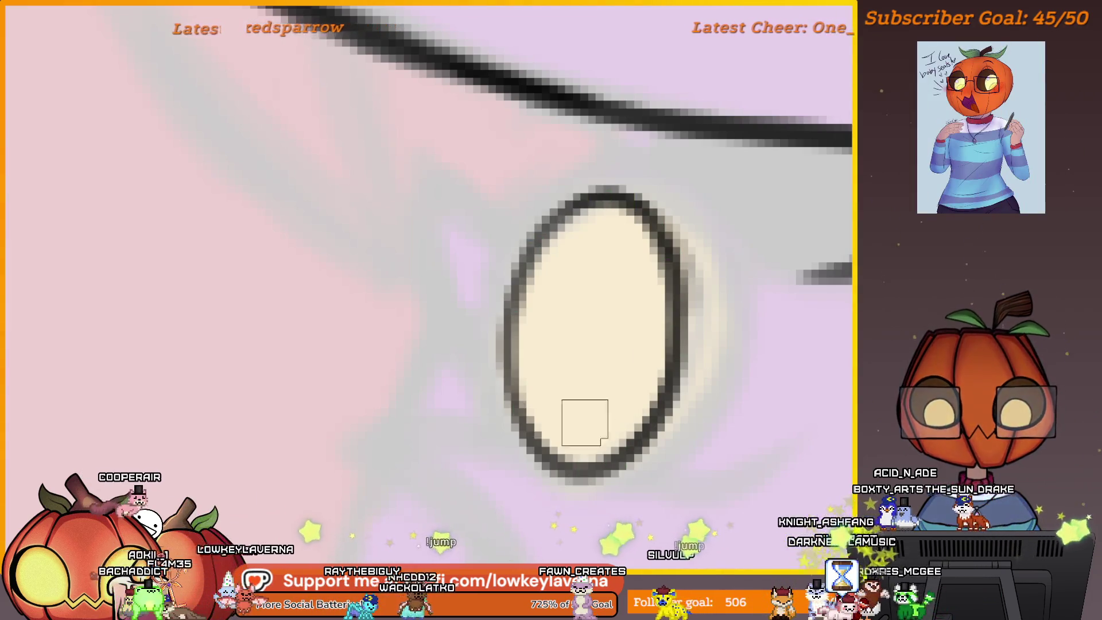
scroll(585, 423, down, 4)
mouse_move(660, 453)
mouse_down()
mouse_move(792, 330)
mouse_move(626, 337)
mouse_move(605, 350)
mouse_move(718, 413)
mouse_move(705, 418)
mouse_move(726, 418)
mouse_up()
drag(739, 464, 721, 475)
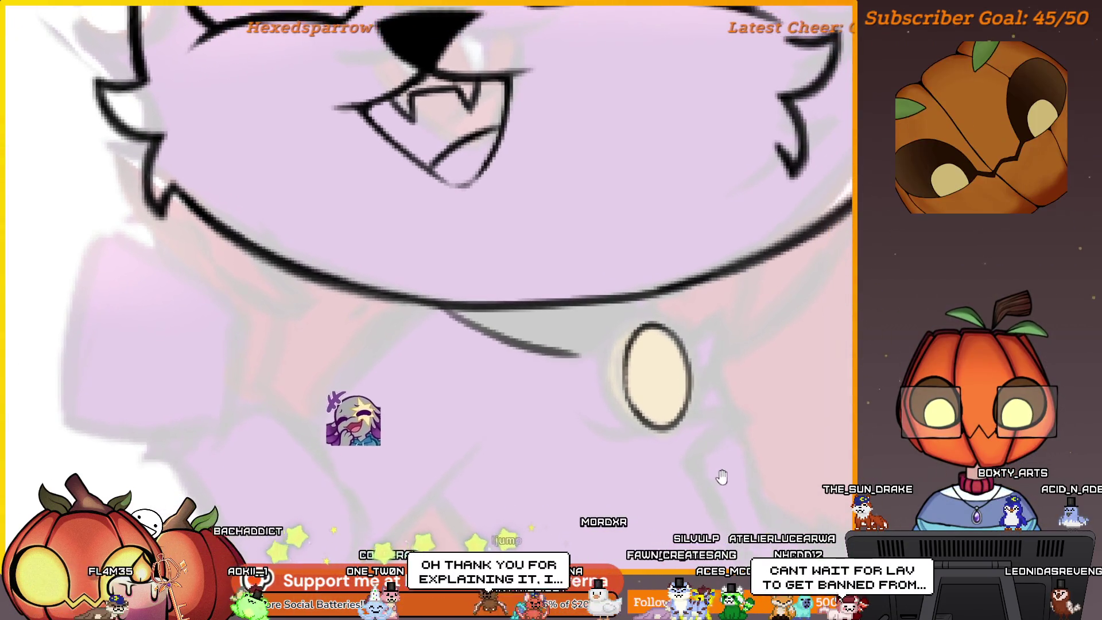
mouse_move(724, 415)
mouse_down()
mouse_move(697, 445)
mouse_move(610, 321)
mouse_move(606, 296)
mouse_up()
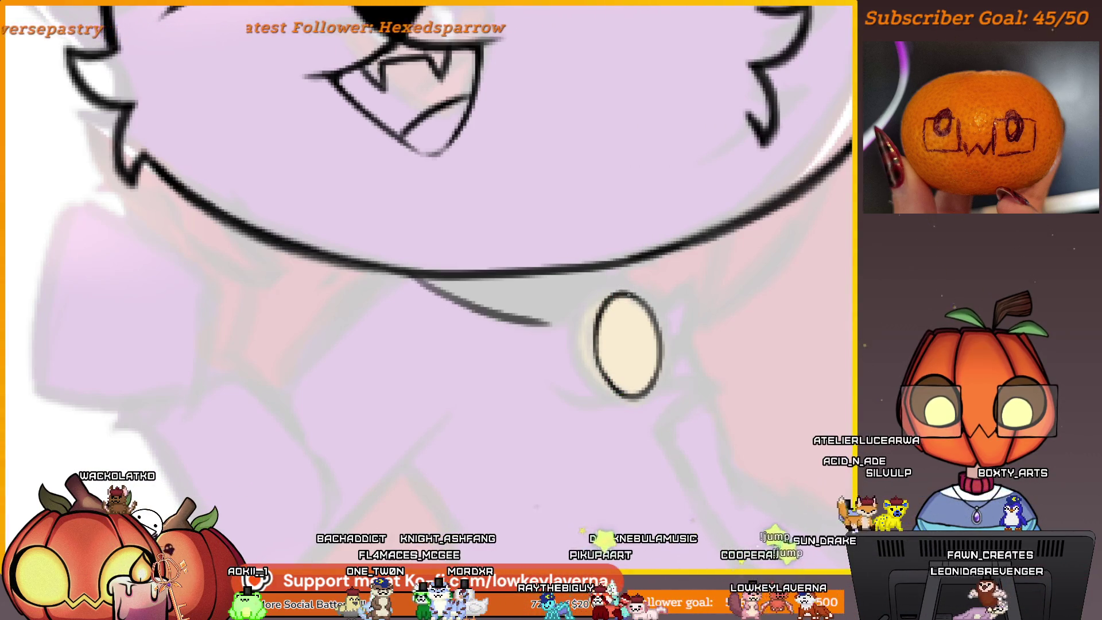
drag(614, 374, 643, 404)
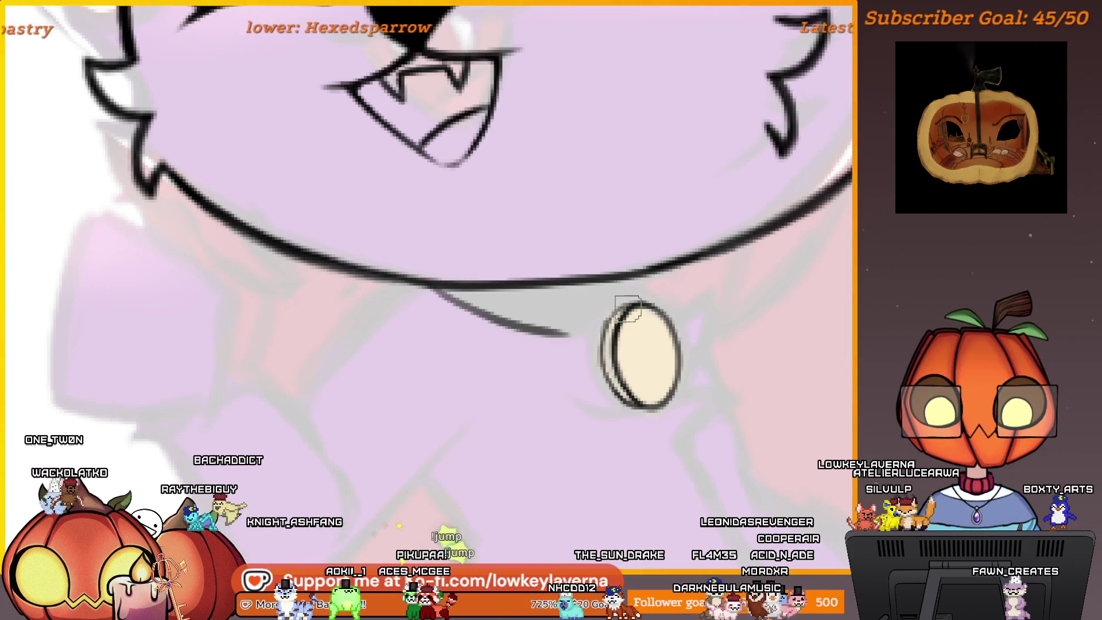
scroll(641, 386, down, 10)
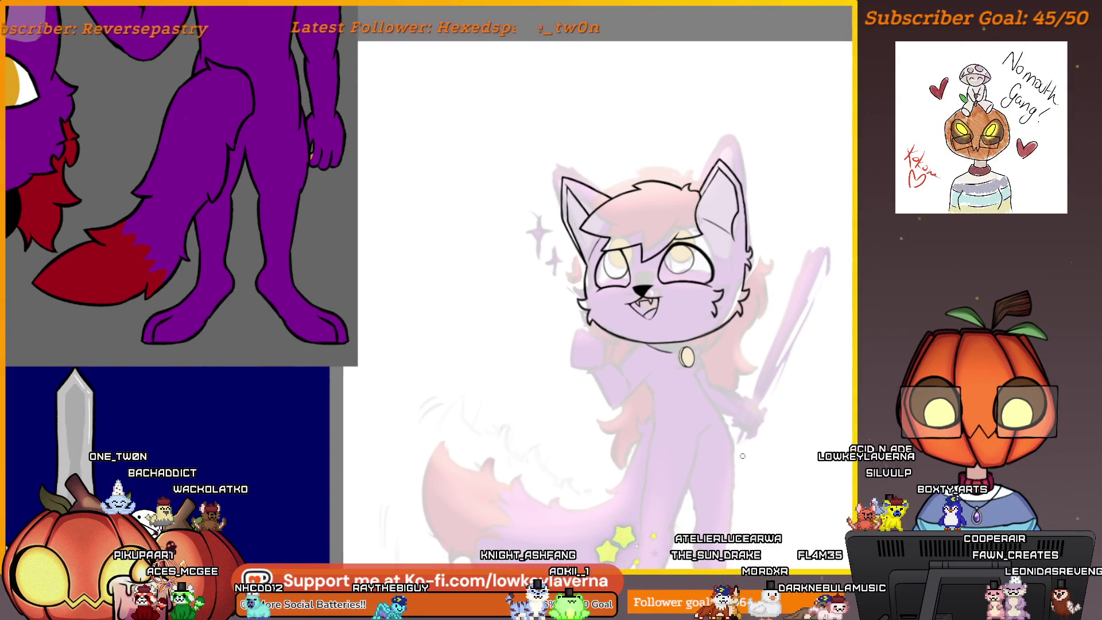
Zoom in on the collar bell and select it with a freehand outline
click(684, 387)
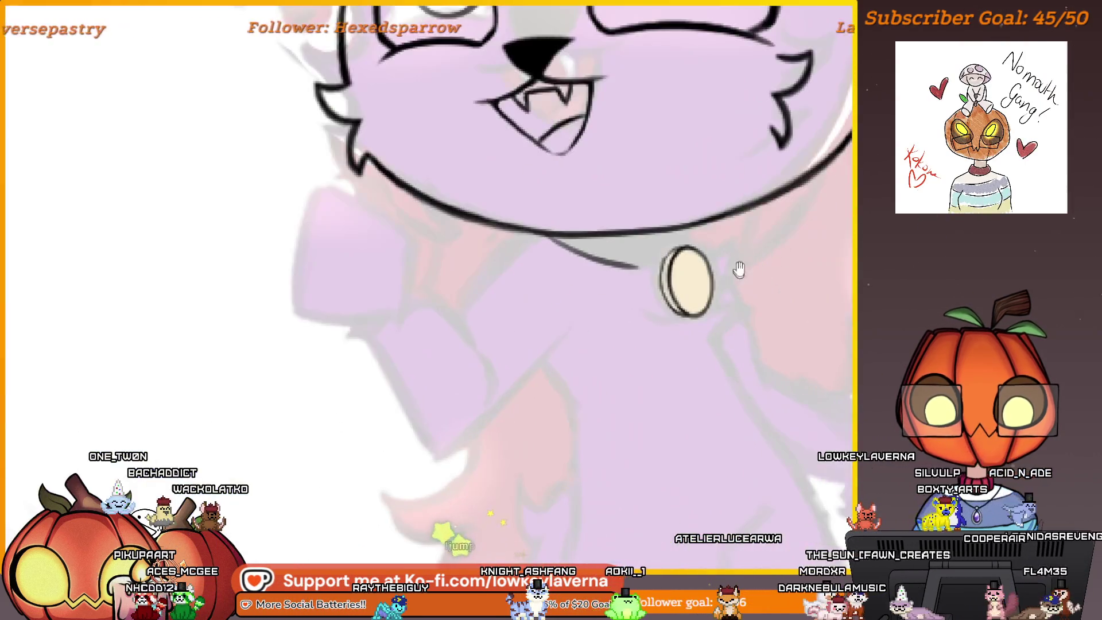
click(738, 263)
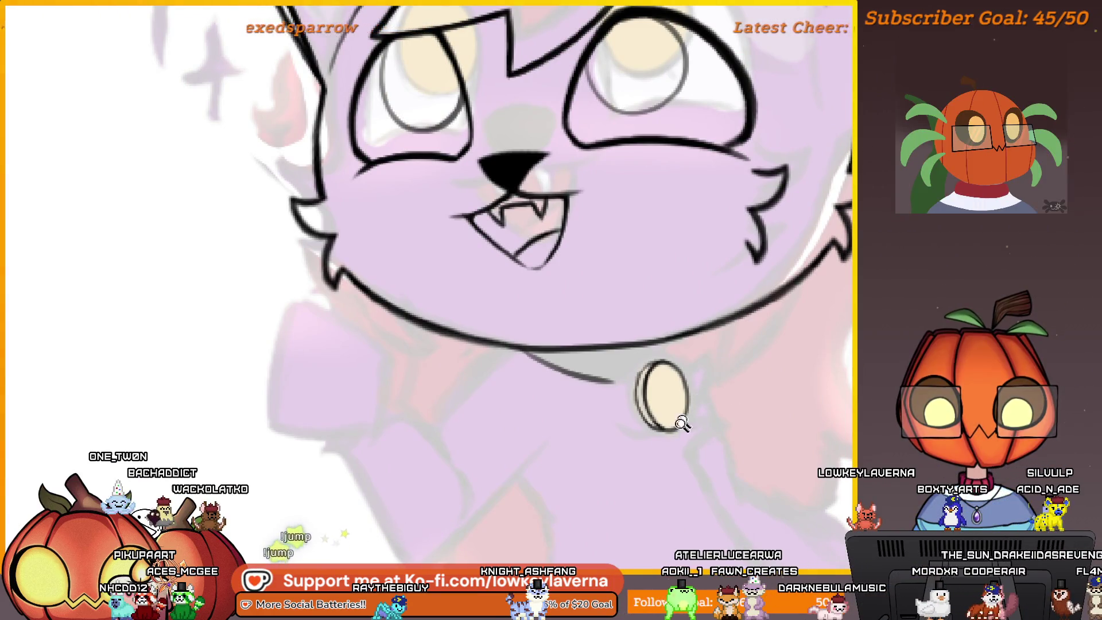
click(682, 424)
mouse_move(631, 244)
mouse_down()
mouse_move(591, 450)
mouse_move(541, 307)
mouse_move(554, 221)
mouse_up()
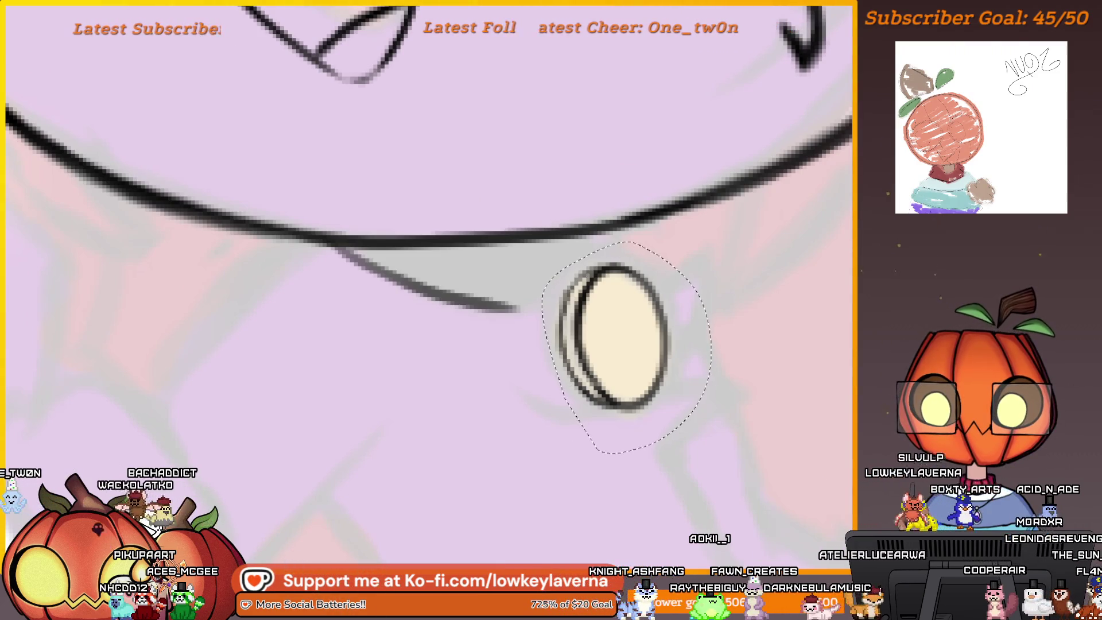
Transform the selected bell, tilting it a few degrees clockwise, and zoom out
key(ctrl+t)
mouse_move(740, 344)
mouse_down()
mouse_move(748, 365)
mouse_move(709, 374)
mouse_up()
key(ctrl+z)
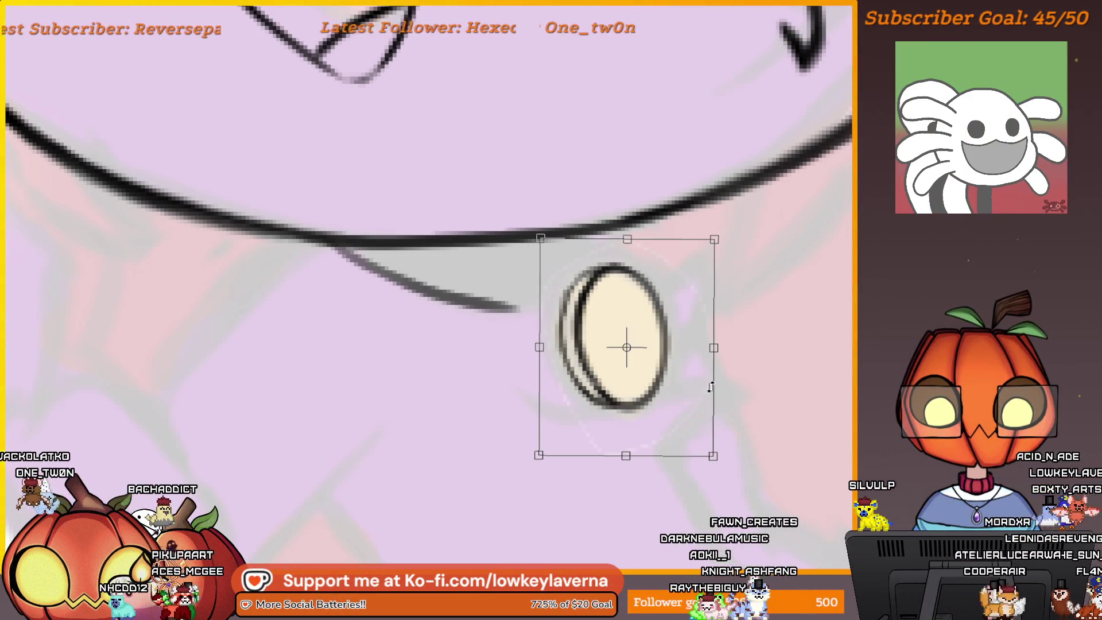
scroll(710, 387, down, 2)
key(Return)
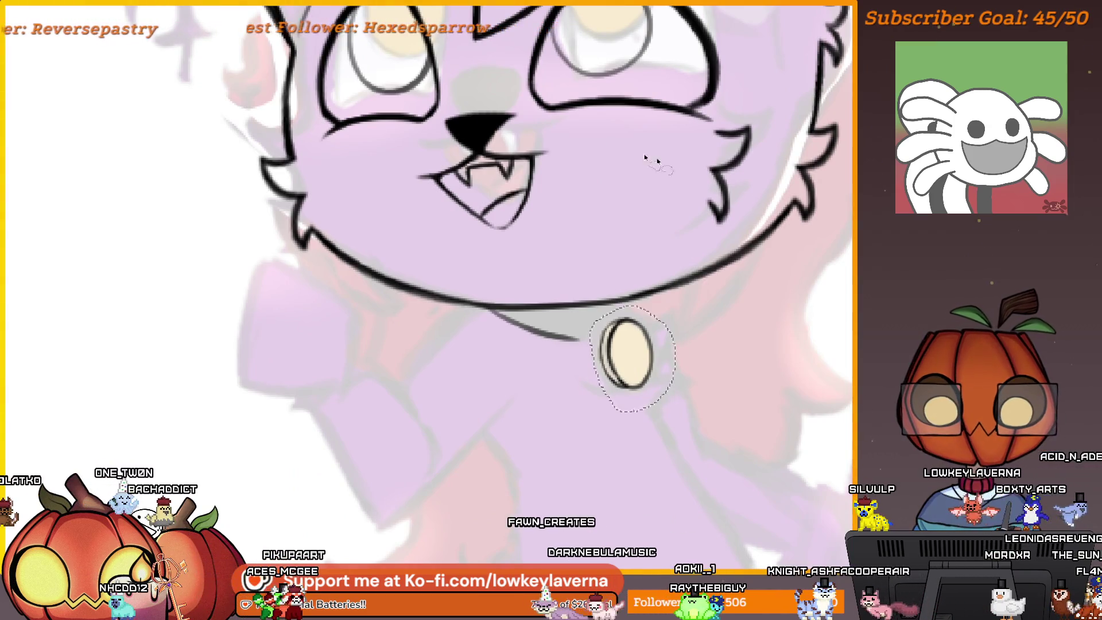
key(ctrl+t)
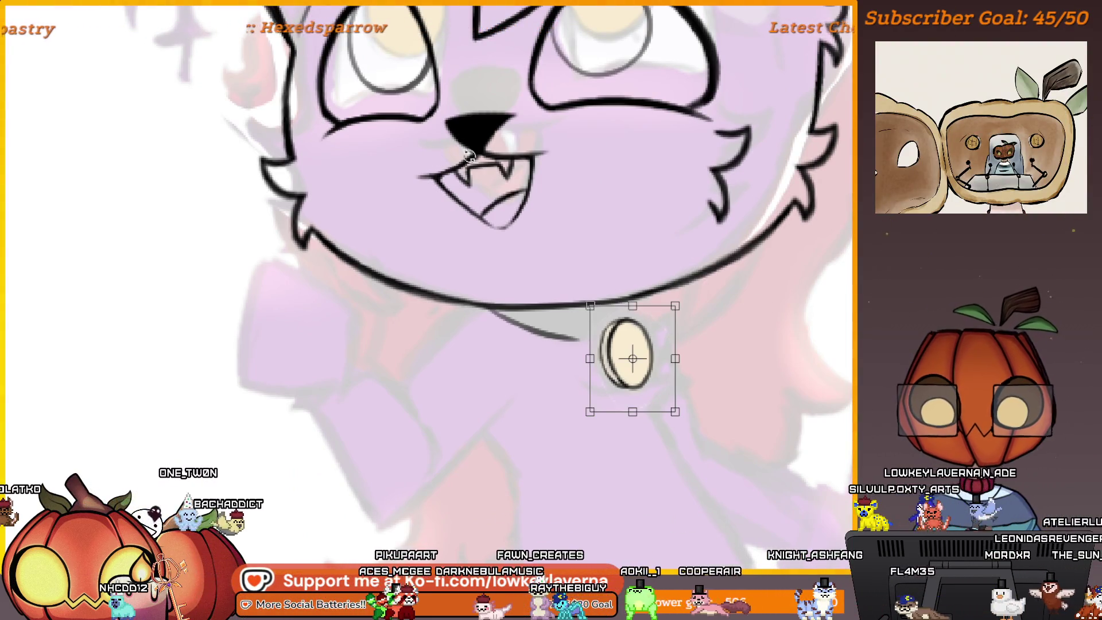
mouse_move(689, 295)
mouse_down()
mouse_move(646, 356)
mouse_move(656, 352)
mouse_up()
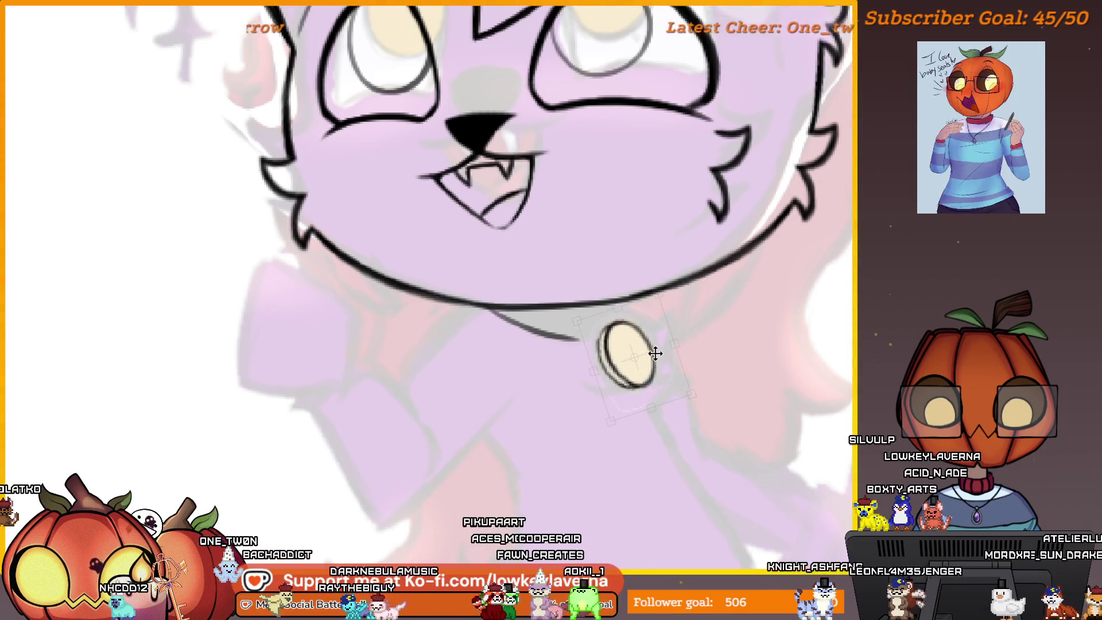
scroll(718, 300, down, 3)
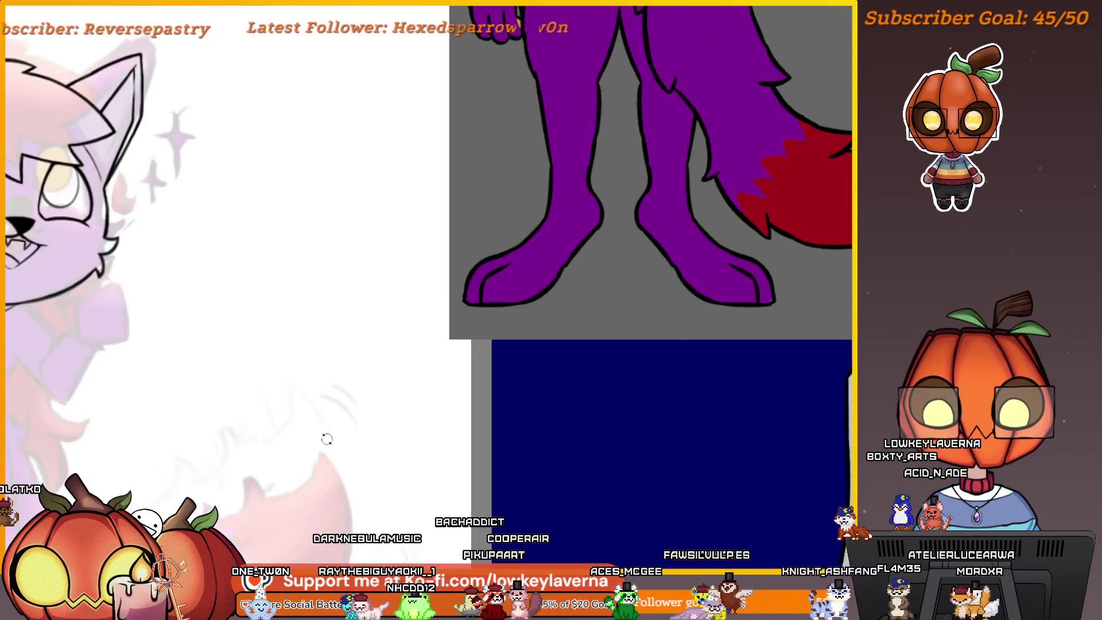
Mirror the canvas and commit the collar tag's tilted placement
key(h)
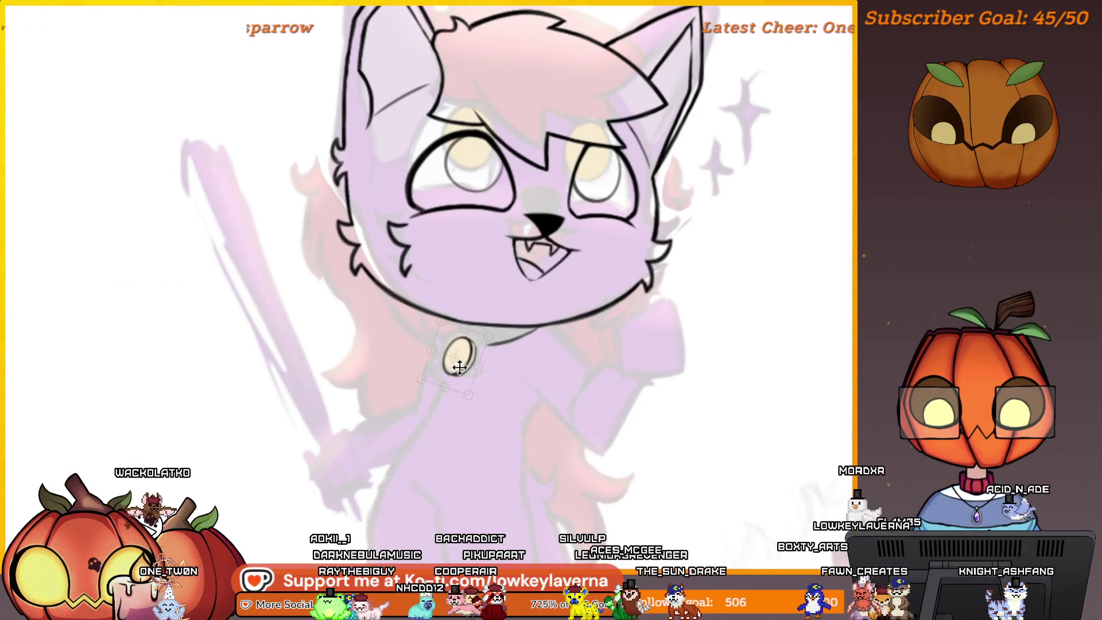
key(Return)
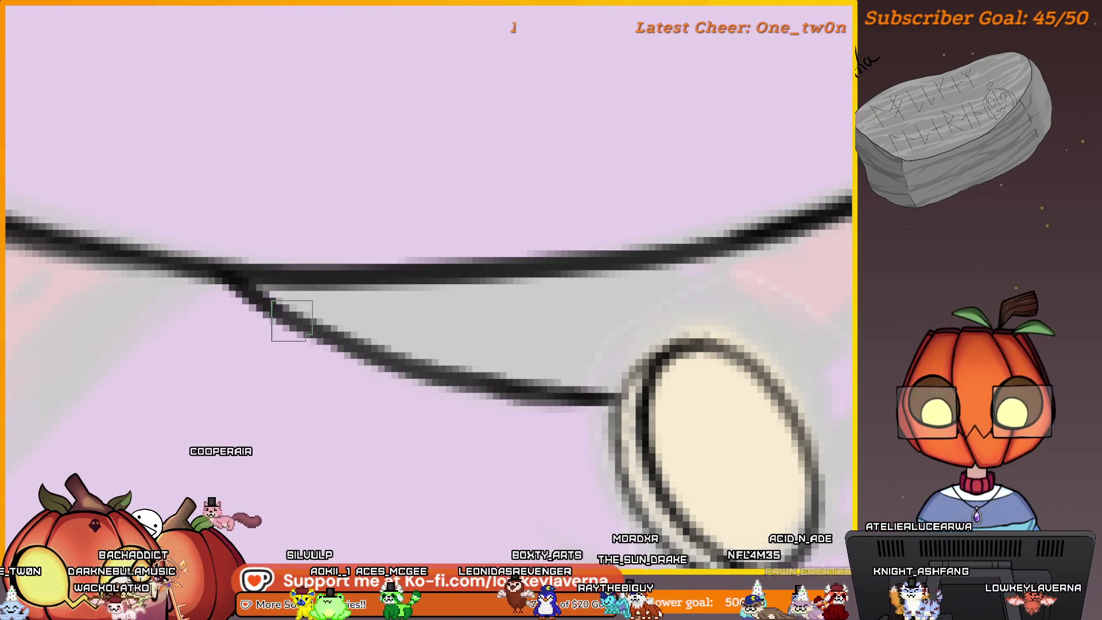
scroll(769, 253, down, 1)
scroll(769, 253, down, 3)
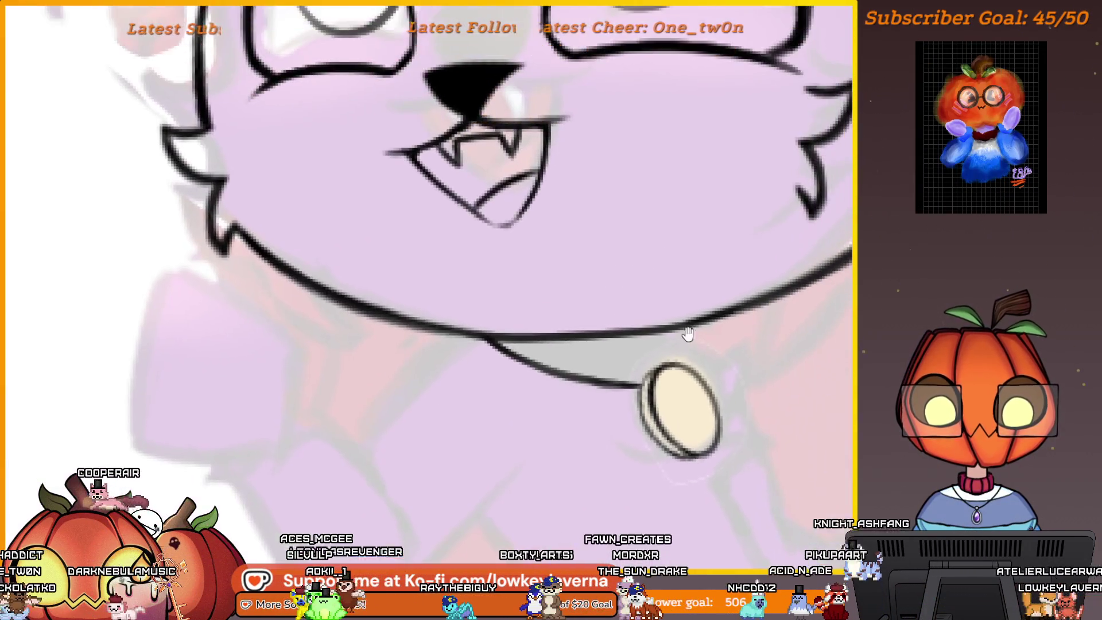
scroll(632, 362, up, 2)
scroll(646, 390, down, 5)
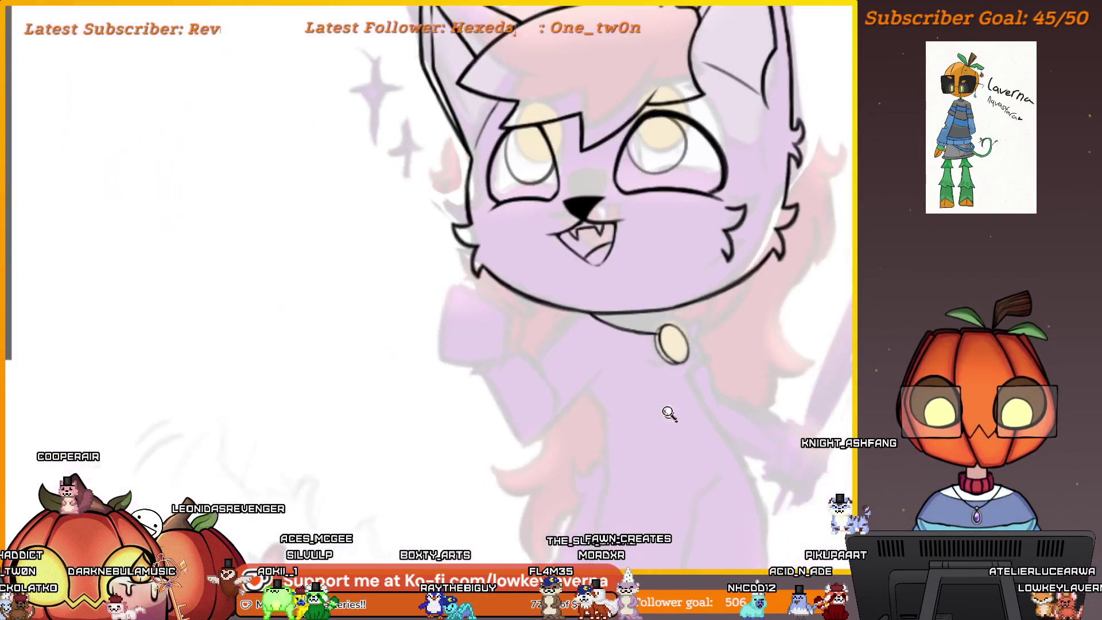
scroll(654, 378, up, 5)
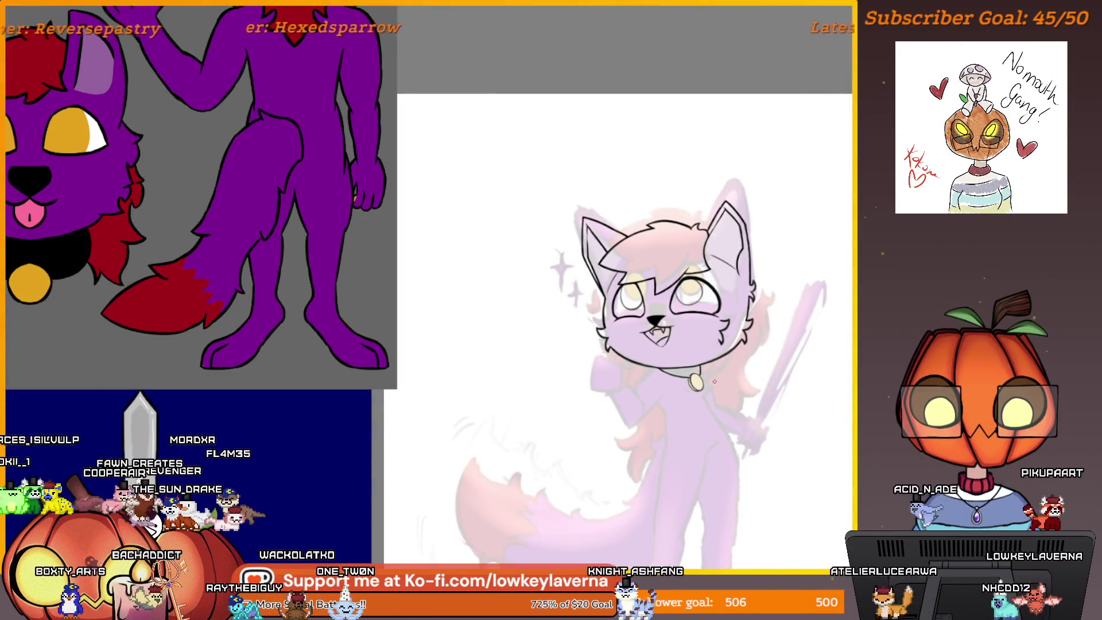
scroll(687, 300, down, 1)
scroll(691, 351, up, 3)
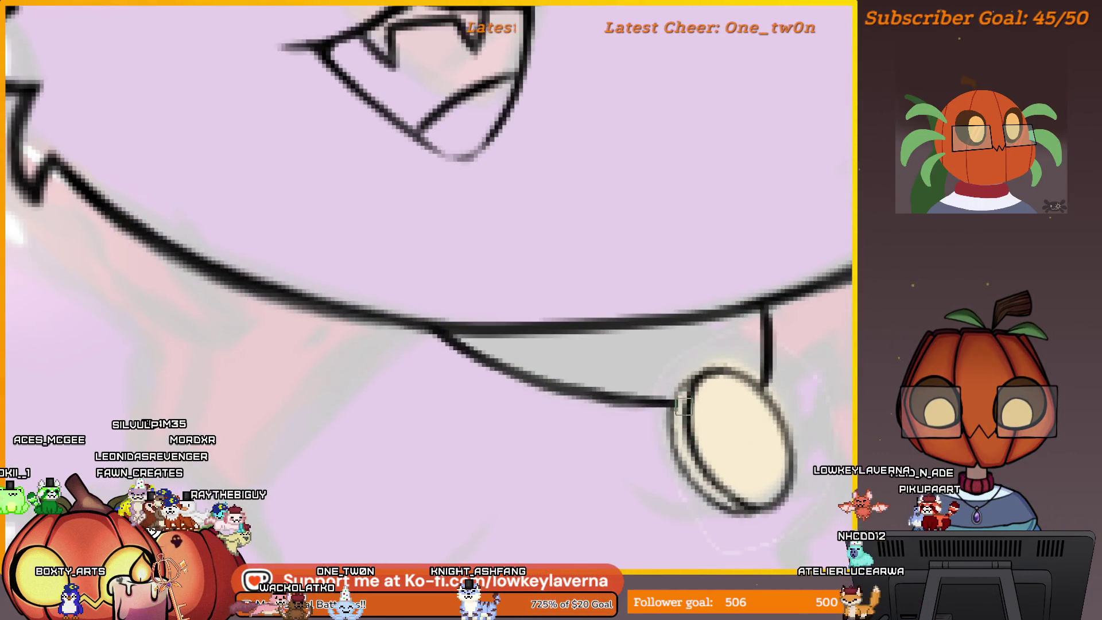
scroll(683, 406, down, 3)
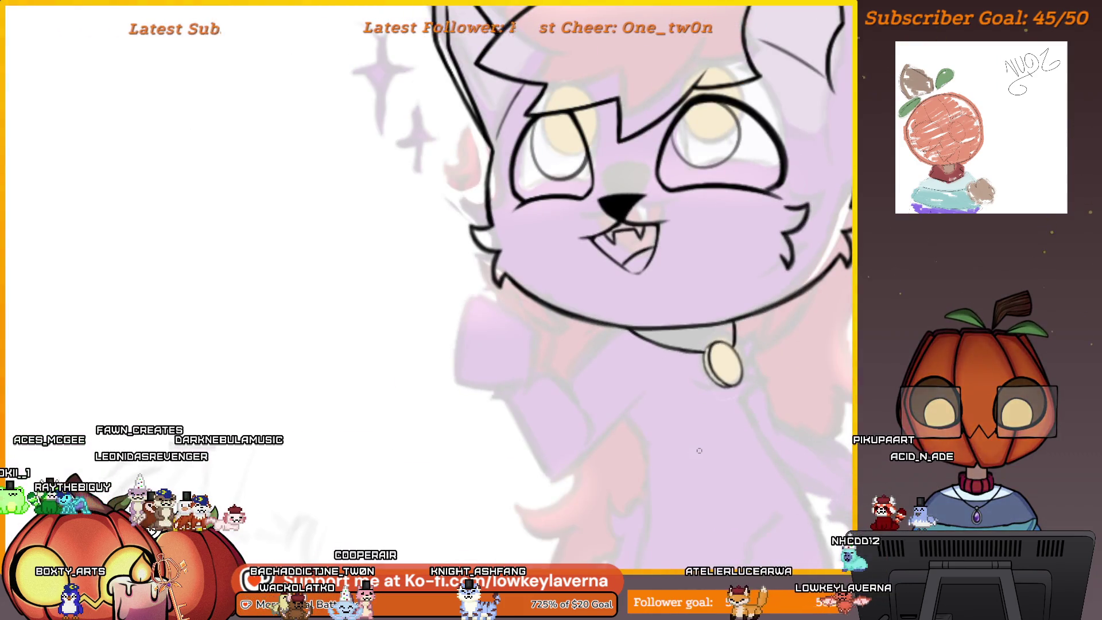
scroll(697, 373, up, 3)
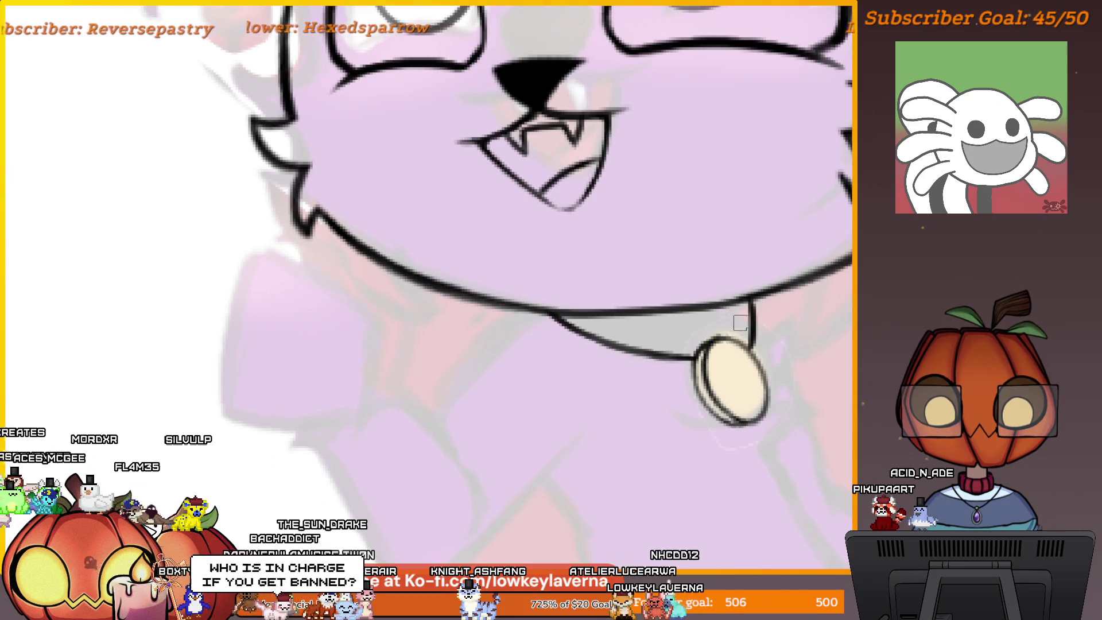
Ink a thick black line joining the top of the tag to the collar
mouse_move(802, 397)
mouse_down()
mouse_move(799, 467)
mouse_move(745, 492)
mouse_move(769, 418)
mouse_move(822, 472)
mouse_up()
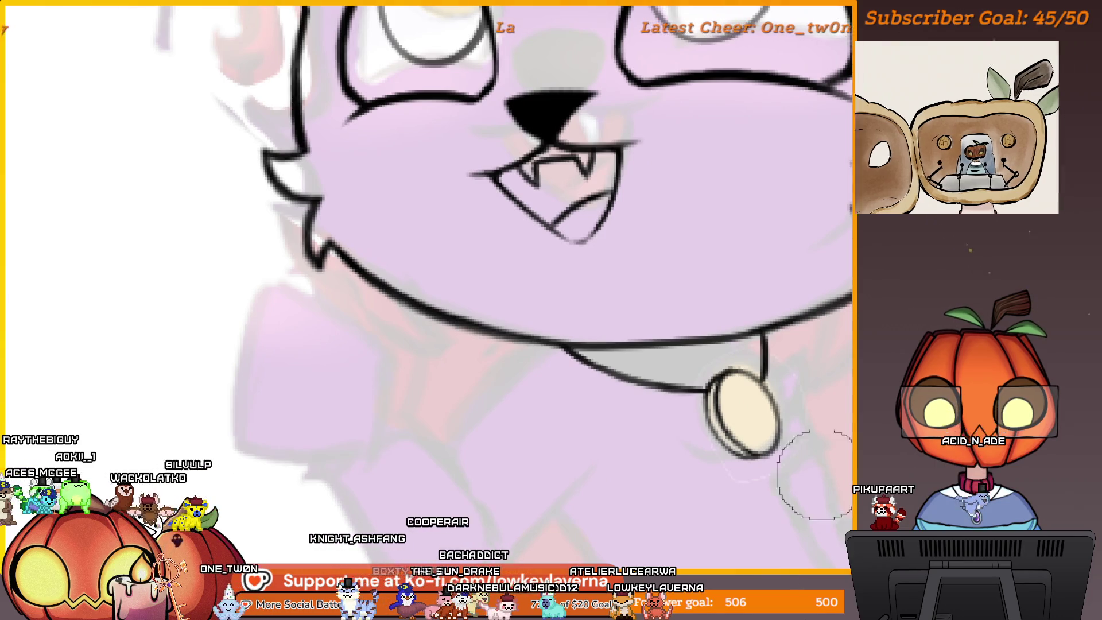
scroll(780, 316, up, 3)
drag(781, 316, 788, 353)
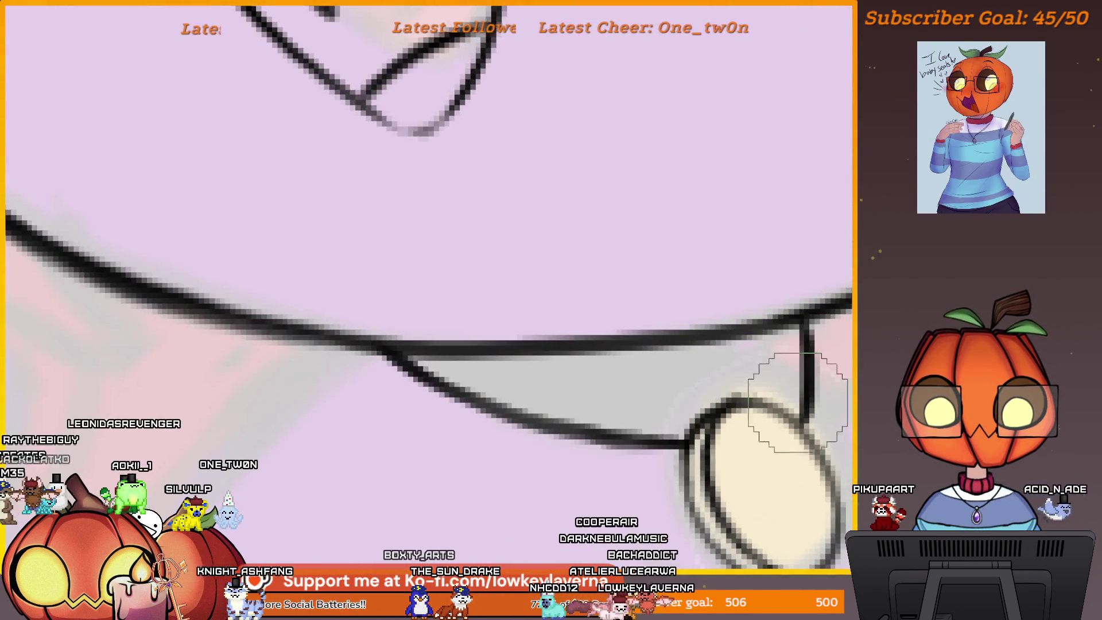
mouse_move(790, 360)
mouse_down()
mouse_move(763, 401)
mouse_move(727, 398)
mouse_up()
mouse_move(676, 430)
mouse_down()
mouse_move(750, 389)
mouse_move(795, 389)
mouse_up()
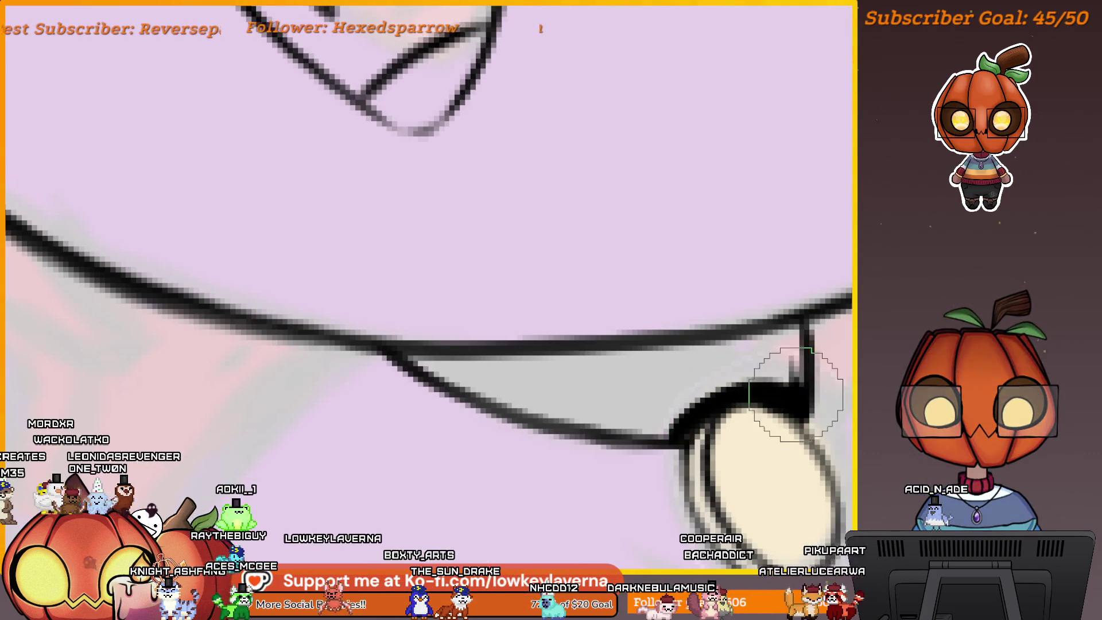
key(ctrl+z)
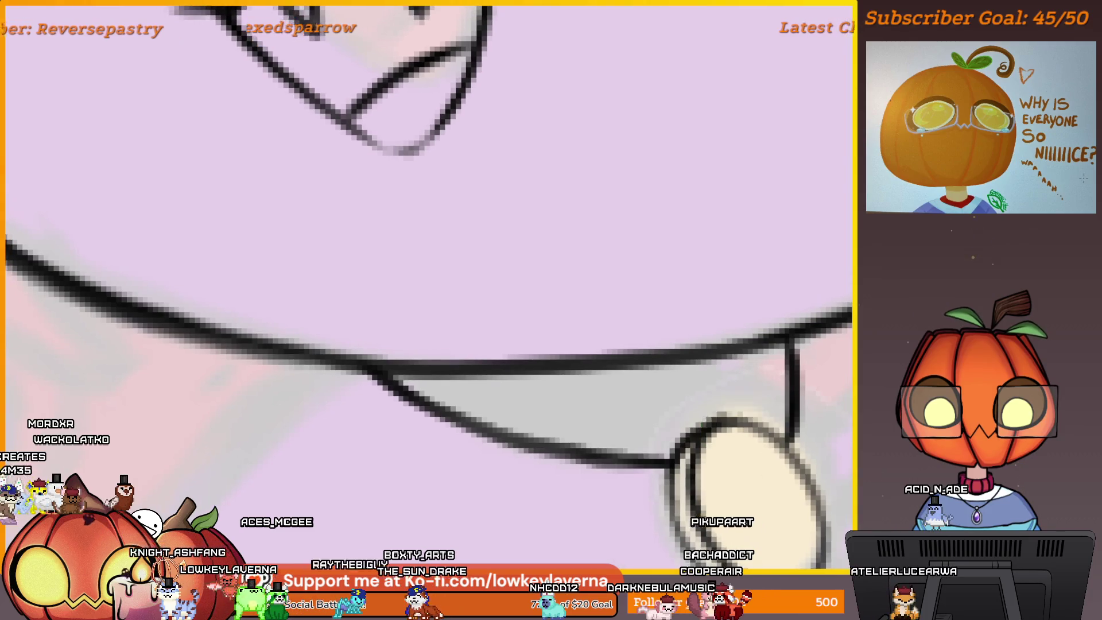
mouse_move(672, 441)
mouse_down()
mouse_move(735, 409)
mouse_move(773, 422)
mouse_move(782, 346)
mouse_move(698, 366)
mouse_move(609, 362)
mouse_up()
Extend the thick collar line left, thicken its lower edge and fill the gap black
drag(680, 344, 373, 351)
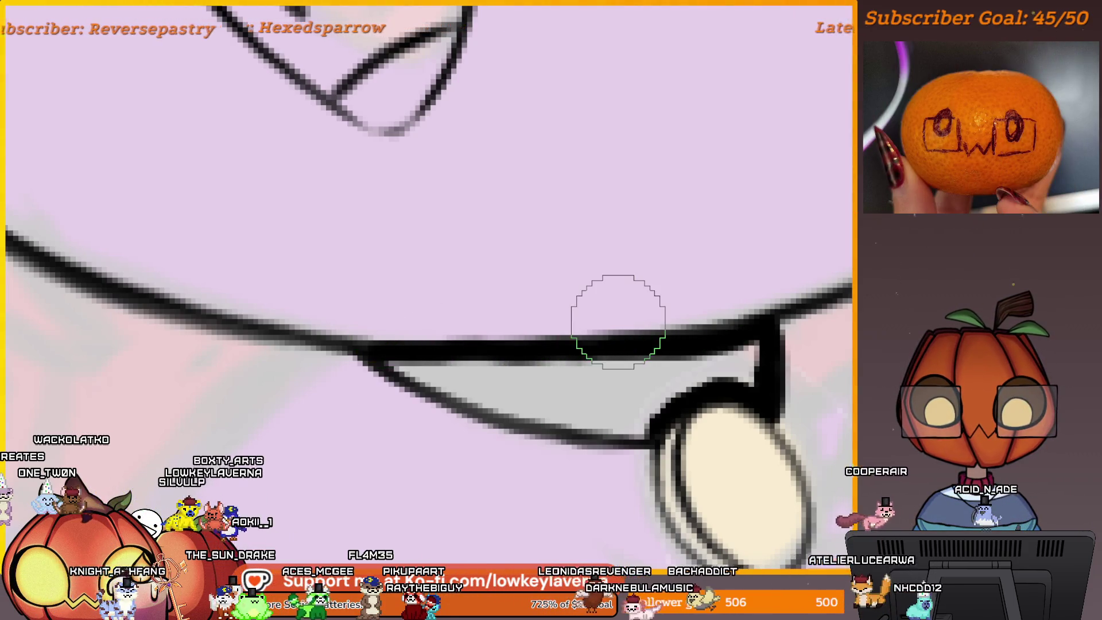
key(m)
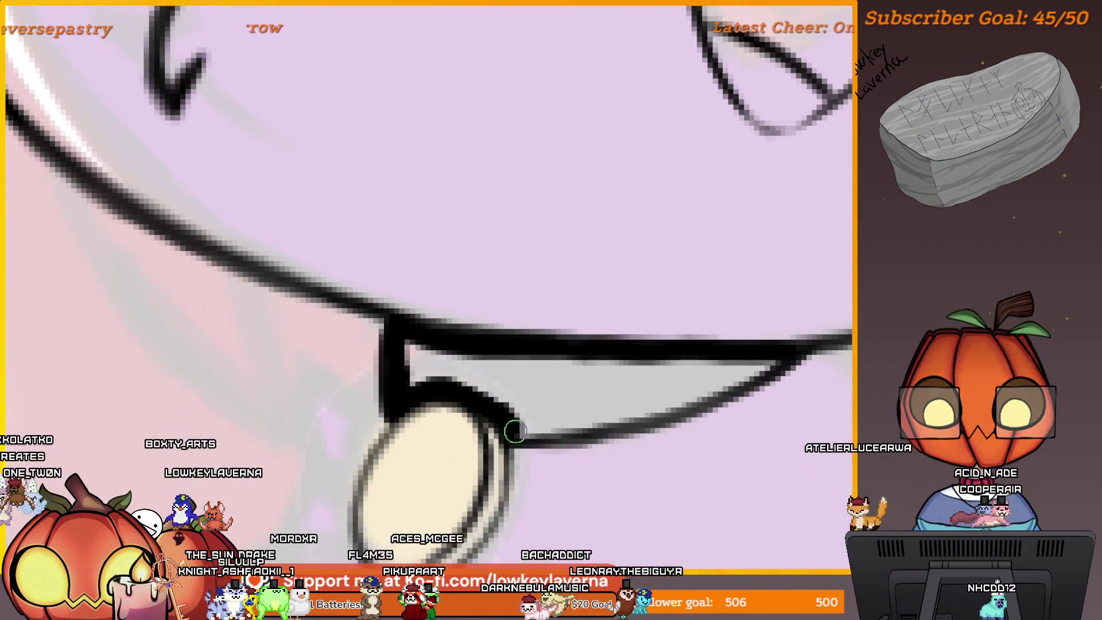
mouse_move(613, 423)
mouse_down()
mouse_move(755, 374)
mouse_move(696, 418)
mouse_move(677, 401)
mouse_up()
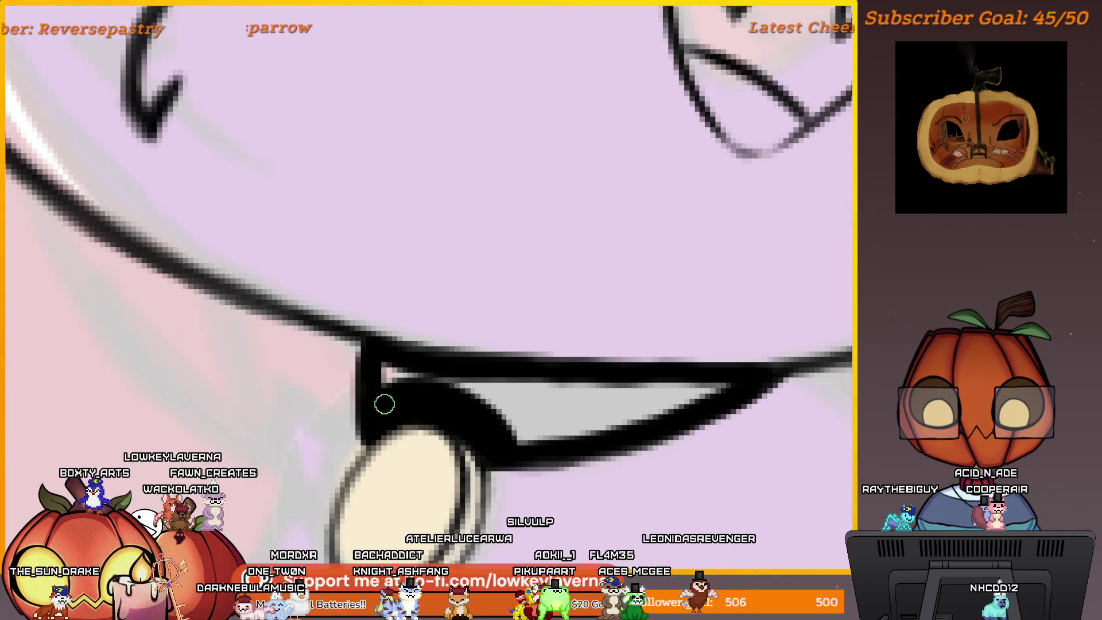
mouse_move(388, 372)
mouse_down()
mouse_move(541, 394)
mouse_move(708, 388)
mouse_move(514, 432)
mouse_up()
scroll(682, 327, down, 6)
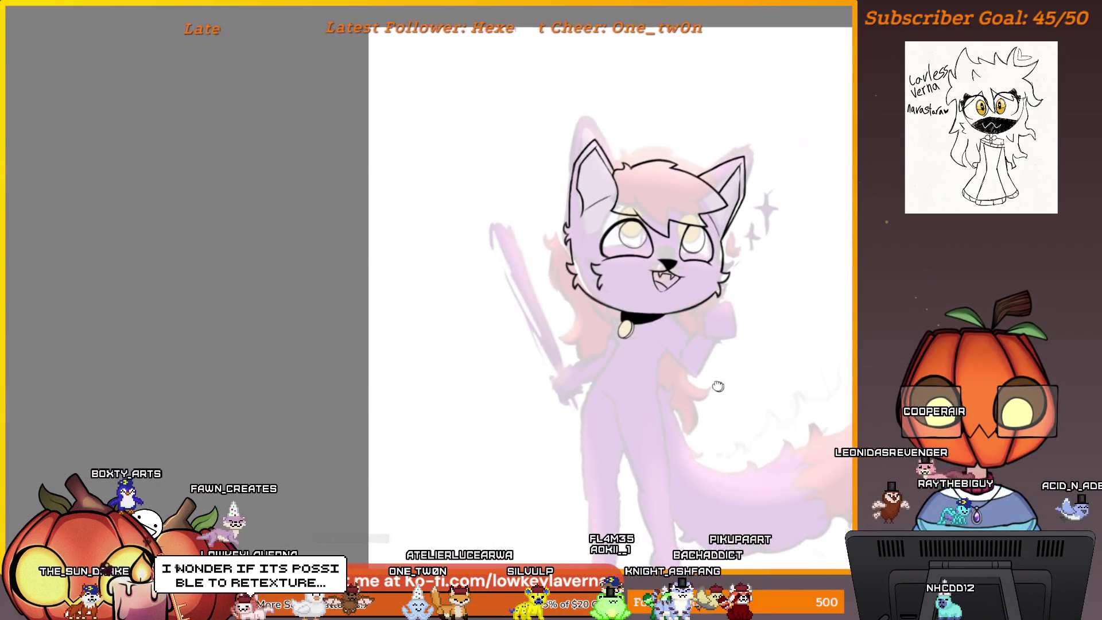
Reposition and zoom the view to review the whole cat drawing
drag(718, 385, 681, 363)
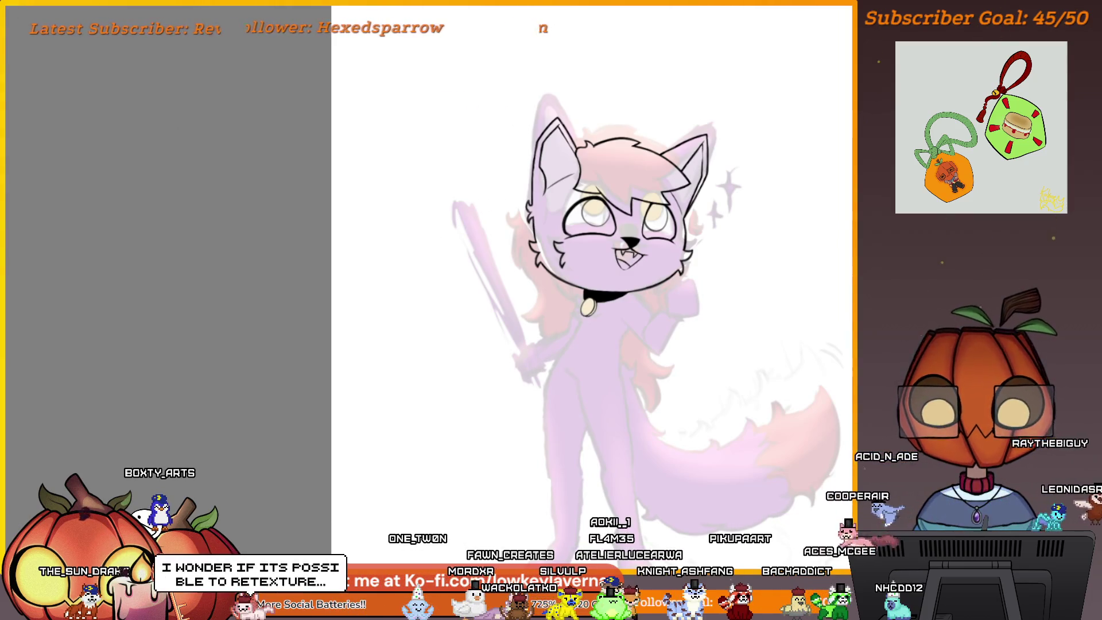
drag(901, 459, 851, 483)
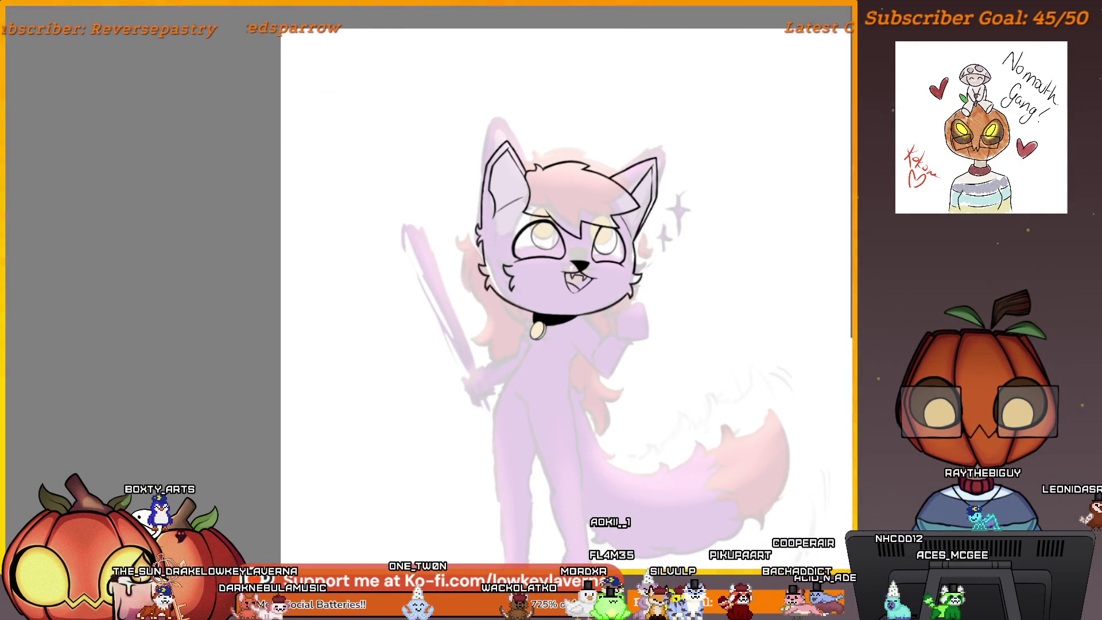
drag(779, 484, 723, 372)
drag(772, 435, 772, 482)
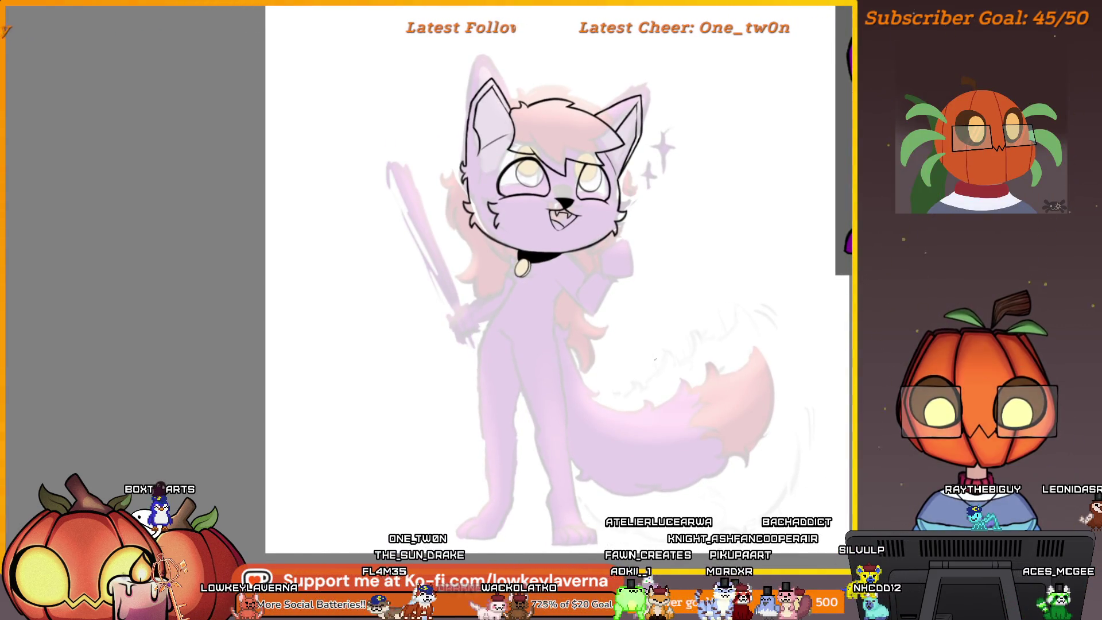
scroll(580, 284, up, 5)
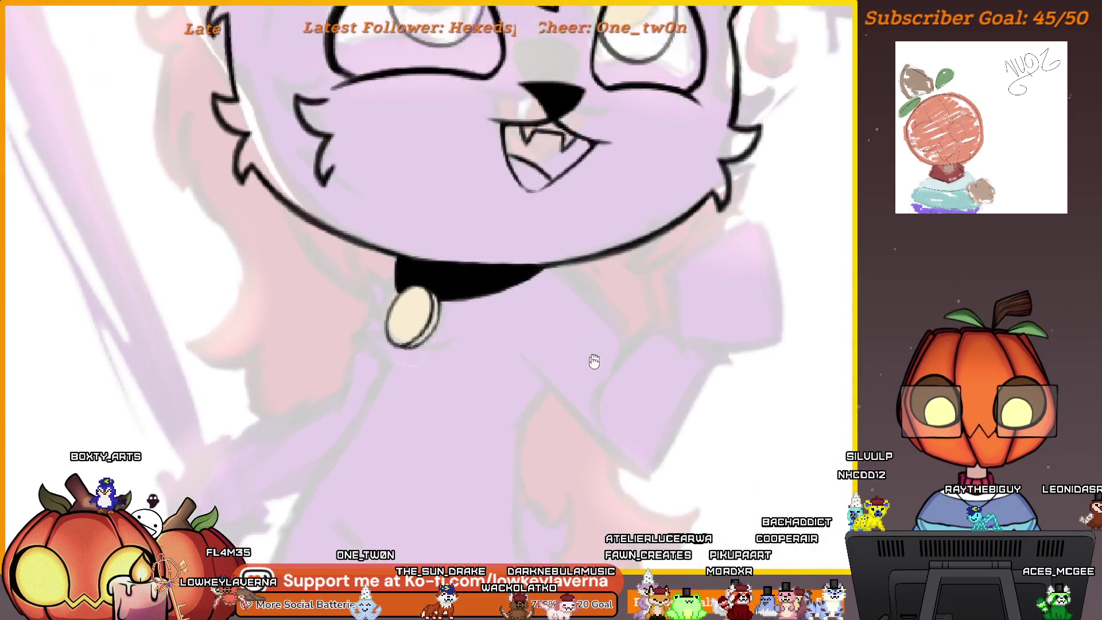
scroll(641, 310, down, 4)
Ink a diagonal arm line below the collar, forming a V on the body
drag(453, 367, 731, 389)
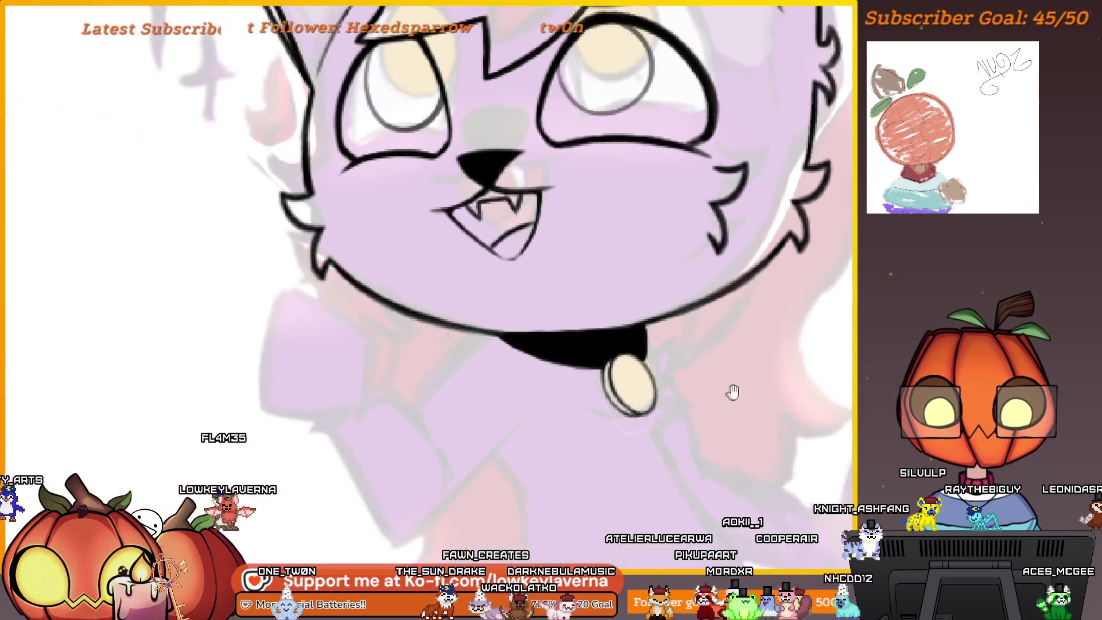
scroll(507, 304, up, 6)
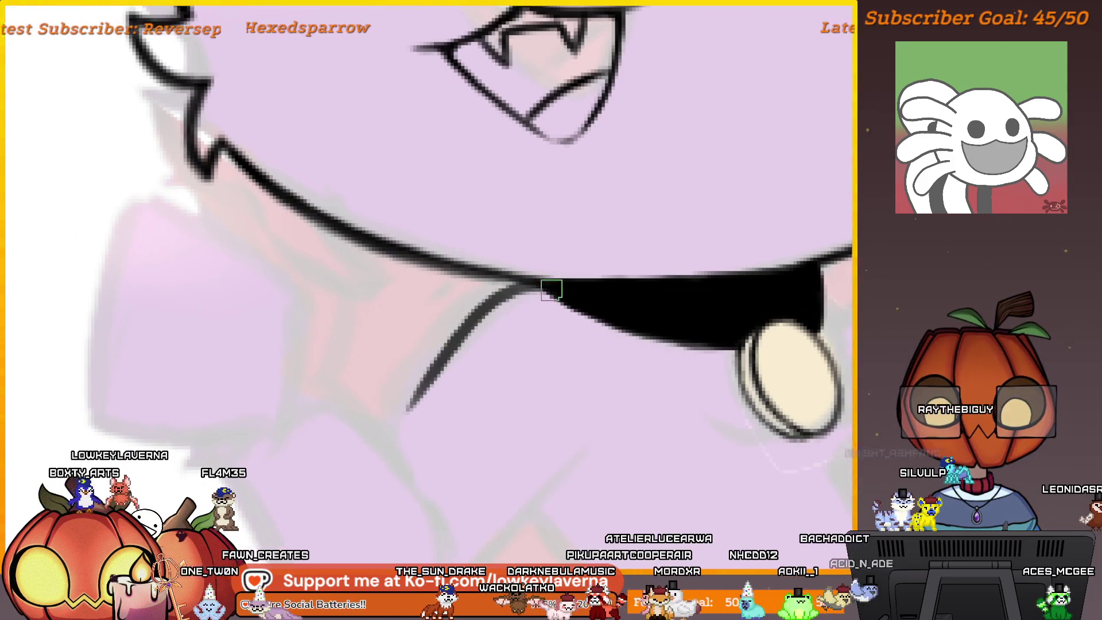
scroll(533, 413, up, 4)
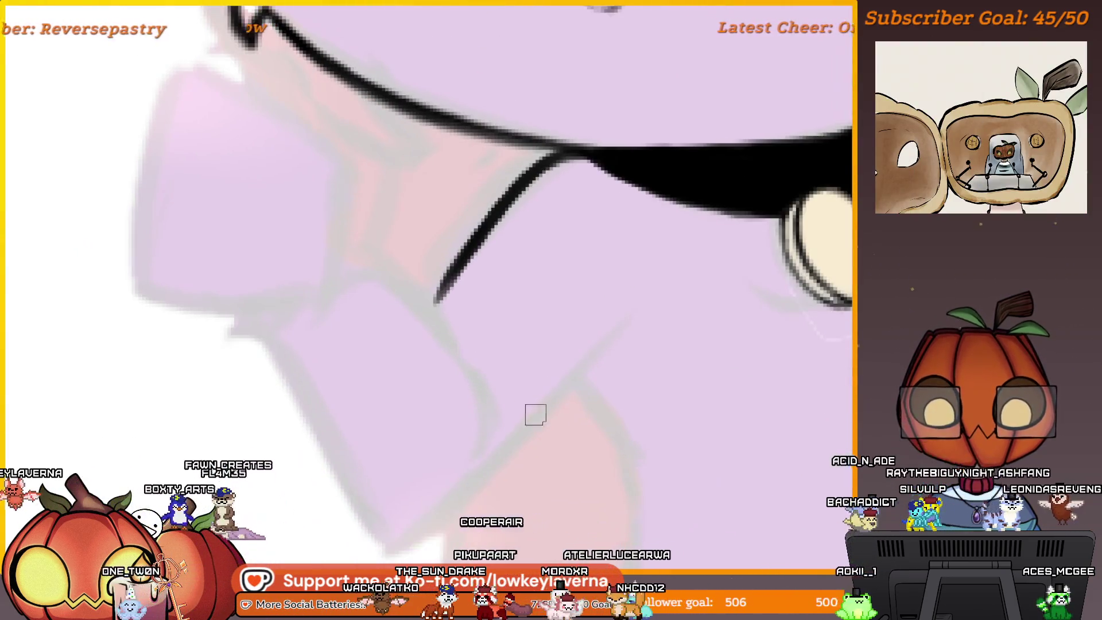
drag(403, 507, 656, 279)
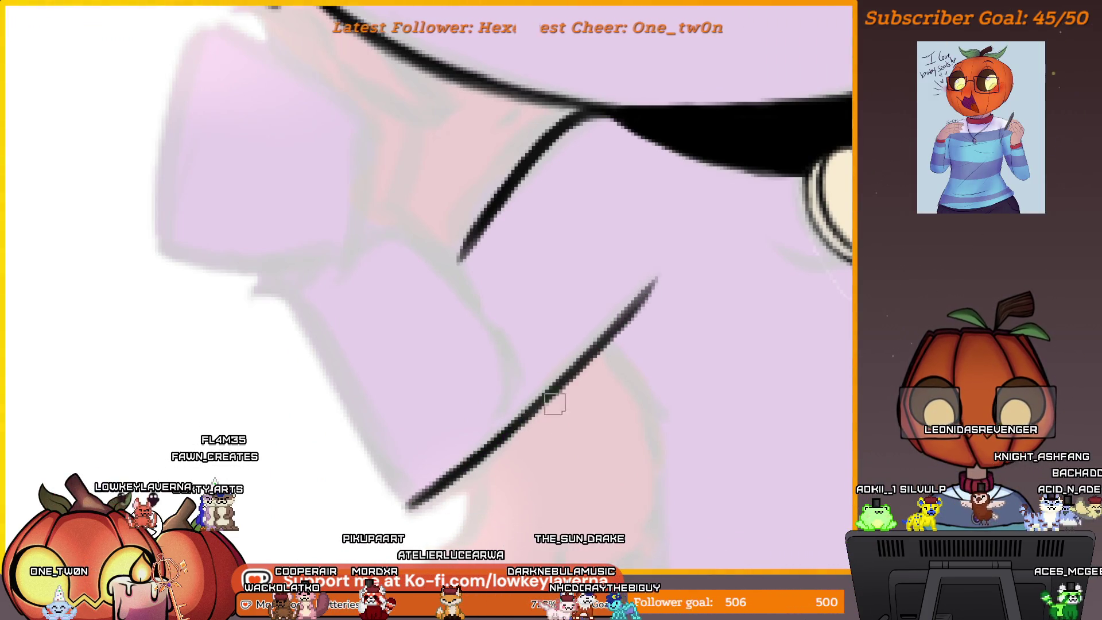
key(m)
drag(502, 400, 664, 349)
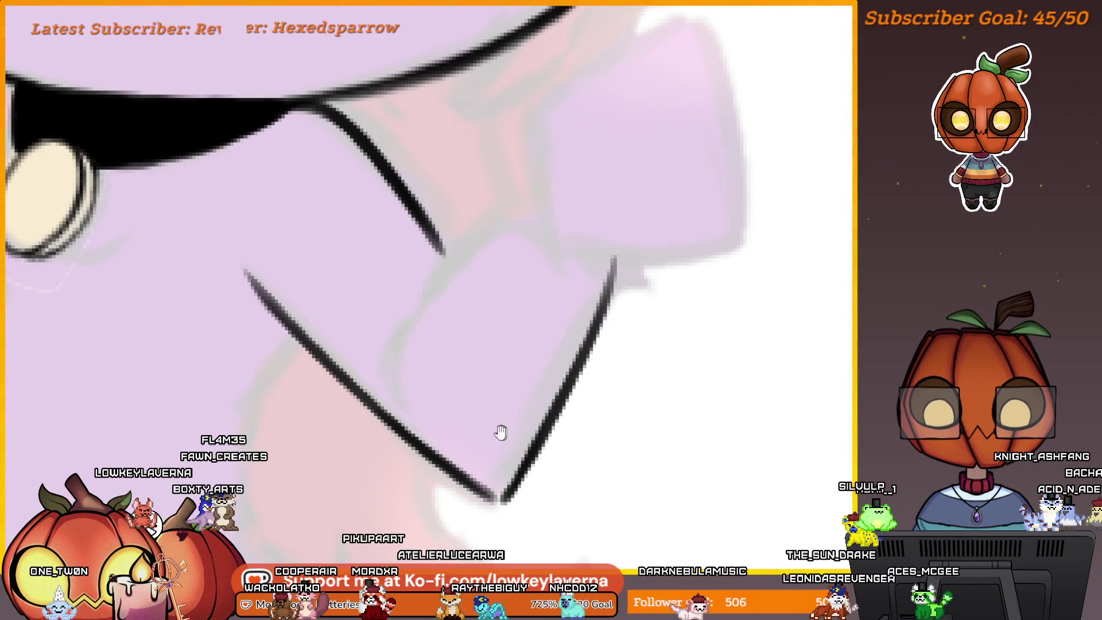
scroll(500, 431, down, 10)
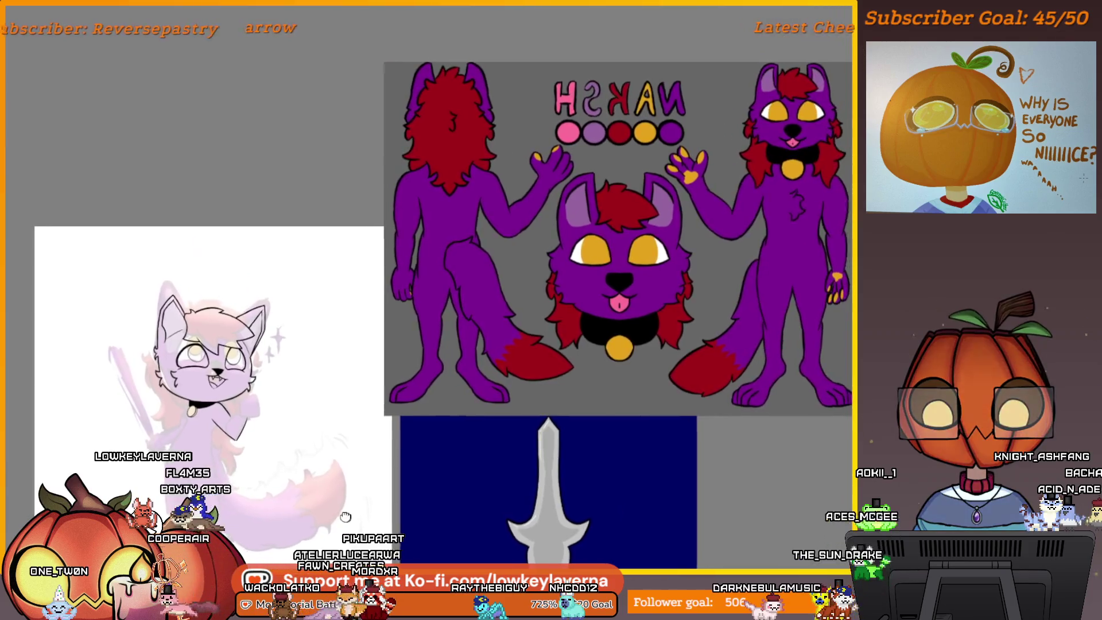
Ink the raised arm's inner line below the collar, redrawing it after an undo
scroll(345, 516, up, 8)
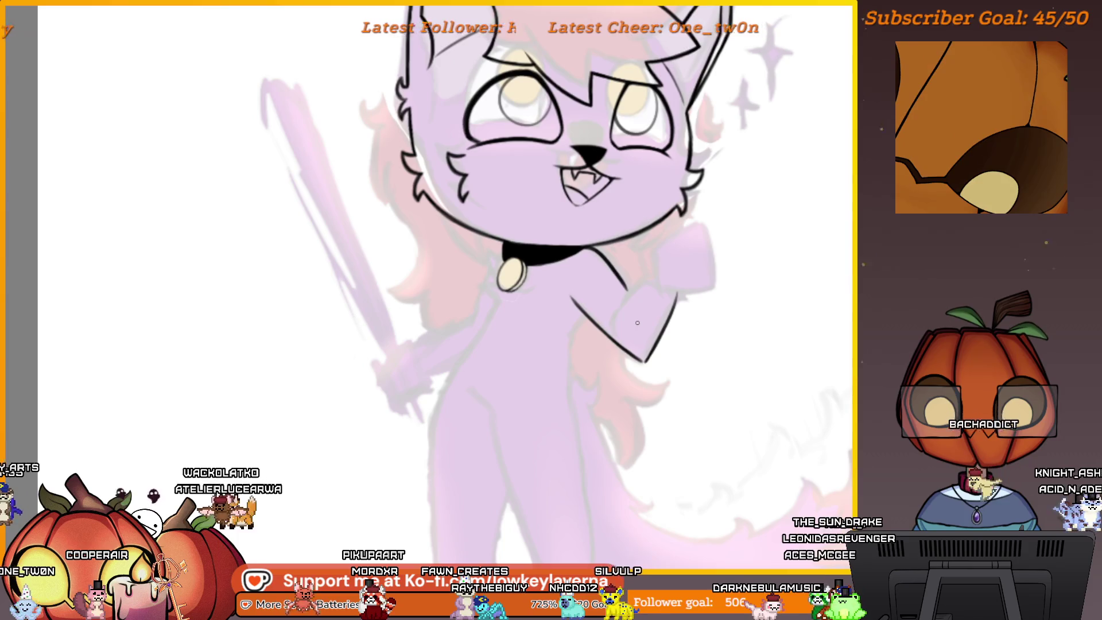
scroll(637, 322, up, 3)
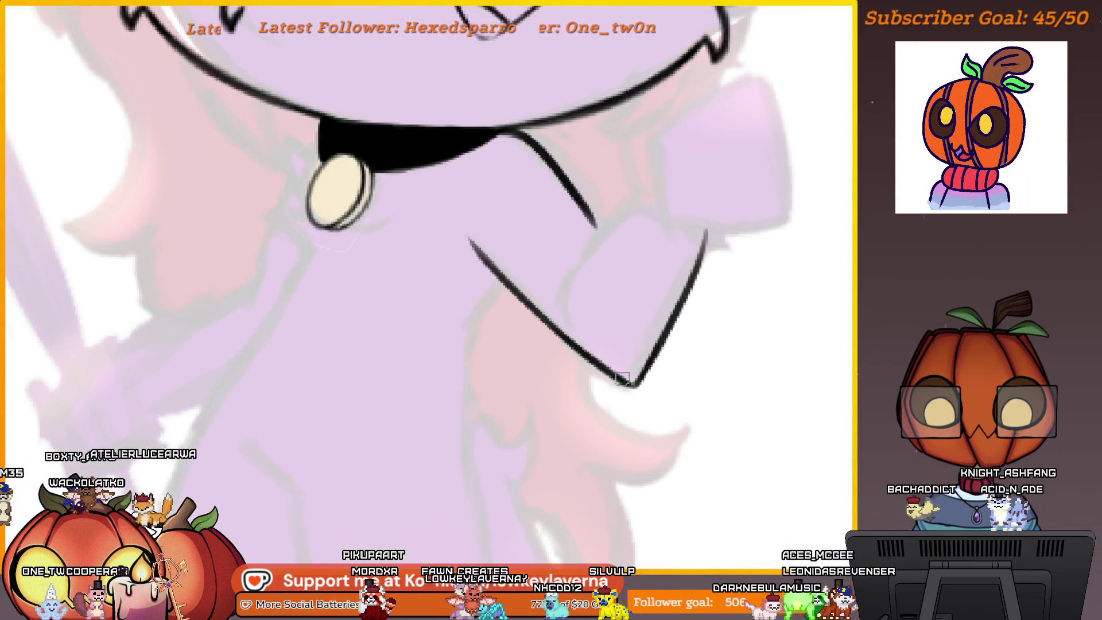
scroll(637, 383, down, 2)
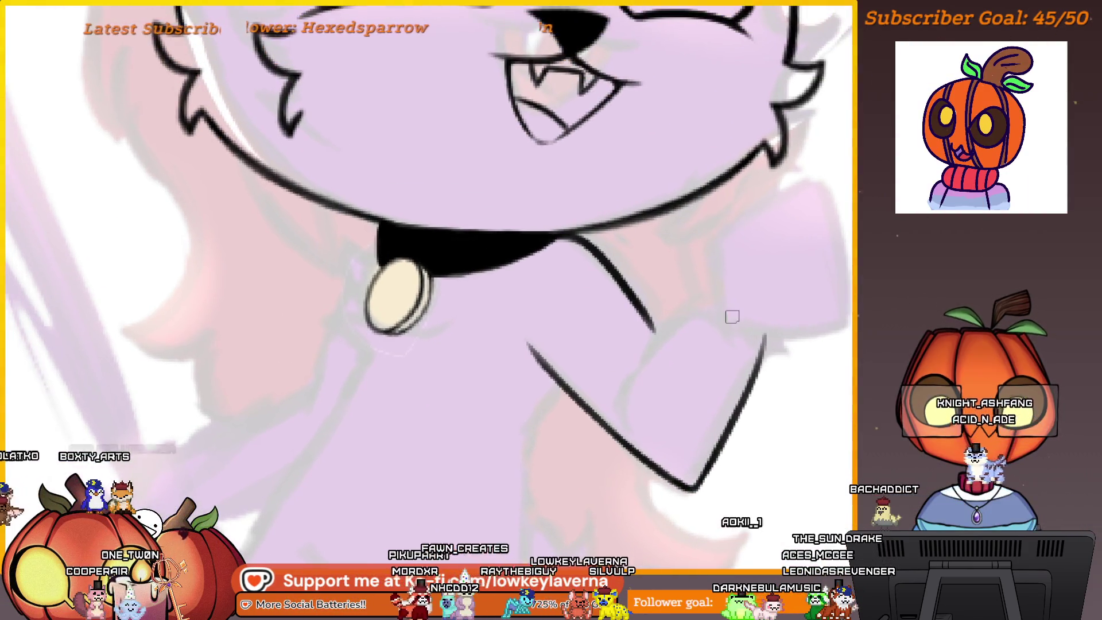
mouse_move(720, 315)
mouse_down()
mouse_move(618, 379)
mouse_move(681, 340)
mouse_up()
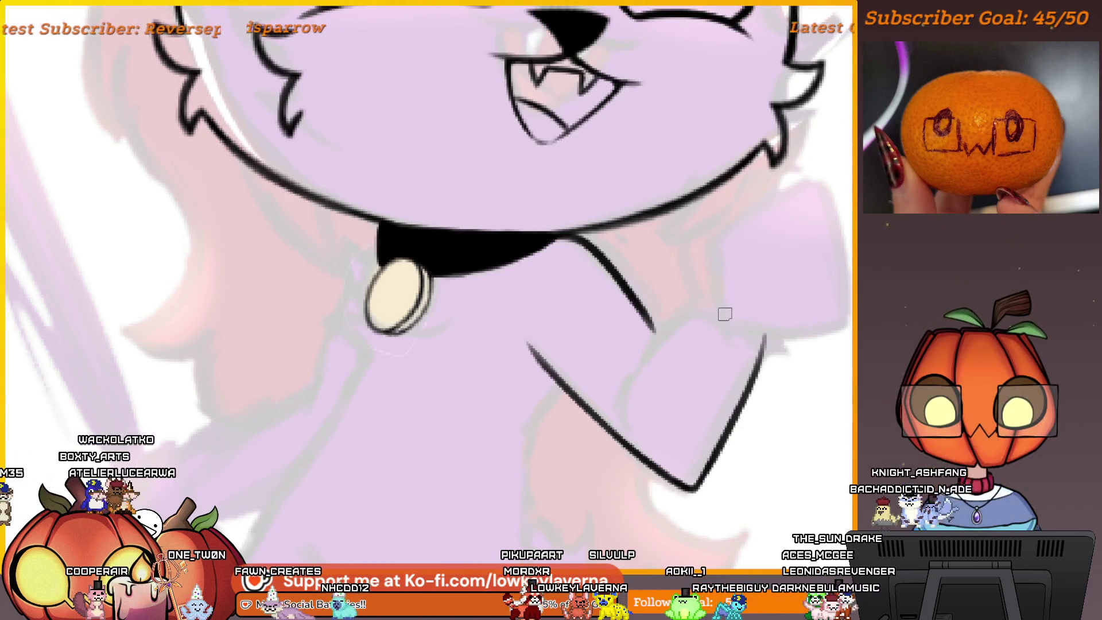
key(ctrl+z)
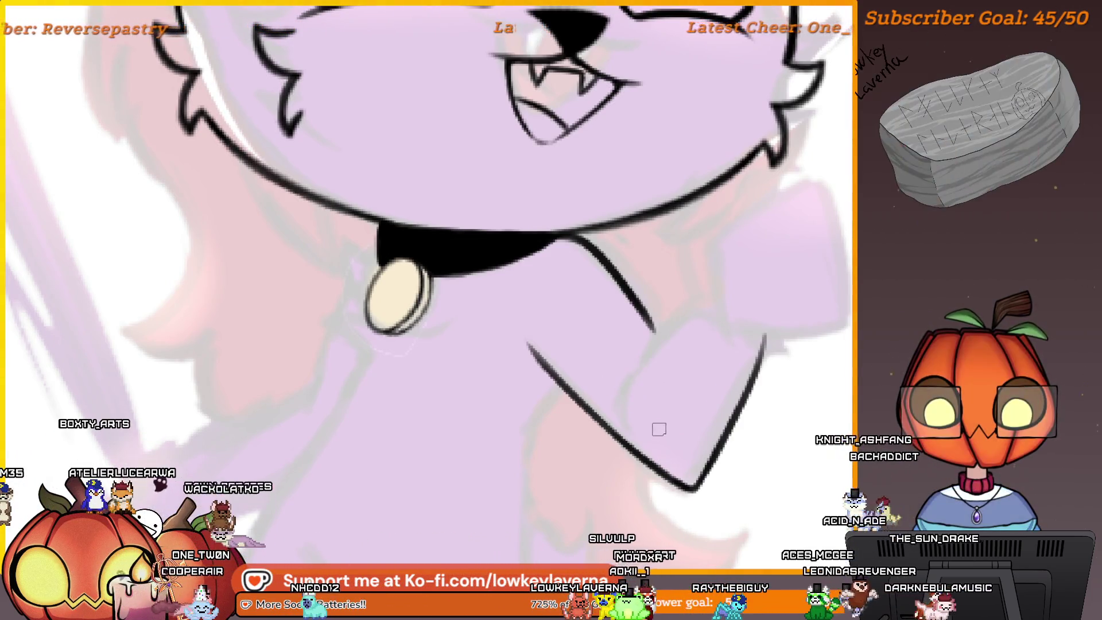
mouse_move(654, 425)
mouse_down()
mouse_move(707, 316)
mouse_move(653, 419)
mouse_up()
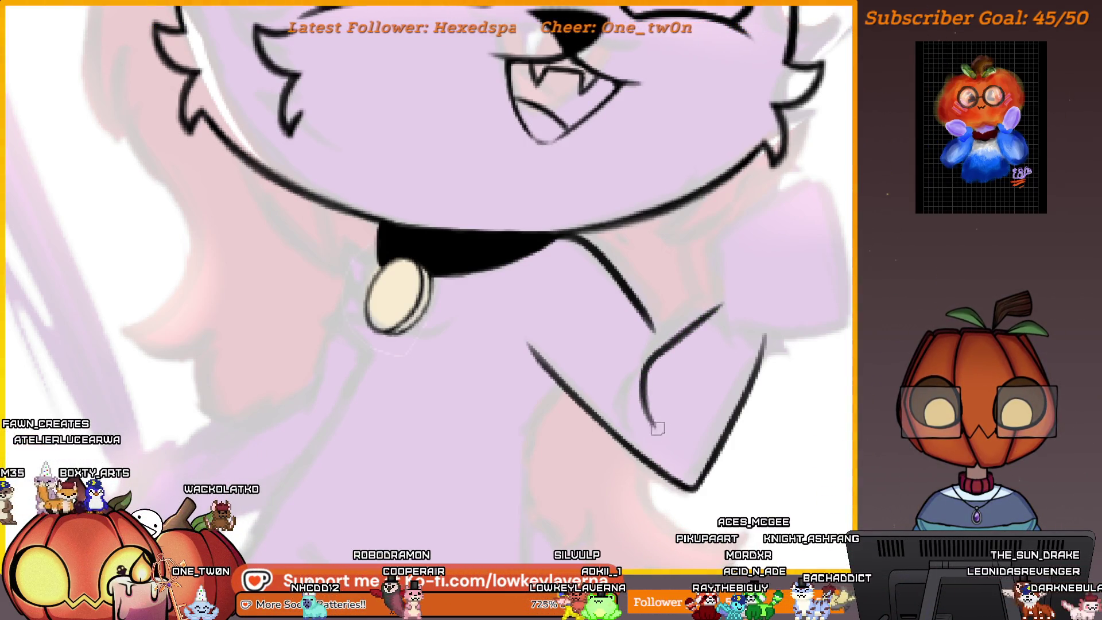
Zoom in and out to check the bent-arm outline against the whole character
scroll(765, 251, down, 5)
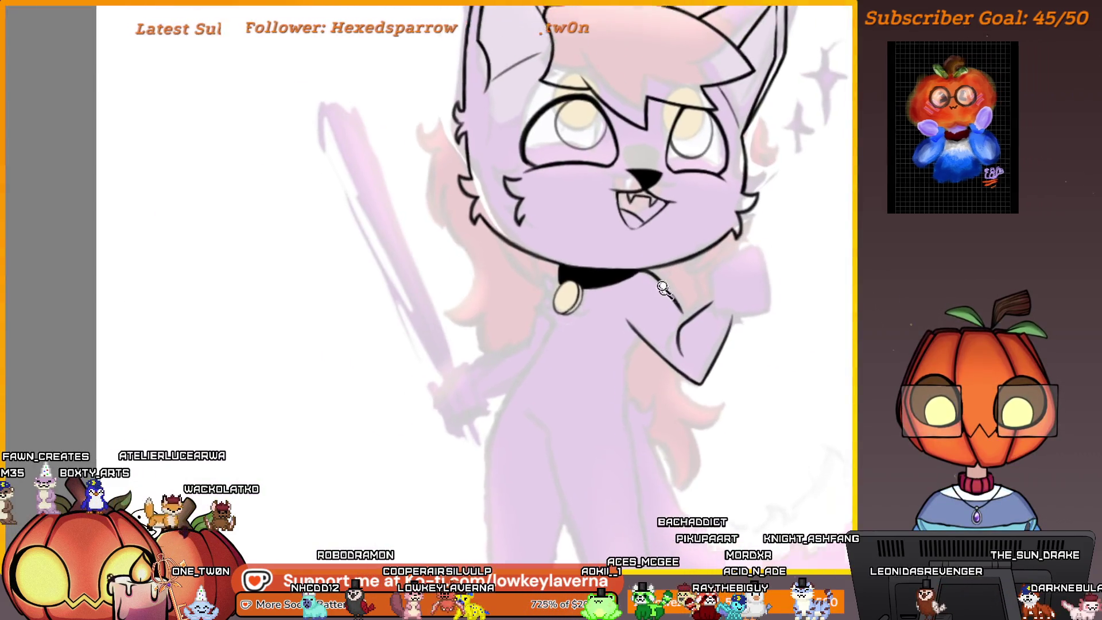
scroll(674, 300, up, 3)
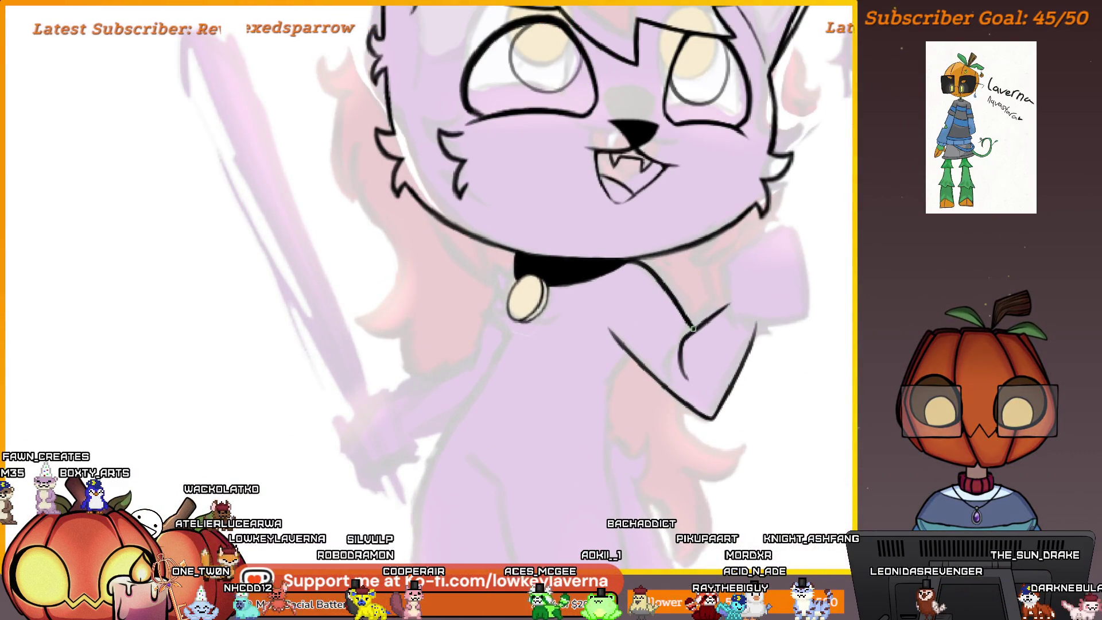
scroll(664, 263, down, 2)
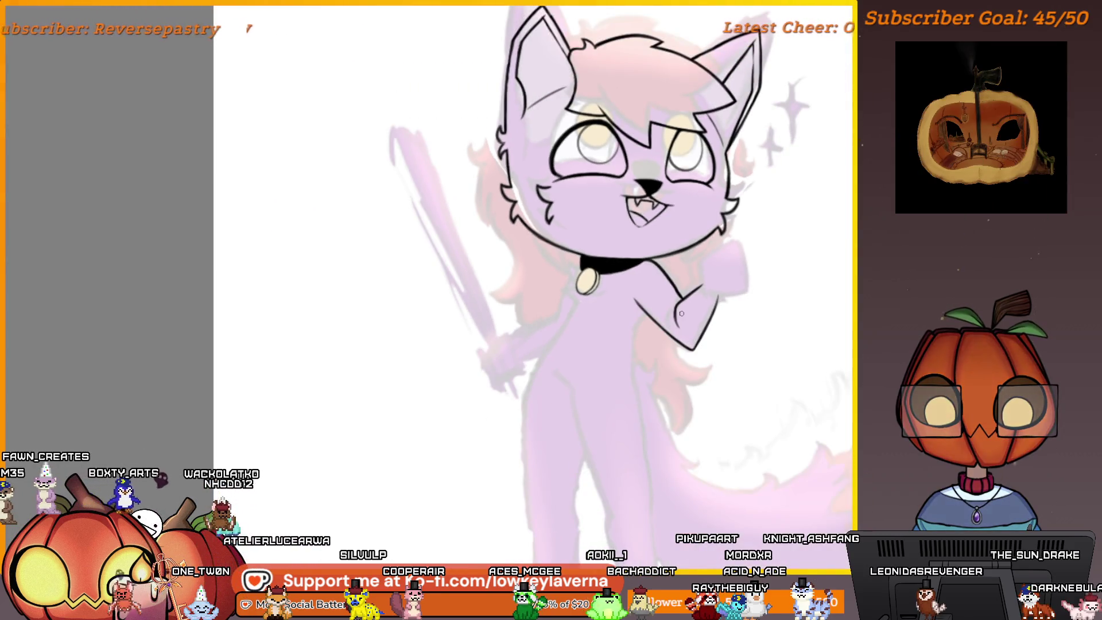
scroll(681, 313, up, 2)
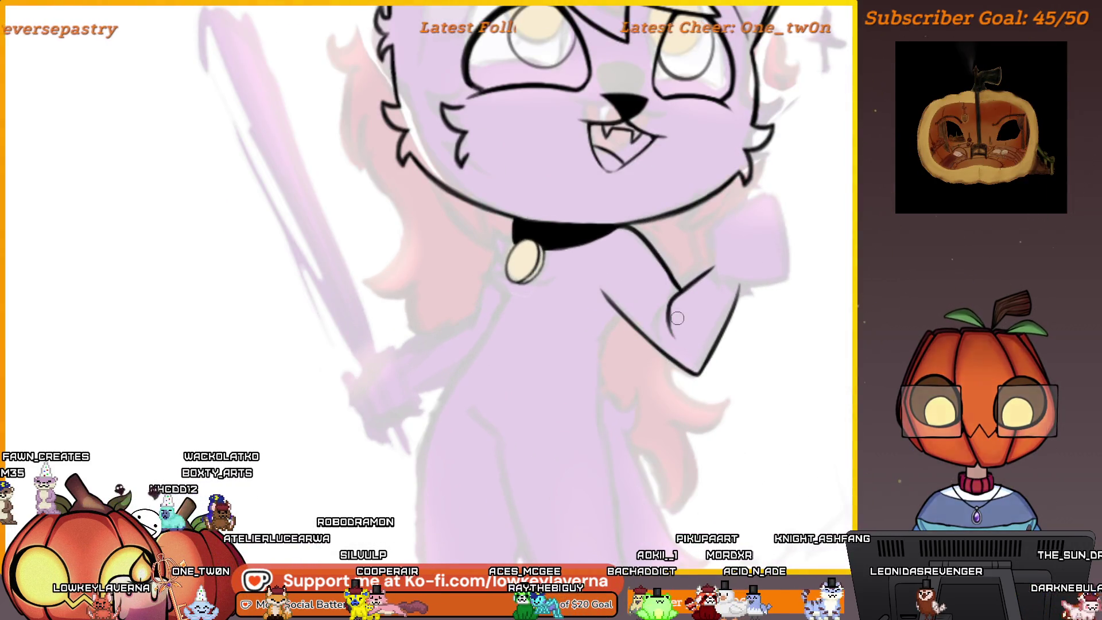
scroll(677, 318, down, 2)
scroll(676, 318, up, 2)
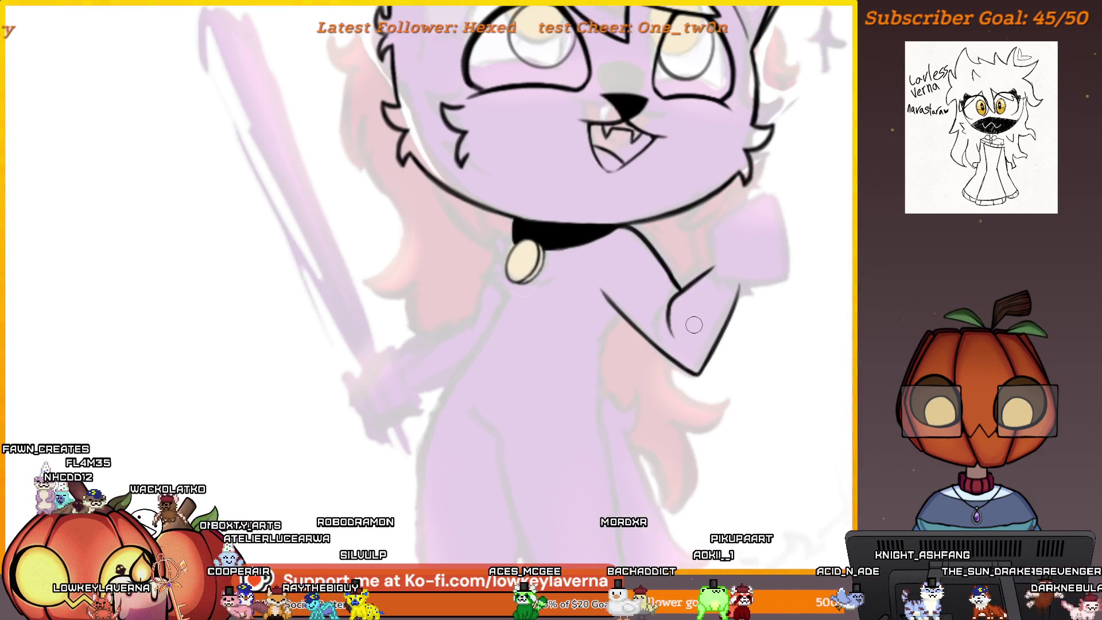
scroll(668, 308, down, 2)
scroll(676, 338, up, 2)
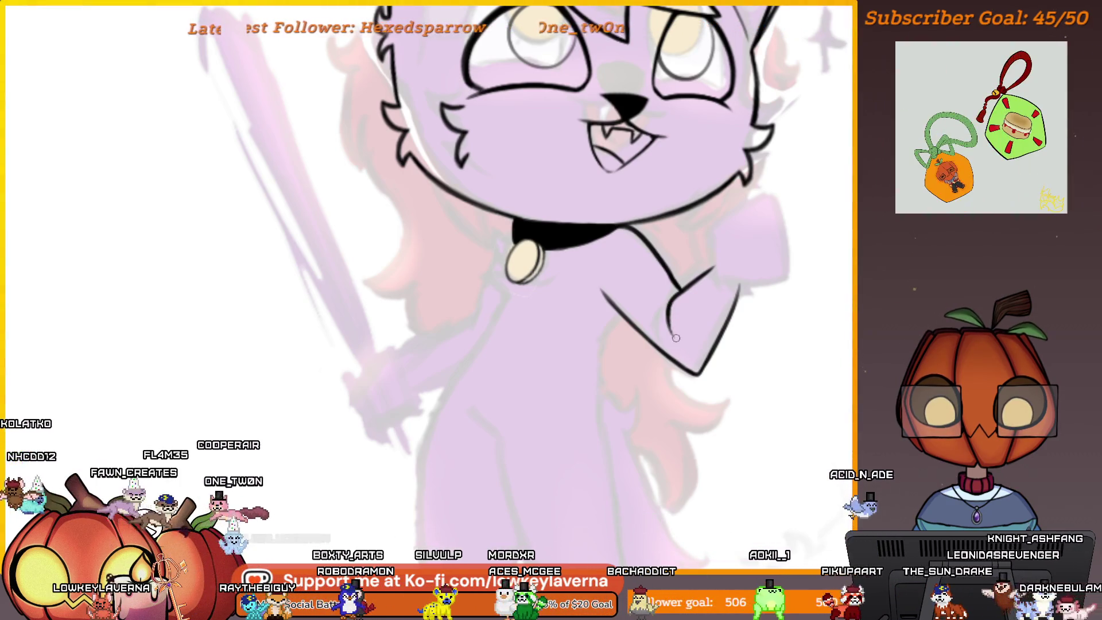
scroll(708, 253, up, 1)
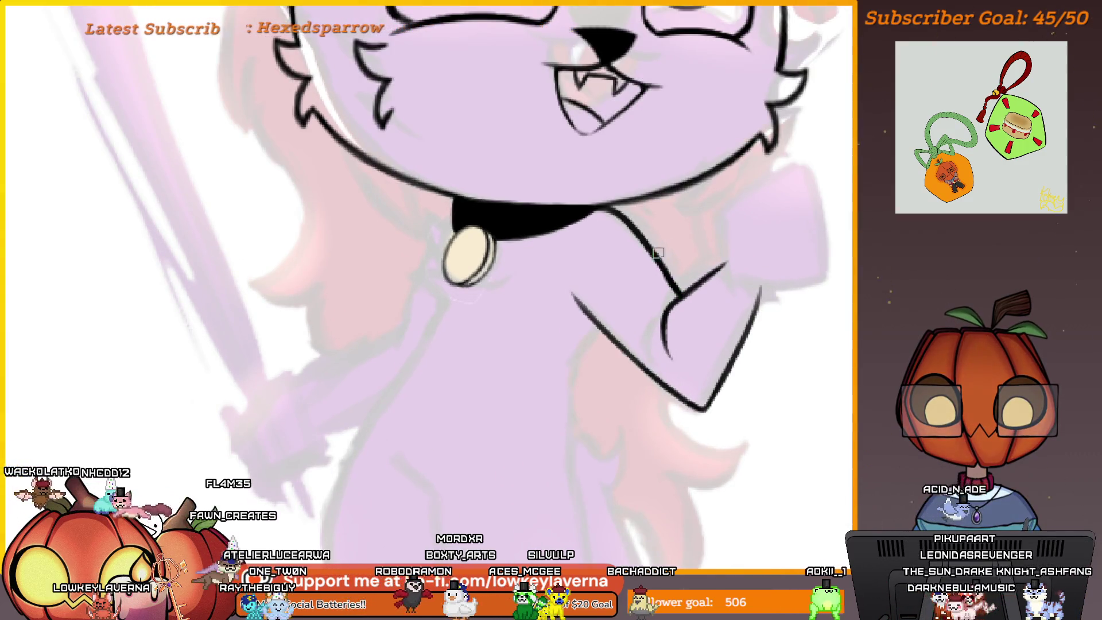
scroll(739, 211, down, 1)
scroll(573, 358, up, 1)
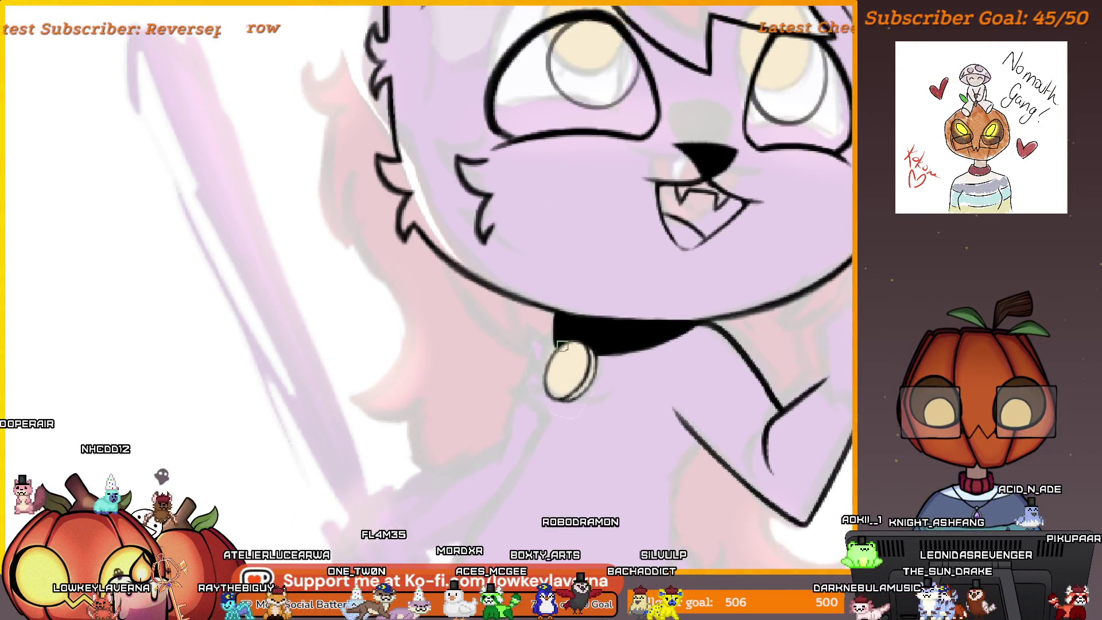
scroll(562, 346, up, 2)
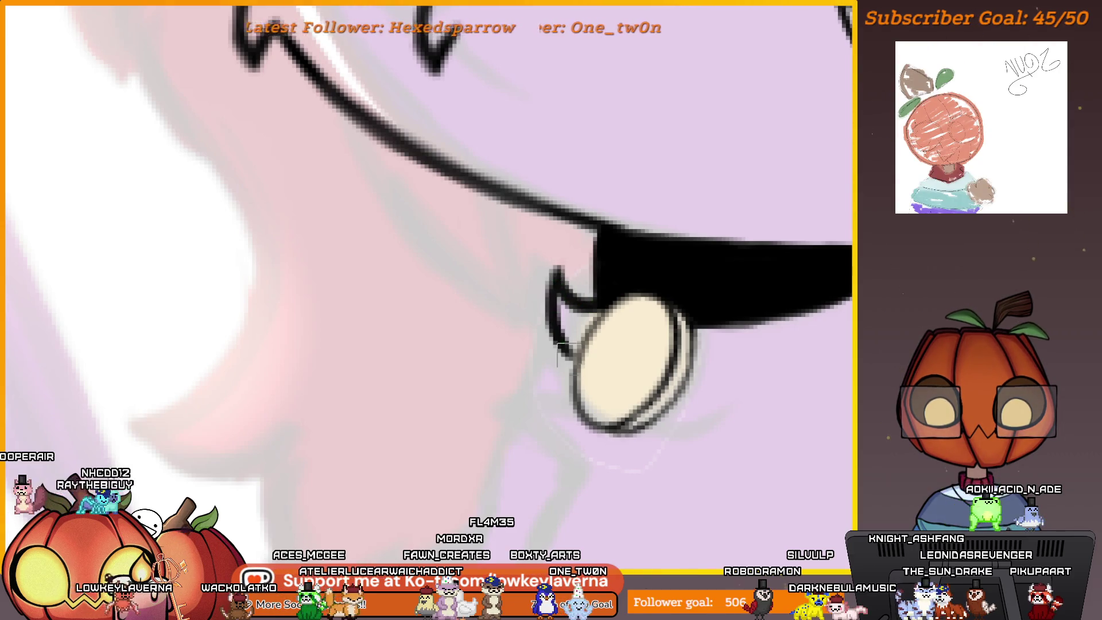
scroll(559, 345, up, 3)
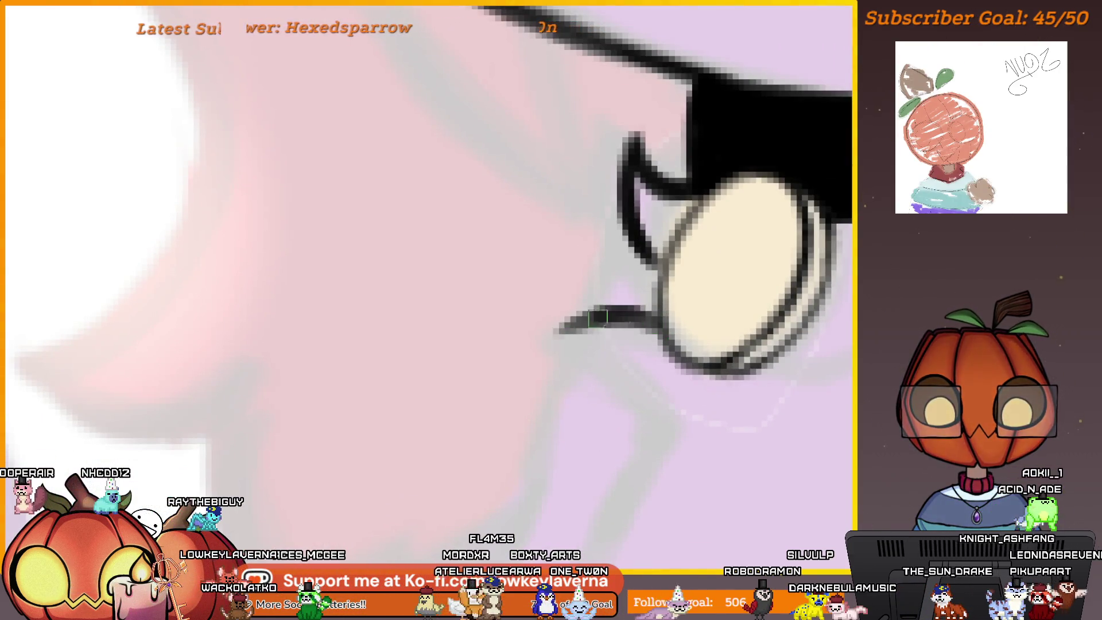
key(m)
mouse_move(667, 315)
mouse_down()
mouse_move(579, 374)
mouse_move(665, 315)
mouse_up()
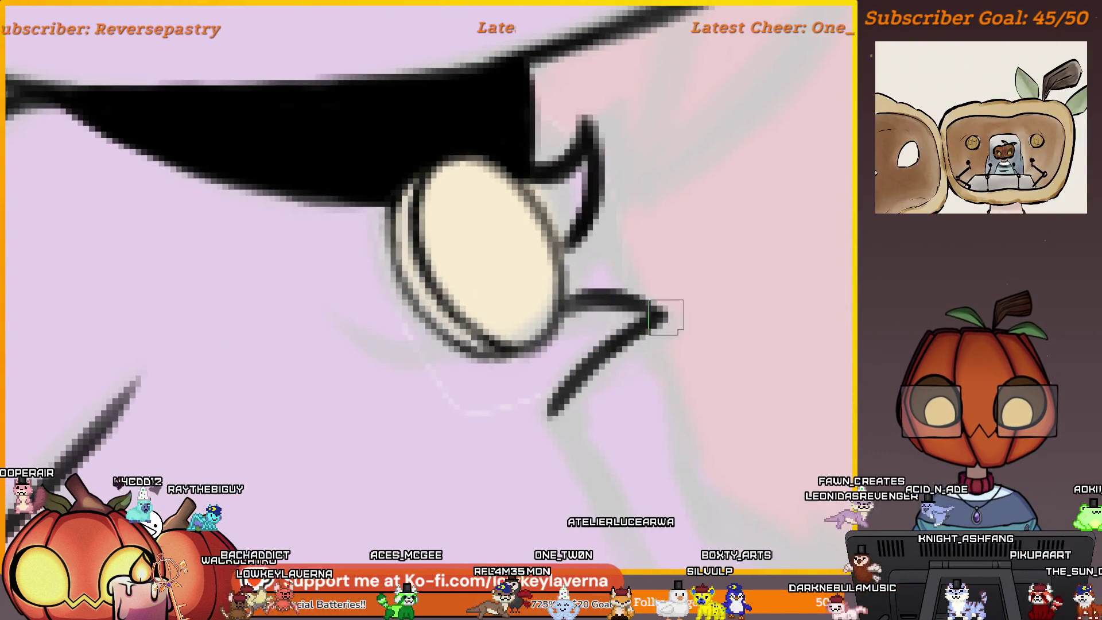
drag(596, 289, 586, 340)
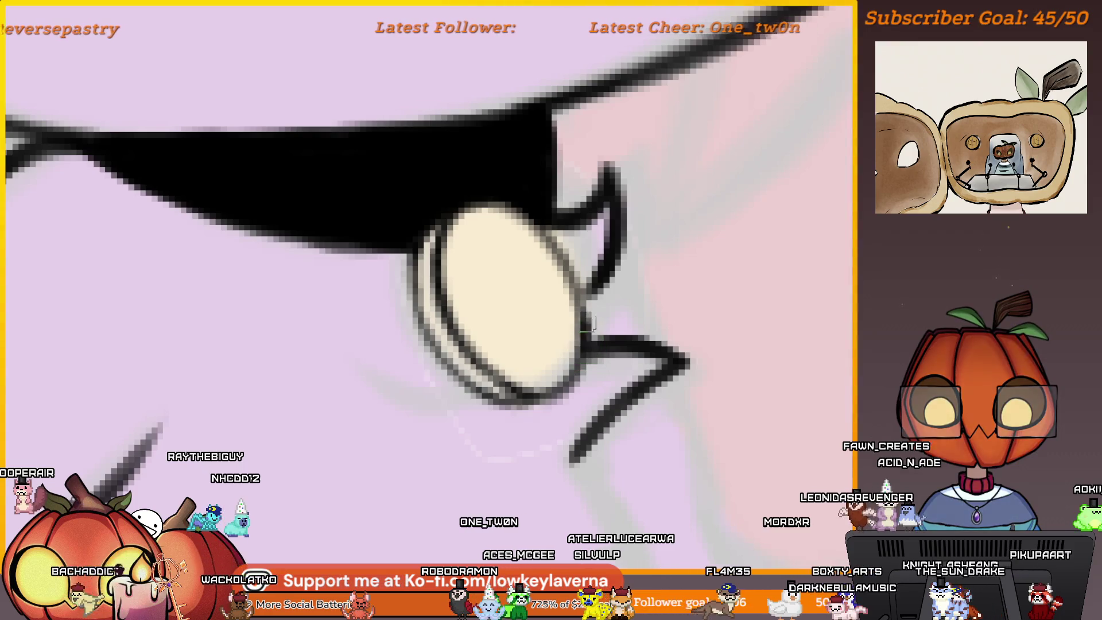
drag(534, 220, 560, 268)
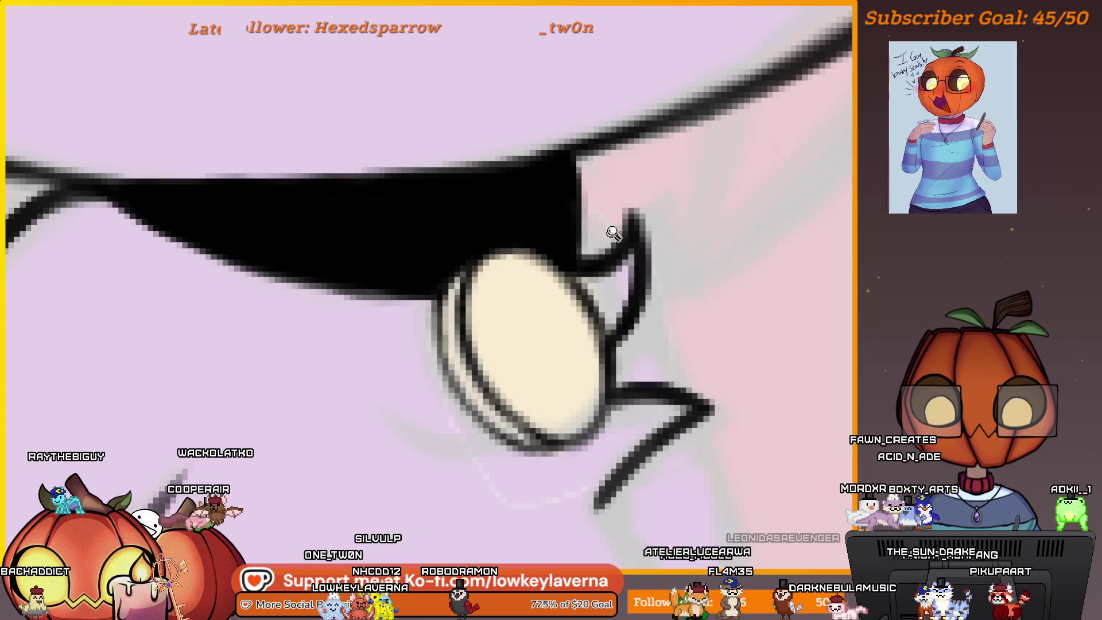
scroll(686, 305, down, 3)
scroll(641, 310, up, 4)
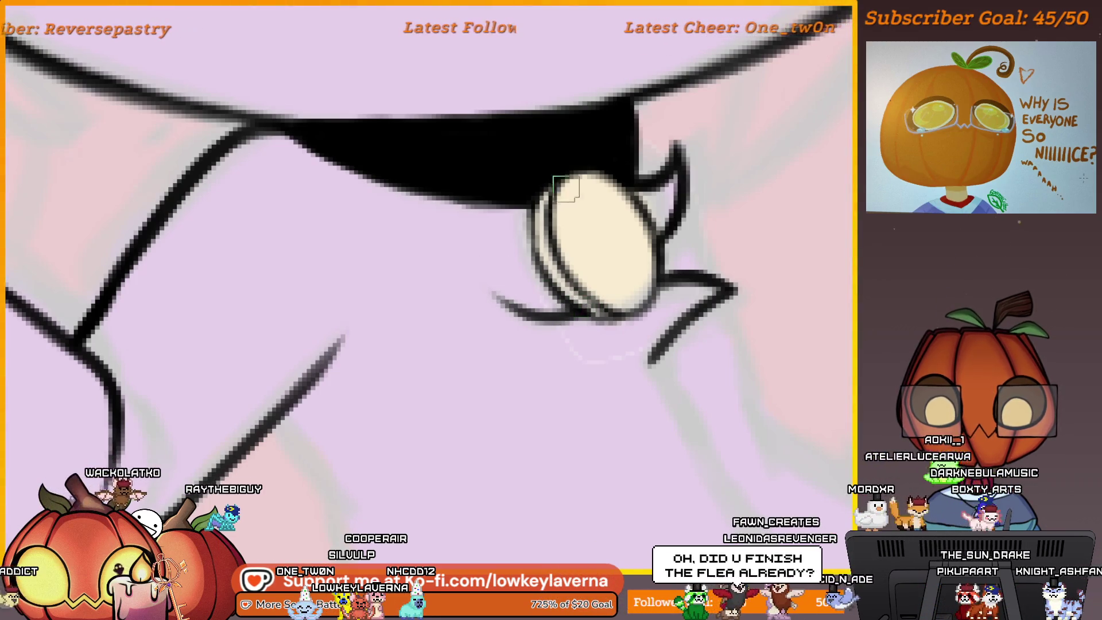
scroll(566, 188, down, 5)
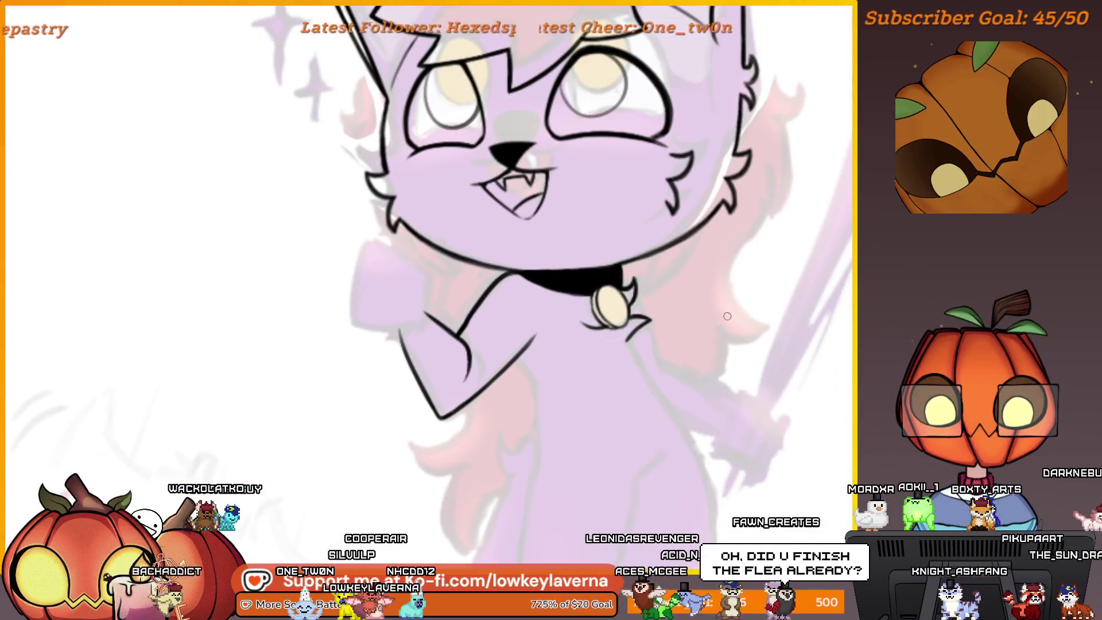
key(m)
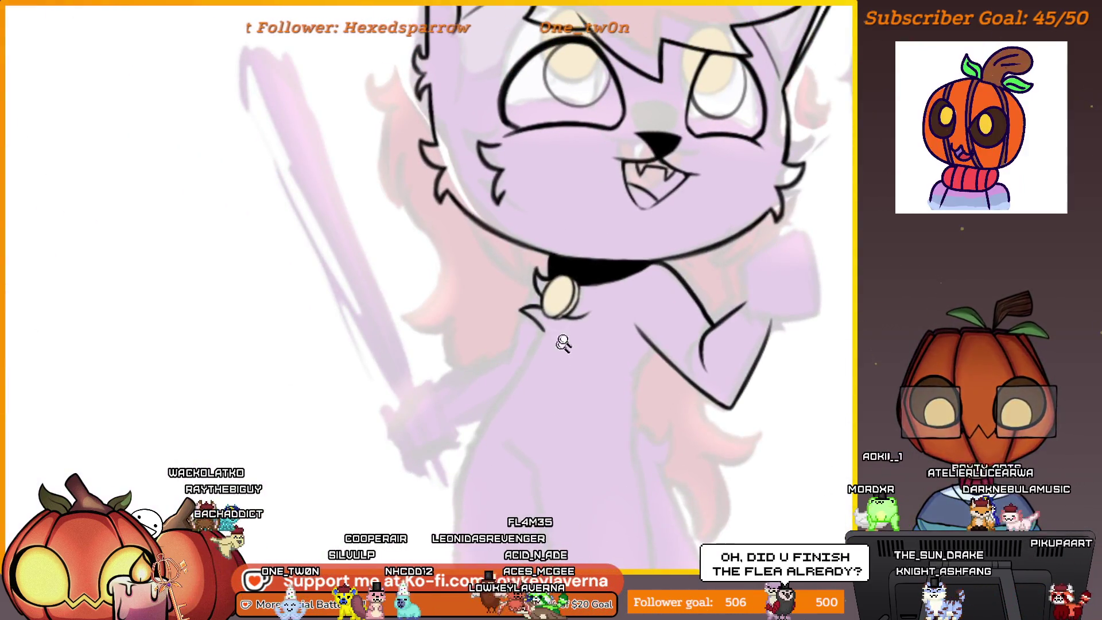
scroll(562, 343, up, 4)
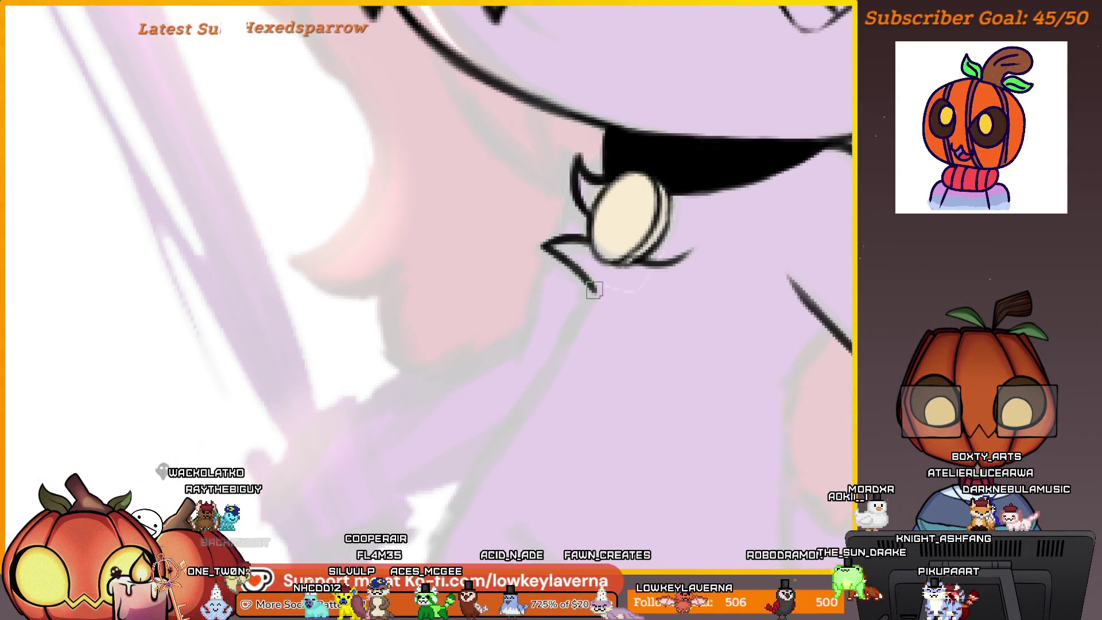
mouse_move(587, 296)
mouse_down()
mouse_move(570, 331)
mouse_move(553, 331)
mouse_up()
scroll(560, 339, down, 5)
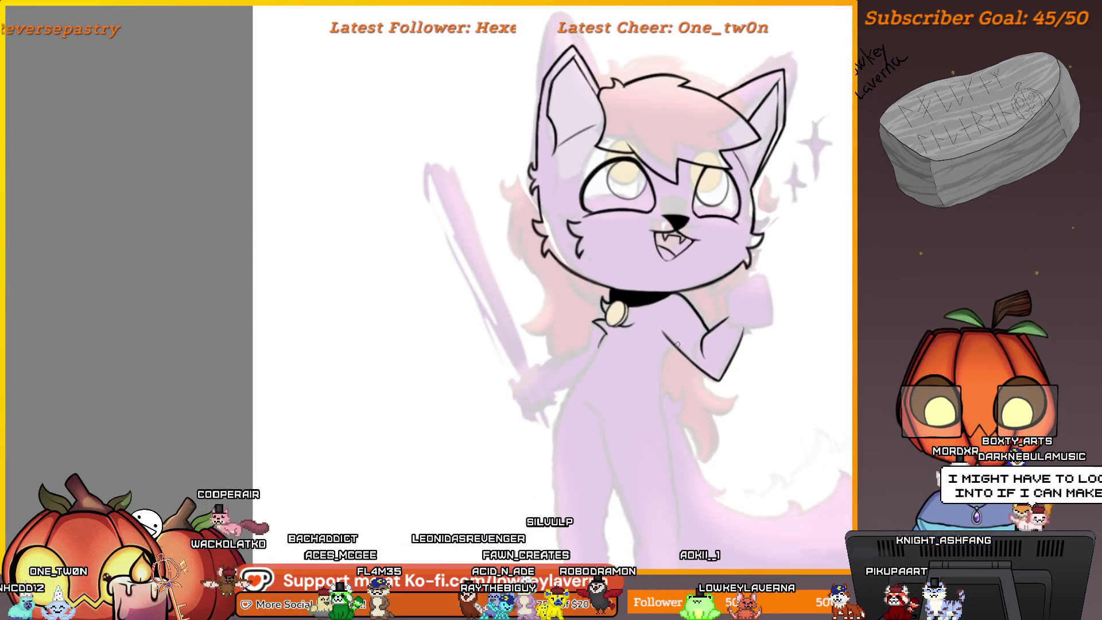
scroll(625, 253, up, 5)
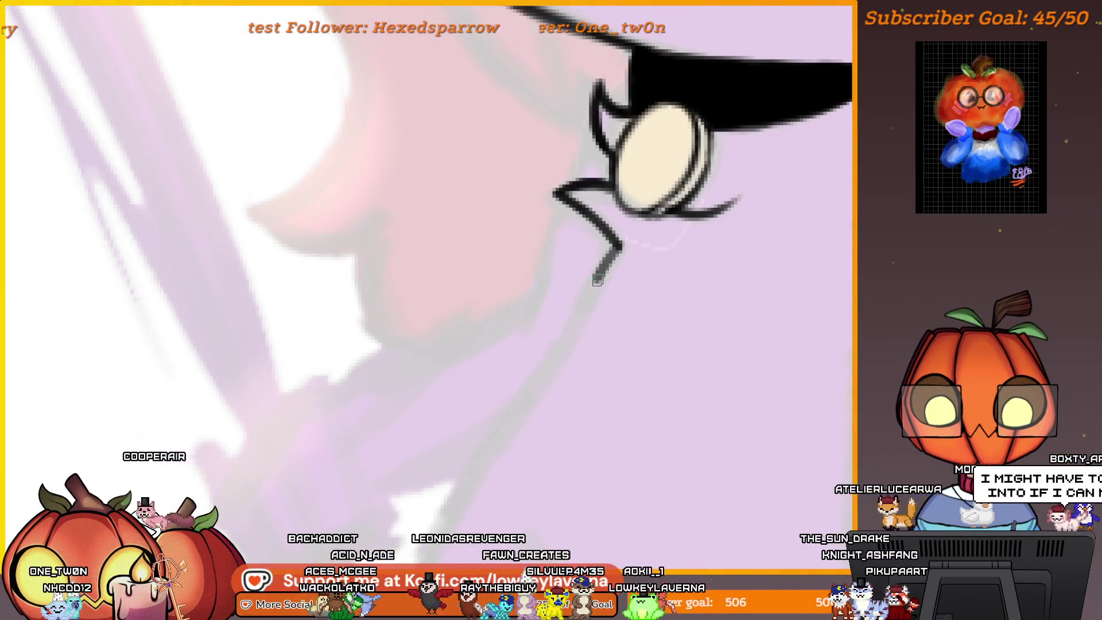
drag(573, 346, 647, 215)
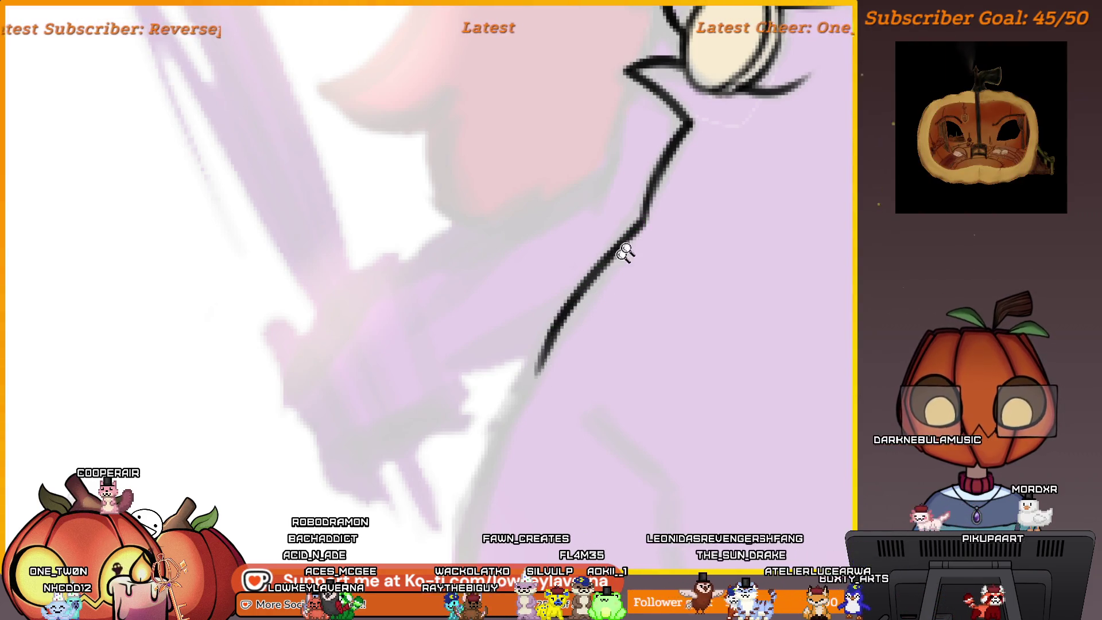
scroll(703, 263, down, 5)
drag(704, 262, 646, 320)
scroll(591, 307, up, 3)
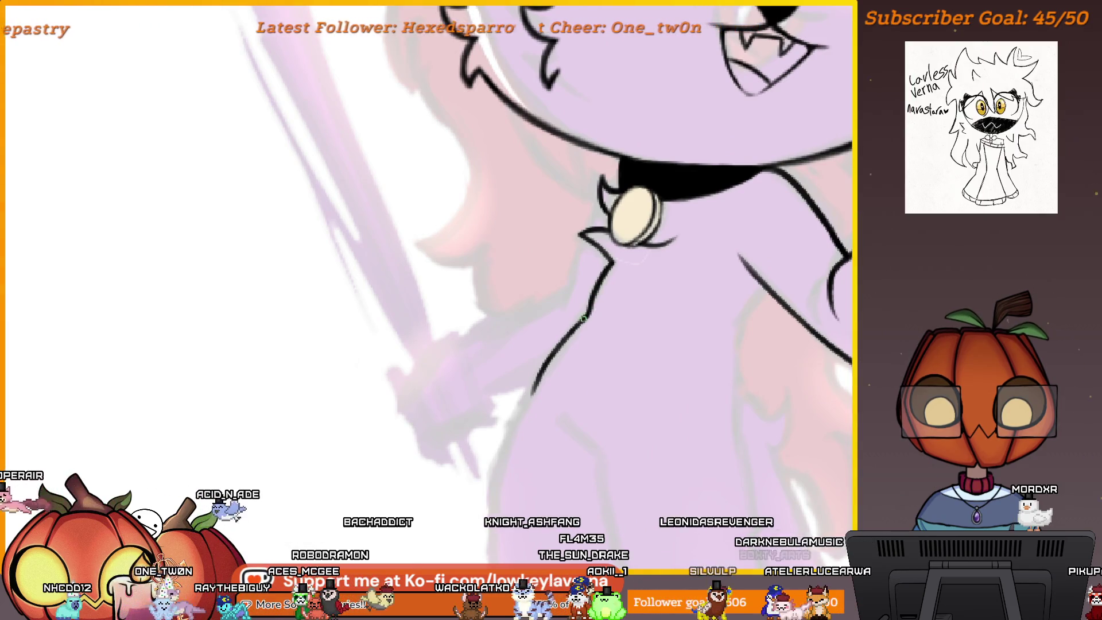
mouse_move(529, 401)
mouse_down()
mouse_move(559, 330)
mouse_move(529, 381)
mouse_up()
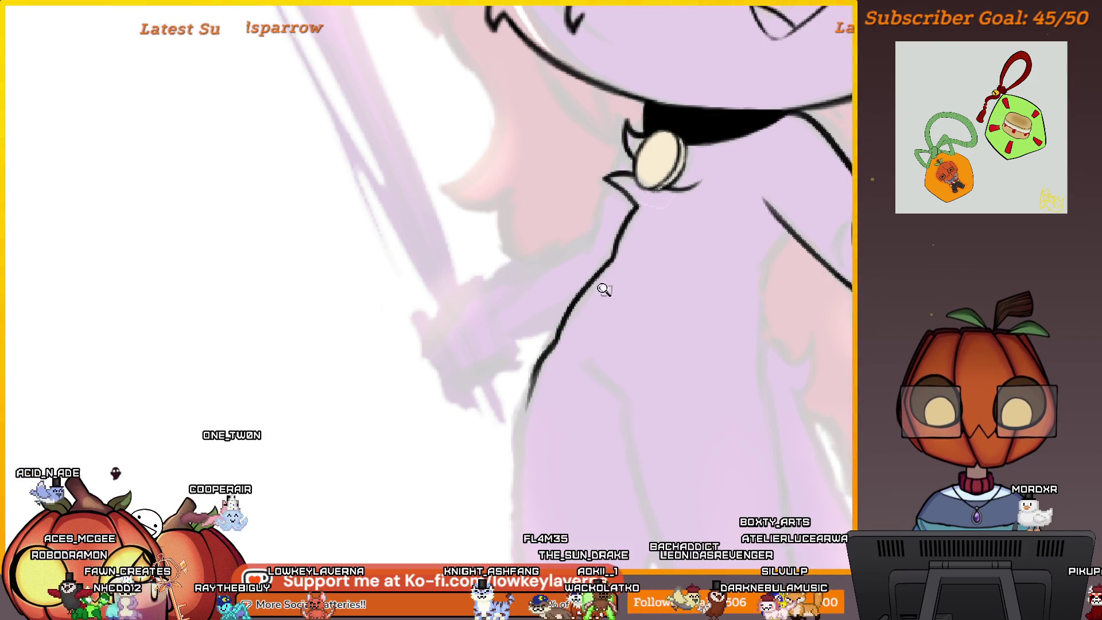
scroll(603, 289, down, 5)
scroll(612, 307, up, 5)
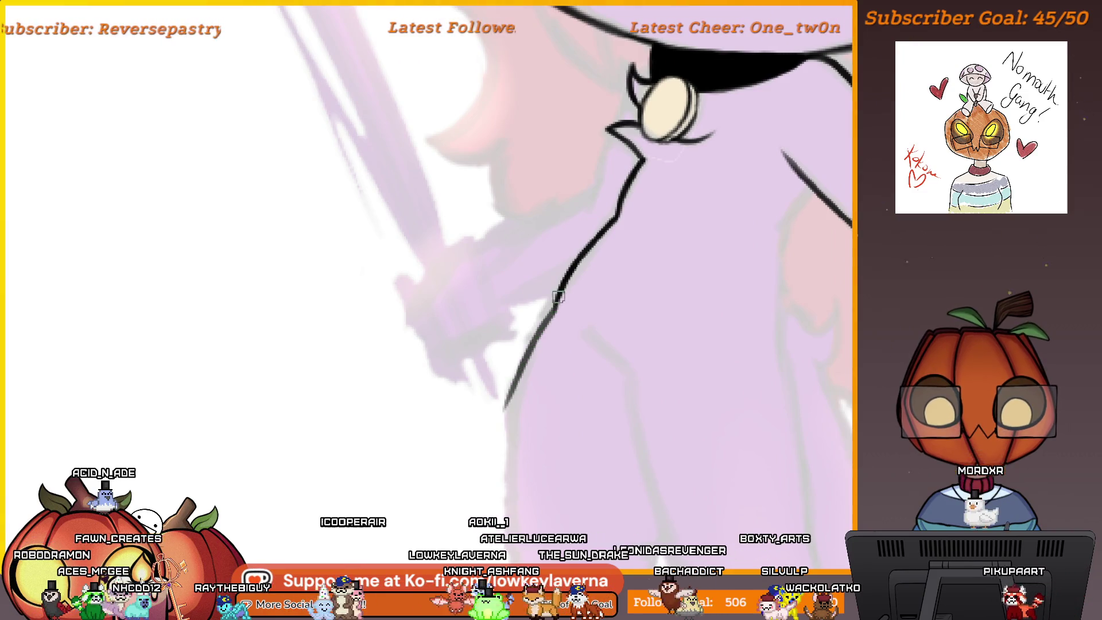
drag(529, 359, 503, 424)
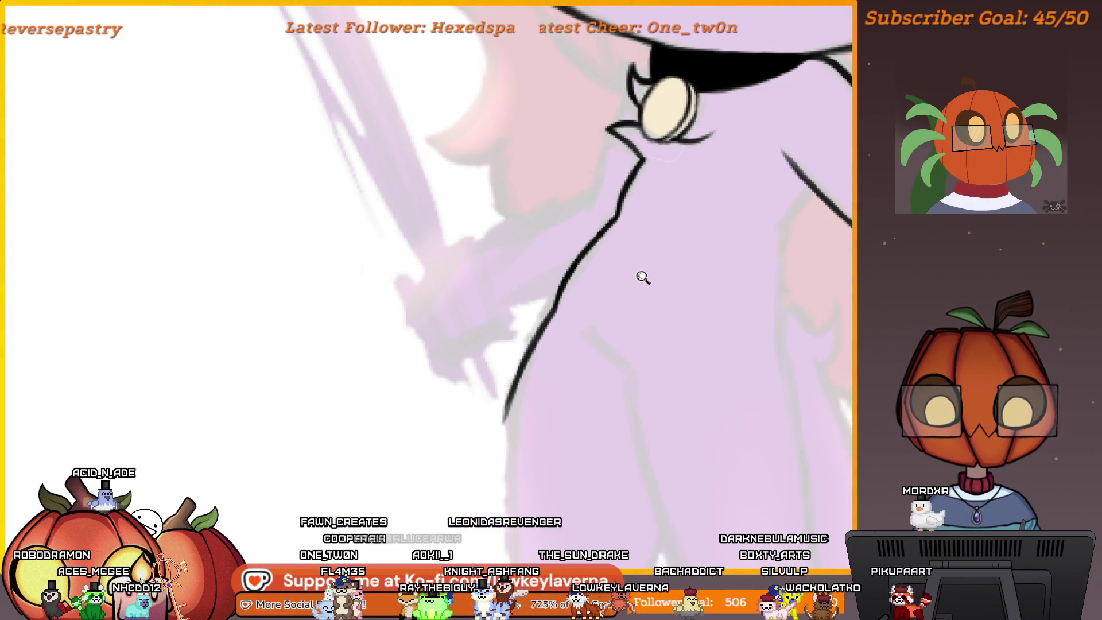
scroll(643, 277, down, 4)
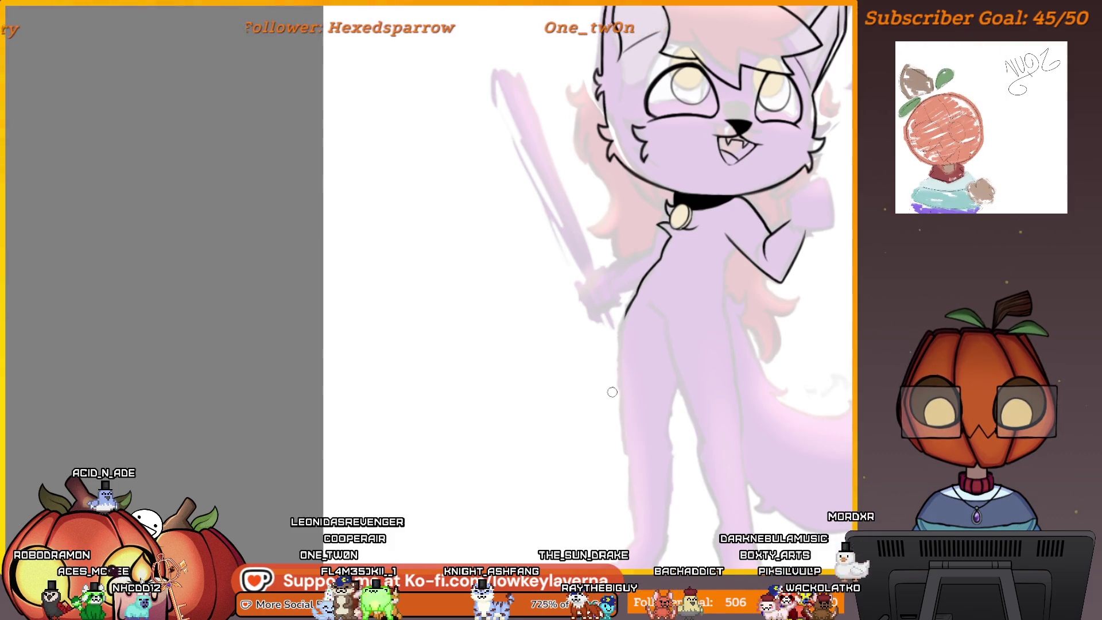
scroll(612, 392, down, 2)
key(m)
key(m)
scroll(659, 401, up, 3)
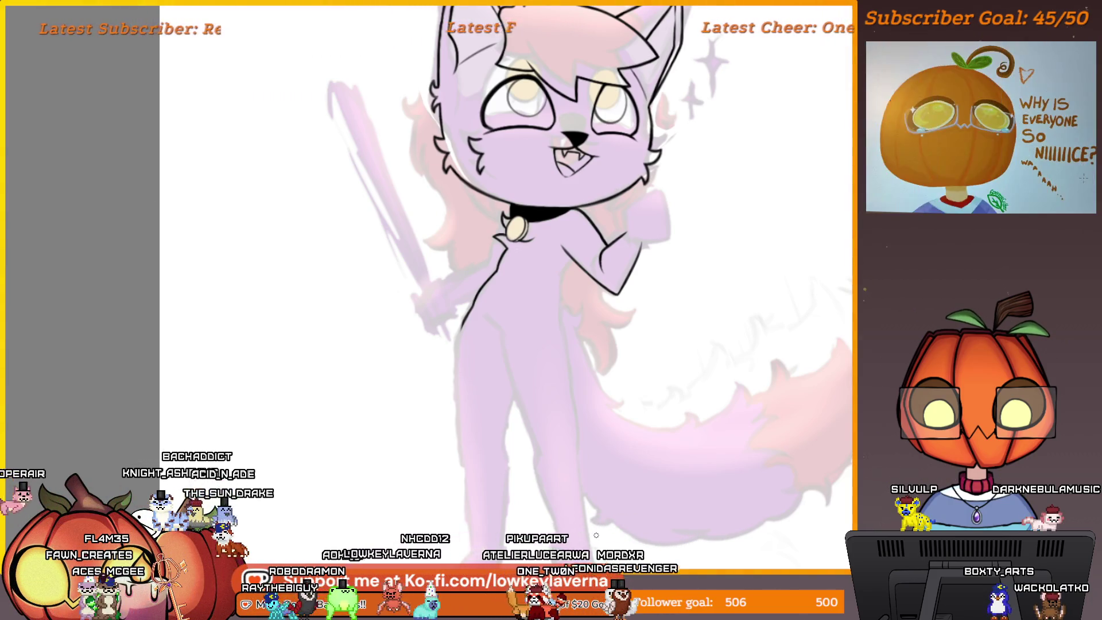
click(491, 343)
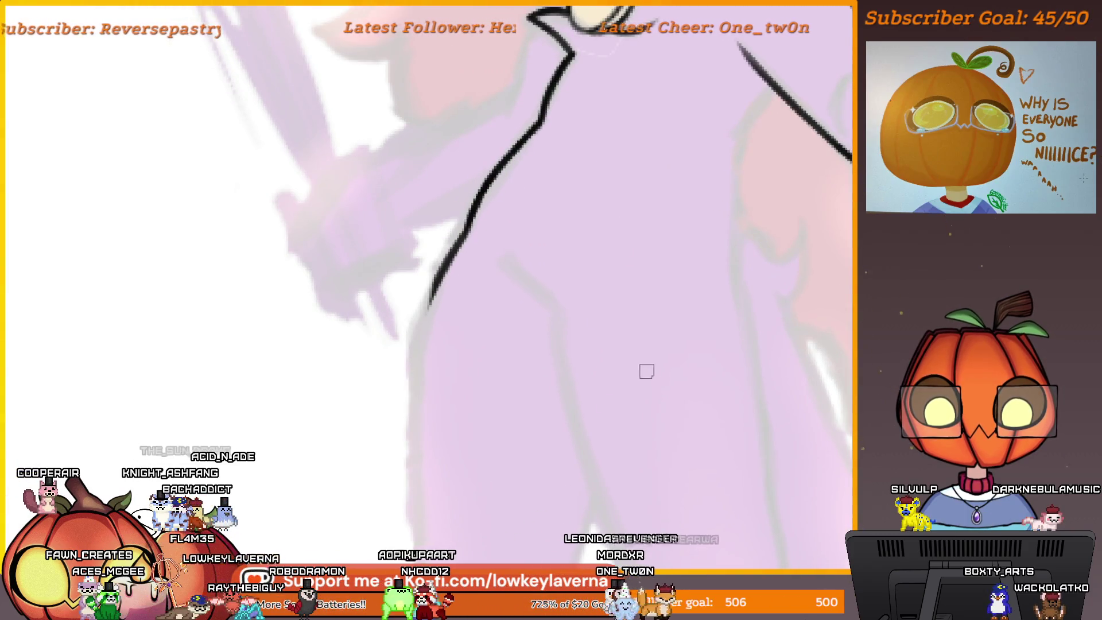
Ink the black outline from the hip down the cat's left leg
scroll(450, 227, up, 2)
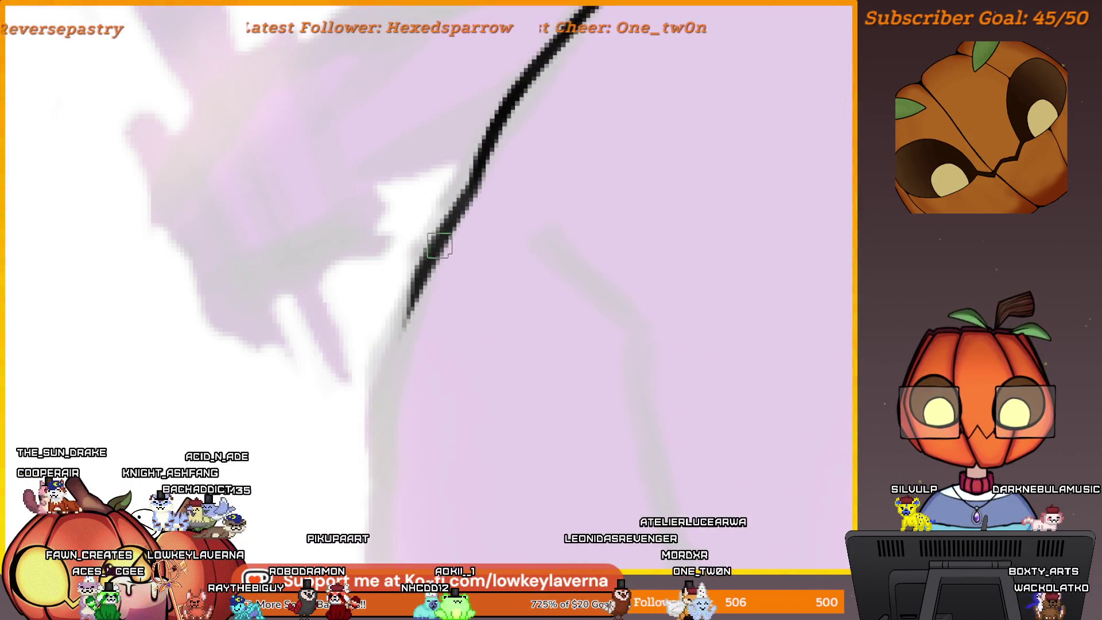
drag(437, 241, 396, 379)
drag(422, 281, 389, 445)
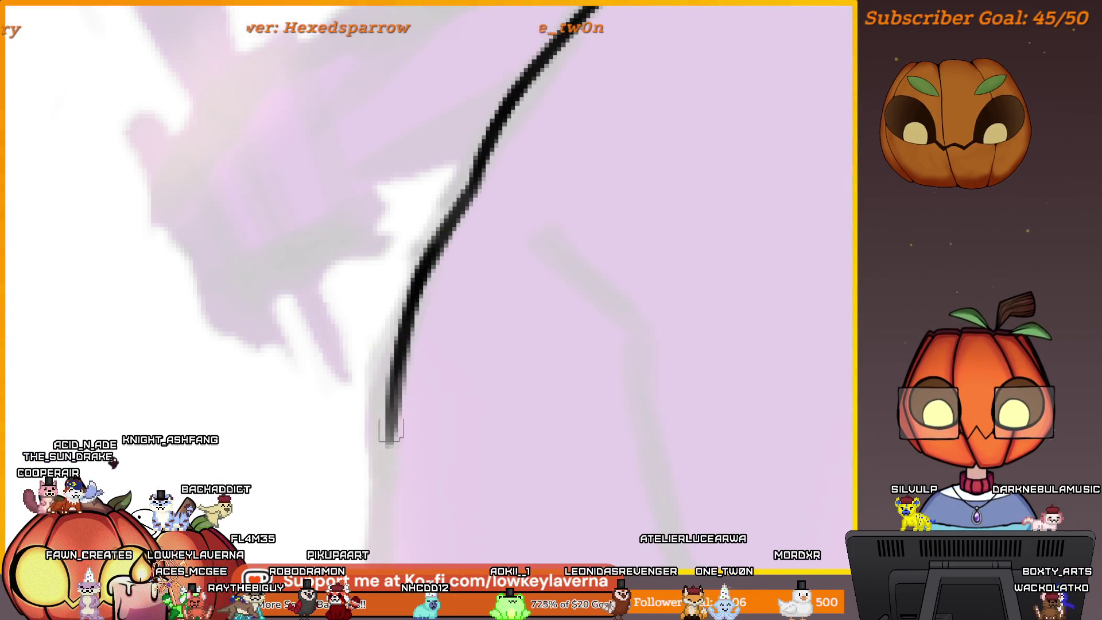
scroll(445, 307, down, 3)
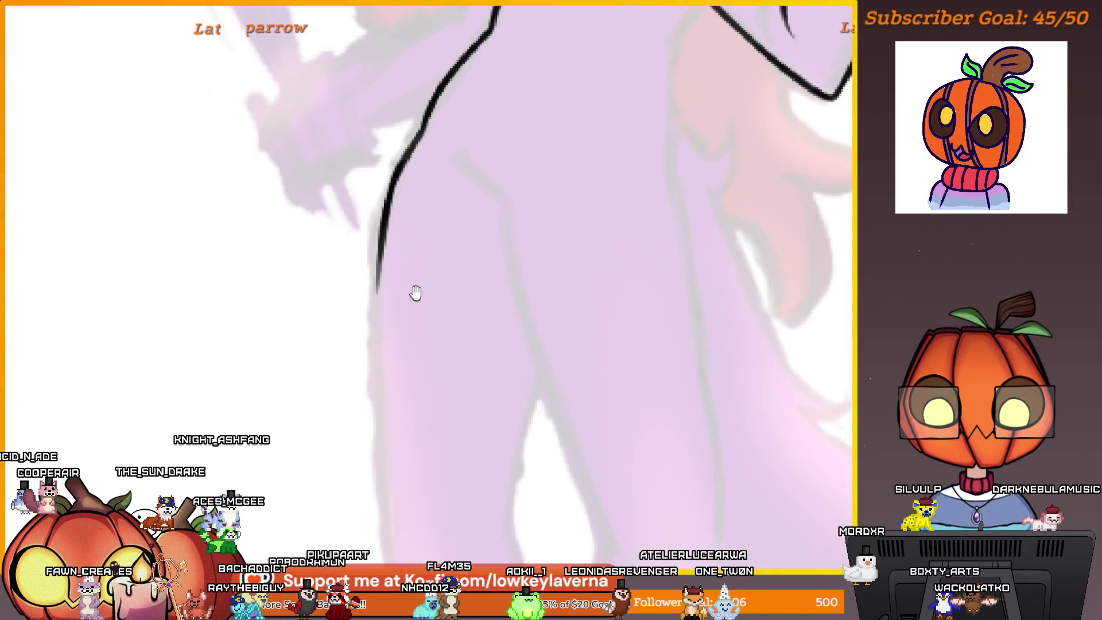
drag(415, 292, 372, 229)
scroll(374, 286, up, 3)
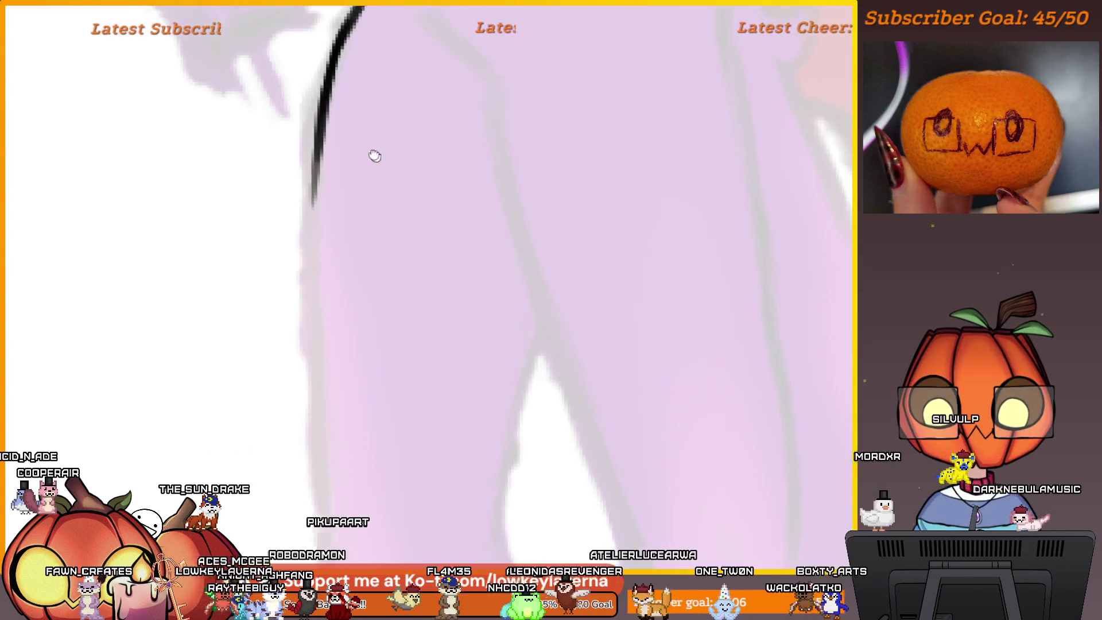
drag(282, 156, 291, 409)
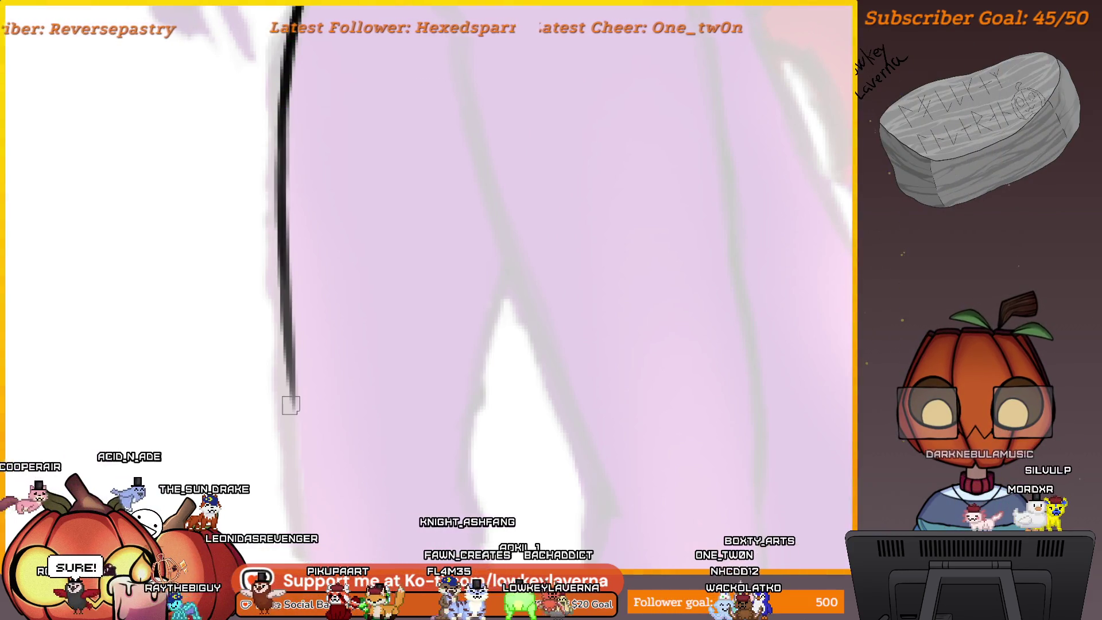
scroll(603, 352, down, 6)
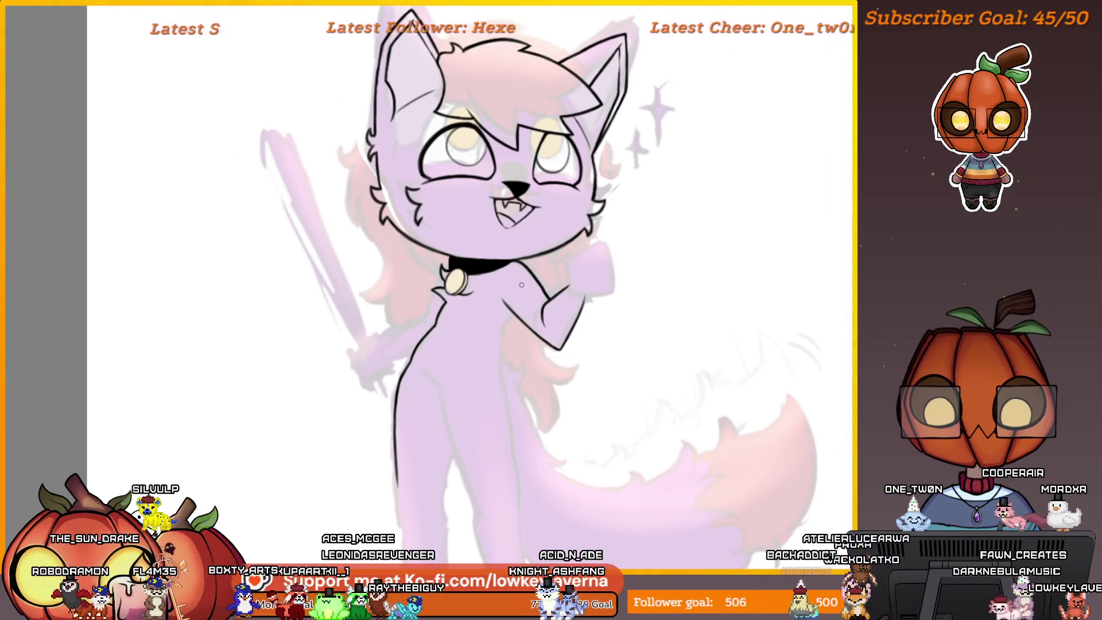
Draw the short black inner chest line beneath the cat's raised arm
scroll(557, 340, up, 5)
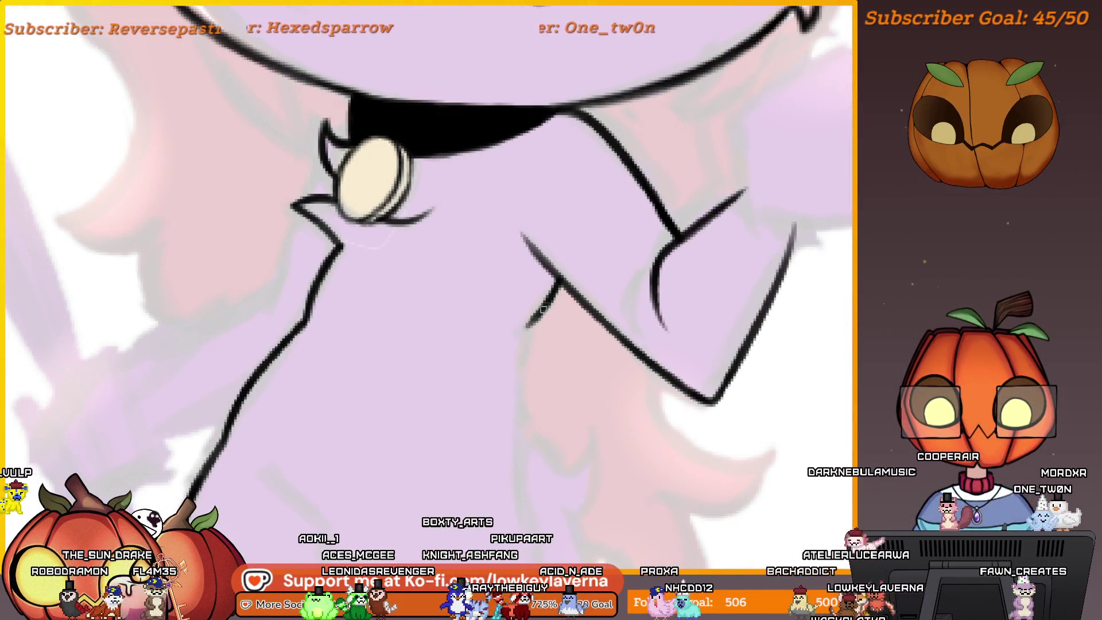
drag(583, 458, 459, 459)
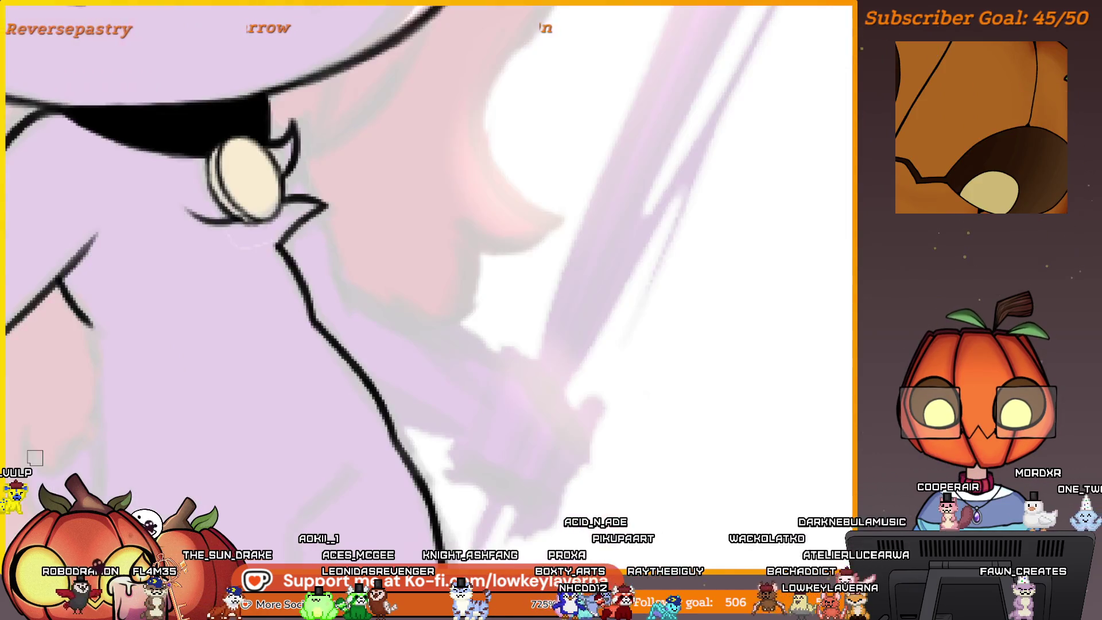
drag(363, 469, 748, 384)
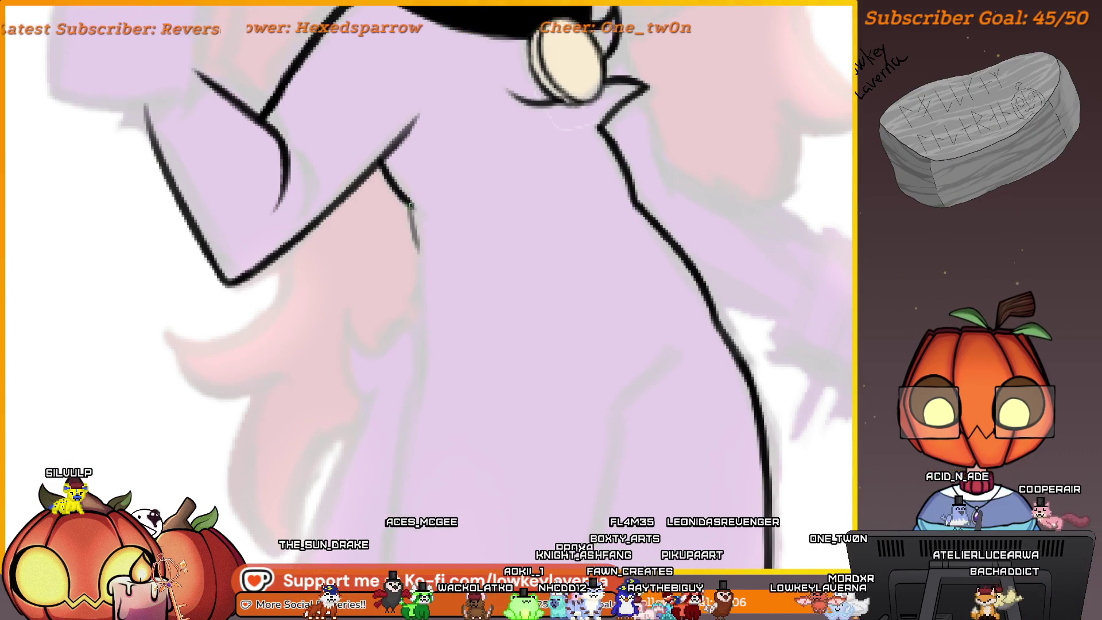
mouse_move(421, 274)
mouse_down()
mouse_move(539, 322)
mouse_move(527, 226)
mouse_move(508, 198)
mouse_up()
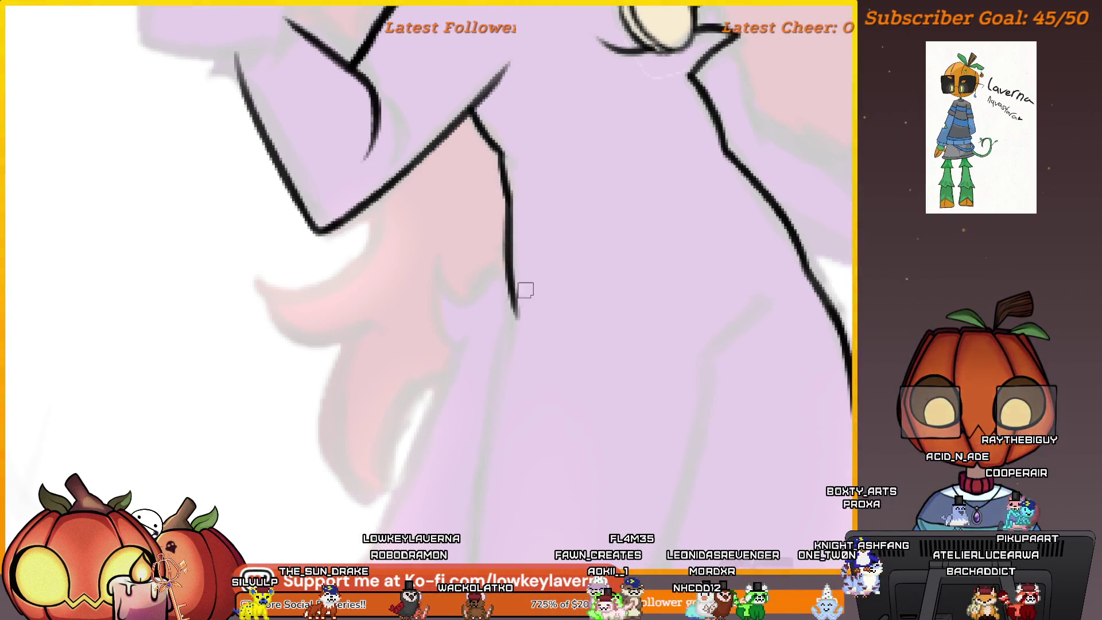
scroll(549, 304, down, 3)
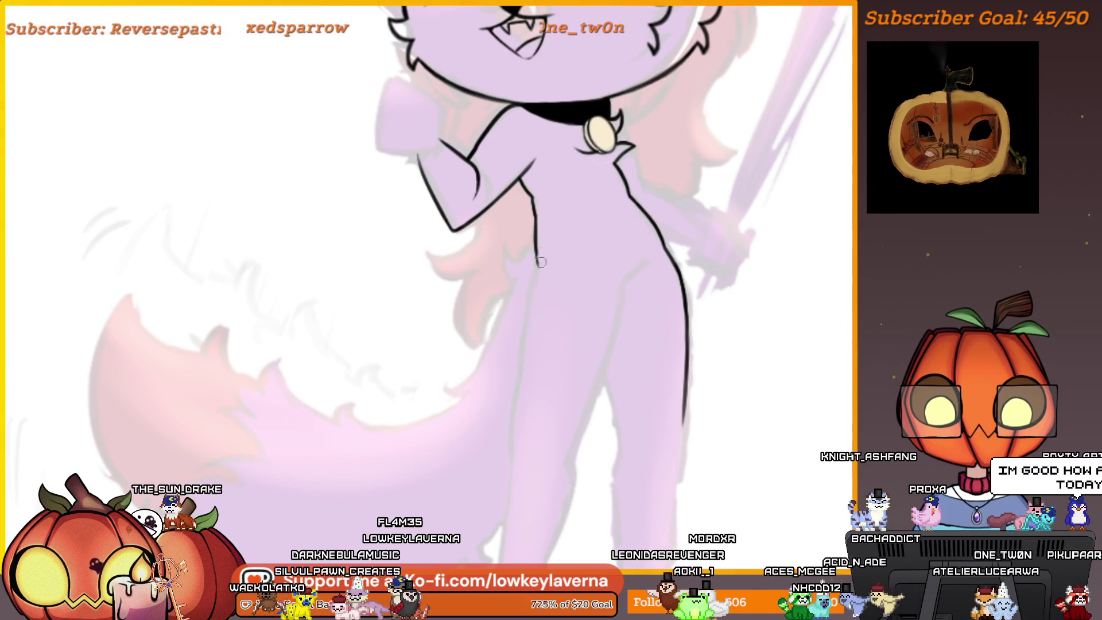
scroll(538, 294, down, 3)
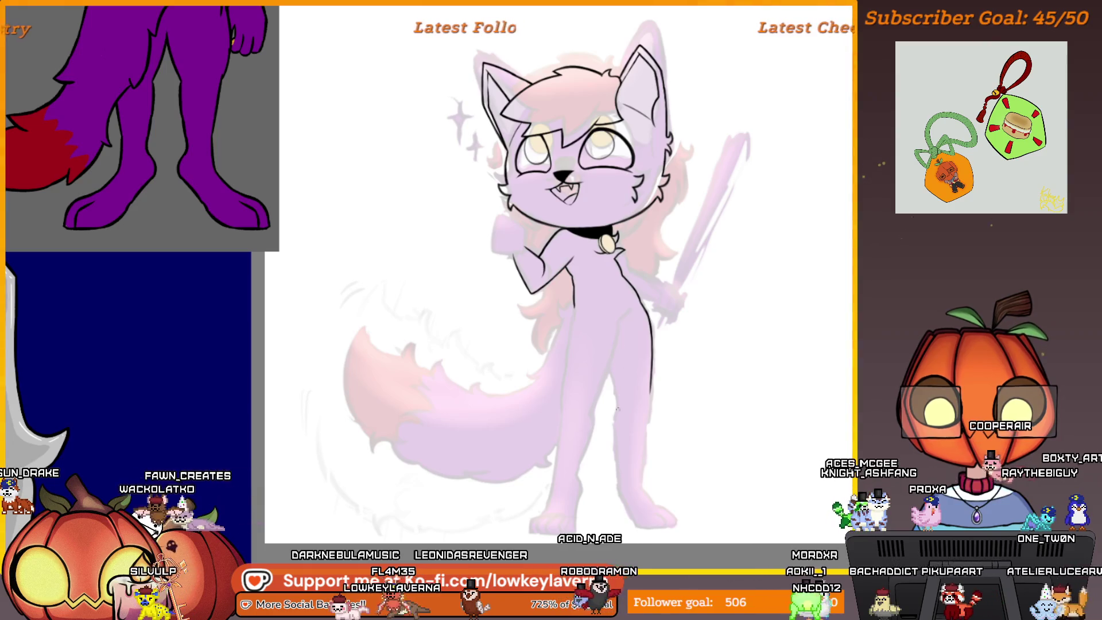
Mirror the canvas and zoom around to review the cat's body lineart
key(m)
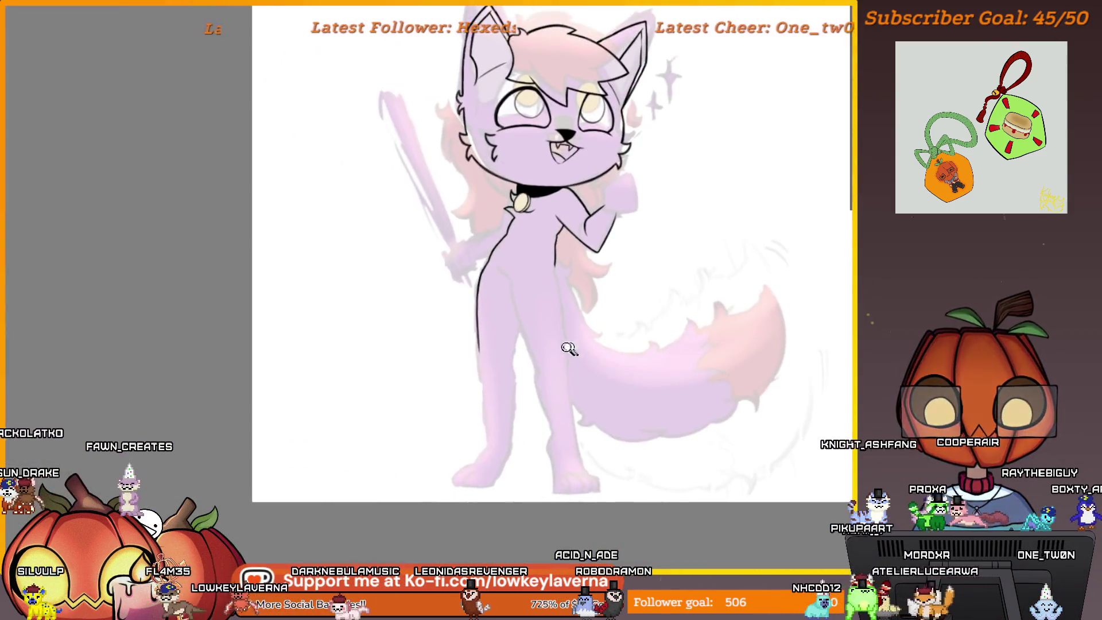
scroll(569, 349, up, 5)
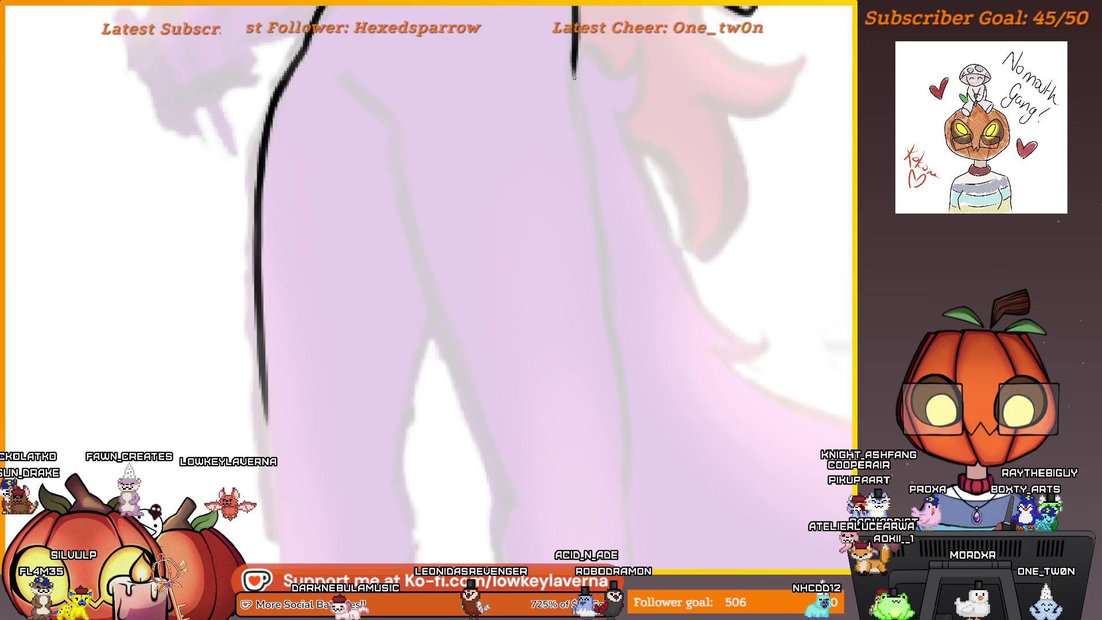
scroll(576, 72, down, 1)
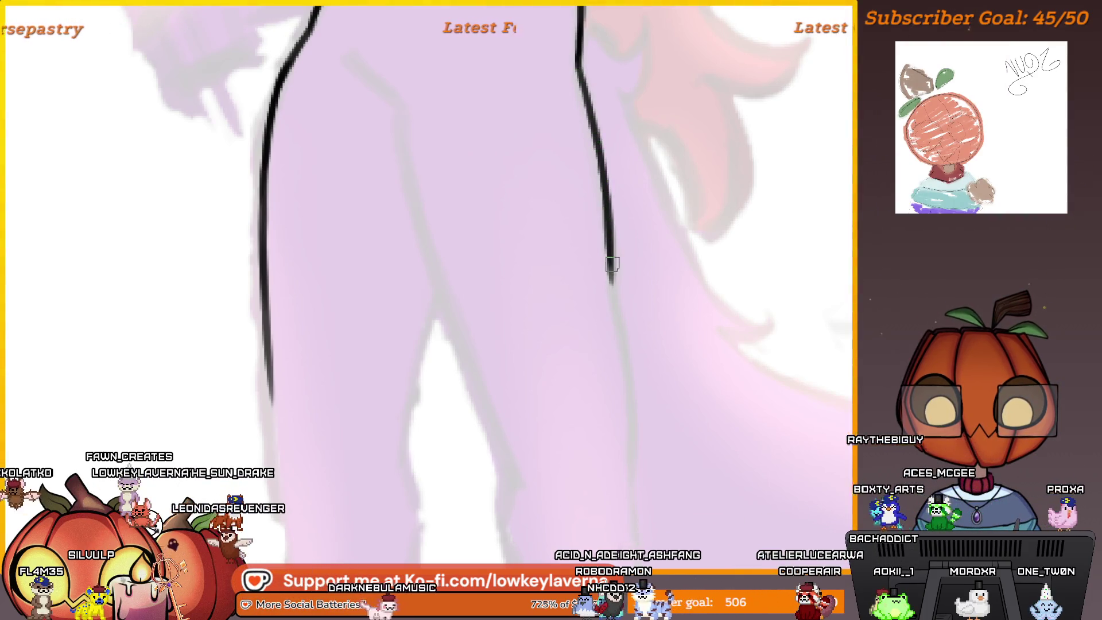
scroll(612, 264, up, 3)
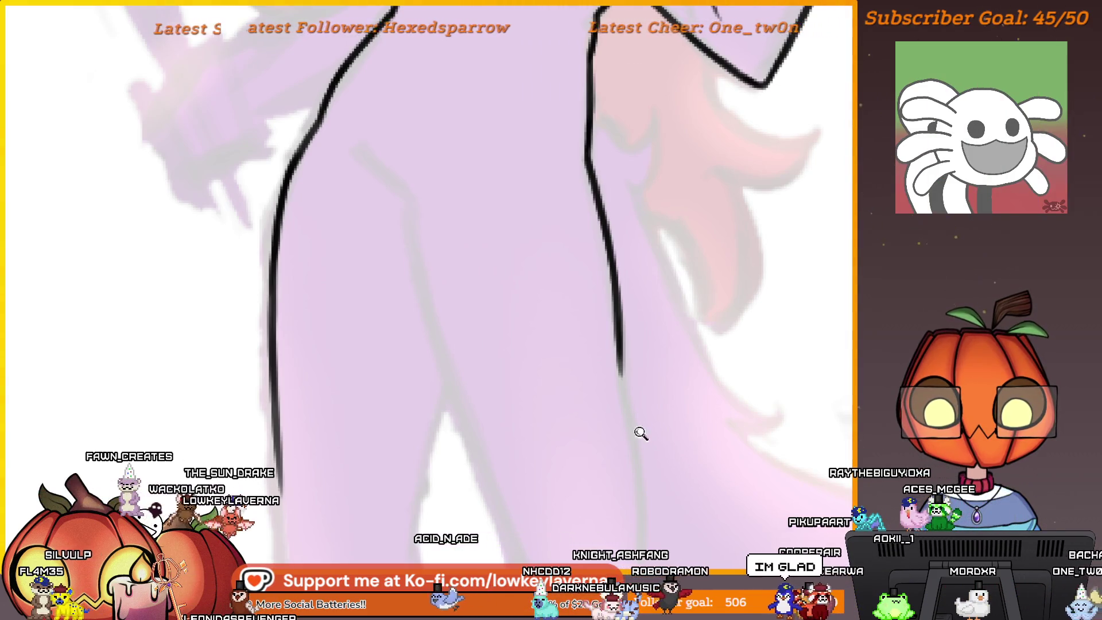
scroll(641, 433, down, 5)
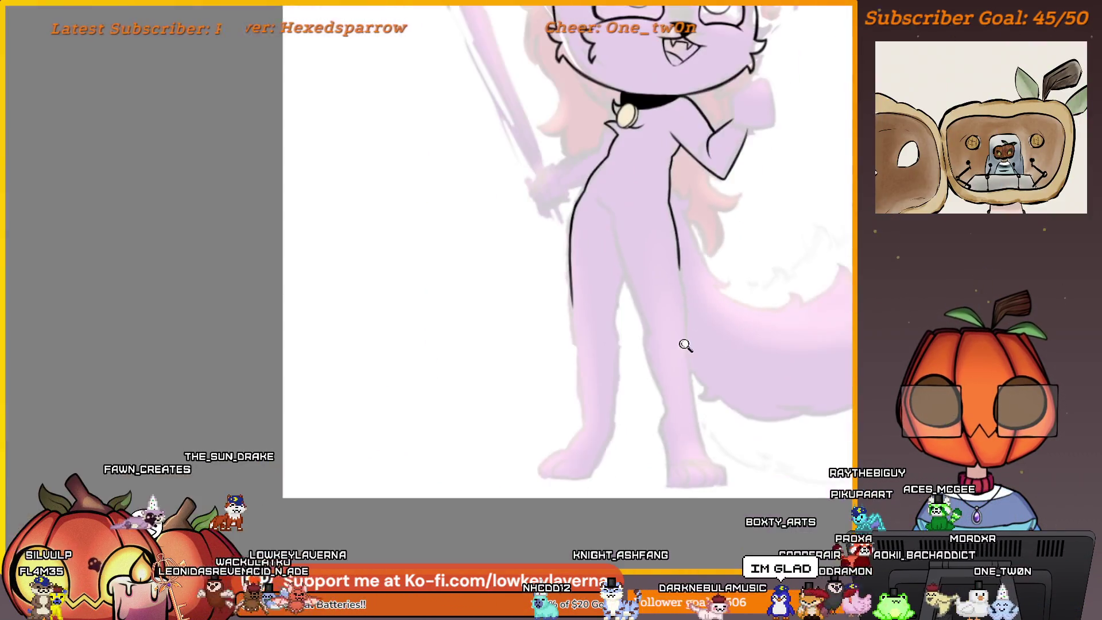
scroll(685, 344, up, 2)
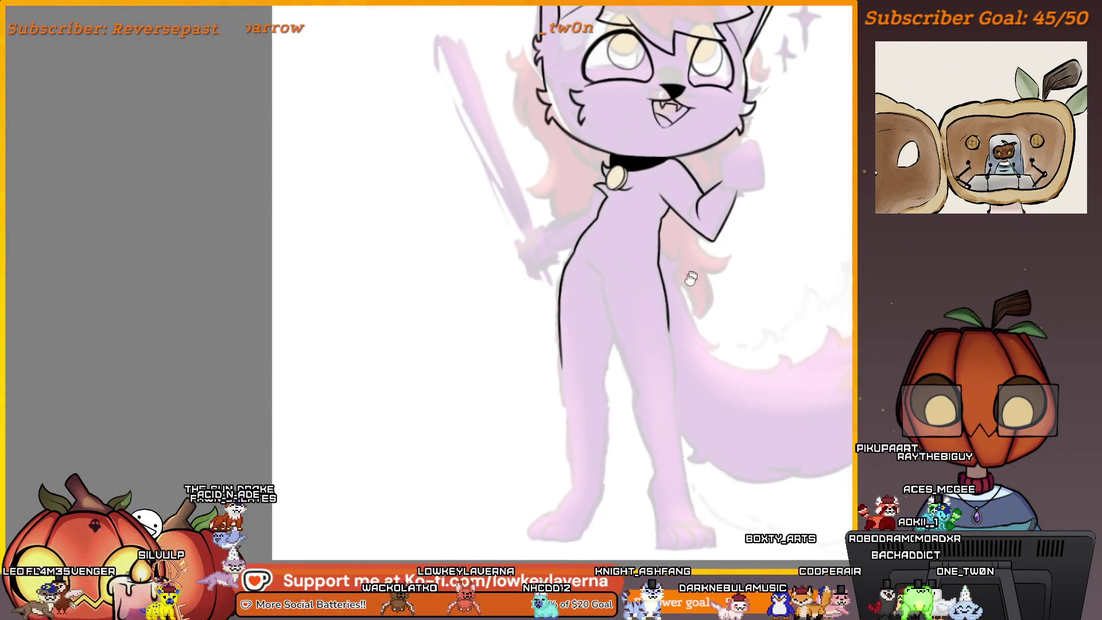
scroll(710, 305, up, 2)
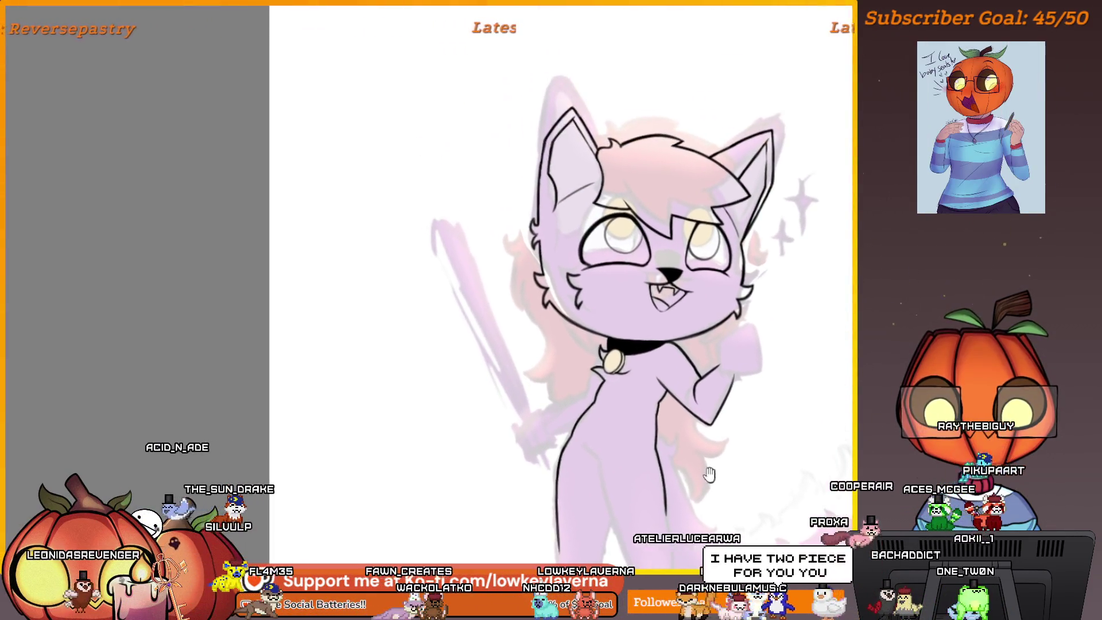
scroll(701, 209, up, 6)
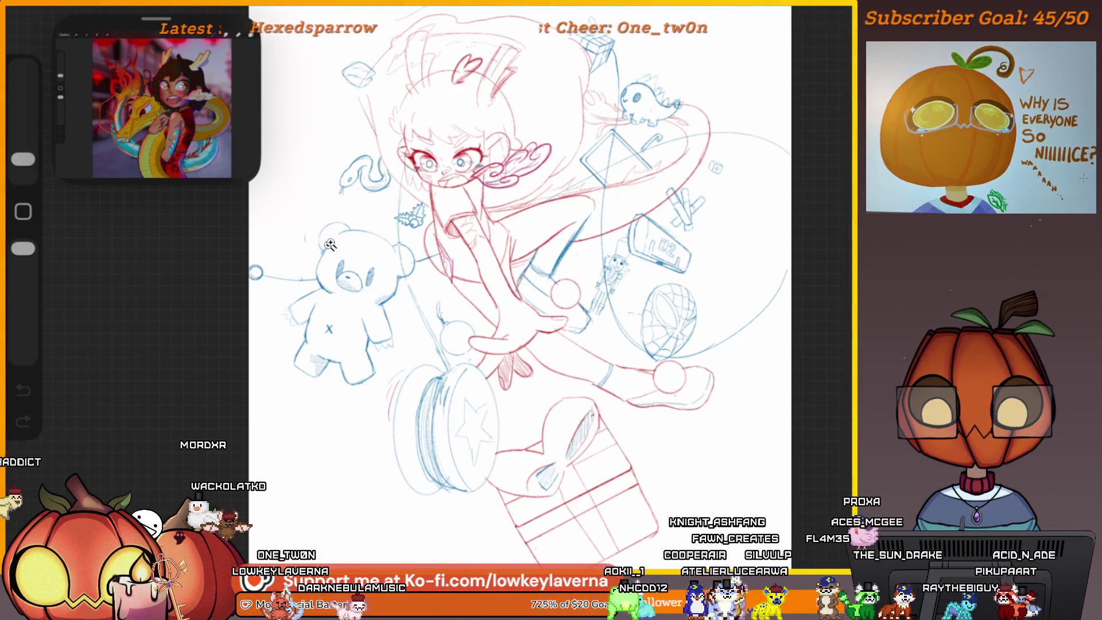
click(469, 173)
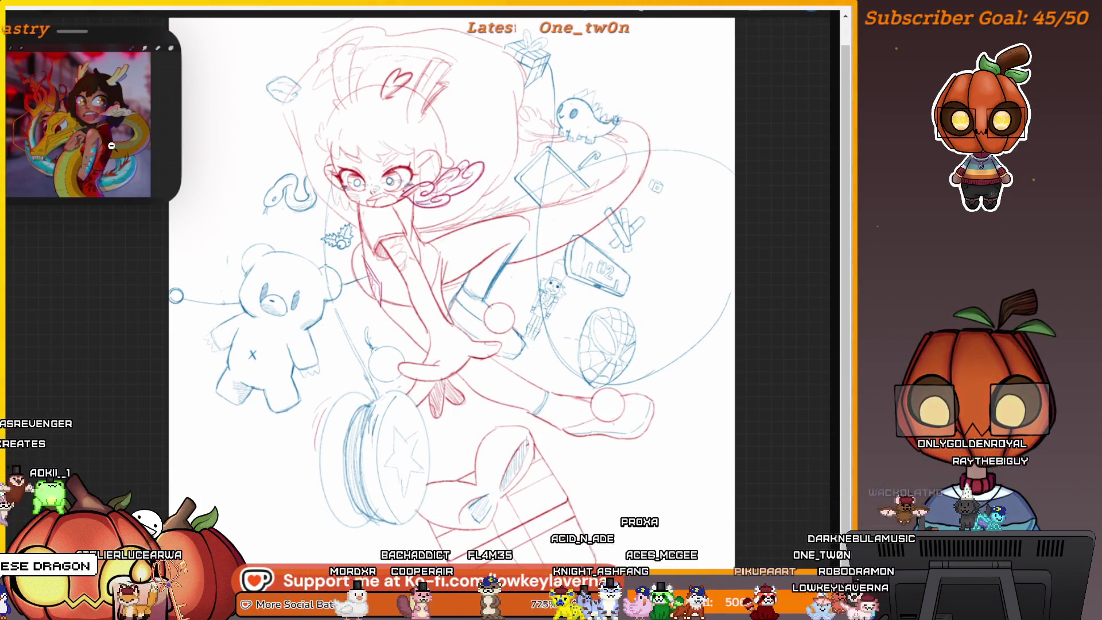
Leave Procreate's full-screen mode so the interface is visible again
key(ctrl+0)
key(ctrl+0)
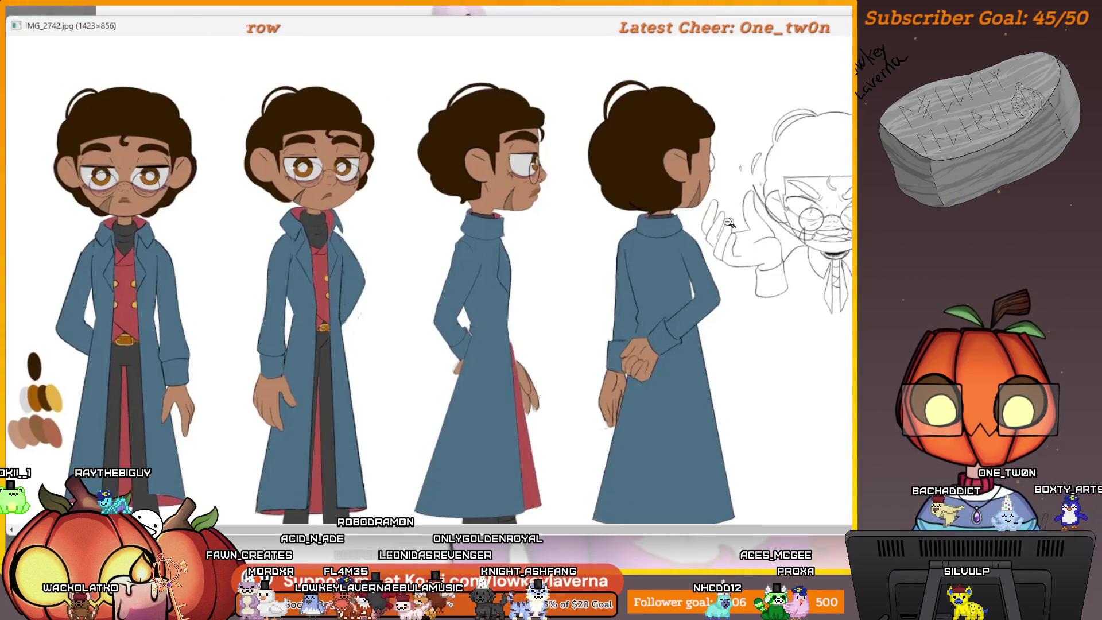
Scroll up and down the coat-wearing character turnaround sheet, then return to the lilac cat sketch
scroll(274, 194, up, 1)
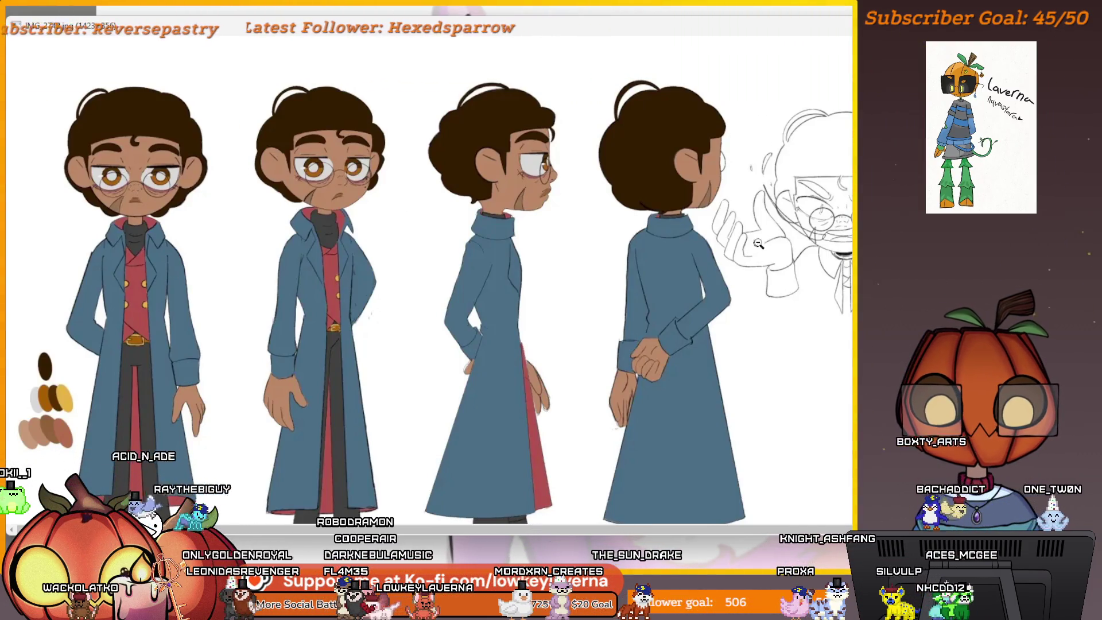
scroll(635, 368, down, 2)
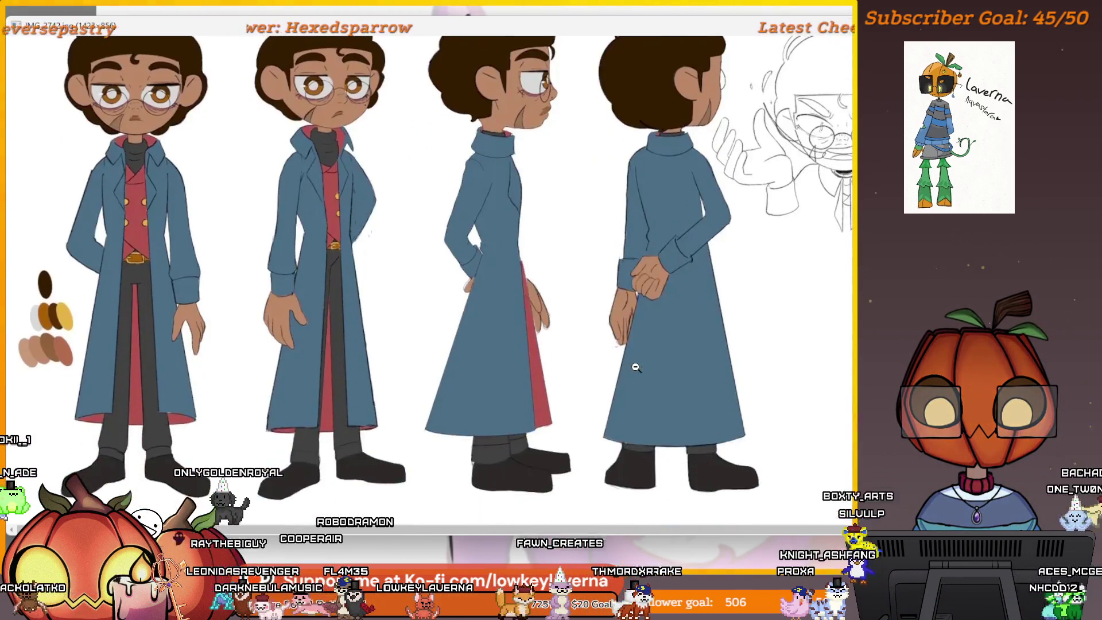
scroll(626, 364, up, 2)
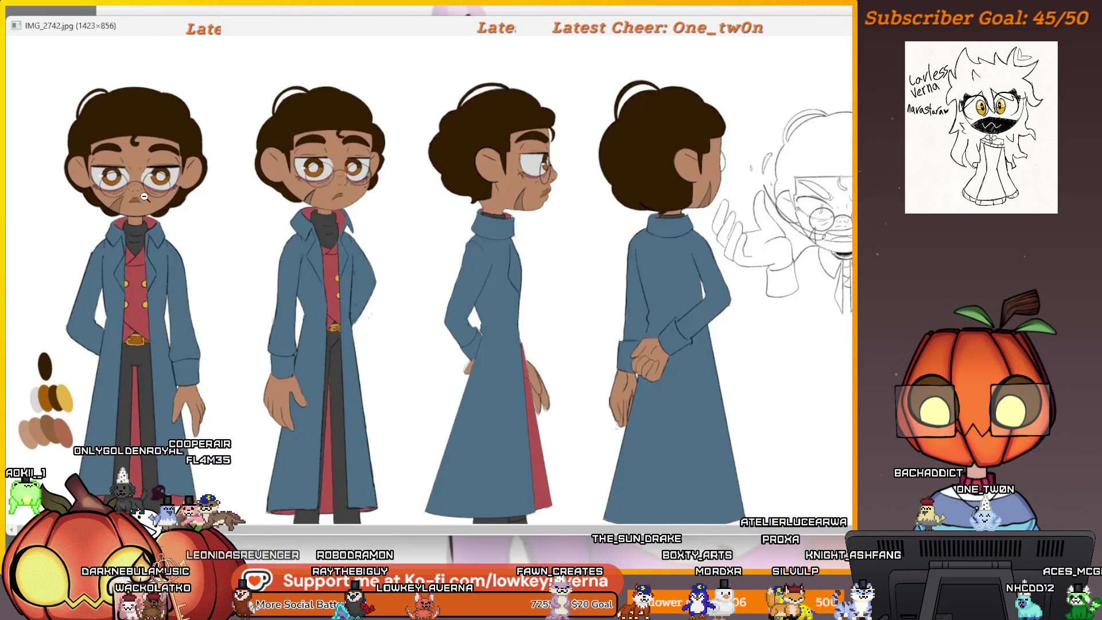
scroll(140, 251, down, 2)
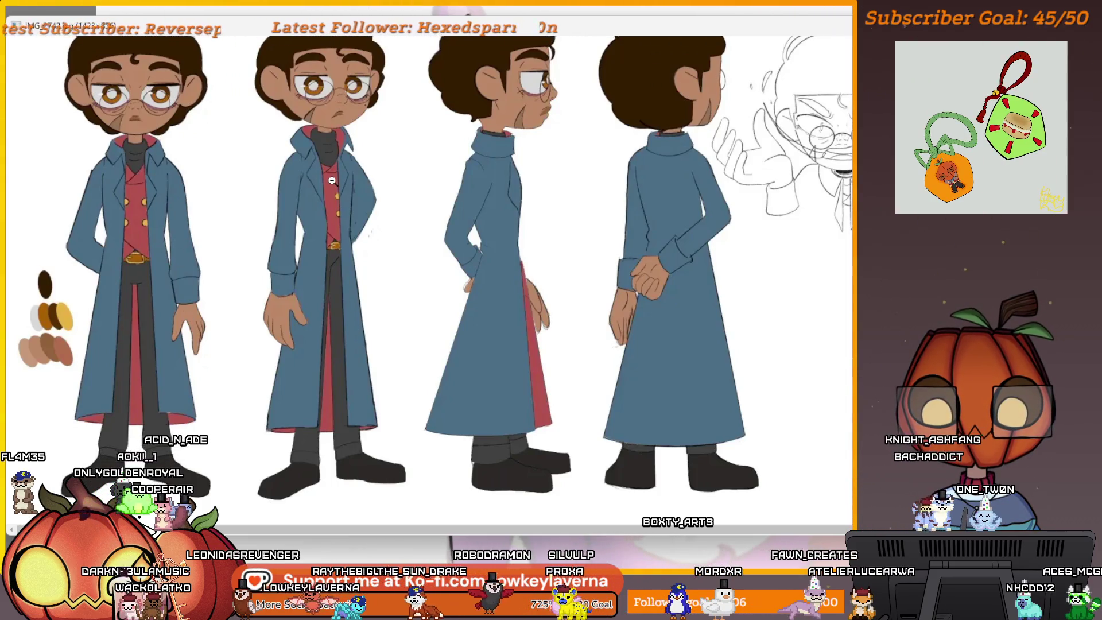
scroll(588, 244, up, 2)
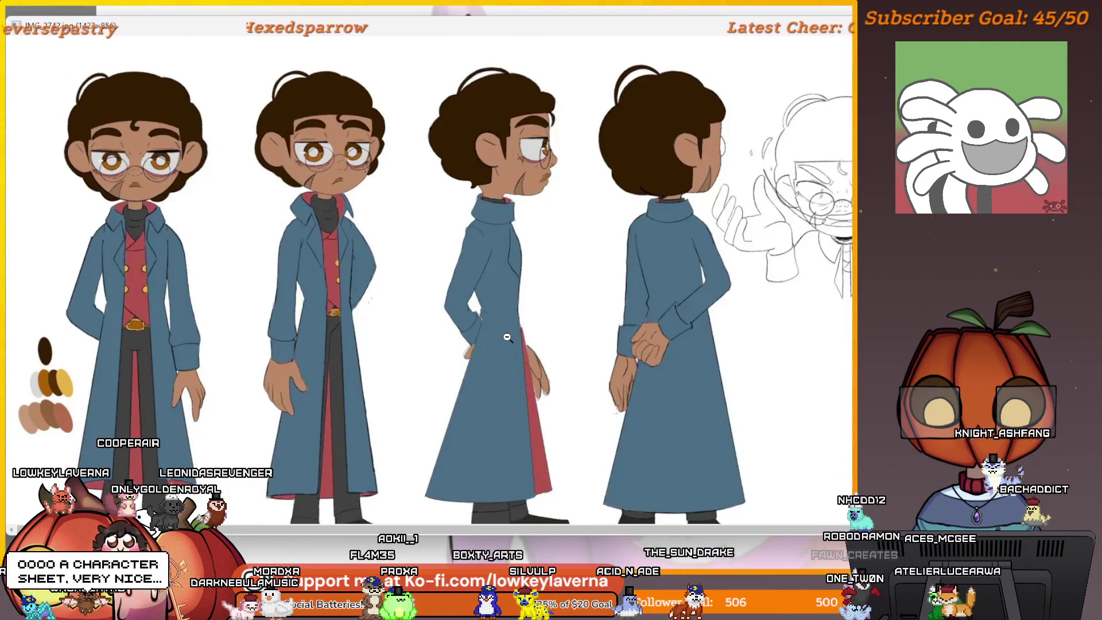
scroll(285, 308, down, 2)
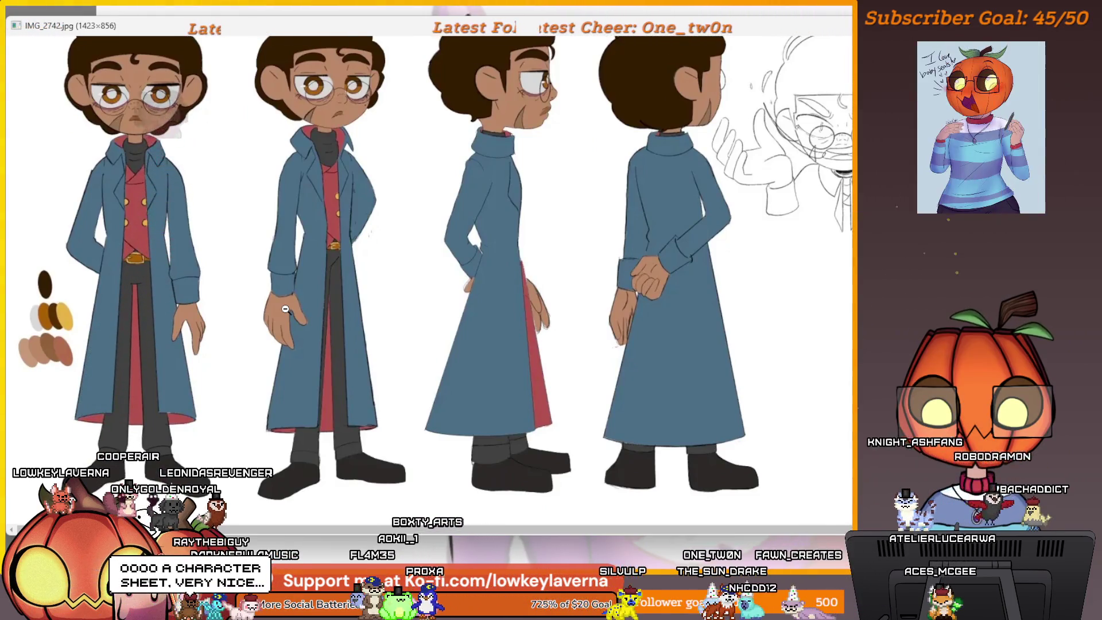
scroll(285, 309, up, 1)
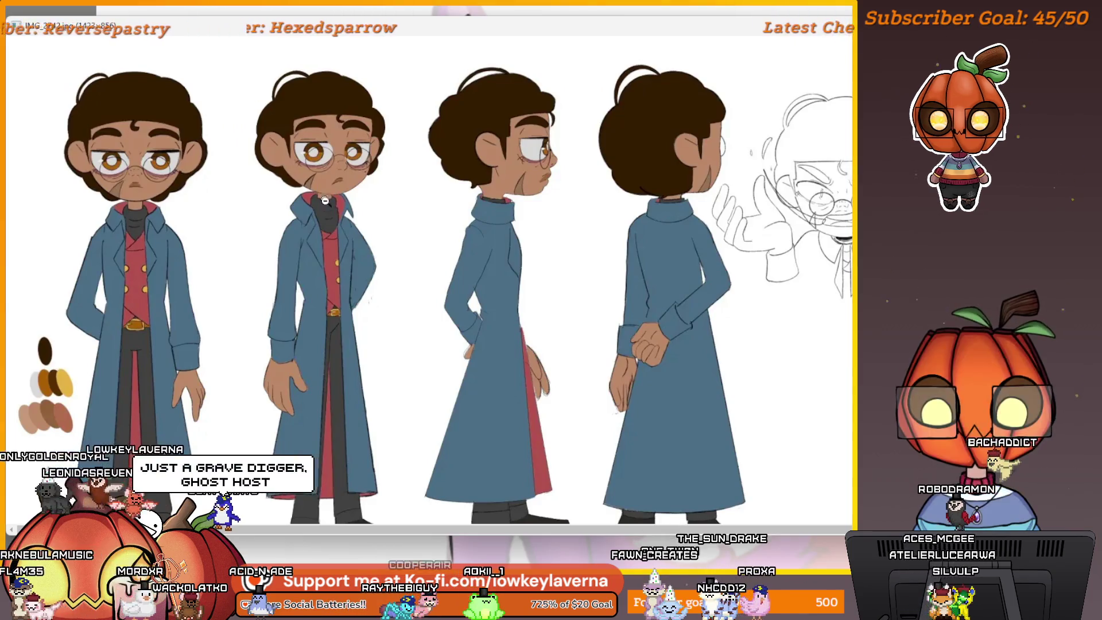
scroll(348, 173, up, 1)
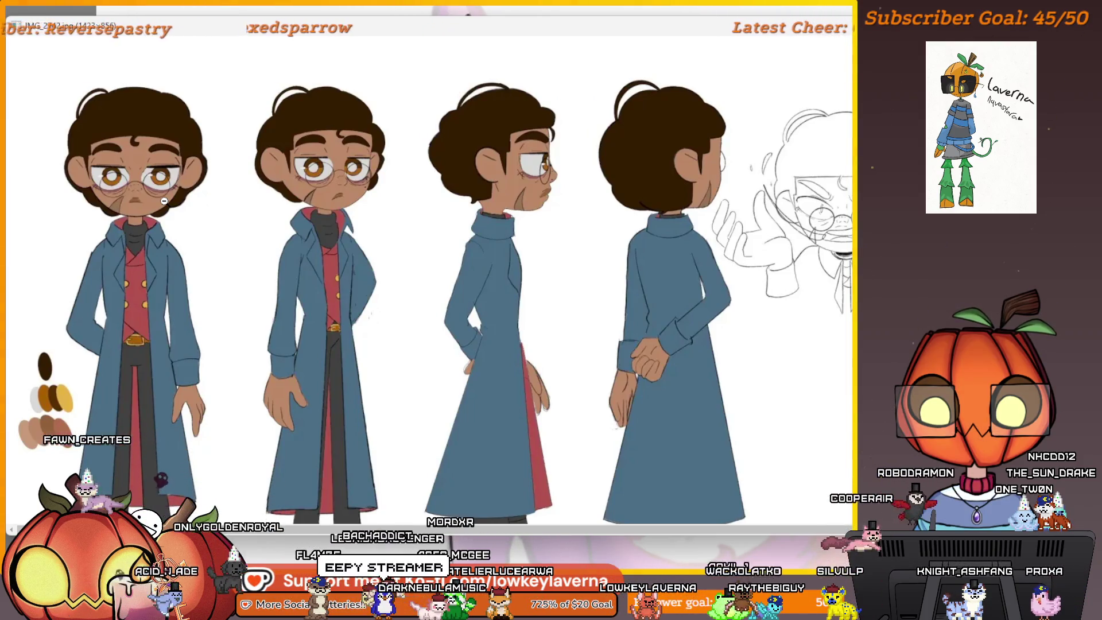
scroll(162, 195, down, 2)
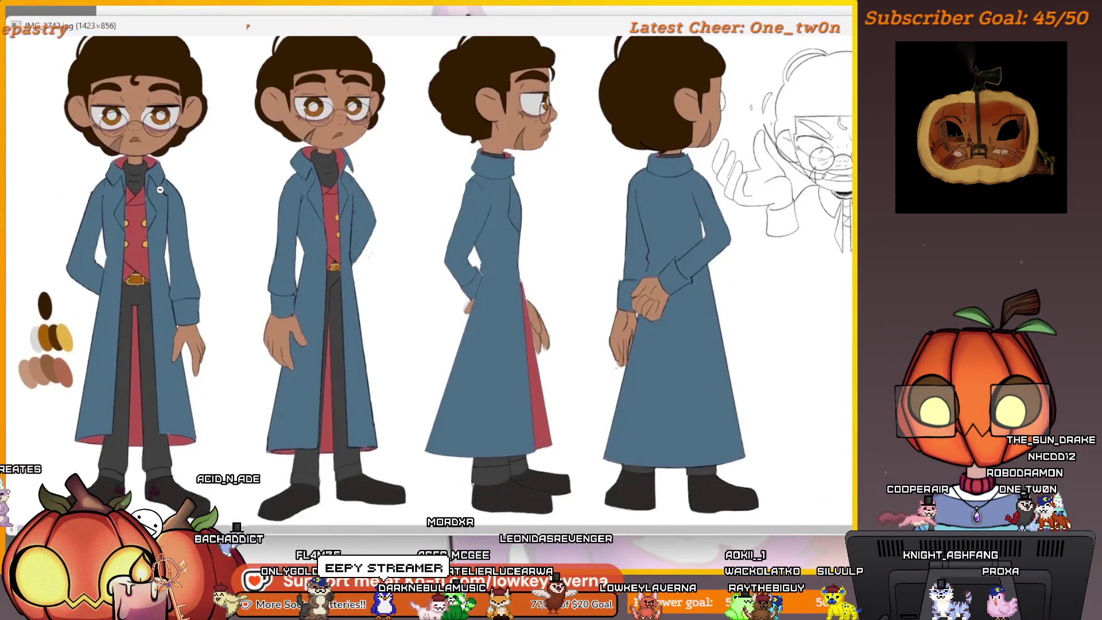
scroll(160, 189, up, 2)
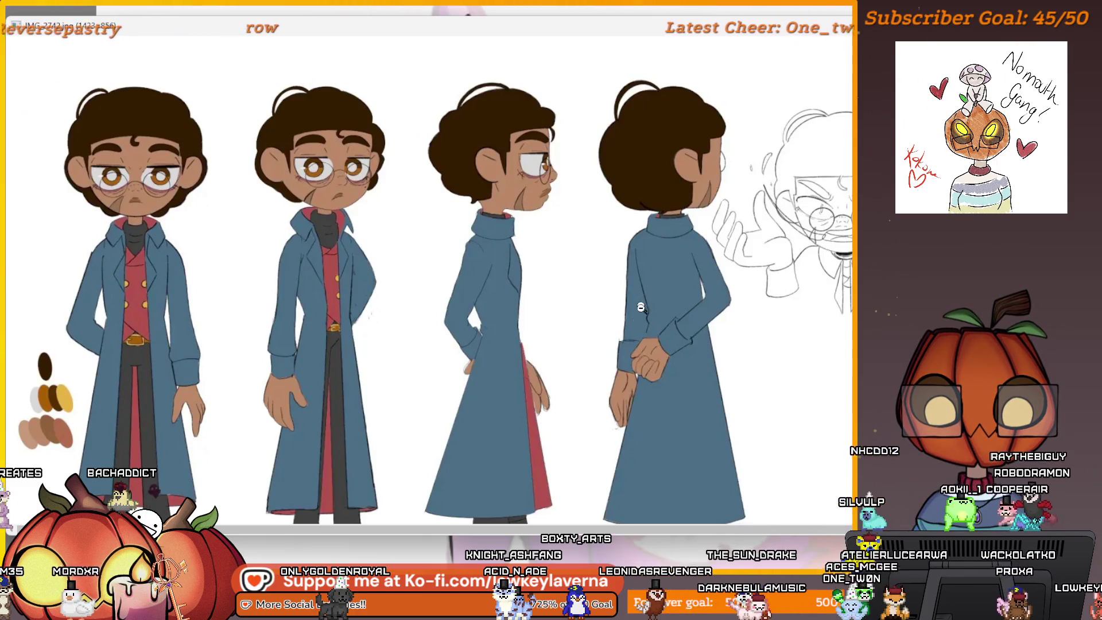
scroll(584, 319, down, 1)
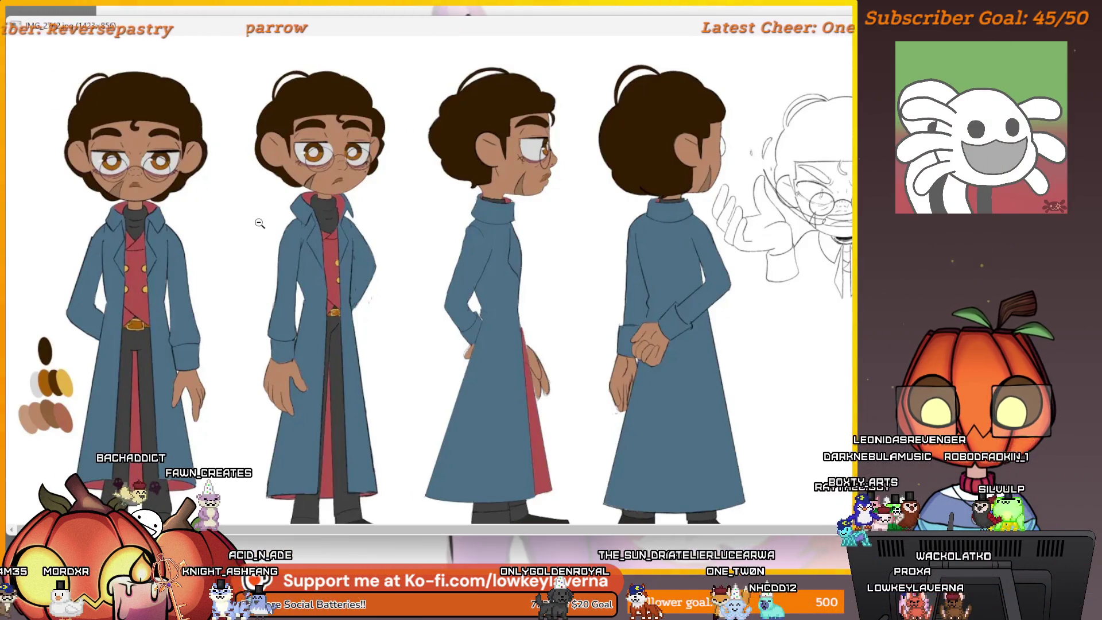
scroll(190, 251, down, 1)
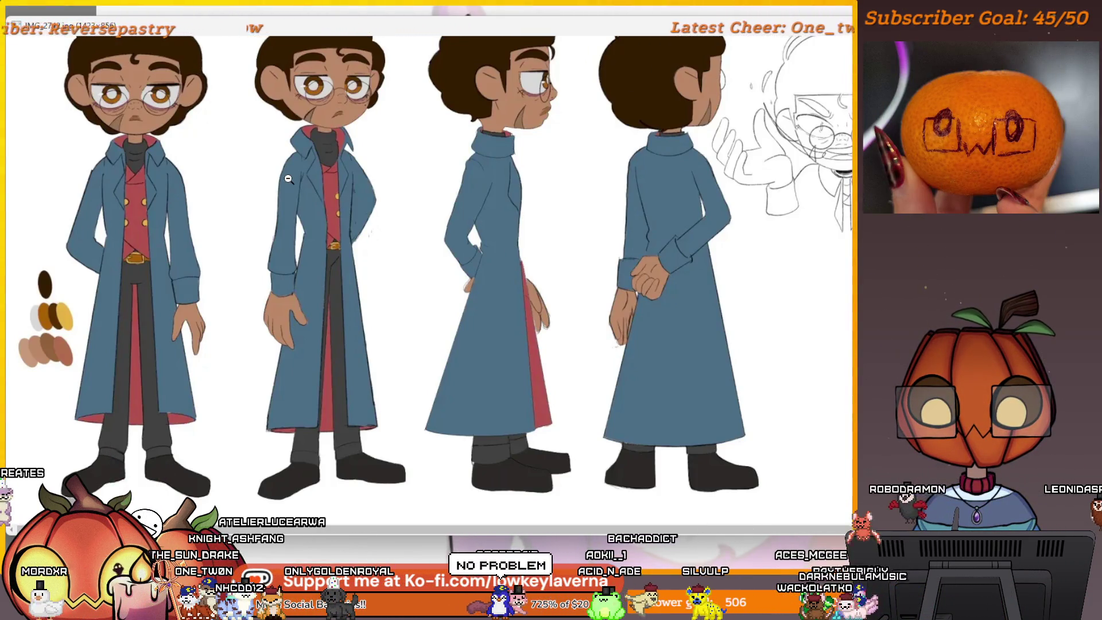
scroll(578, 228, up, 1)
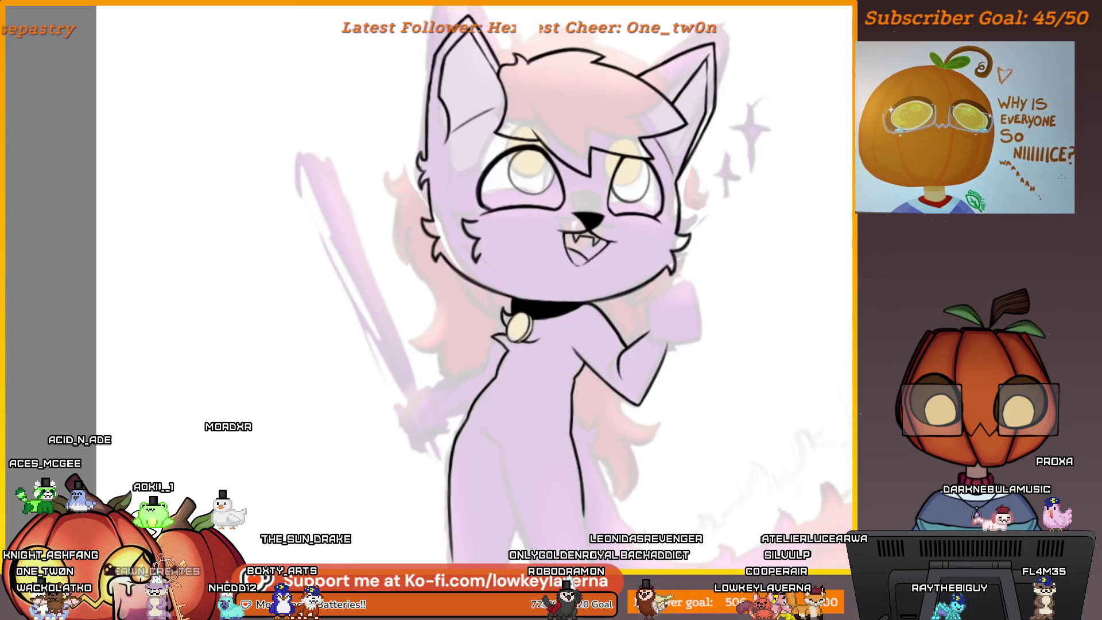
Ink black strokes down the left leg's edges, extending the body outline toward the foot
scroll(679, 363, up, 3)
scroll(680, 363, up, 5)
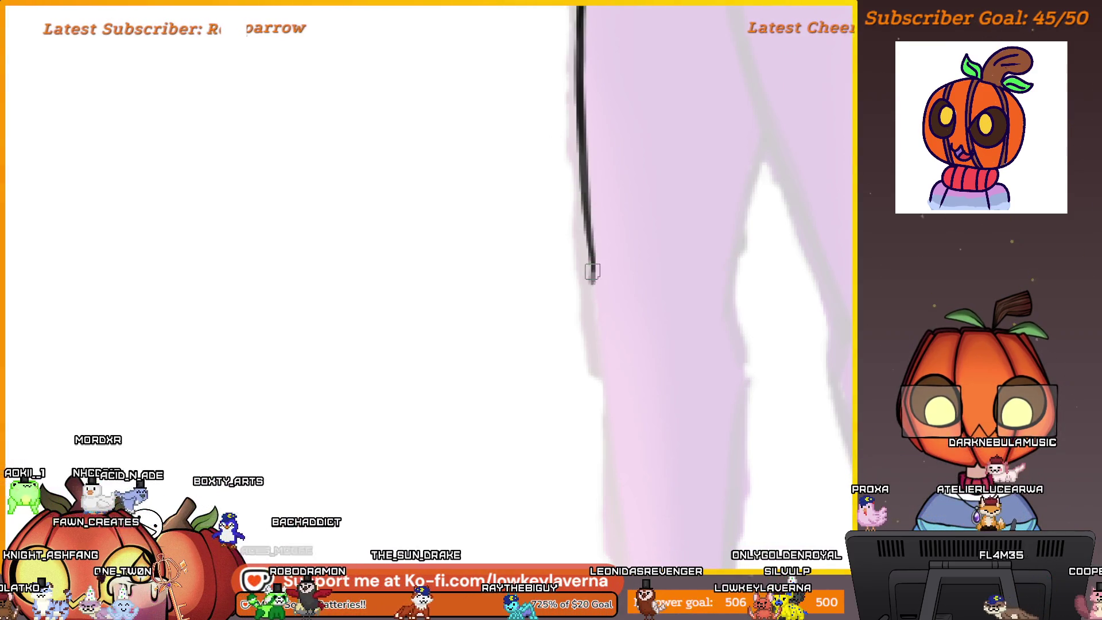
drag(593, 271, 589, 316)
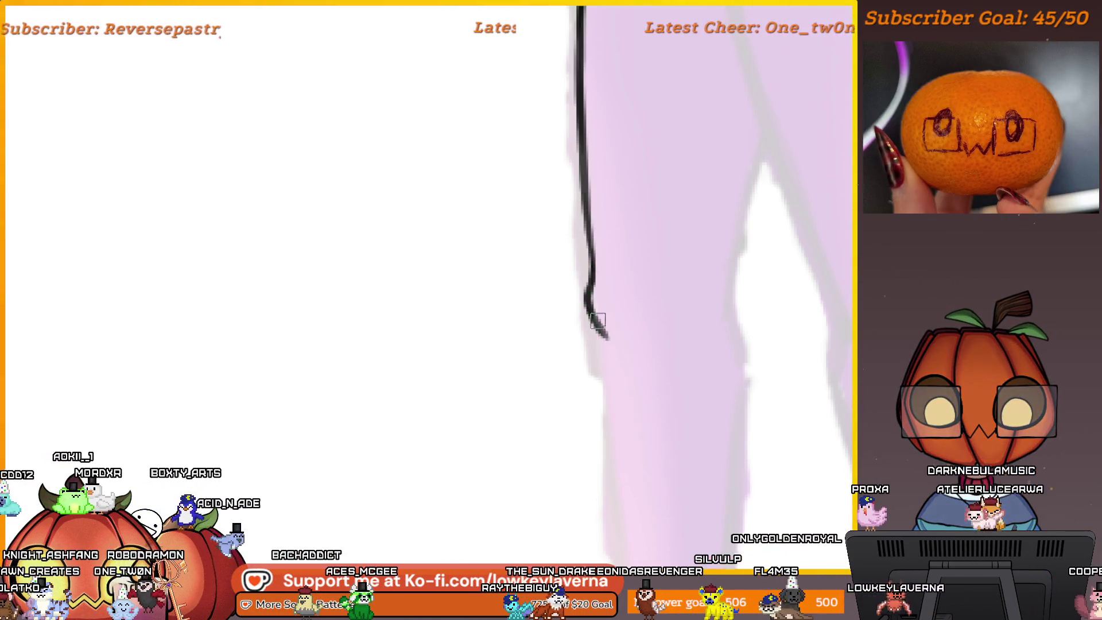
scroll(631, 269, down, 5)
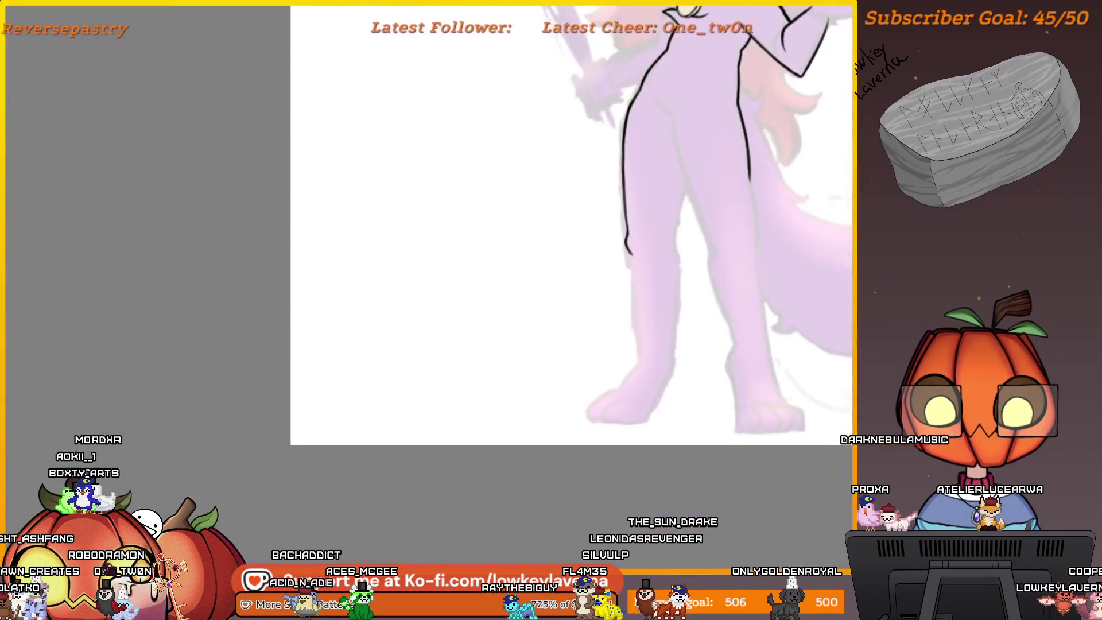
scroll(679, 267, up, 3)
scroll(679, 267, up, 2)
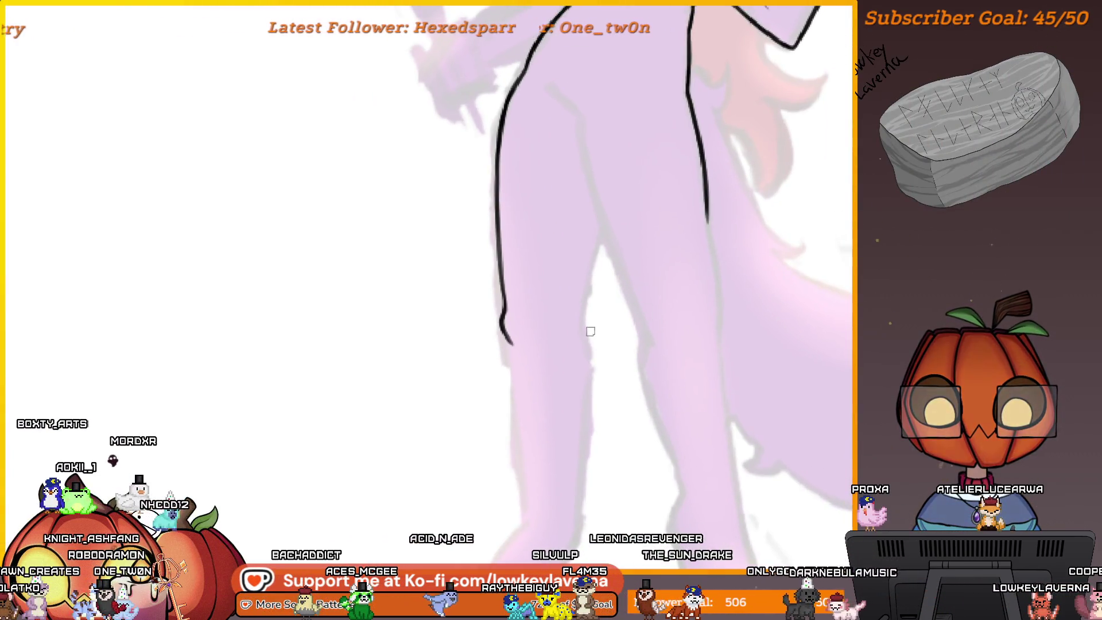
scroll(587, 337, up, 1)
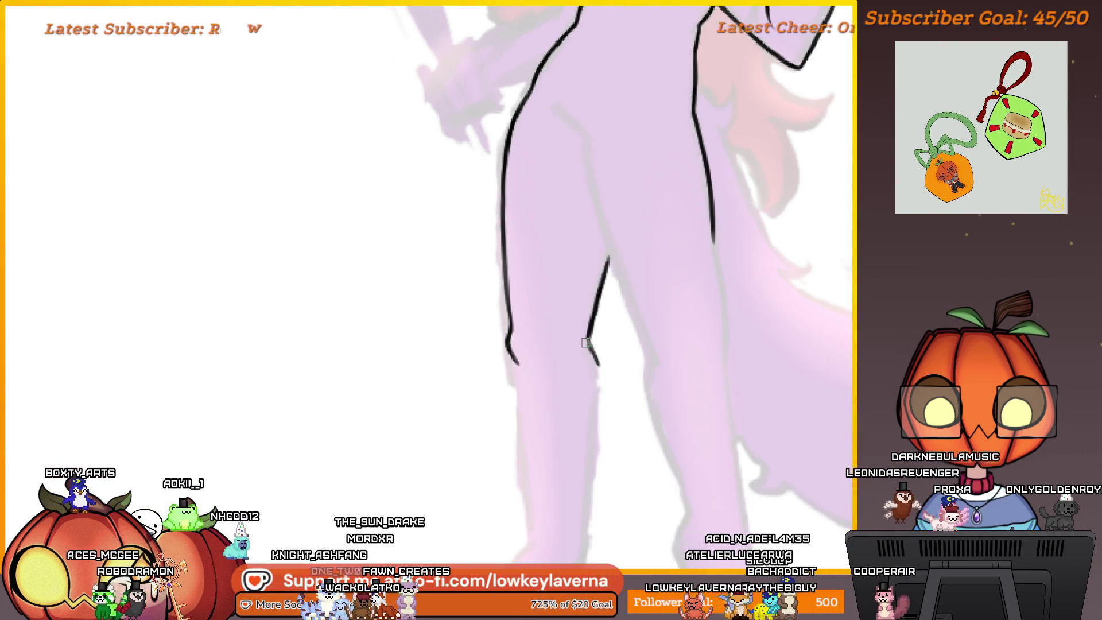
mouse_move(544, 422)
mouse_down()
mouse_move(608, 352)
mouse_move(580, 265)
mouse_up()
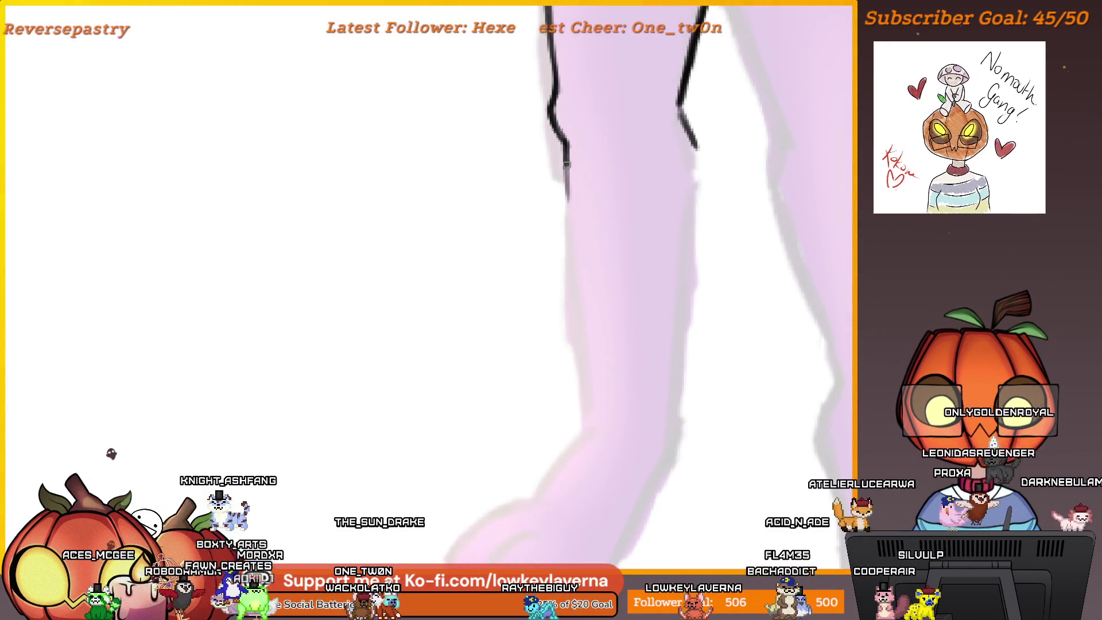
drag(566, 158, 574, 331)
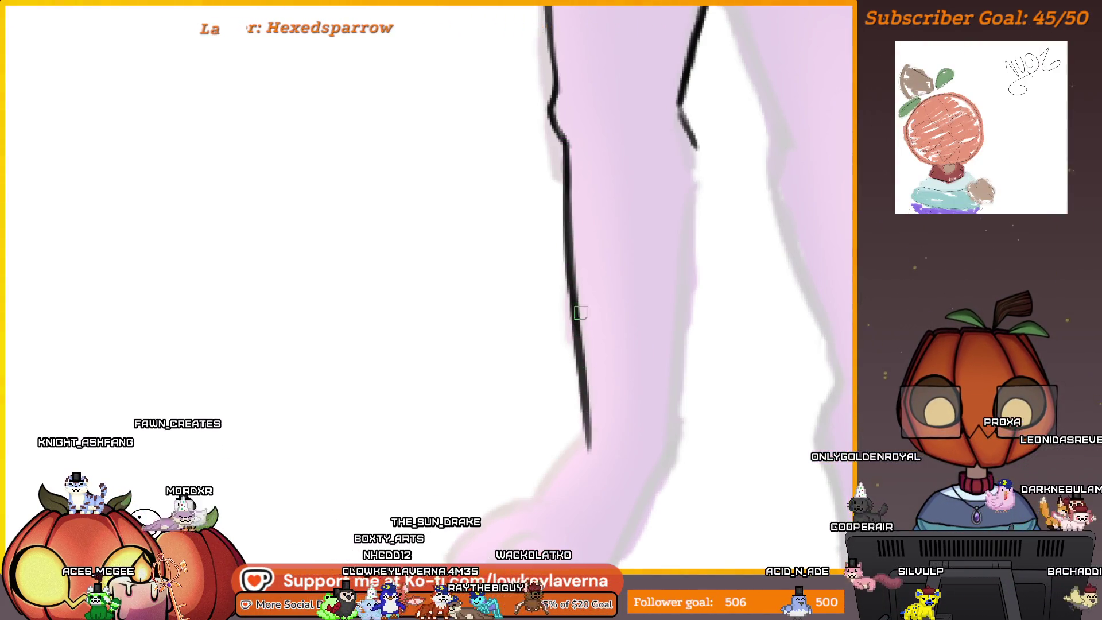
drag(632, 423, 651, 430)
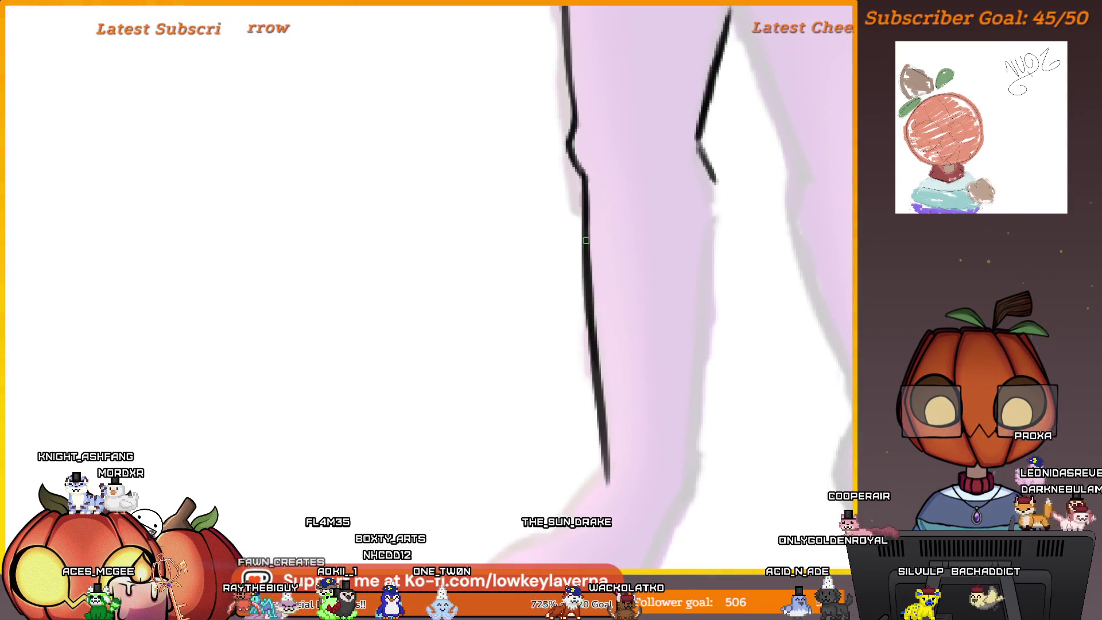
scroll(580, 352, down, 5)
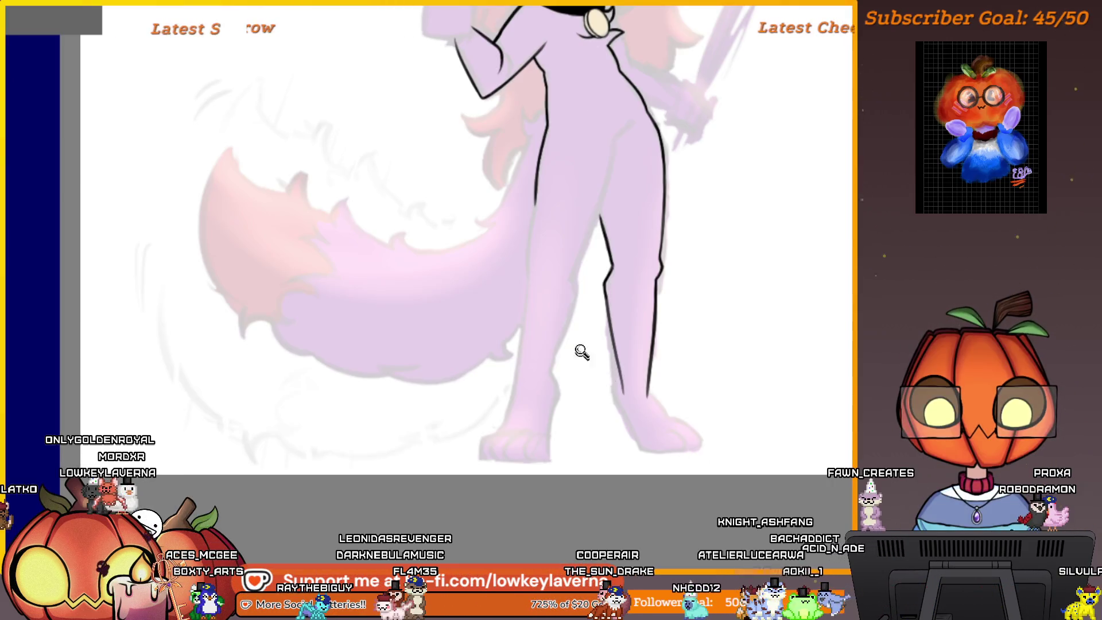
Carry the black leg lines down the lower leg into the foot
scroll(658, 320, up, 5)
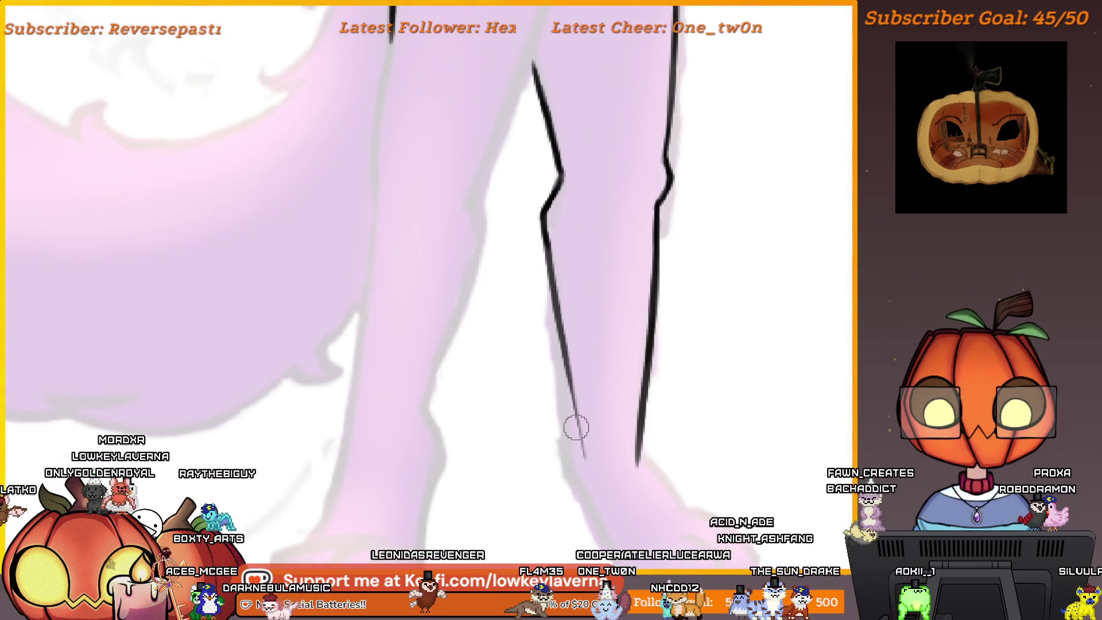
scroll(575, 428, up, 3)
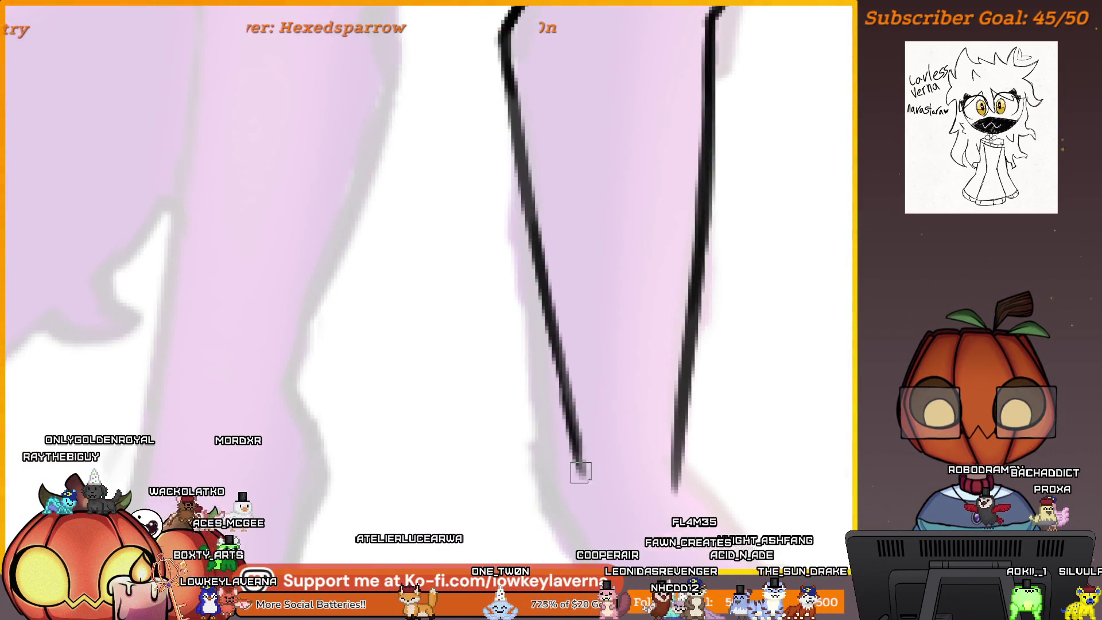
mouse_move(594, 432)
mouse_down()
mouse_move(599, 362)
mouse_move(587, 424)
mouse_move(572, 437)
mouse_move(579, 505)
mouse_up()
scroll(644, 467, down, 3)
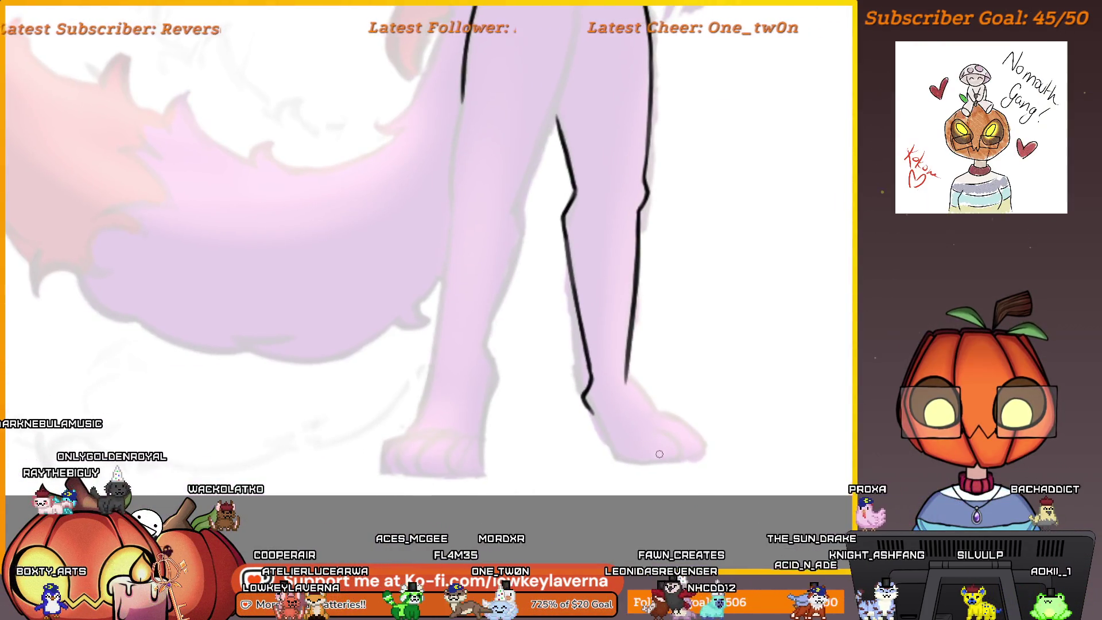
scroll(685, 453, up, 3)
scroll(309, 434, down, 3)
scroll(575, 463, up, 5)
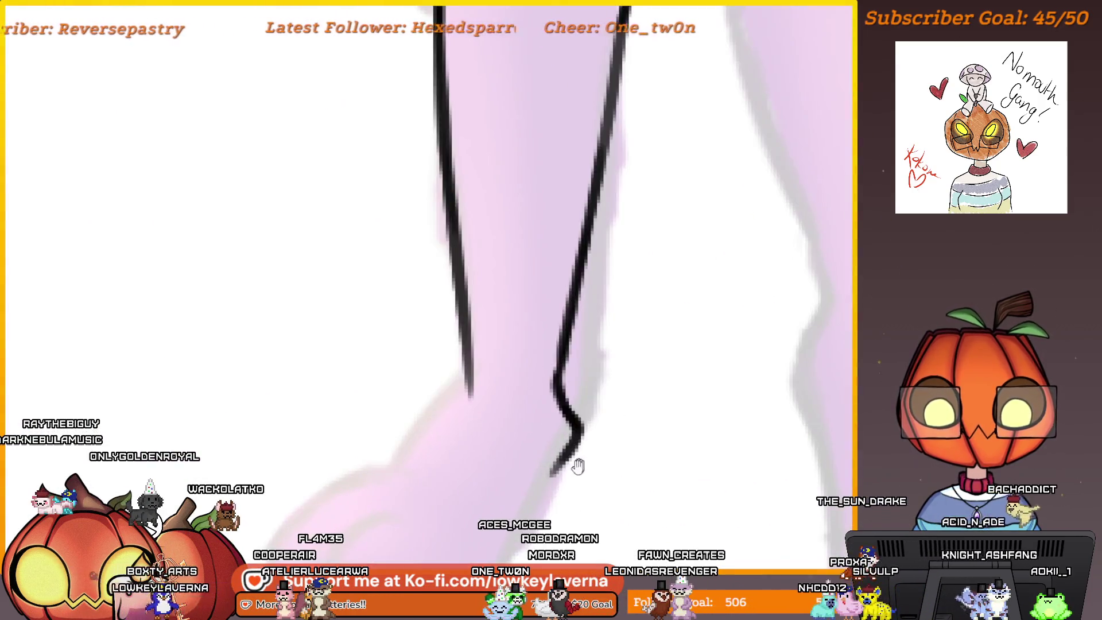
drag(607, 386, 574, 444)
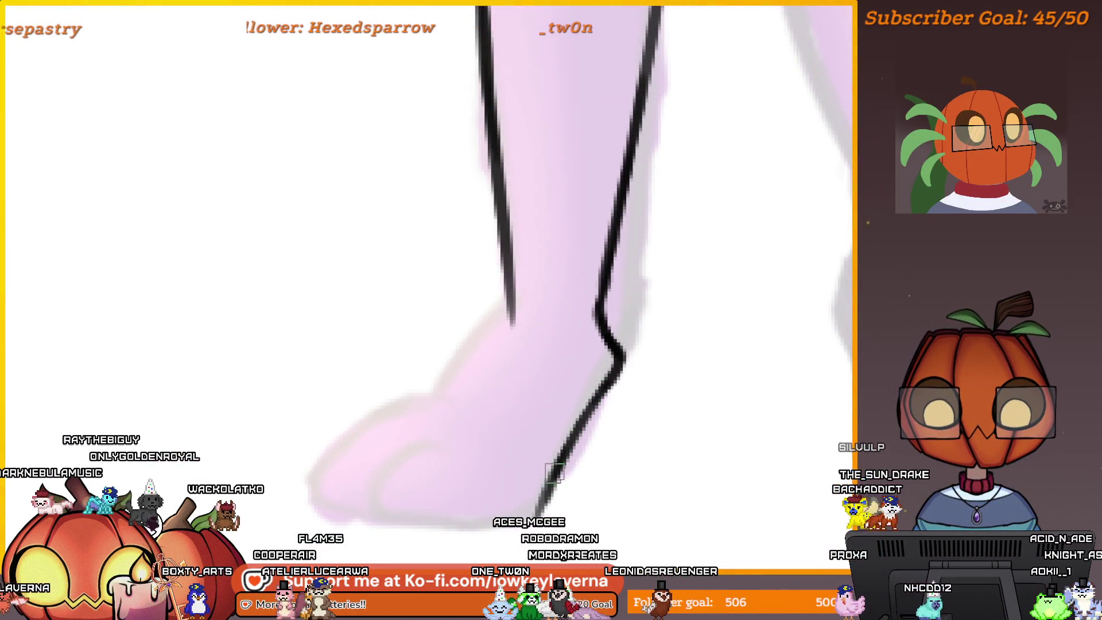
drag(511, 415, 649, 418)
drag(650, 326, 577, 408)
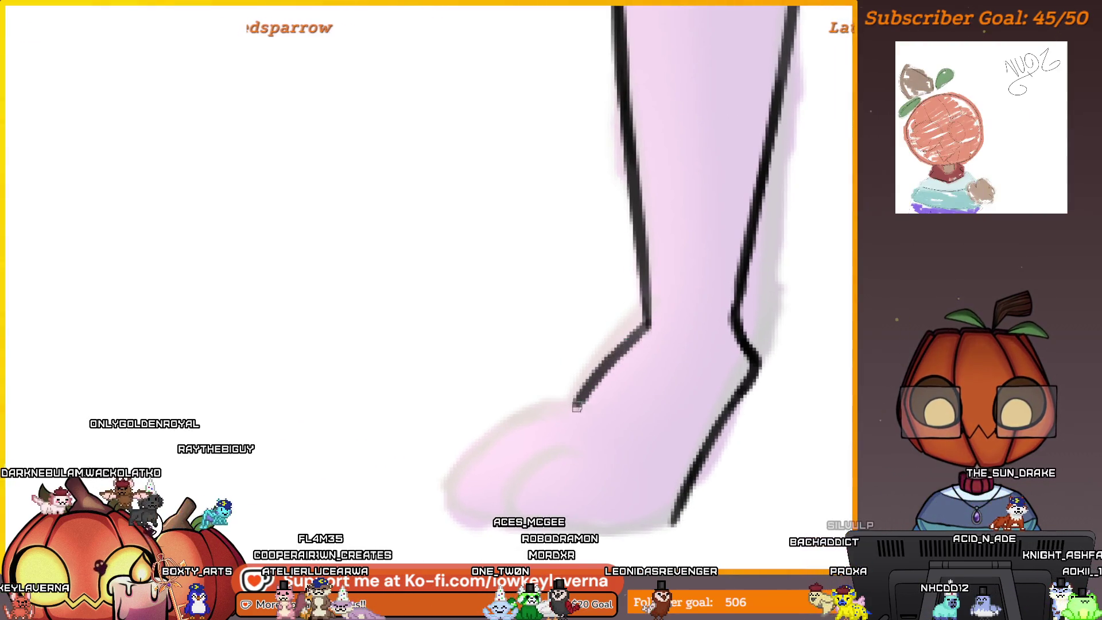
Ink the foot's bottom edge and the toe curve rising from its tip
scroll(573, 418, up, 3)
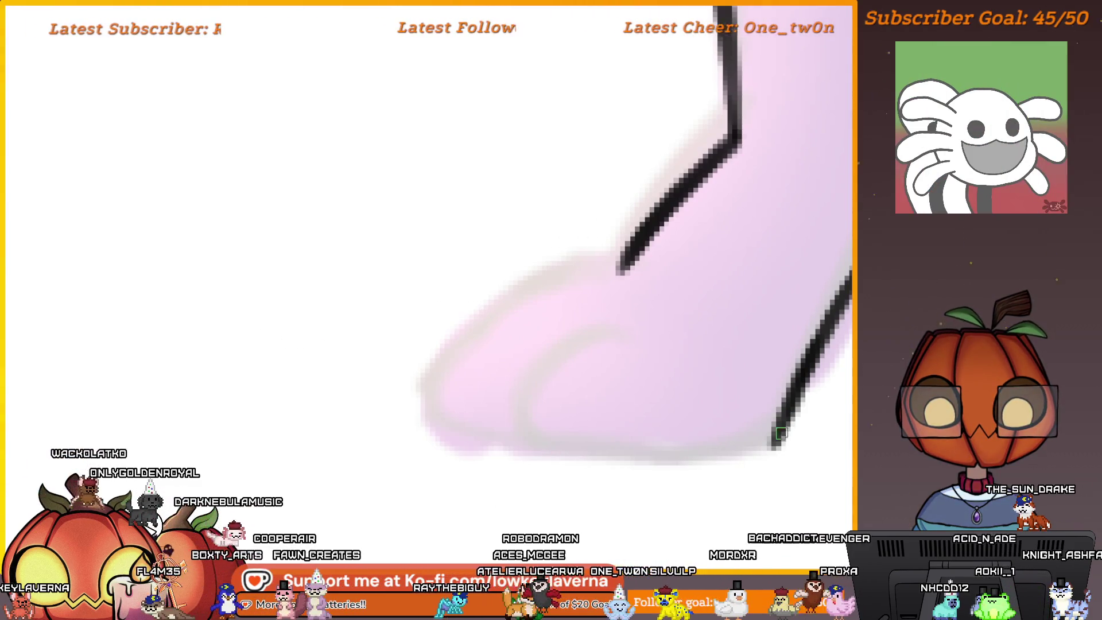
drag(692, 461, 552, 453)
mouse_move(558, 393)
mouse_down()
mouse_move(610, 342)
mouse_move(561, 366)
mouse_up()
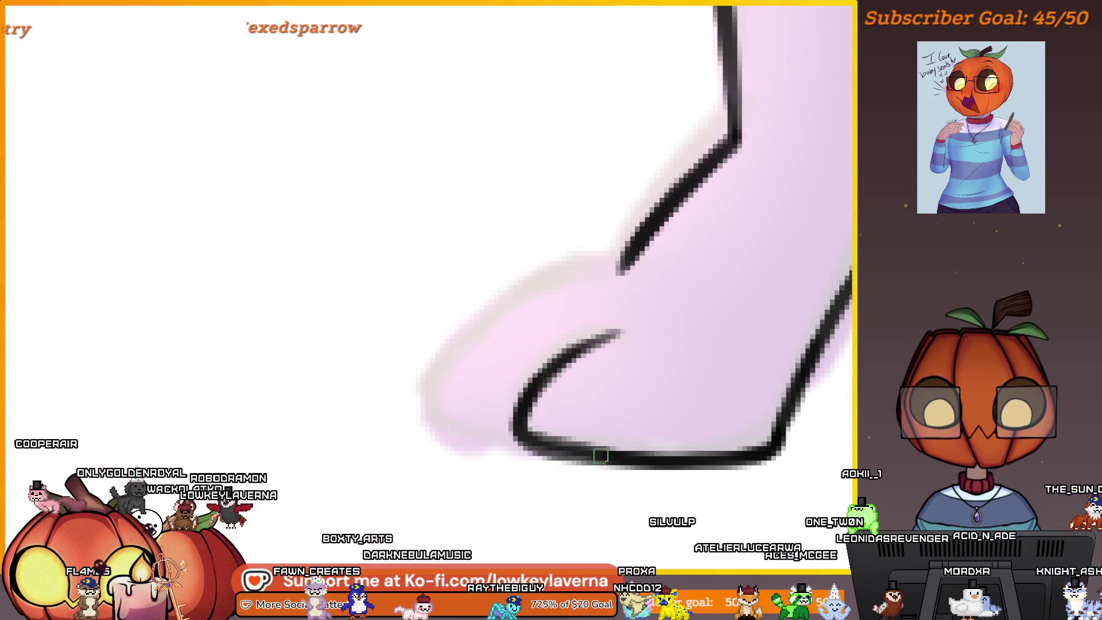
mouse_move(519, 426)
mouse_down()
mouse_move(605, 460)
mouse_move(528, 461)
mouse_move(546, 397)
mouse_move(639, 321)
mouse_move(711, 296)
mouse_up()
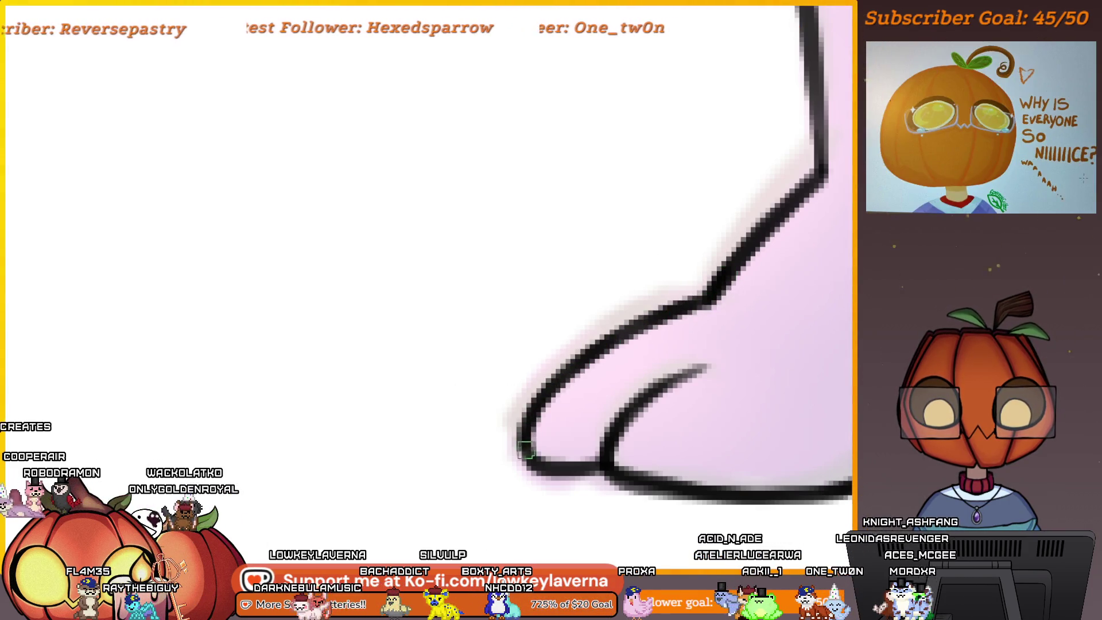
scroll(529, 446, down, 5)
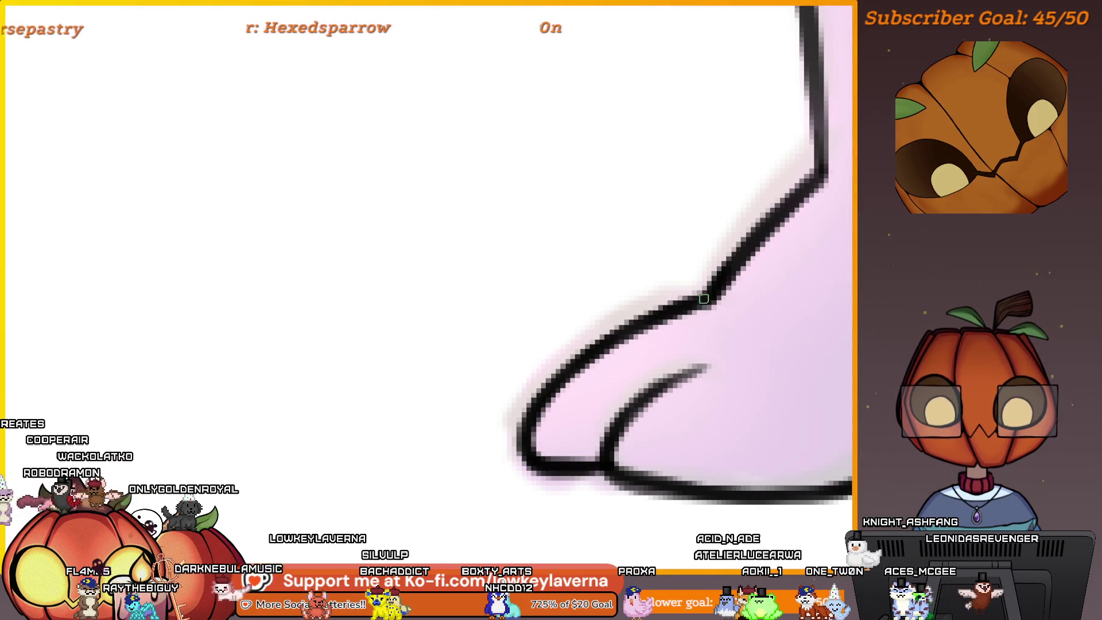
scroll(683, 381, up, 3)
scroll(668, 385, down, 5)
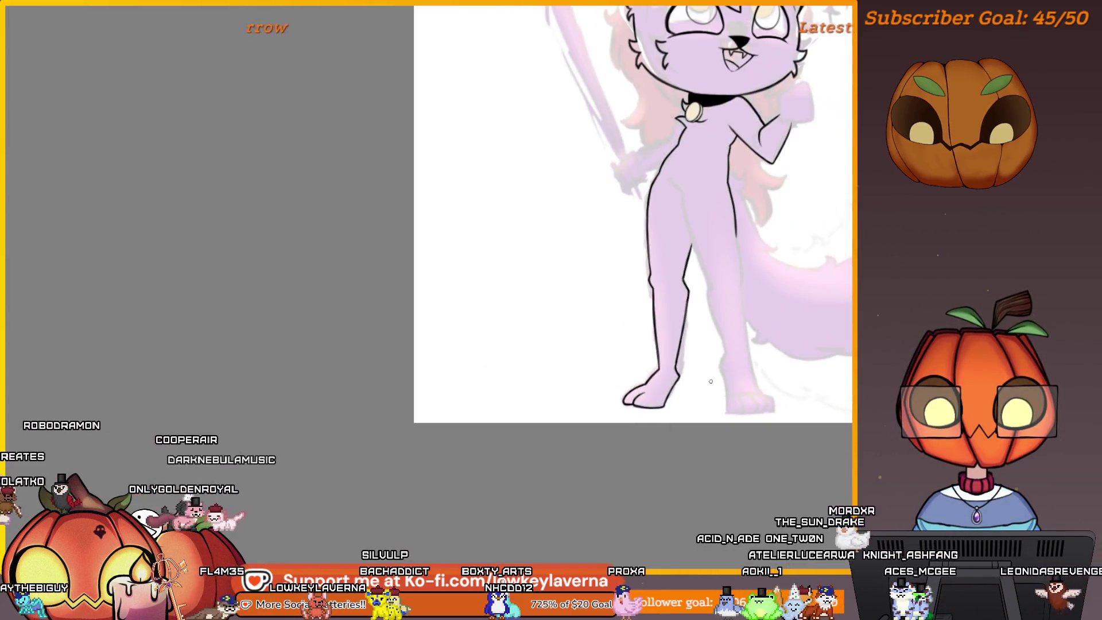
Erase the front foot's old bottom outline and redraw it darker
scroll(634, 463, up, 1)
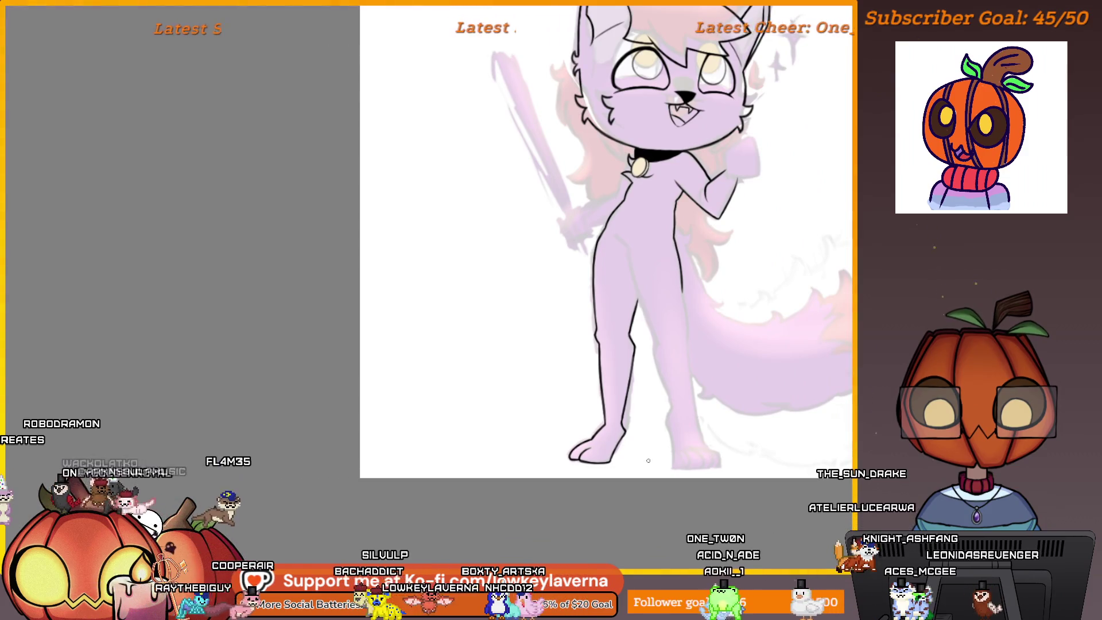
scroll(710, 422, down, 1)
scroll(710, 422, up, 1)
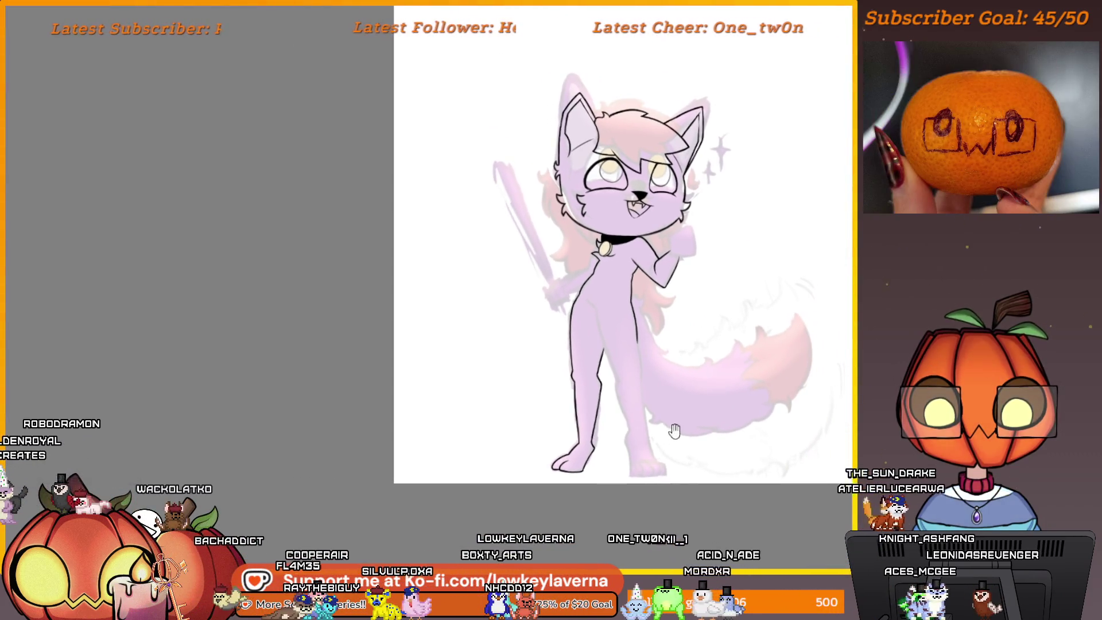
scroll(686, 398, up, 4)
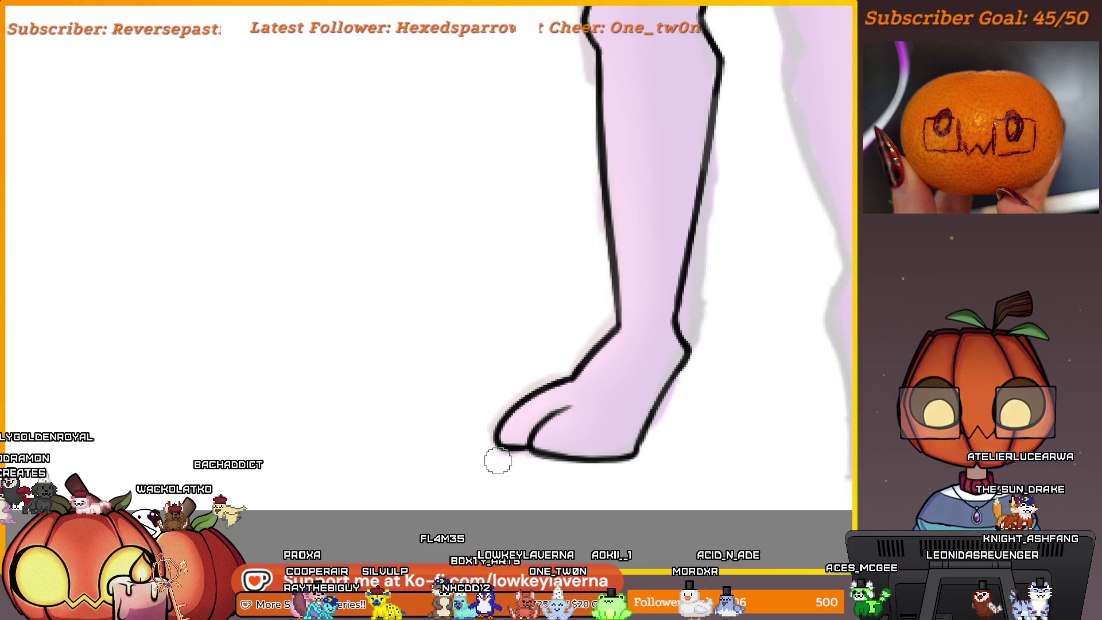
drag(497, 455, 693, 470)
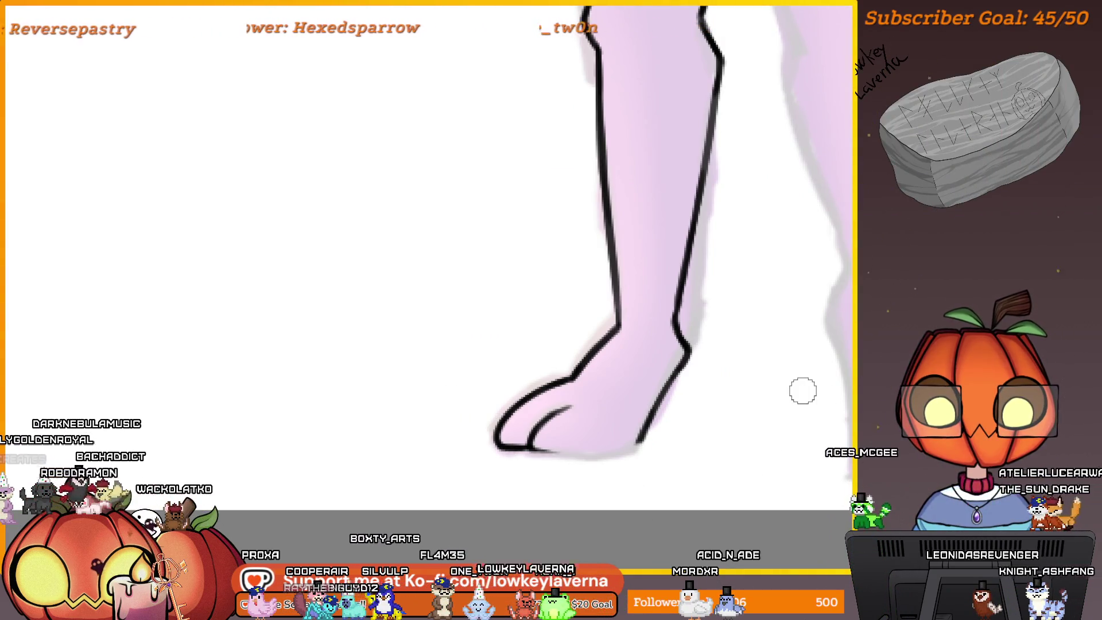
scroll(650, 423, up, 2)
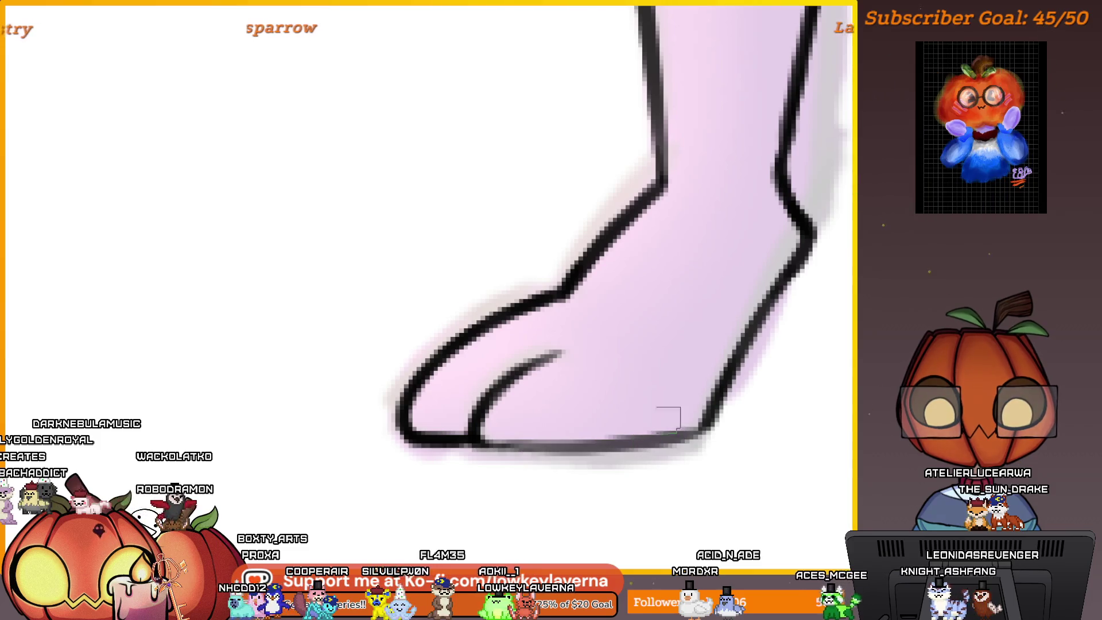
drag(476, 432, 561, 447)
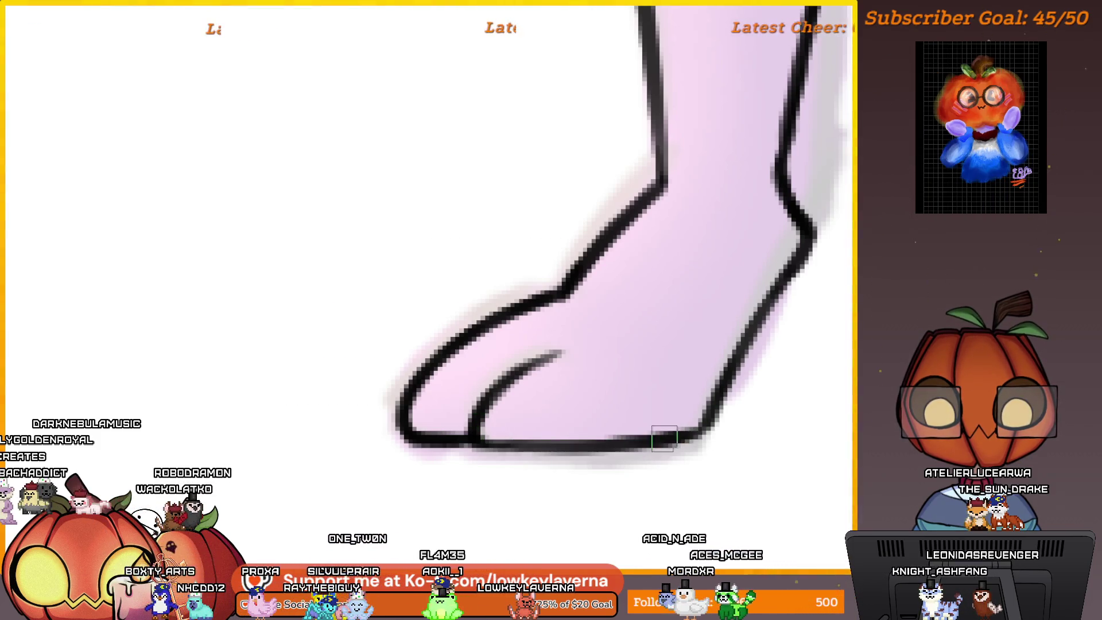
scroll(553, 442, down, 5)
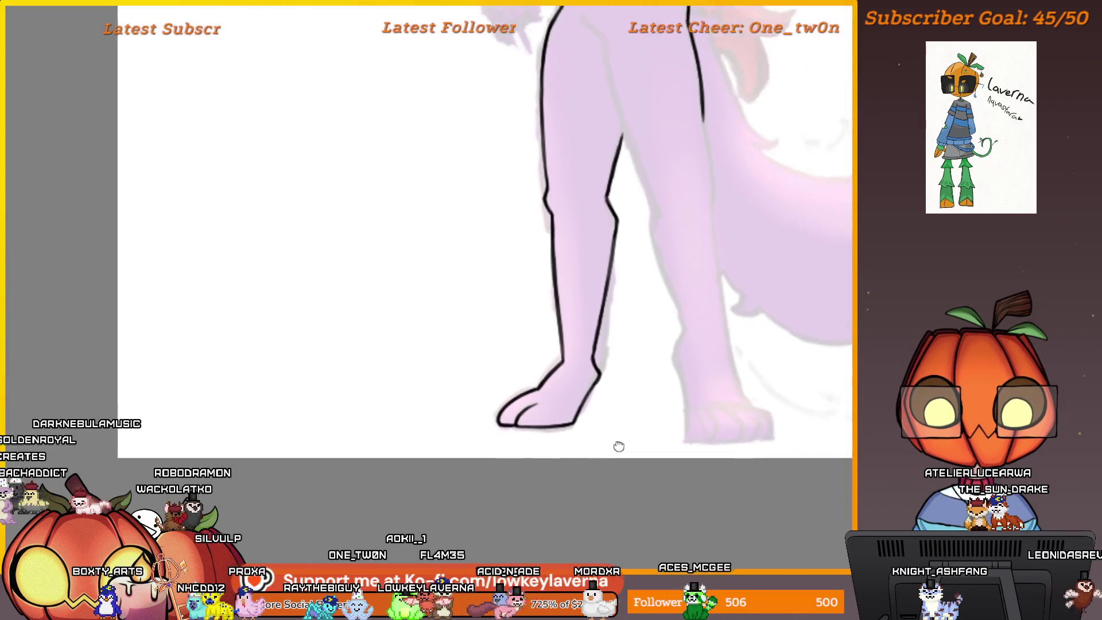
scroll(670, 465, down, 5)
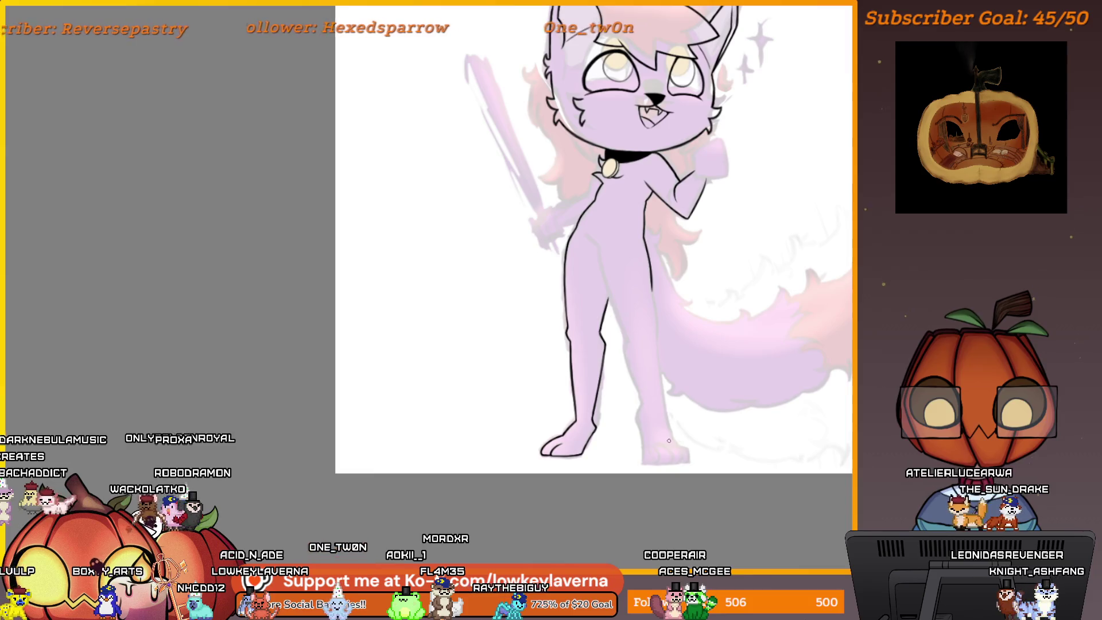
scroll(668, 440, up, 10)
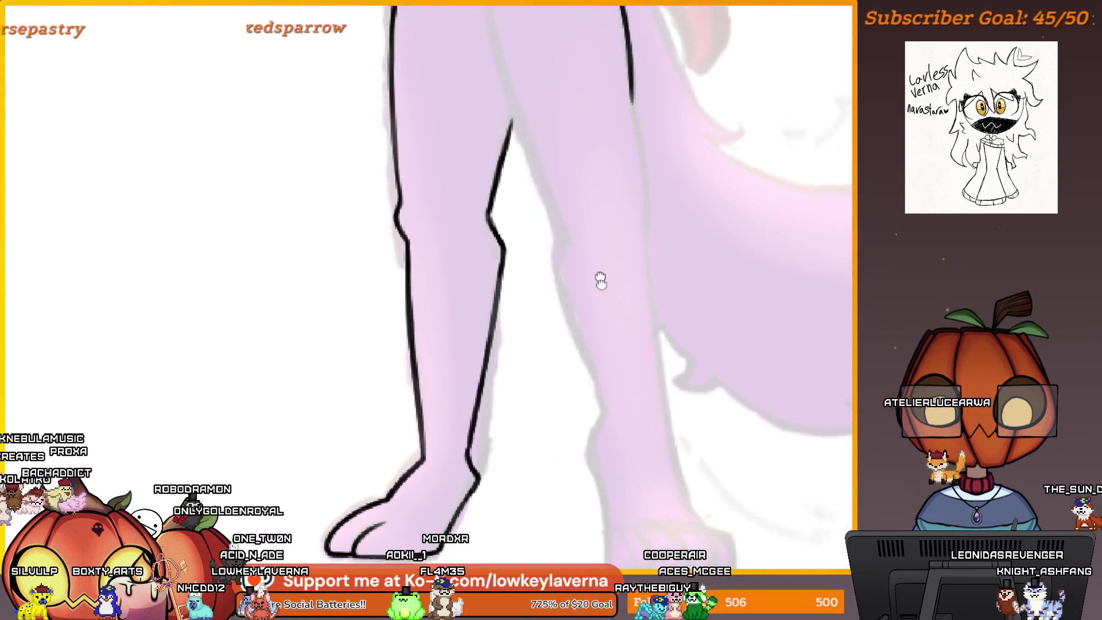
scroll(600, 280, up, 5)
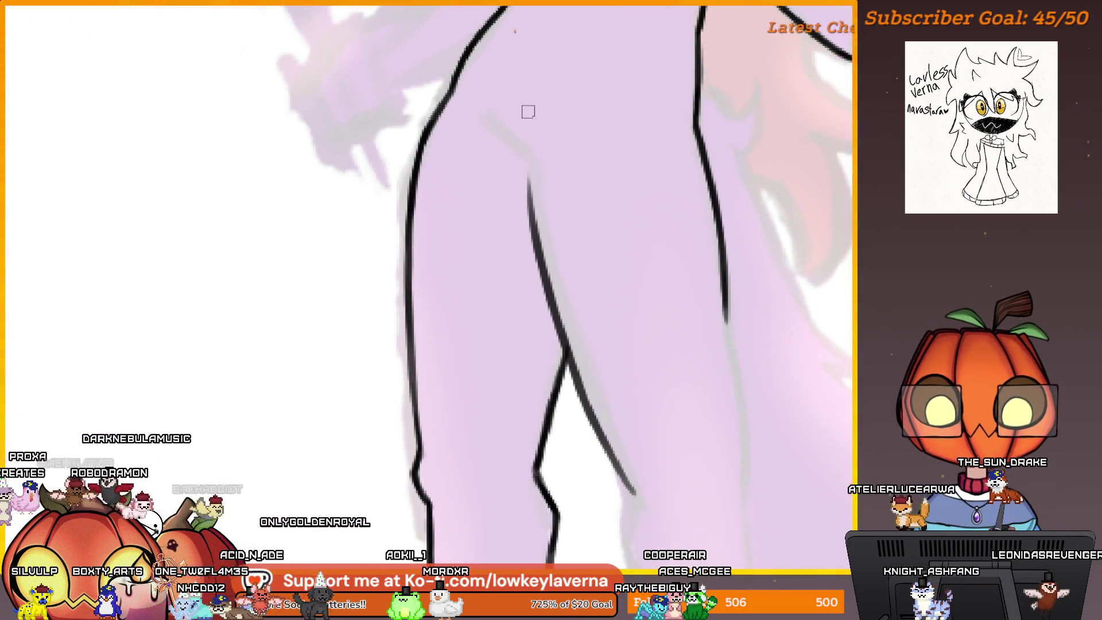
scroll(573, 222, down, 8)
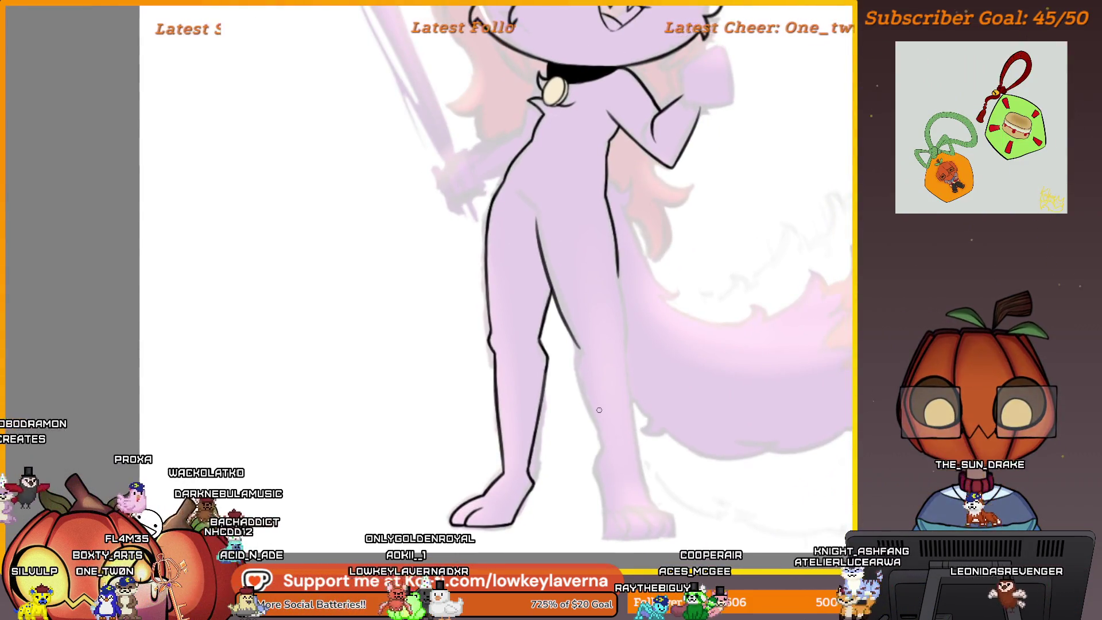
Mirror the canvas to check the lineart and extend the arm outline further down
drag(598, 409, 340, 435)
key(m)
scroll(523, 394, down, 3)
scroll(545, 312, up, 2)
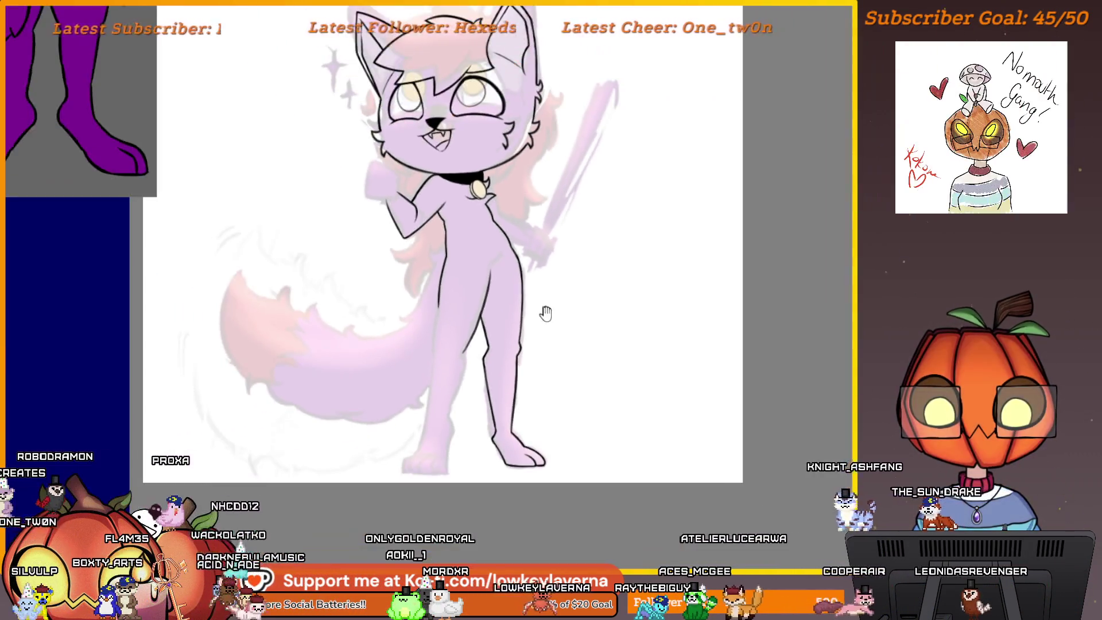
scroll(545, 312, up, 1)
scroll(600, 213, up, 4)
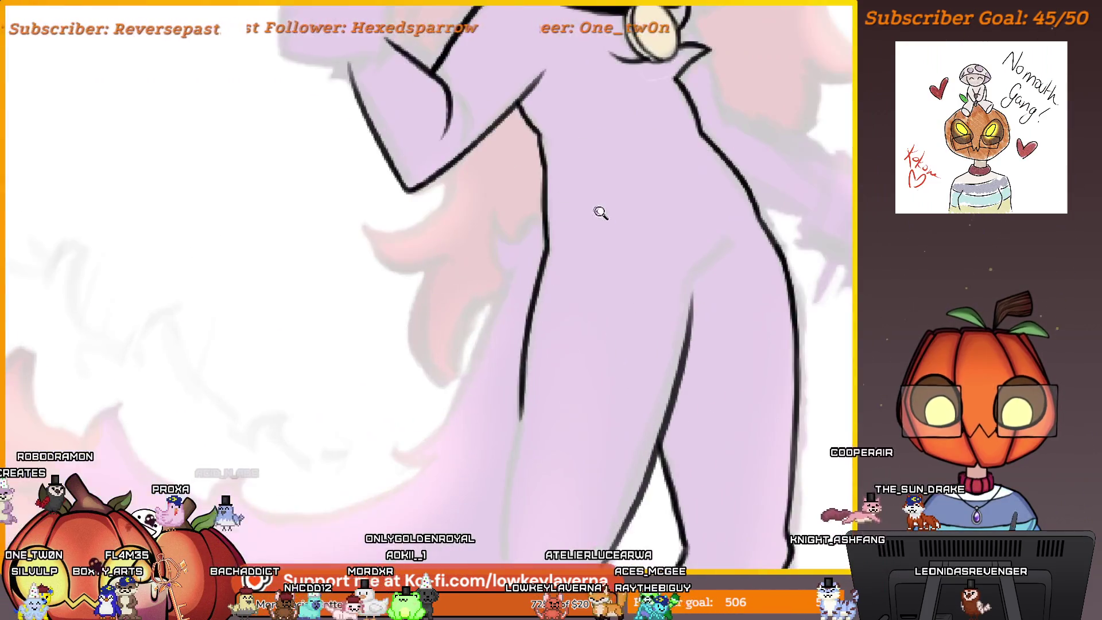
scroll(600, 212, down, 5)
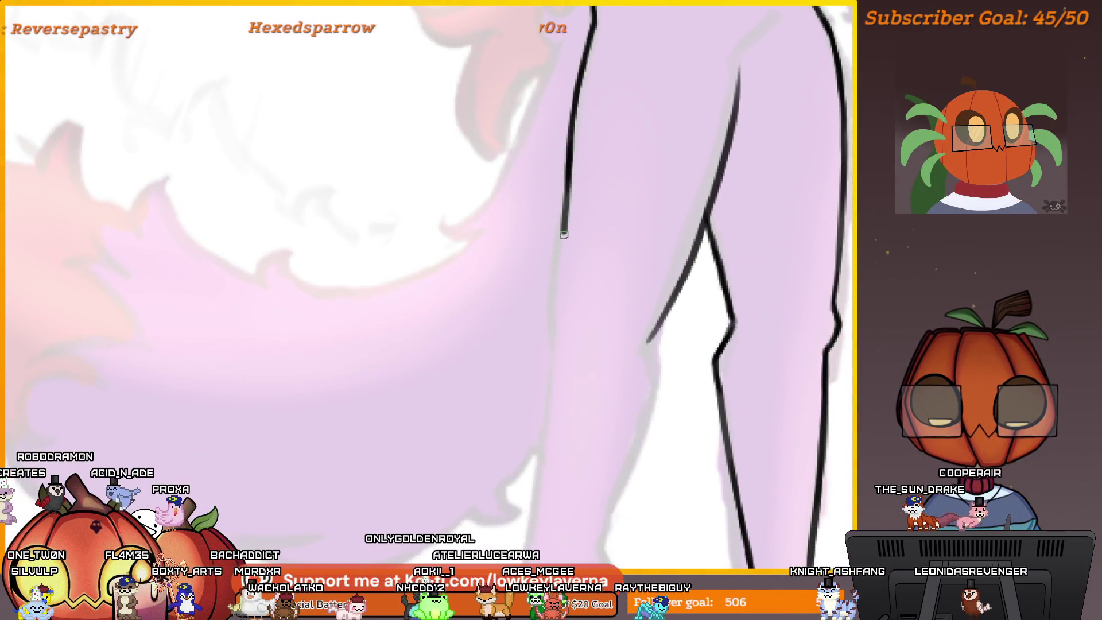
drag(568, 172, 548, 347)
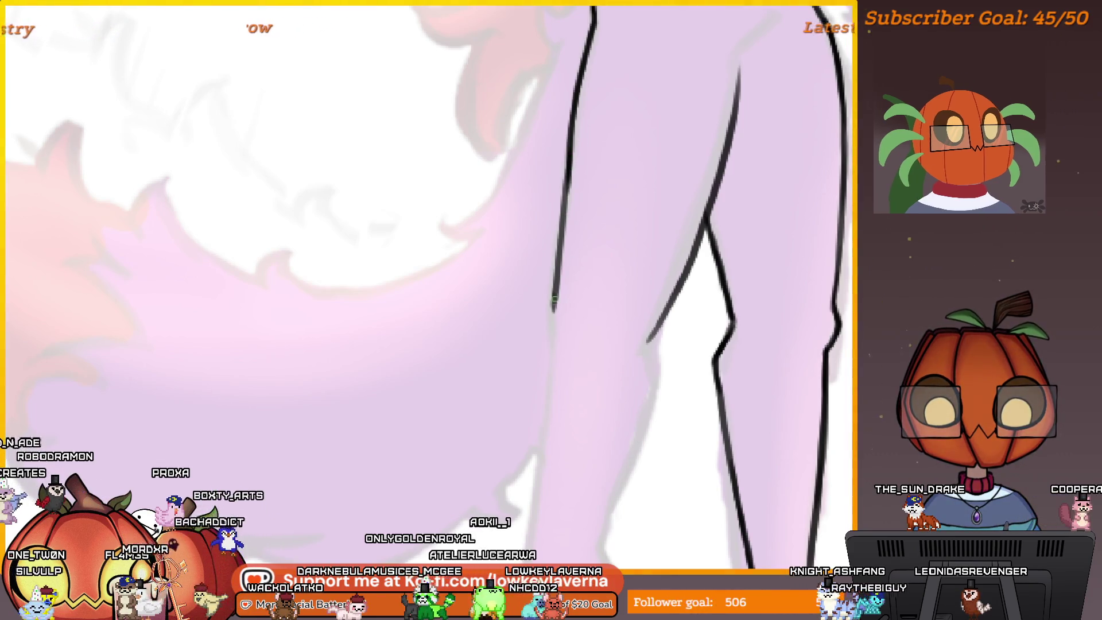
Extend the outer leg outline further down toward the foot
drag(606, 367, 622, 336)
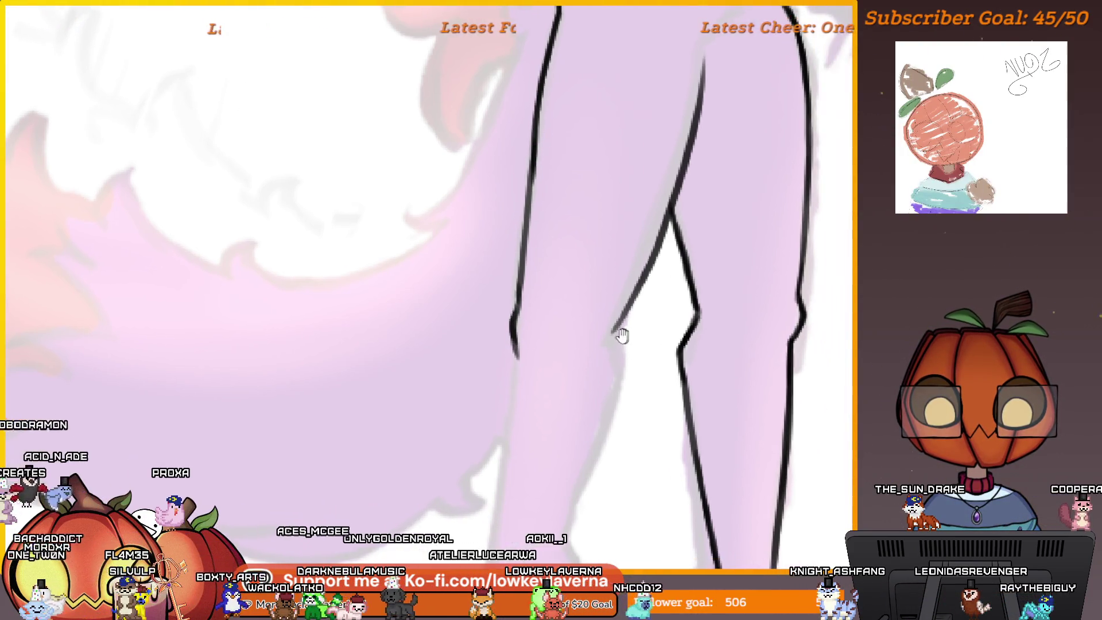
scroll(624, 279, down, 3)
scroll(597, 278, up, 3)
scroll(562, 234, down, 3)
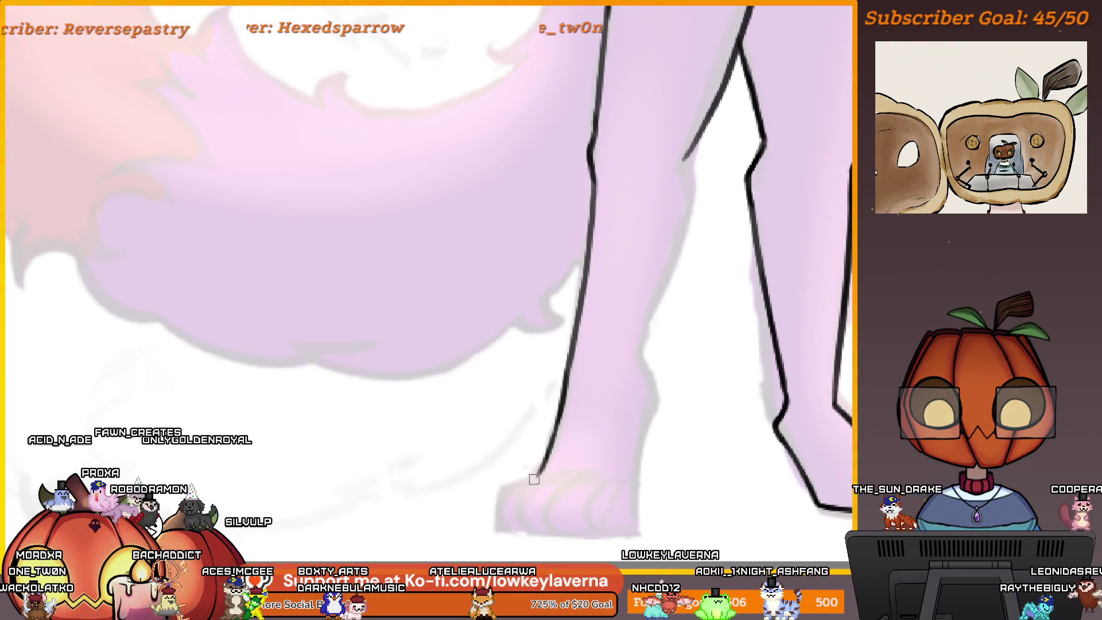
scroll(597, 379, up, 2)
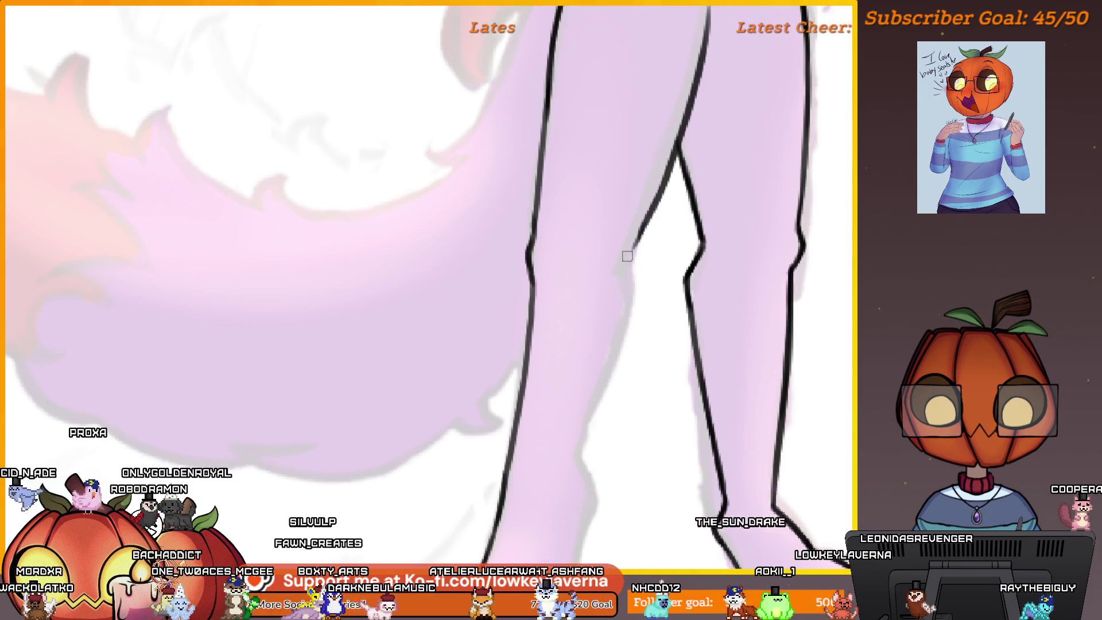
drag(627, 256, 624, 278)
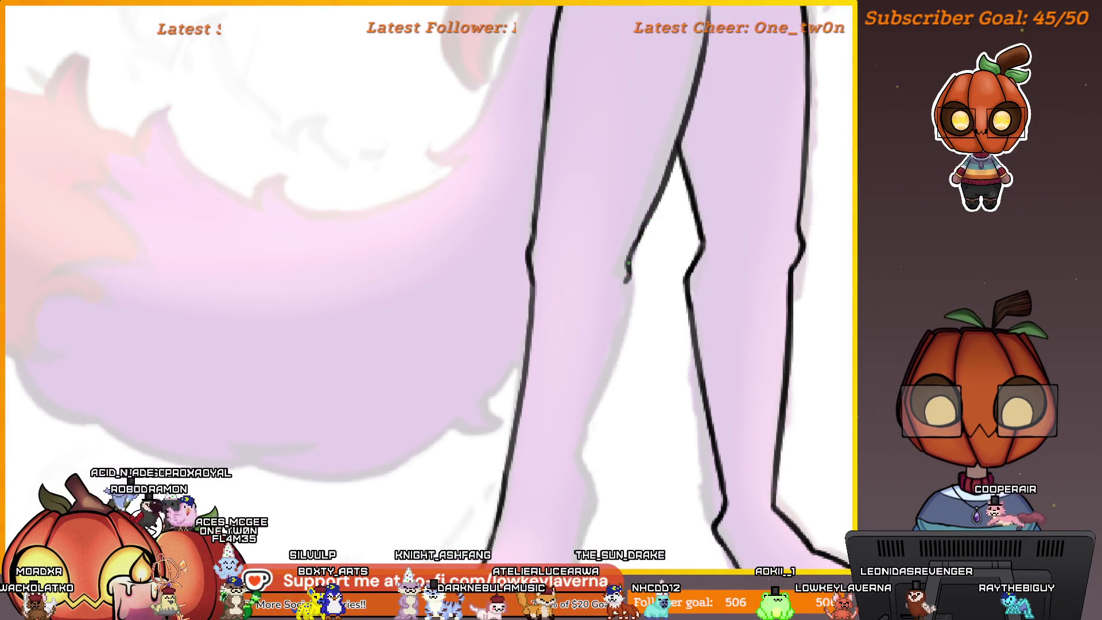
drag(624, 328, 602, 410)
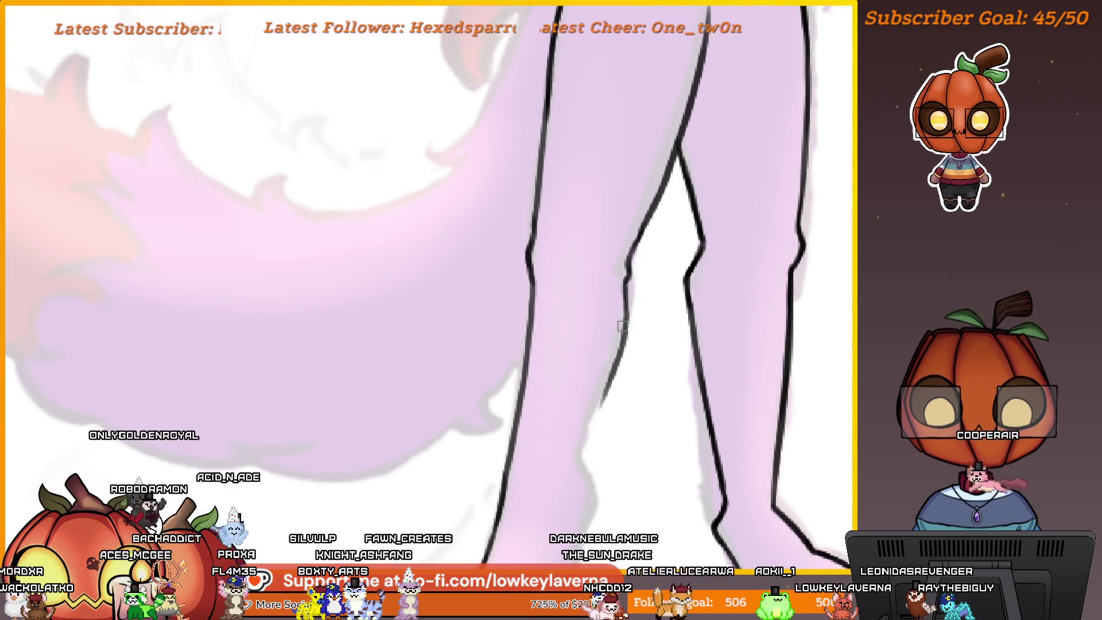
Retrace and lengthen the leg outline, carrying the inner leg contour past the knee
scroll(631, 298, down, 5)
scroll(641, 255, up, 6)
scroll(638, 259, left, 2)
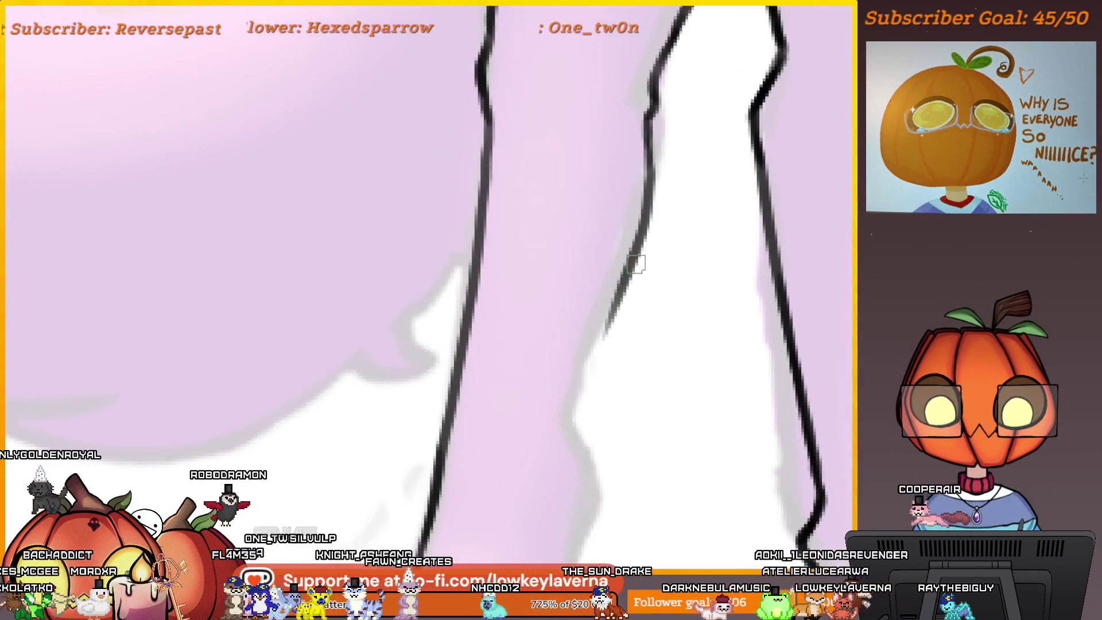
drag(625, 287, 575, 422)
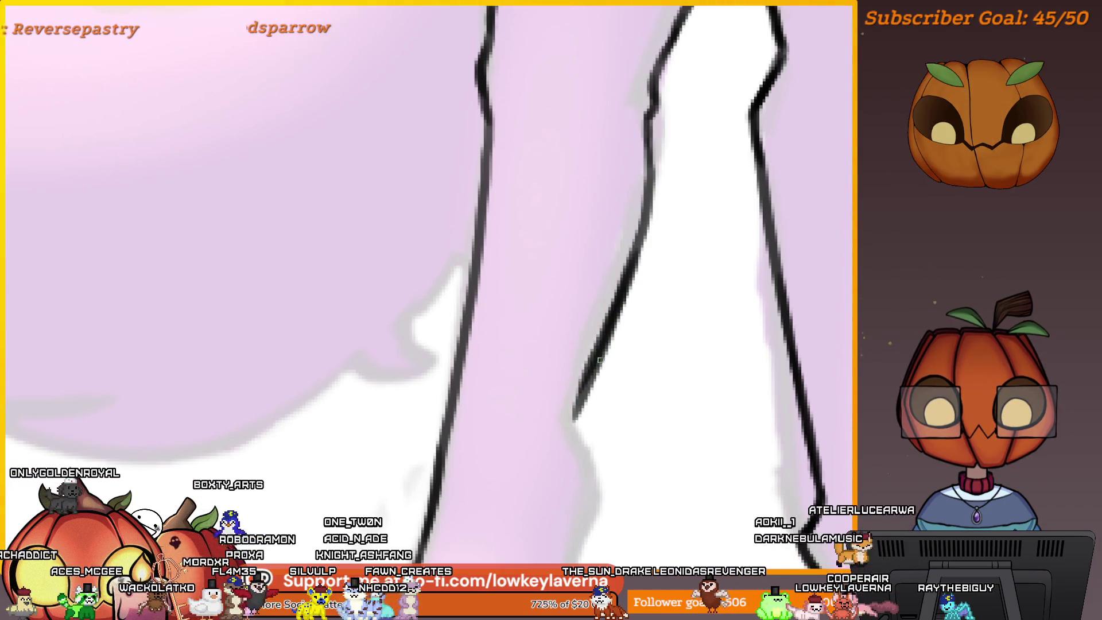
scroll(590, 411, down, 3)
scroll(669, 425, right, 6)
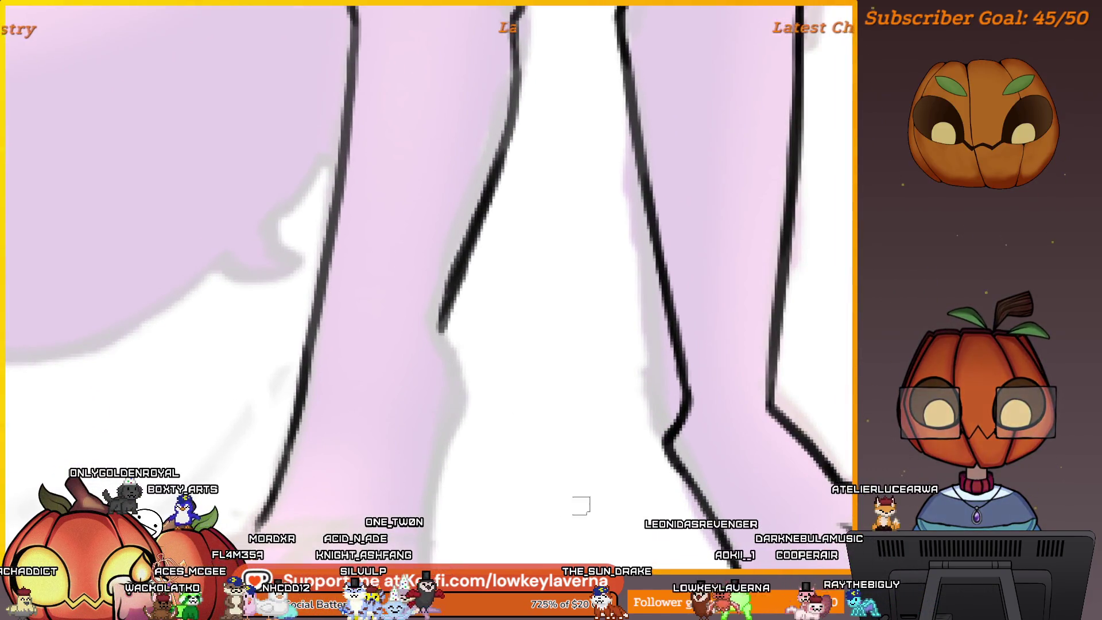
scroll(580, 505, left, 3)
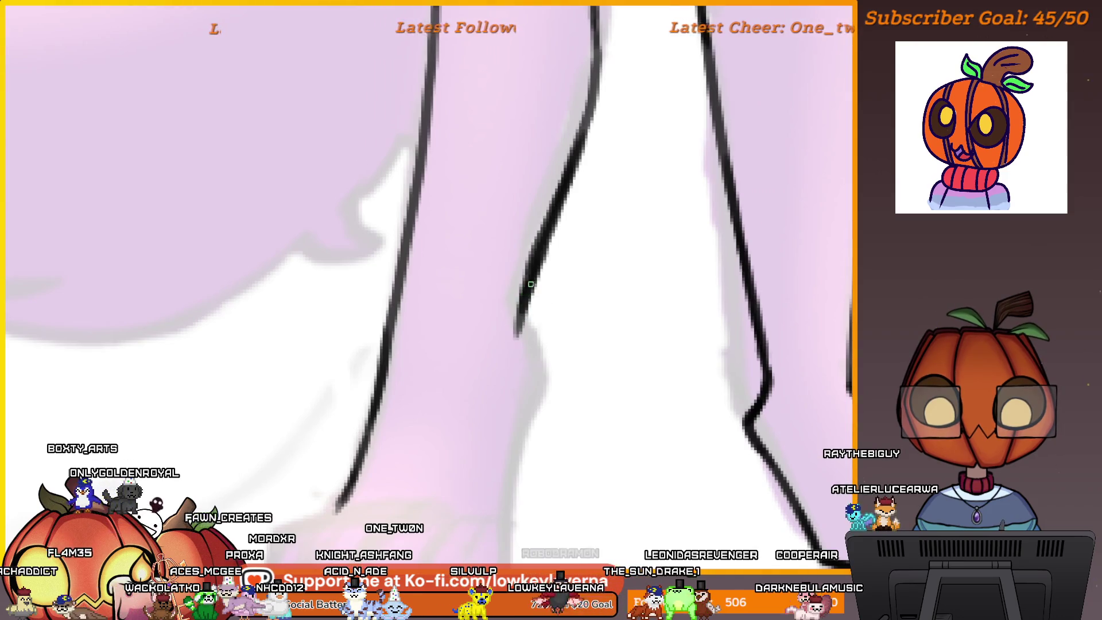
mouse_move(520, 345)
mouse_down()
mouse_move(540, 396)
mouse_move(511, 497)
mouse_up()
scroll(517, 493, down, 5)
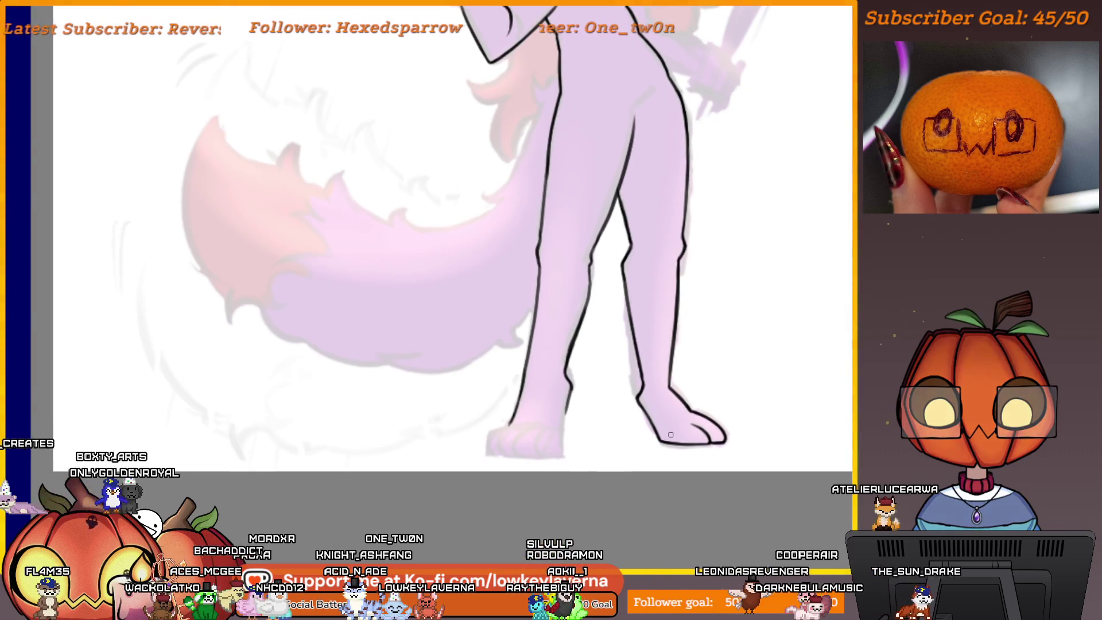
Extend the right leg outline down to the foot, undoing the unwanted foot-bottom strokes
scroll(574, 434, up, 5)
drag(582, 264, 551, 456)
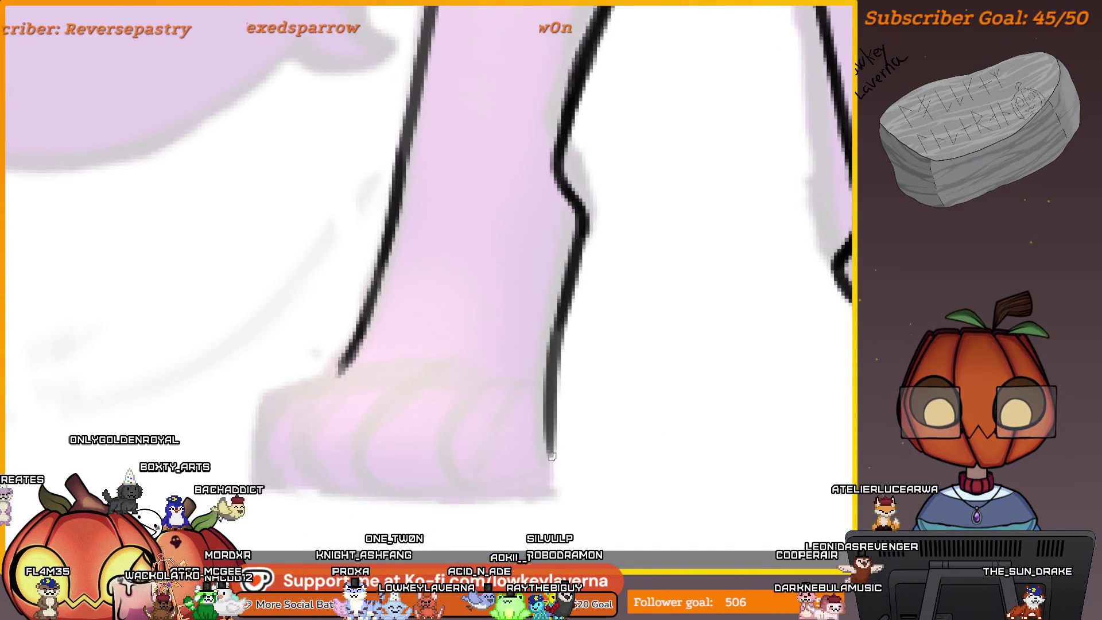
drag(550, 411, 551, 493)
scroll(604, 436, up, 2)
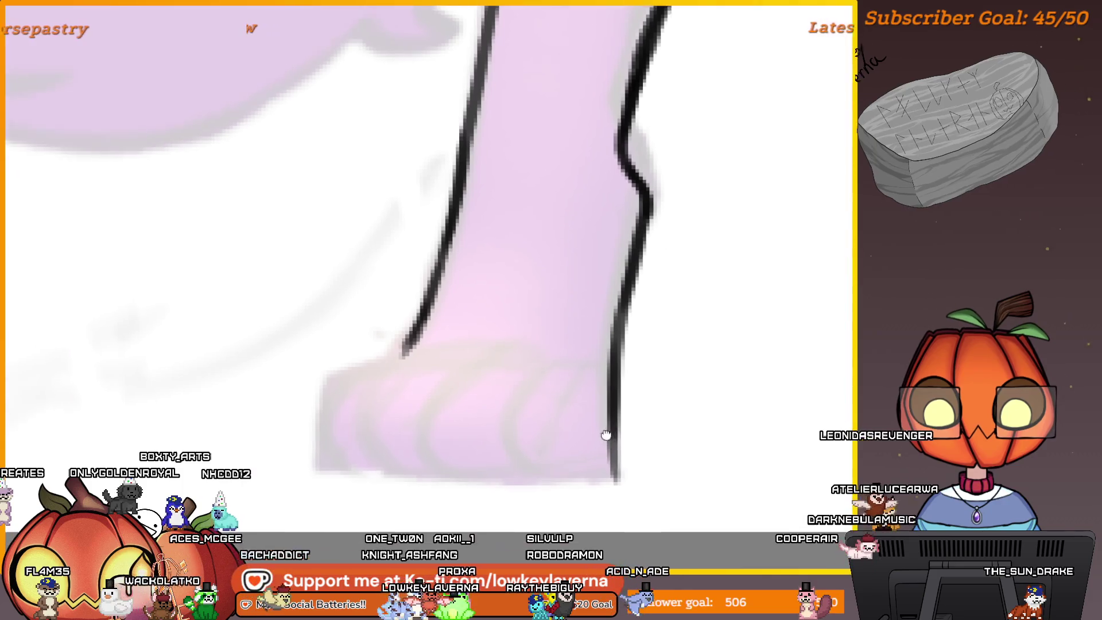
mouse_move(704, 455)
mouse_down()
mouse_move(559, 487)
mouse_move(583, 406)
mouse_up()
key(ctrl+z)
key(ctrl+z)
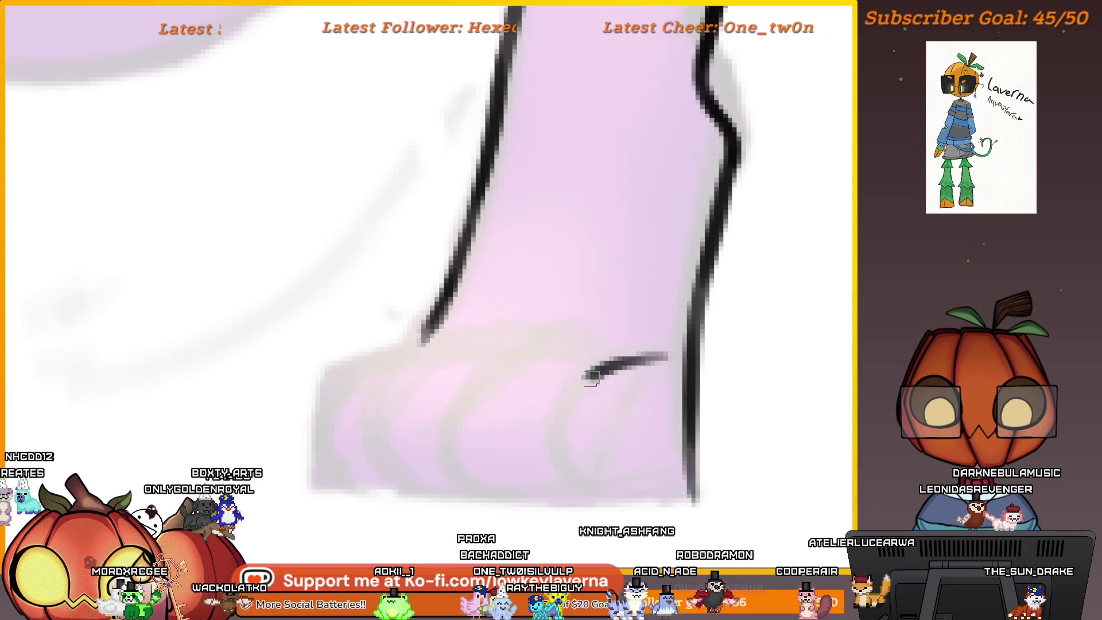
scroll(591, 377, down, 2)
Draw three curved toe lines on the foot and mirror the canvas to check them
drag(614, 363, 560, 462)
scroll(635, 473, down, 3)
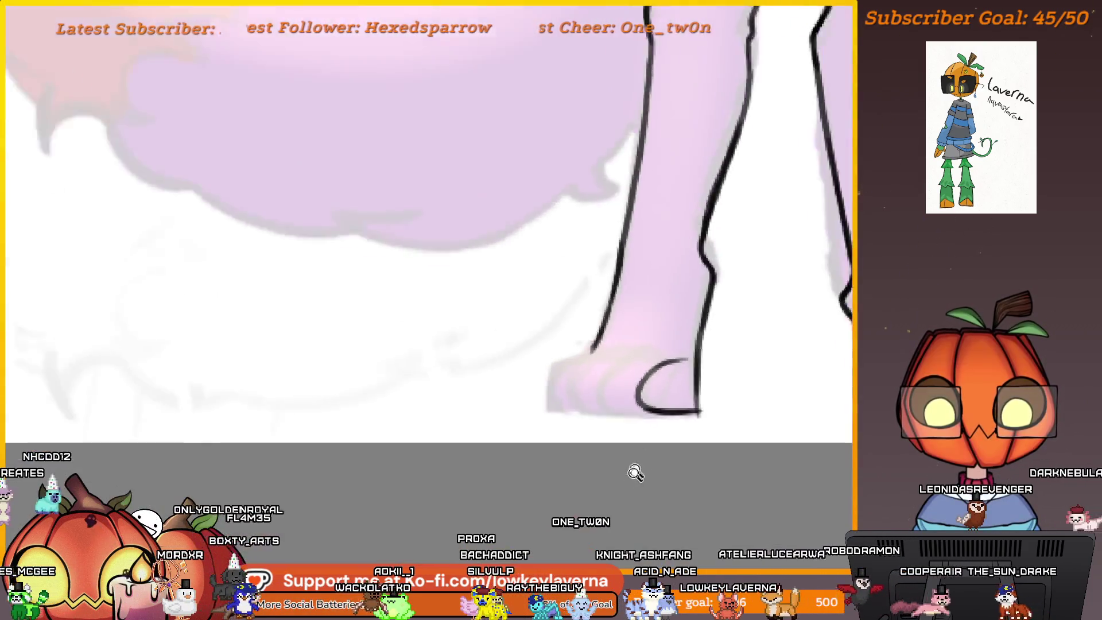
scroll(635, 472, down, 2)
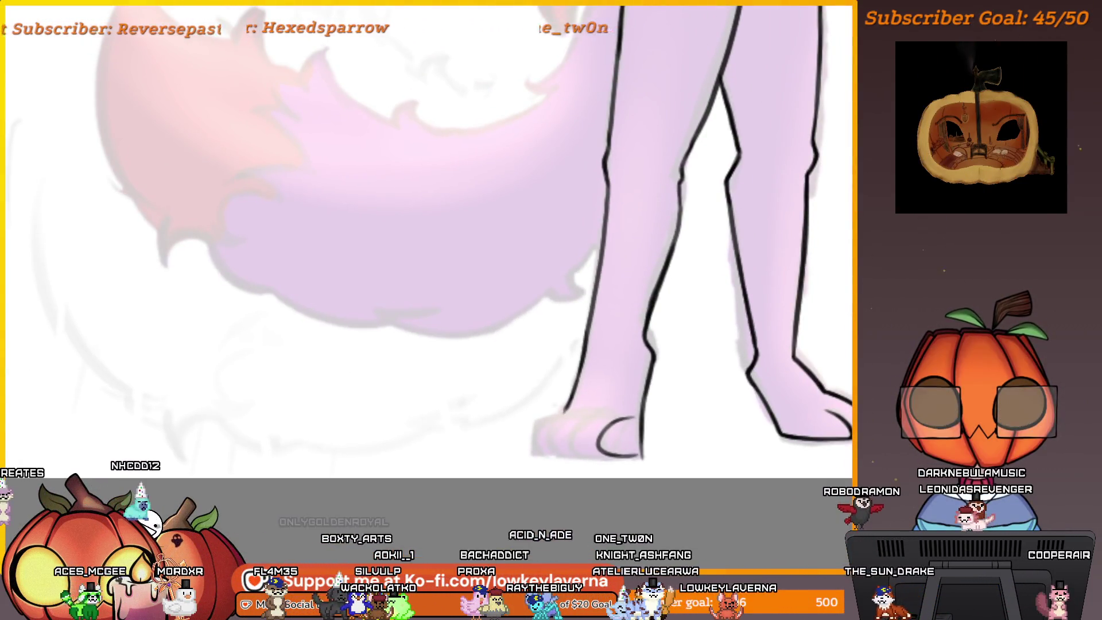
scroll(624, 454, up, 5)
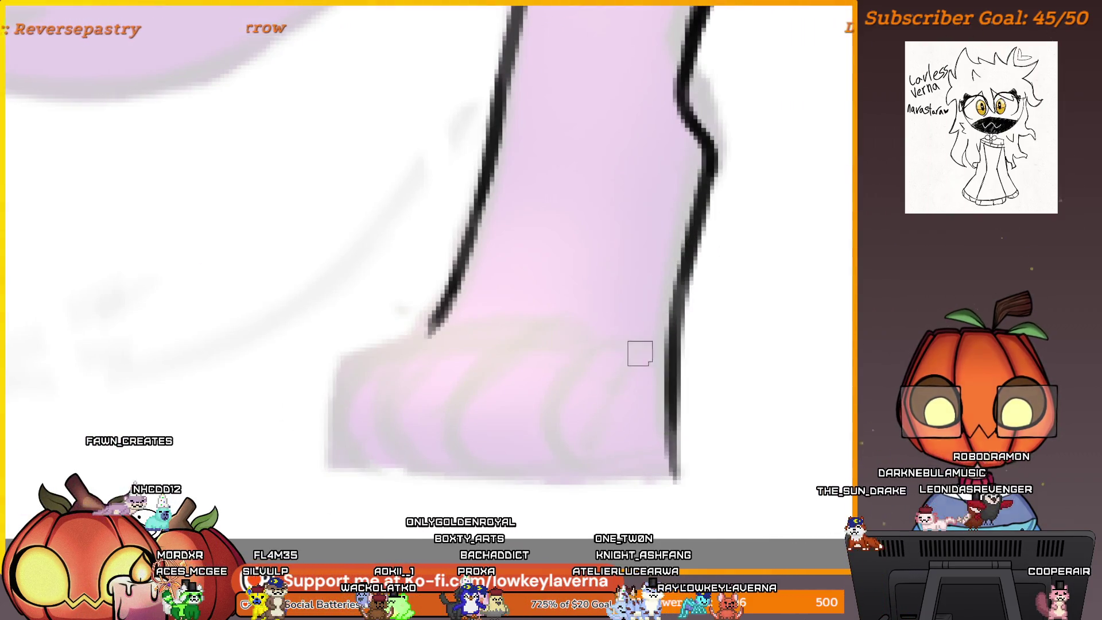
mouse_move(651, 339)
mouse_down()
mouse_move(721, 319)
mouse_move(574, 451)
mouse_up()
drag(597, 340, 468, 444)
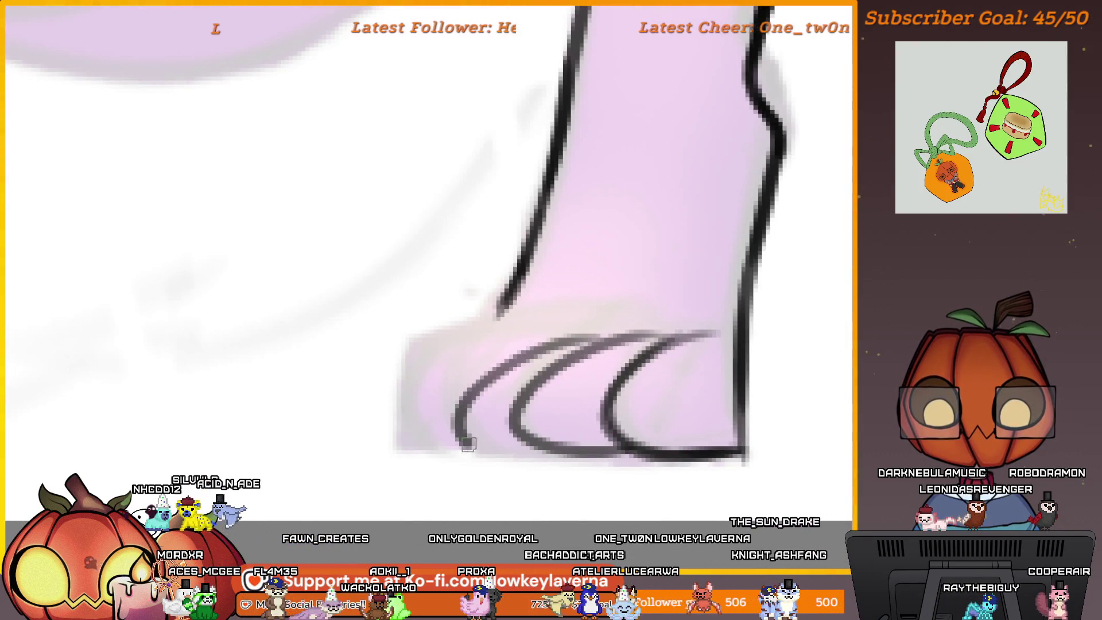
scroll(640, 370, down, 5)
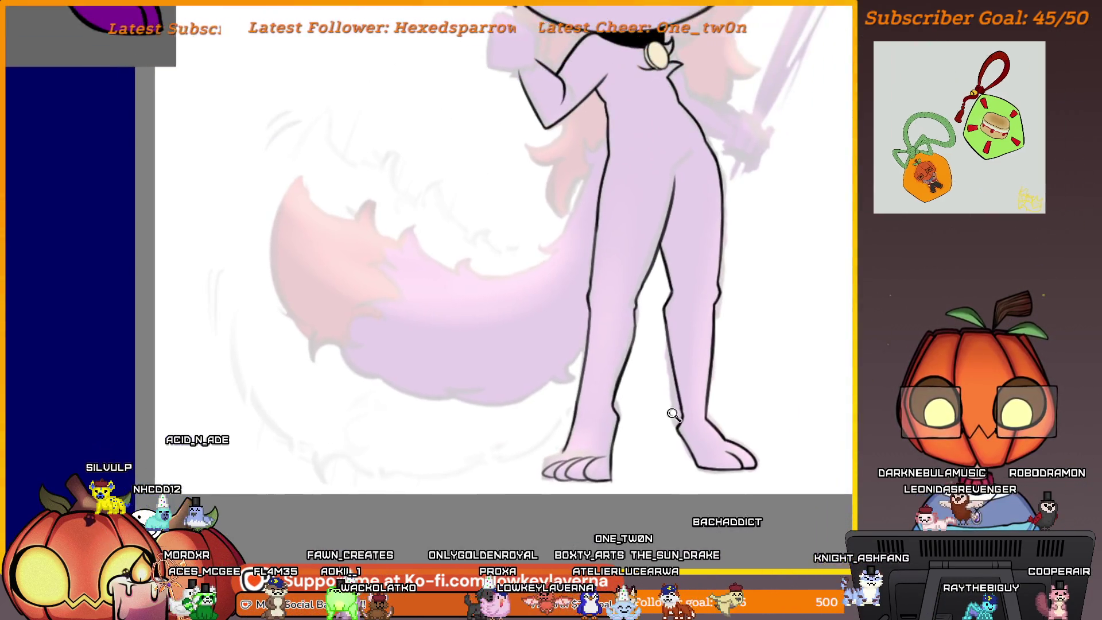
key(m)
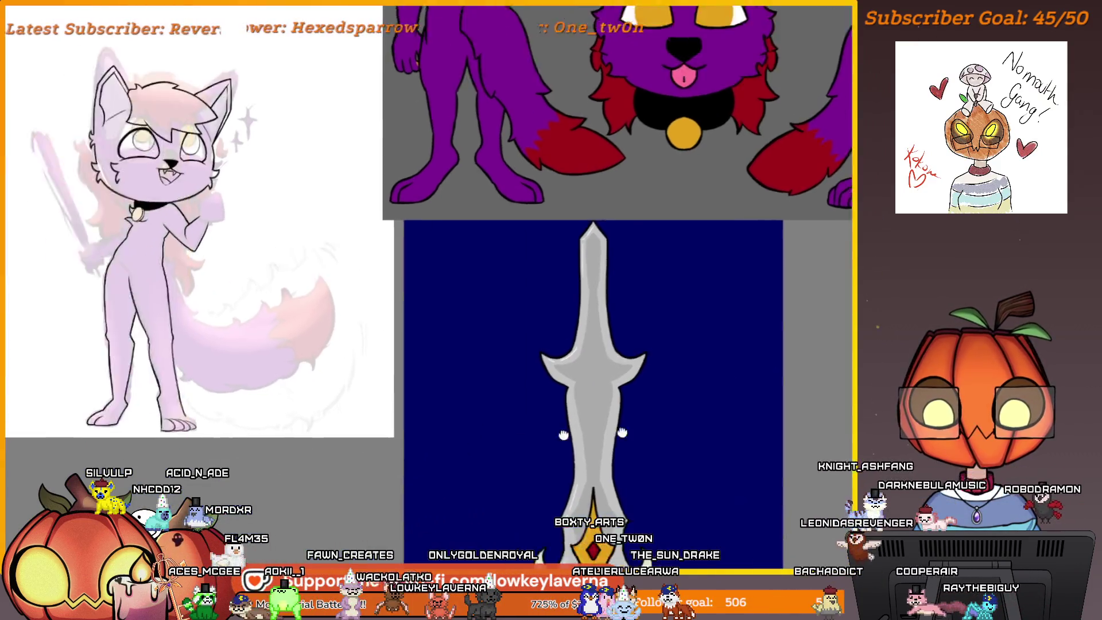
scroll(568, 436, up, 5)
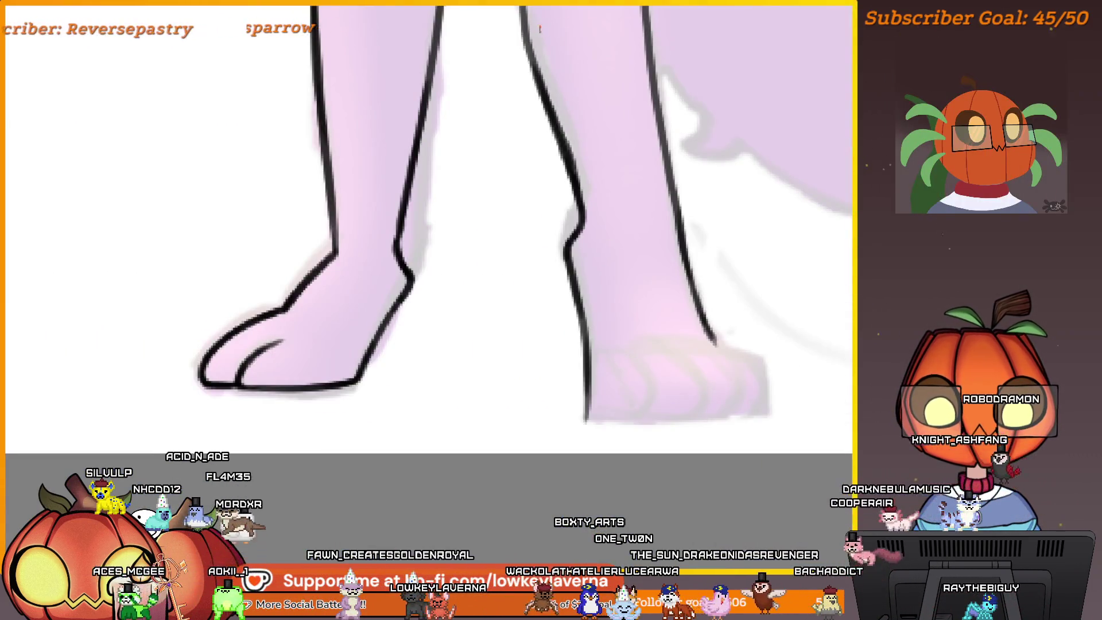
Frame both feet and outline the bottom of the right foot
mouse_move(779, 335)
mouse_down()
mouse_move(657, 394)
mouse_move(634, 351)
mouse_move(623, 370)
mouse_move(637, 398)
mouse_up()
scroll(632, 406, down, 5)
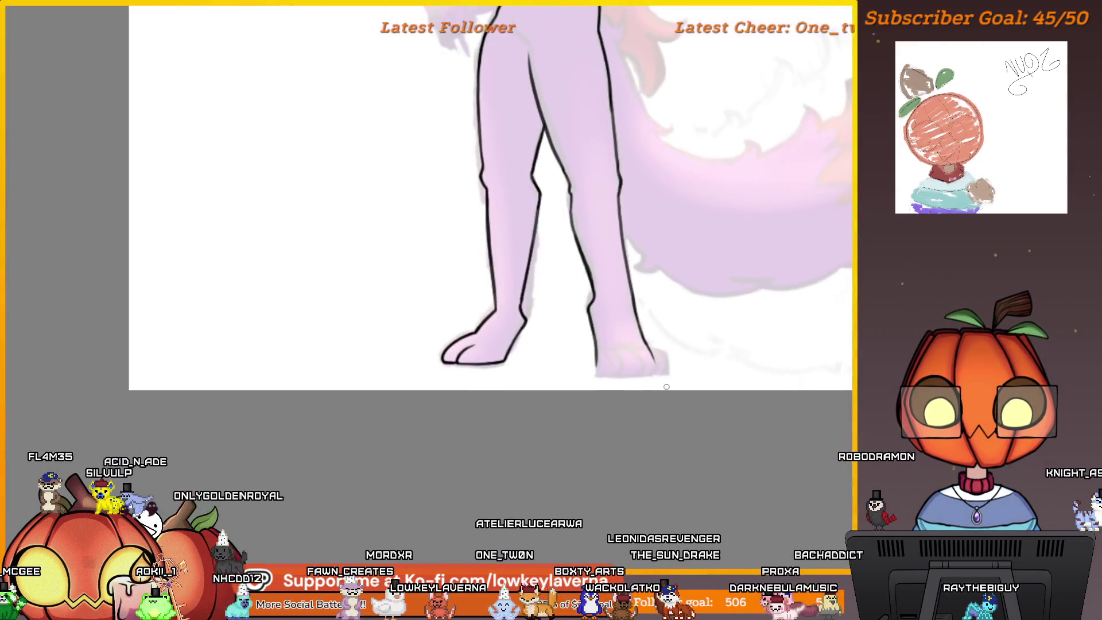
scroll(647, 401, up, 5)
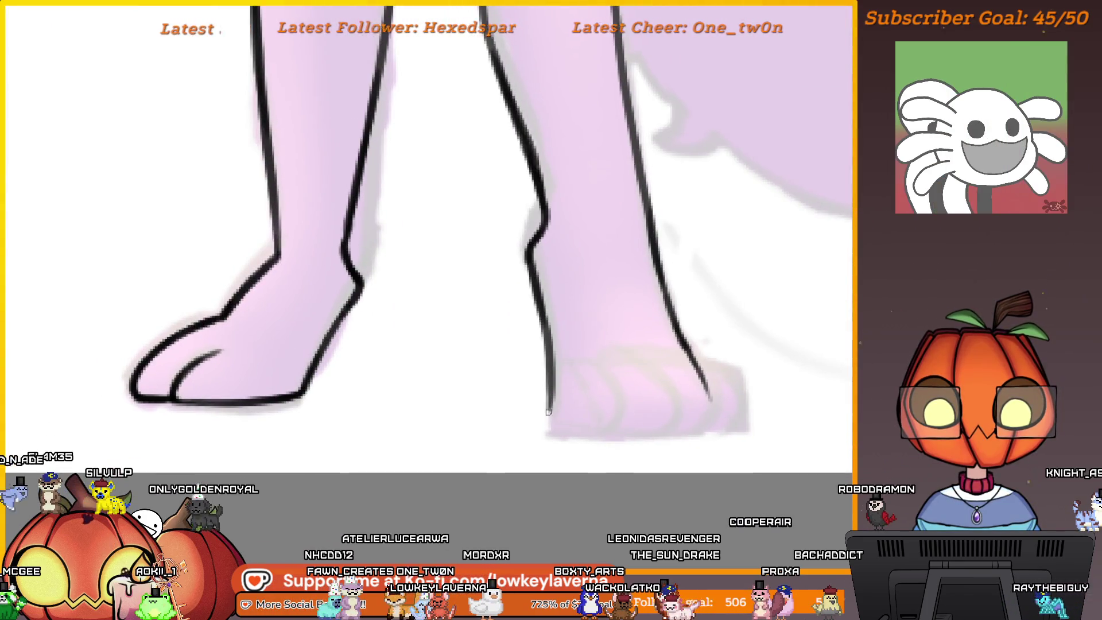
drag(548, 437, 704, 396)
scroll(706, 391, down, 3)
scroll(726, 408, up, 1)
scroll(725, 408, up, 2)
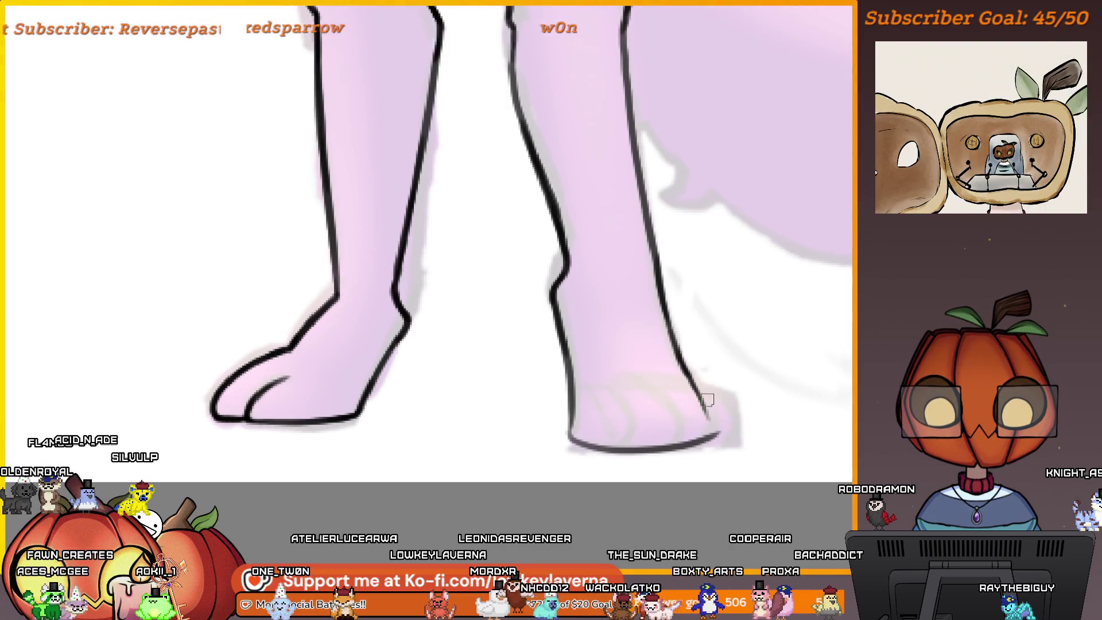
scroll(707, 399, up, 2)
Add two curved toe lines to the right foot
drag(566, 335, 600, 439)
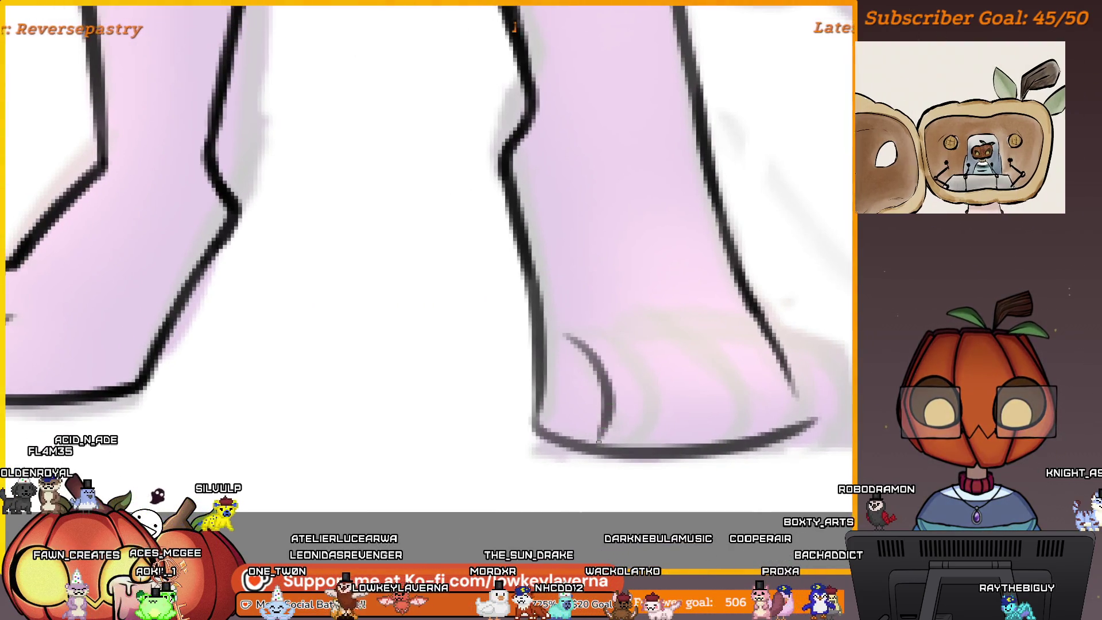
drag(625, 332, 670, 427)
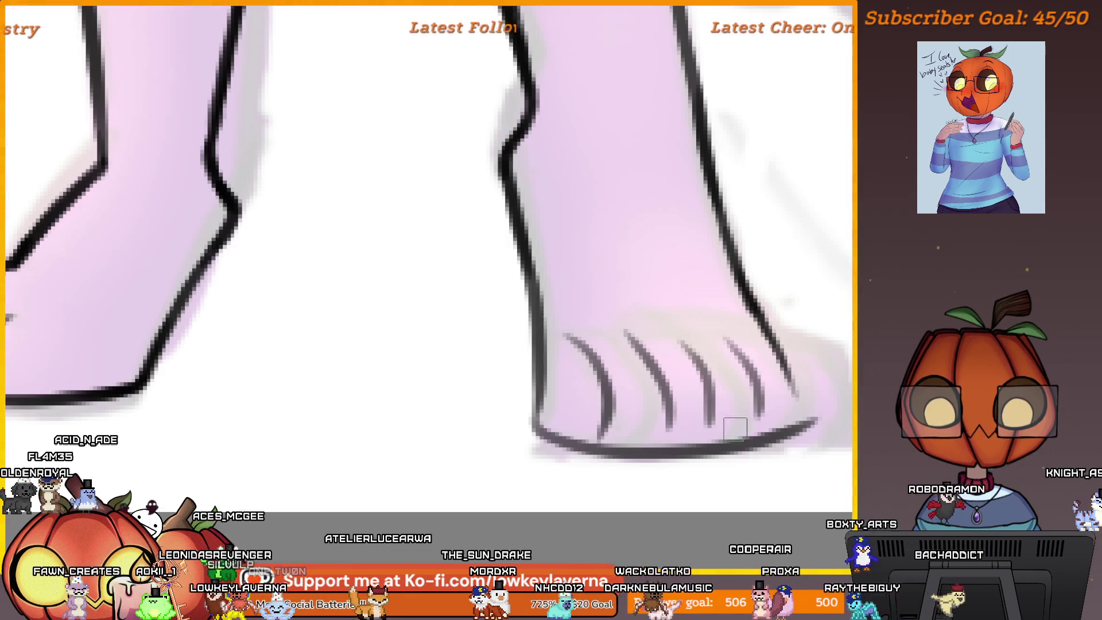
scroll(735, 429, down, 4)
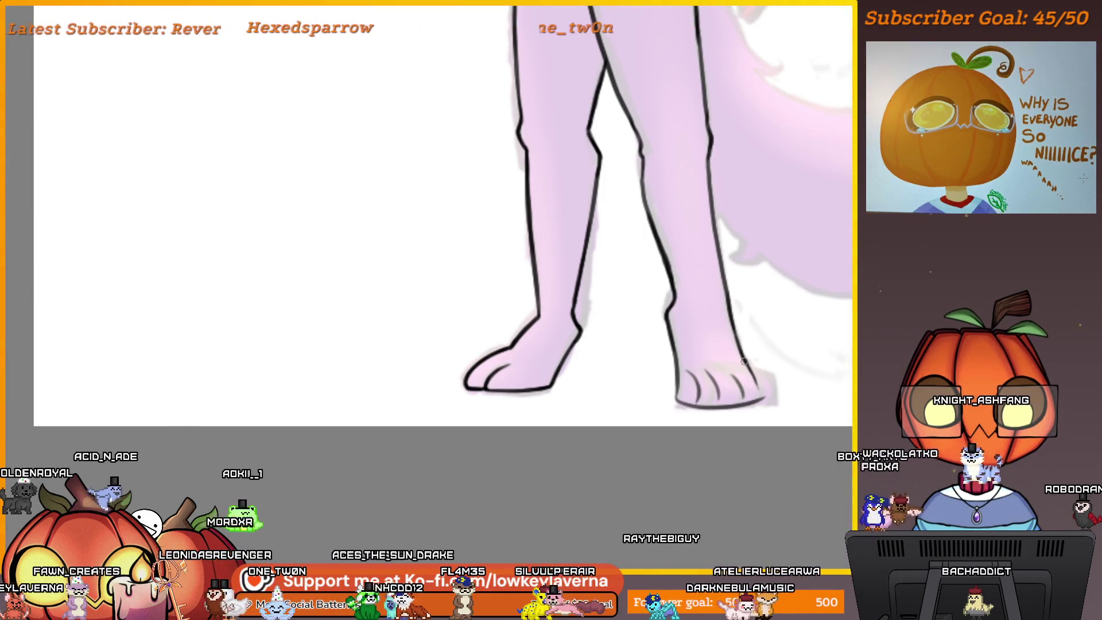
scroll(808, 332, down, 5)
scroll(346, 466, up, 4)
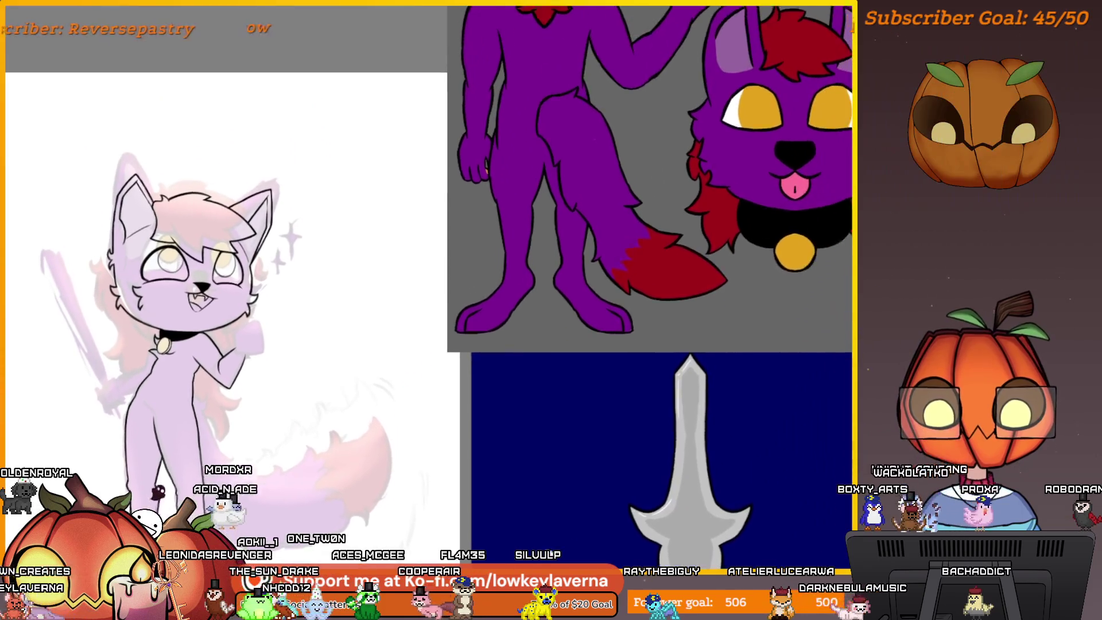
Center the view on the other foot, draw a curved claw line, then undo it
drag(346, 467, 254, 486)
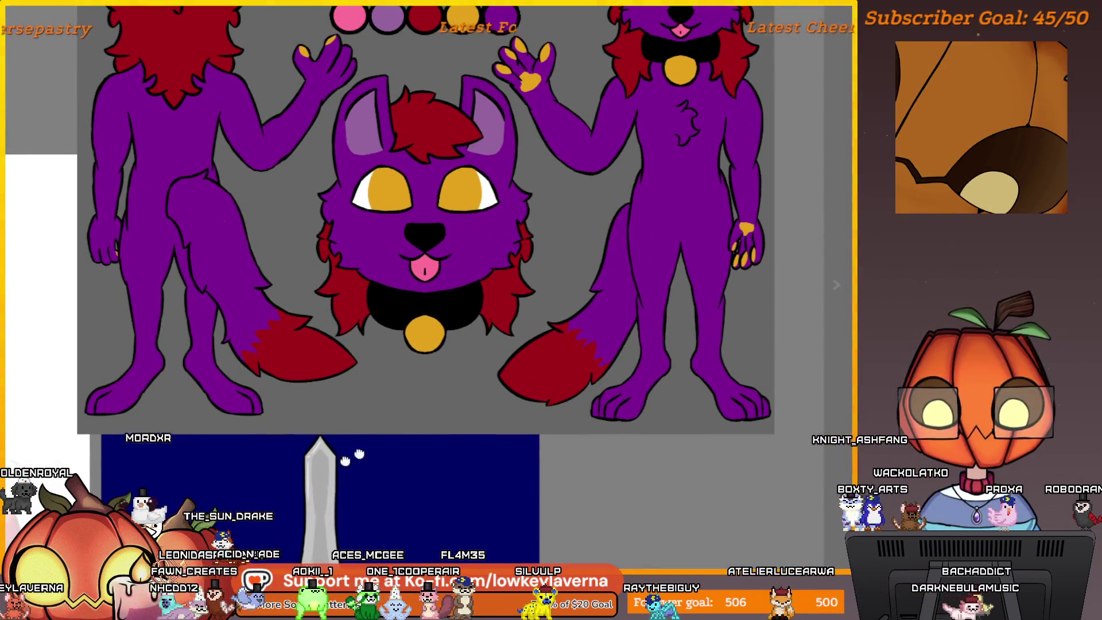
scroll(344, 461, down, 4)
scroll(668, 451, up, 4)
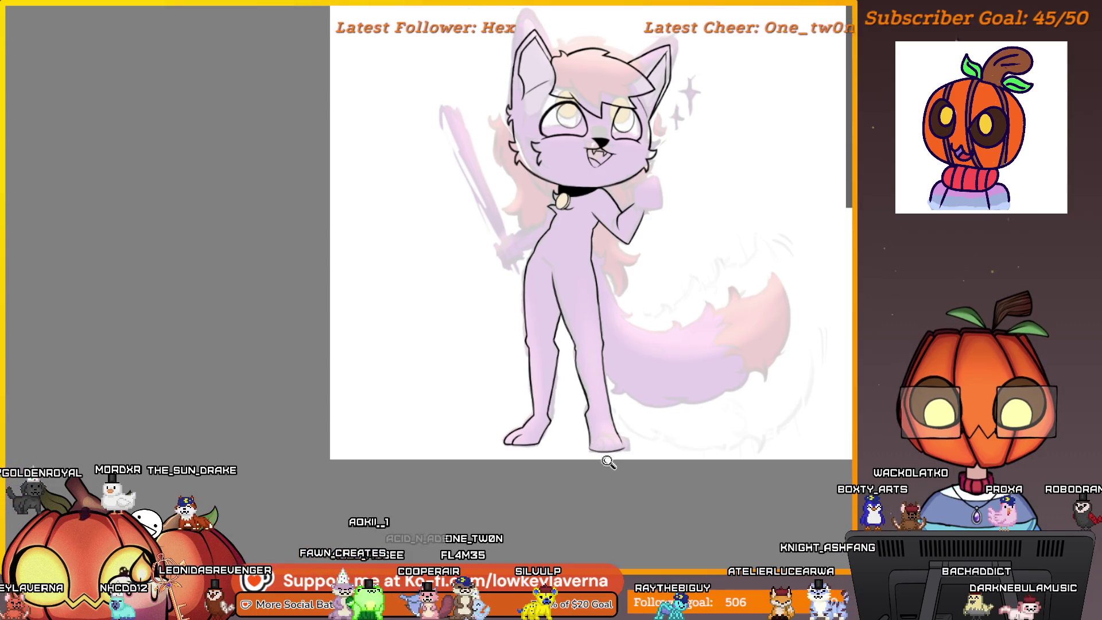
scroll(608, 462, up, 6)
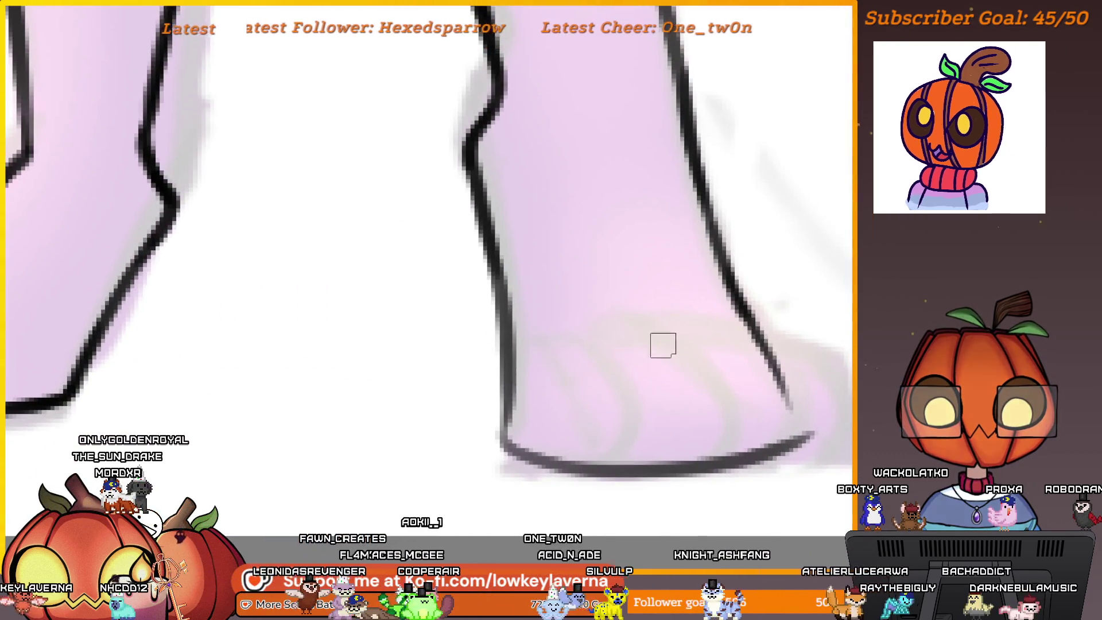
drag(313, 413, 654, 400)
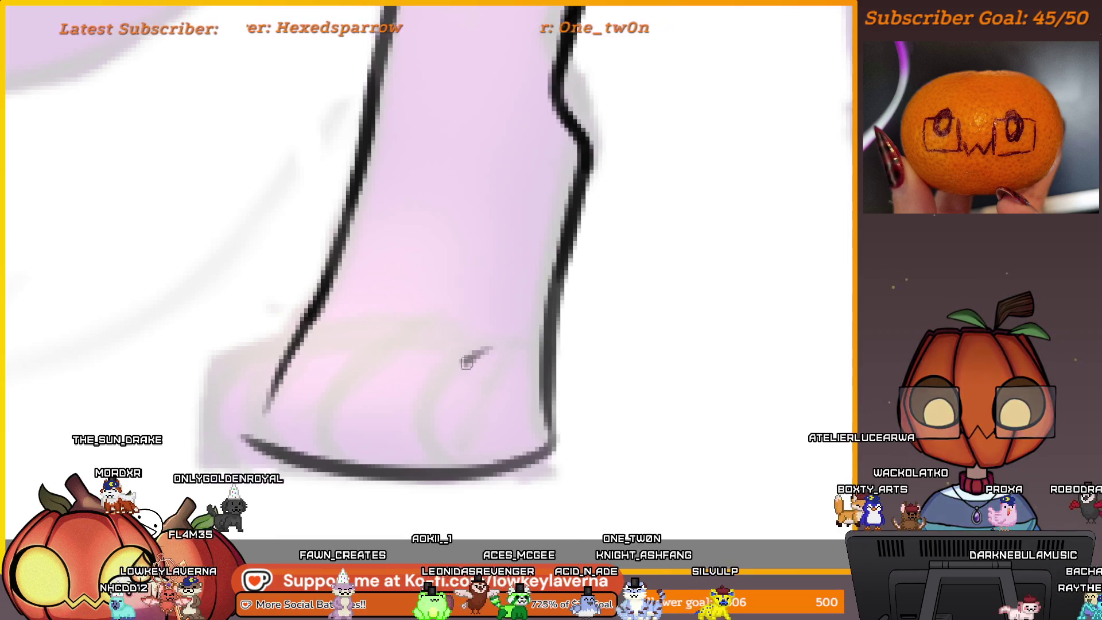
drag(390, 382, 444, 397)
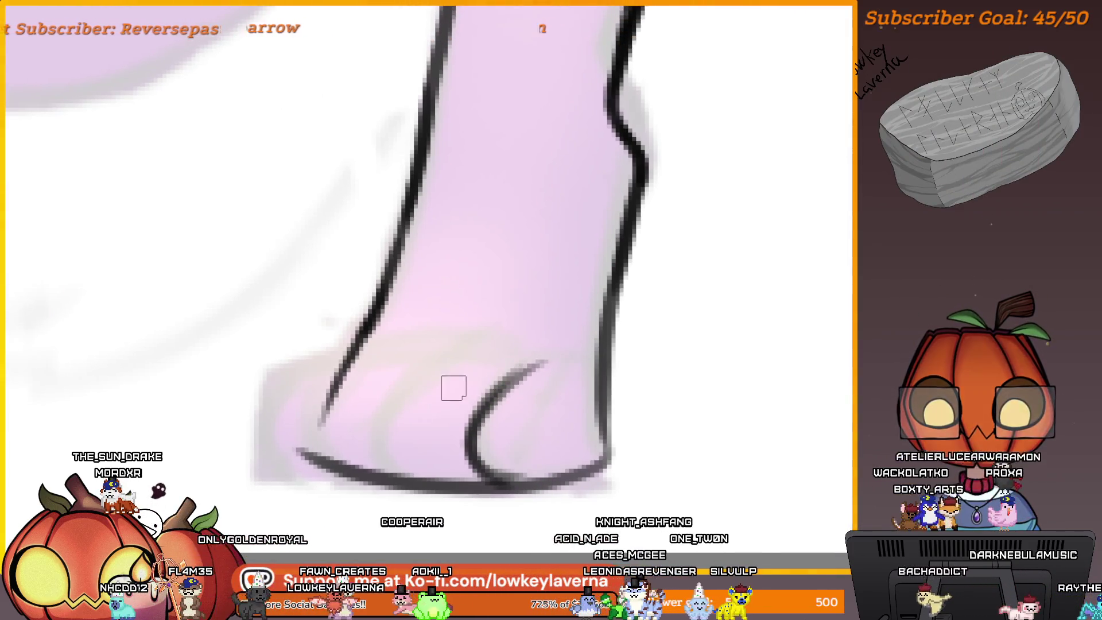
drag(495, 356, 443, 475)
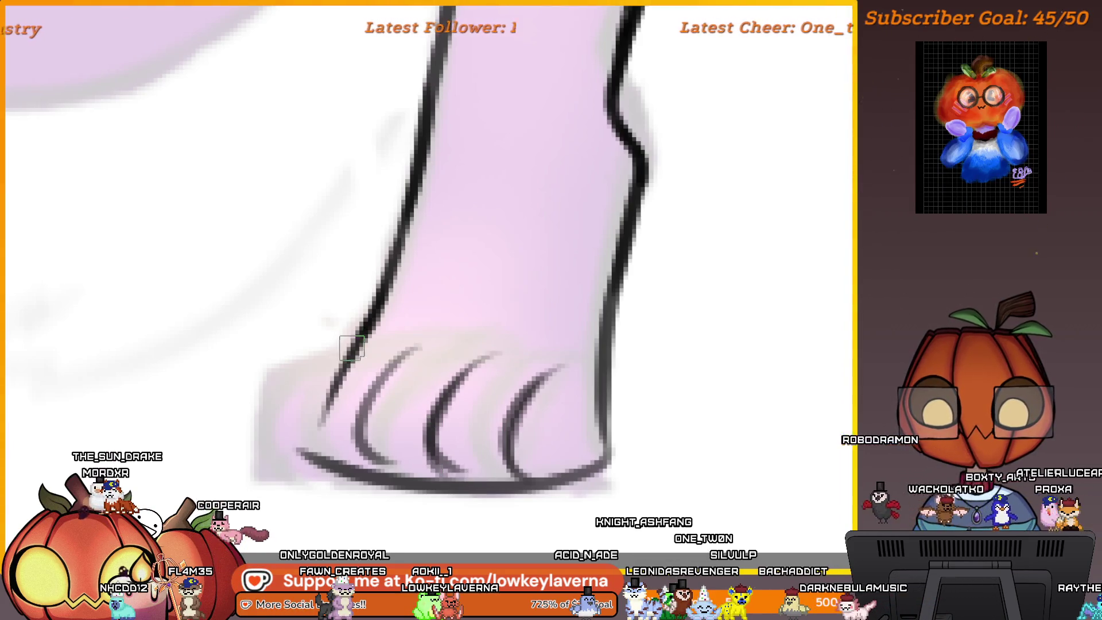
scroll(618, 437, down, 5)
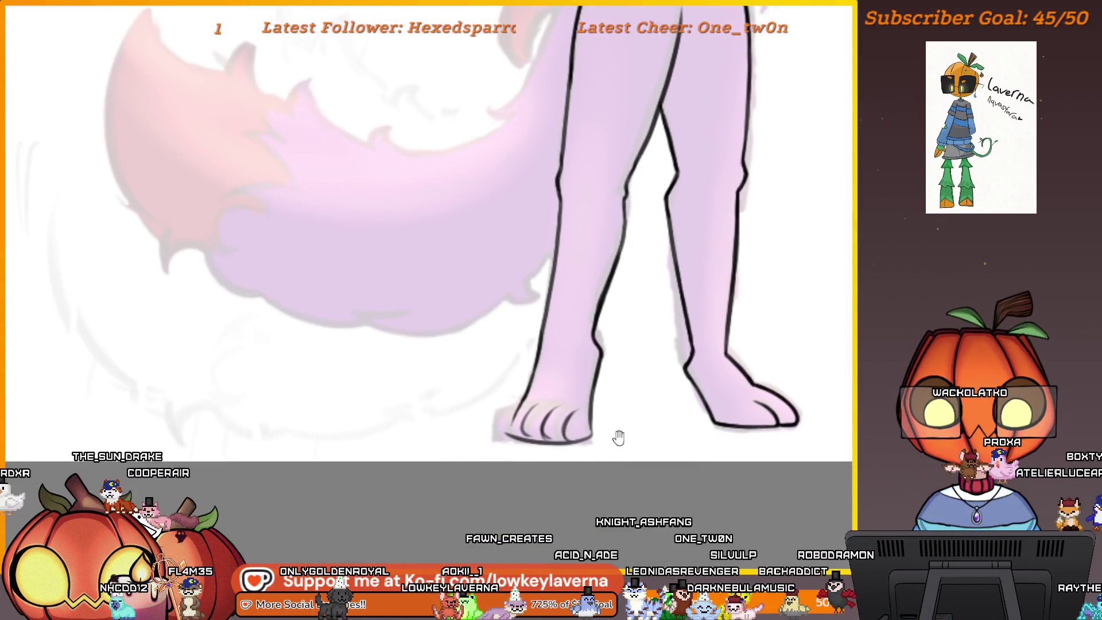
scroll(603, 441, up, 5)
key(ctrl+z)
key(ctrl+z)
key(ctrl+z)
Redraw the claws as four clean curved strokes across the foot
key(ctrl+z)
drag(584, 343, 551, 456)
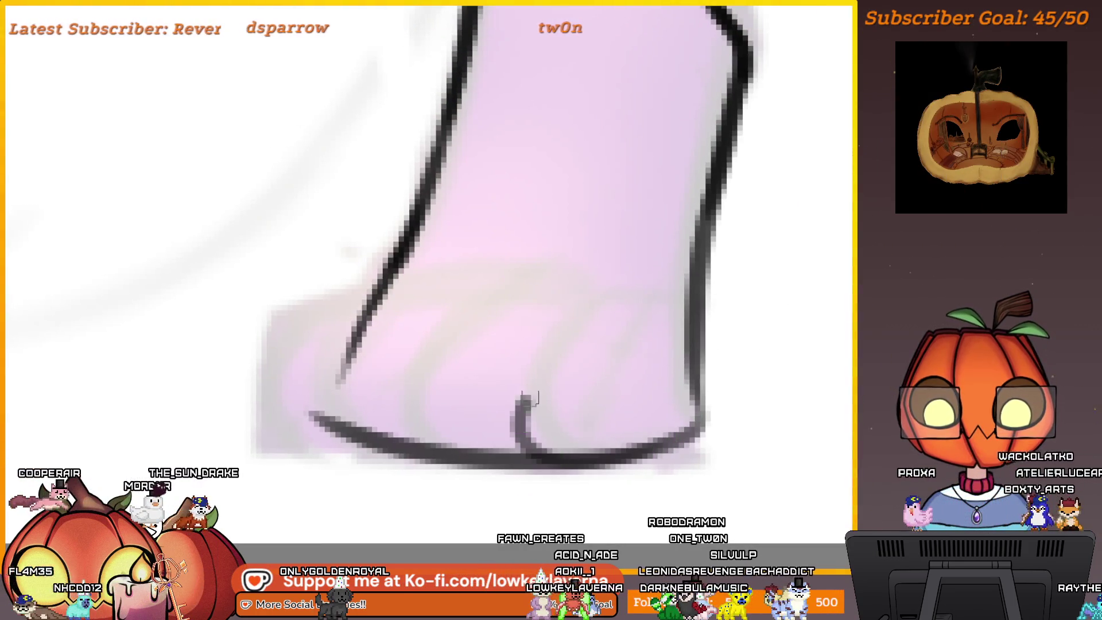
drag(581, 346, 560, 453)
key(ctrl+z)
drag(580, 339, 520, 454)
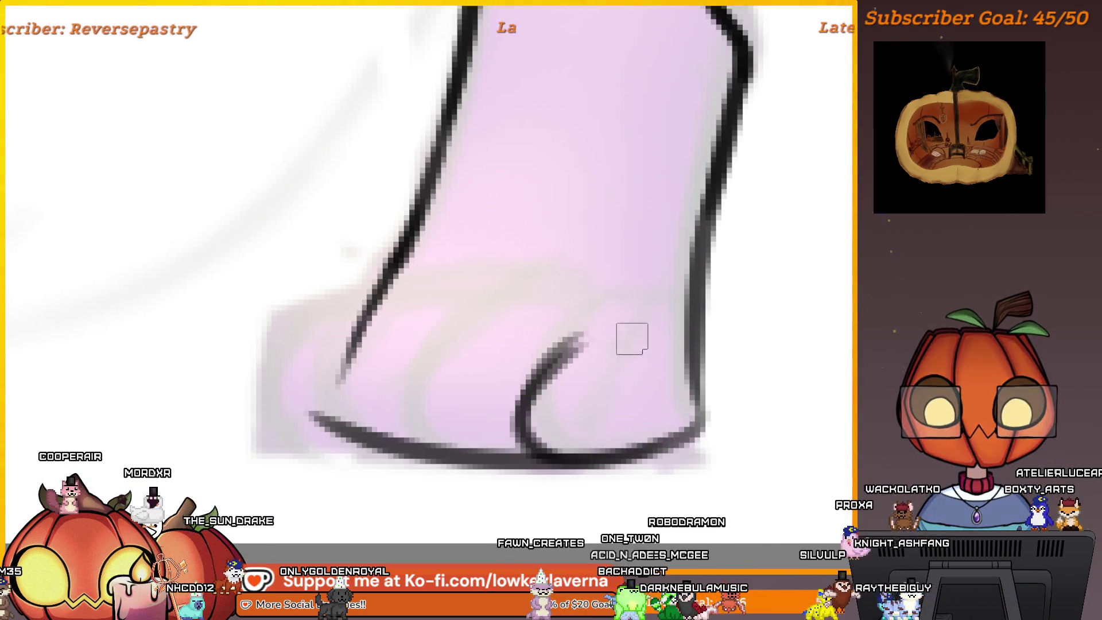
drag(484, 334, 439, 453)
drag(443, 305, 353, 442)
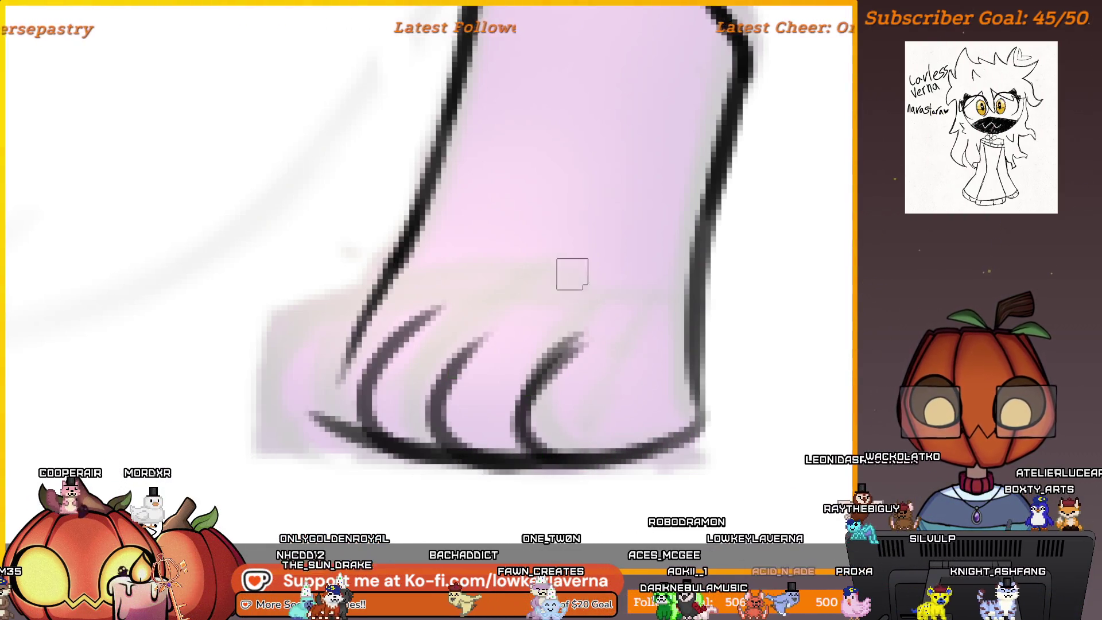
scroll(566, 393, down, 3)
scroll(565, 388, up, 2)
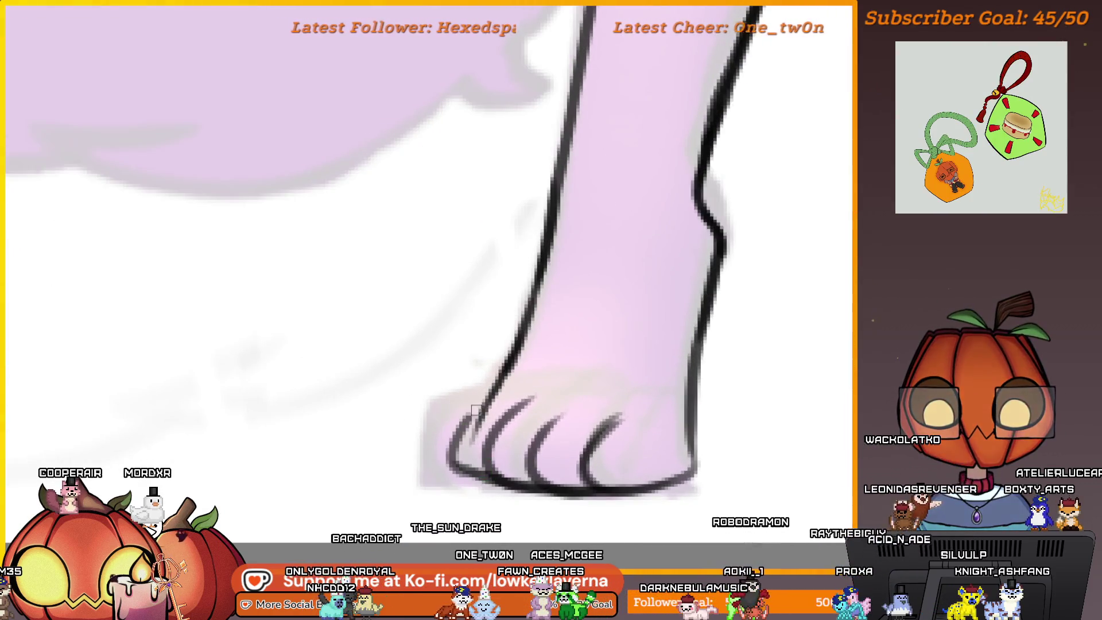
scroll(609, 401, down, 3)
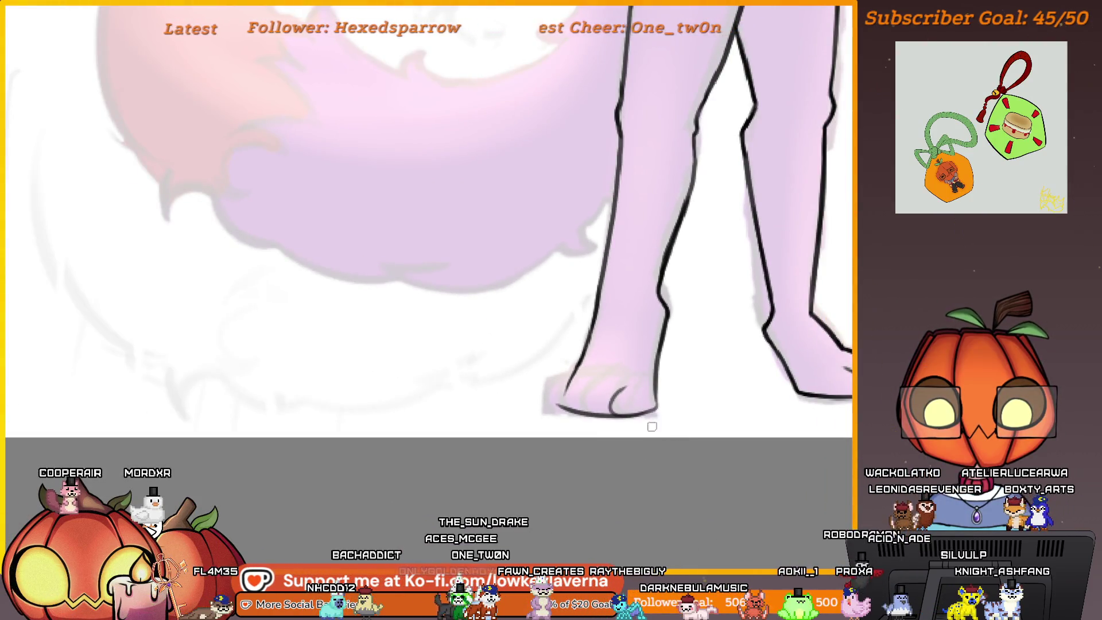
scroll(577, 412, up, 1)
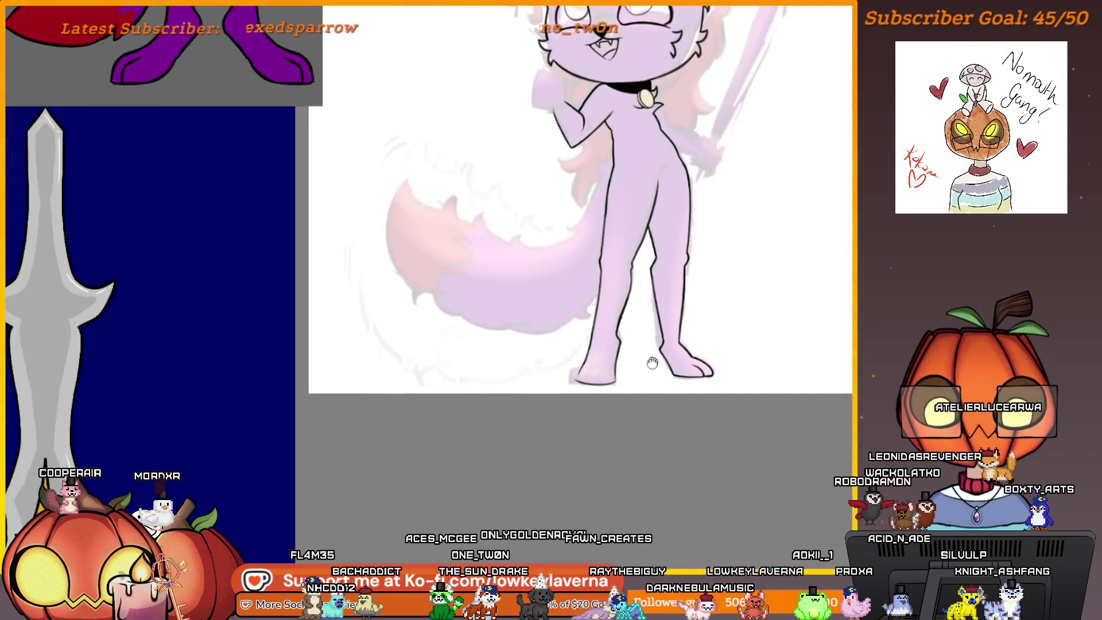
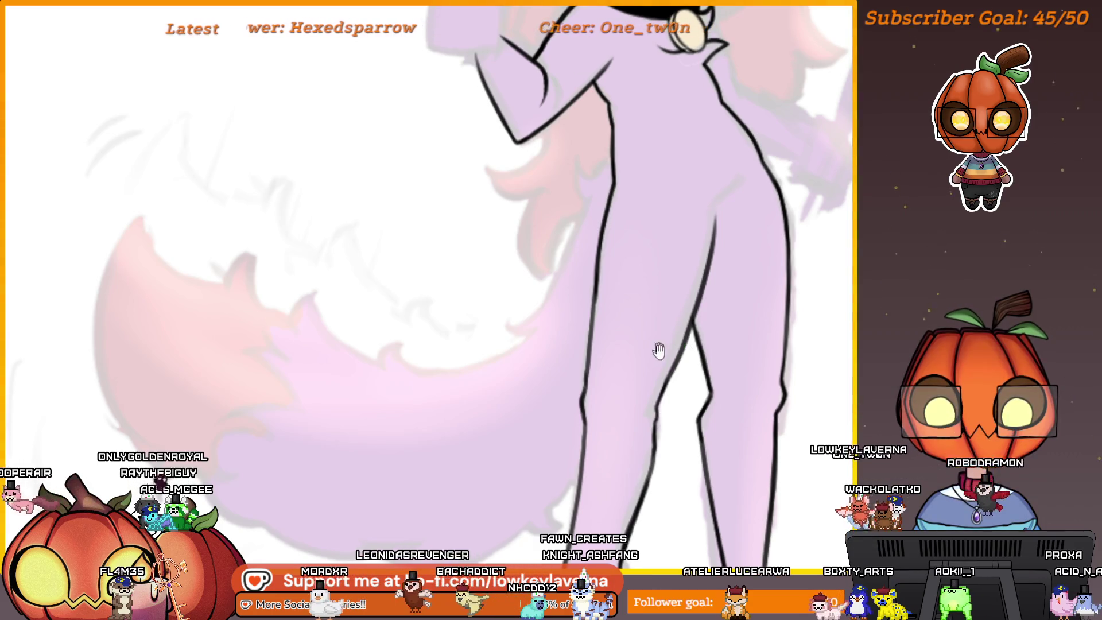
Extend the ink line on the cat's torso
scroll(659, 350, down, 3)
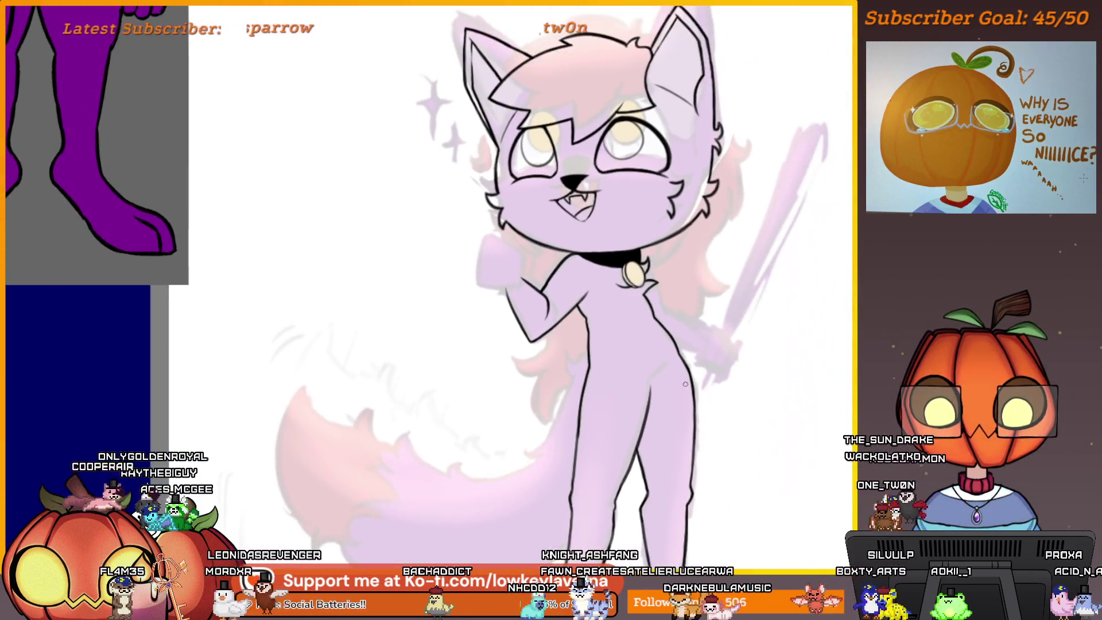
scroll(686, 384, up, 3)
drag(656, 374, 661, 368)
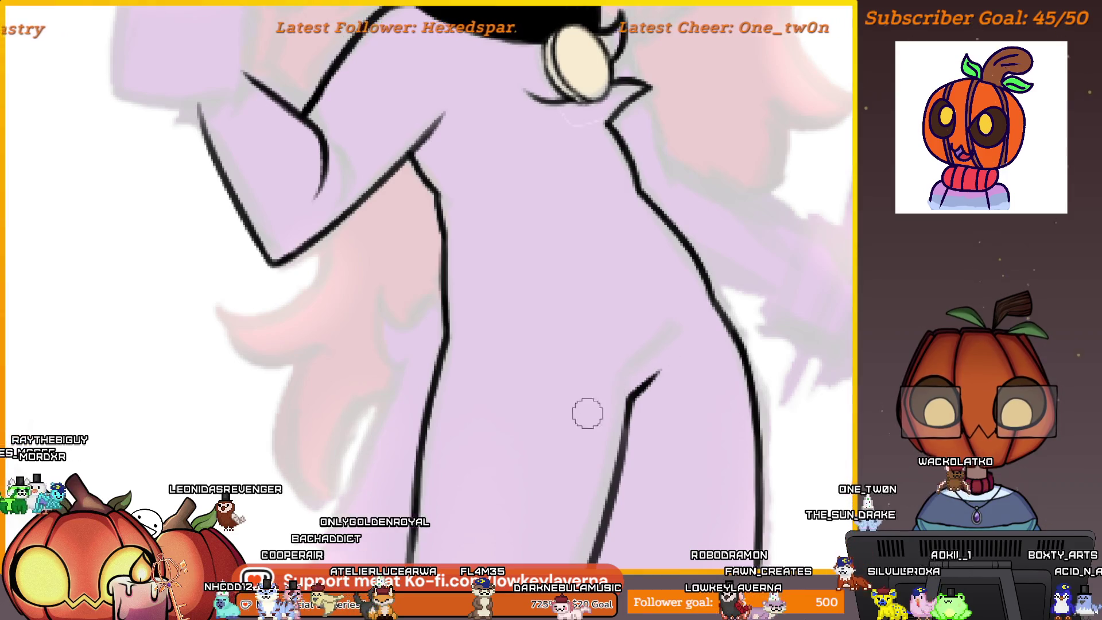
scroll(651, 396, down, 1)
scroll(752, 364, down, 3)
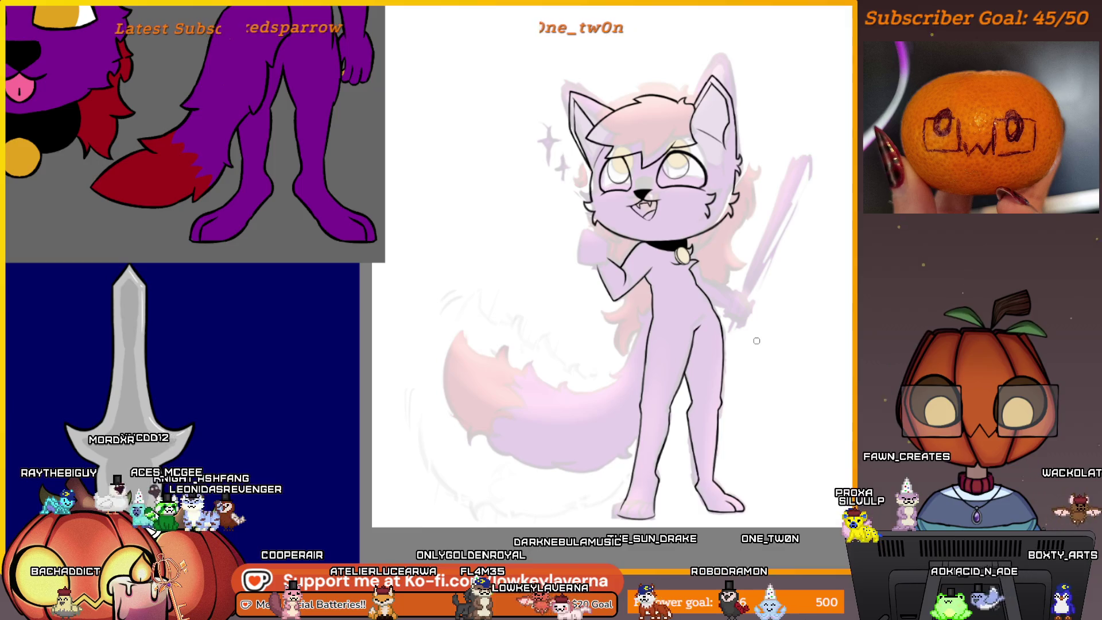
scroll(727, 257, up, 4)
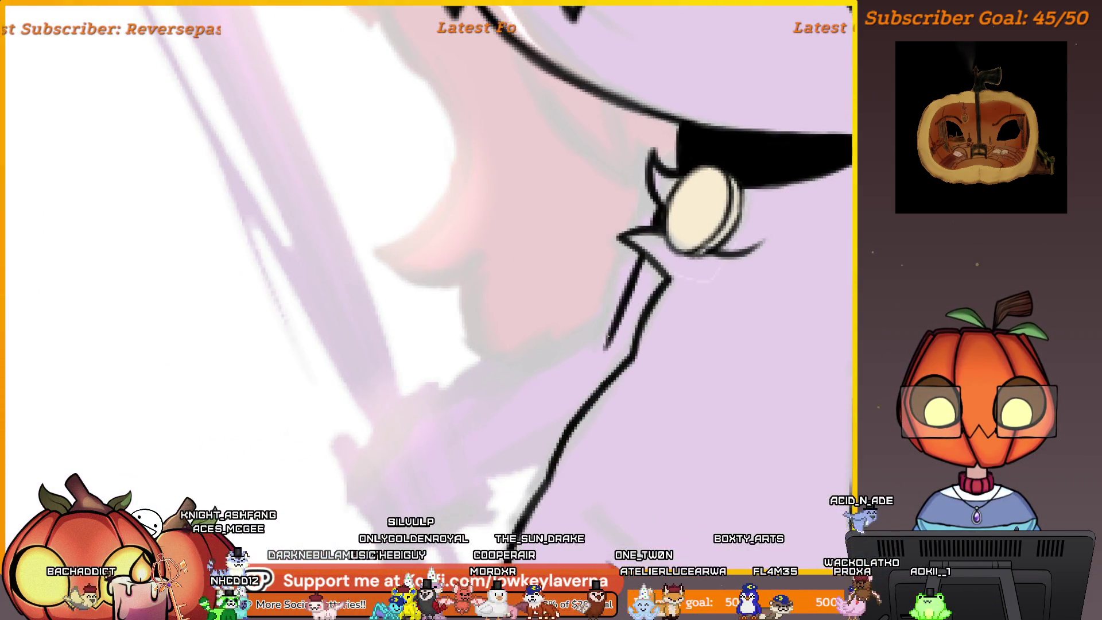
Ink the arm line below the collar, the chest line and a short stroke at the arm's end
mouse_move(608, 346)
mouse_down()
mouse_move(487, 422)
mouse_move(597, 396)
mouse_up()
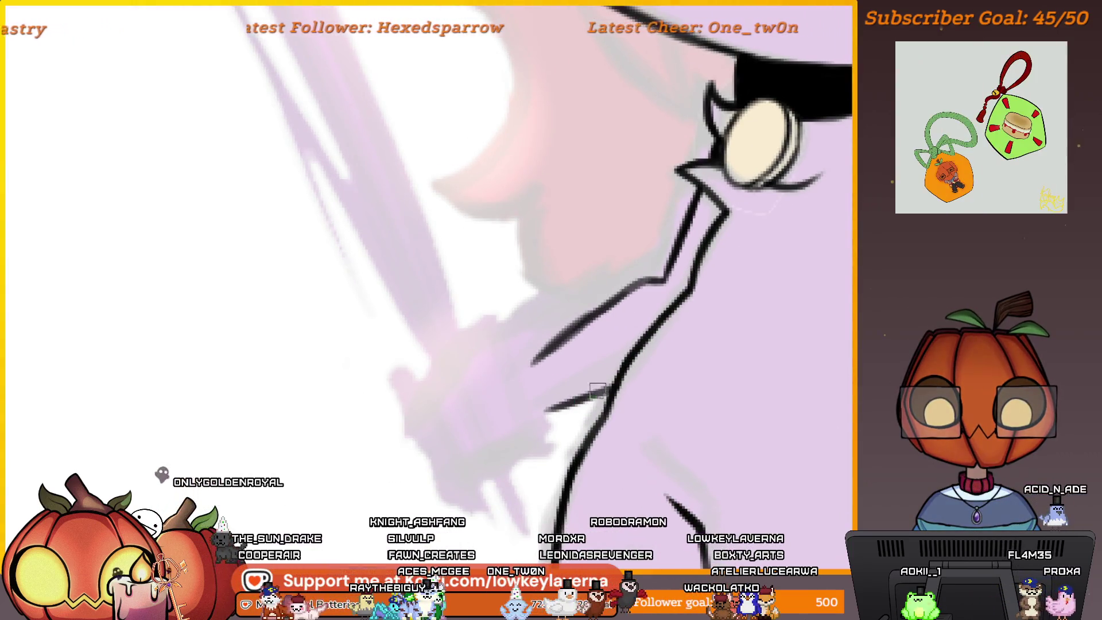
scroll(586, 396, down, 5)
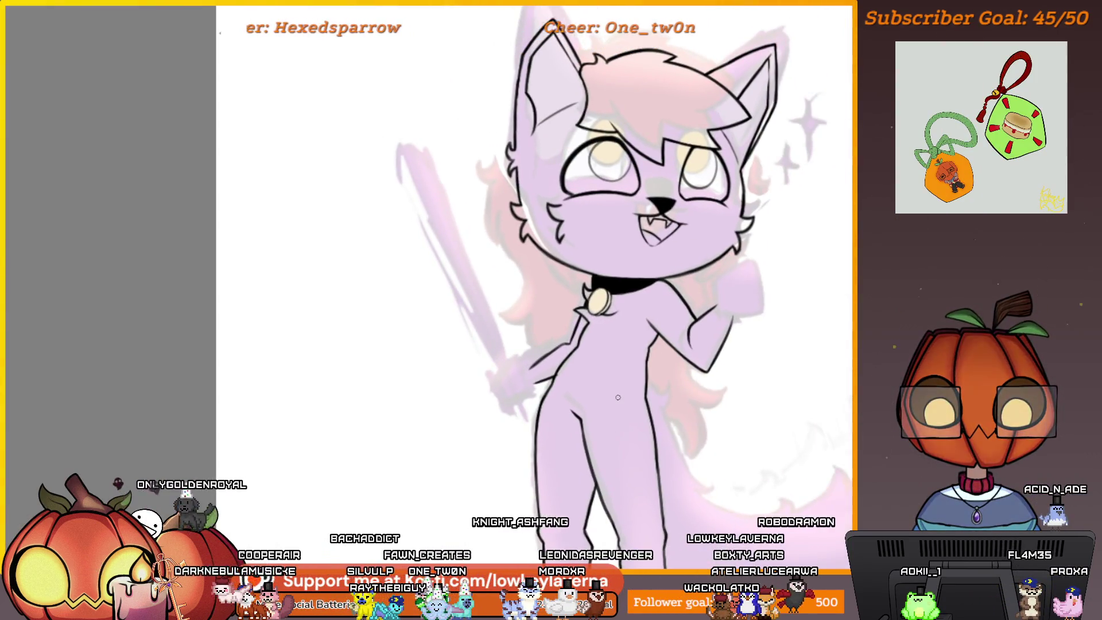
scroll(657, 303, up, 3)
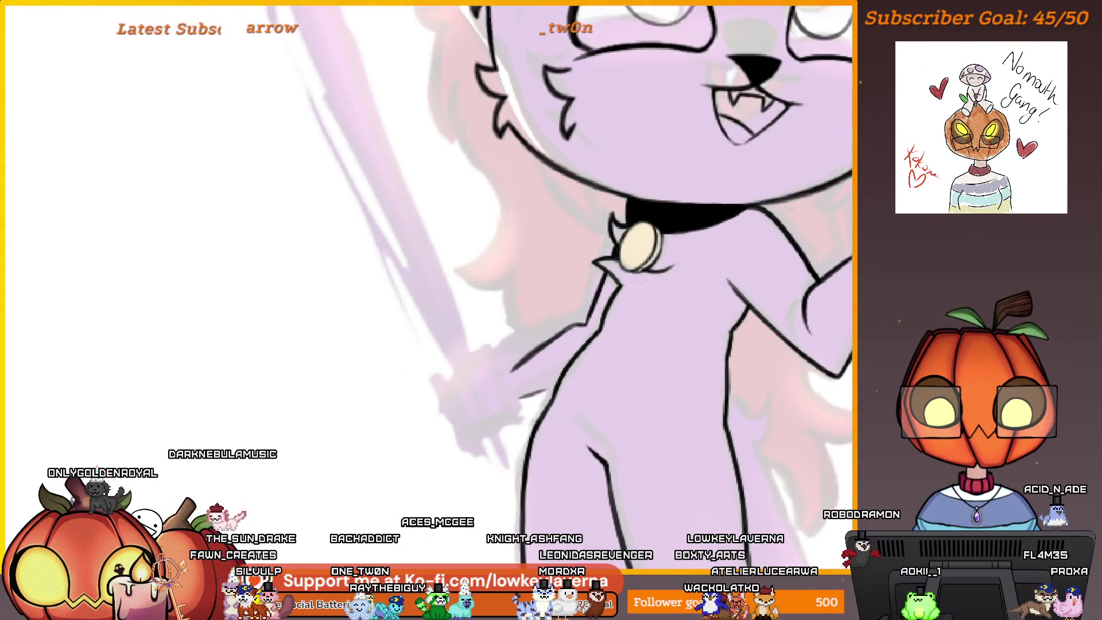
scroll(632, 388, down, 5)
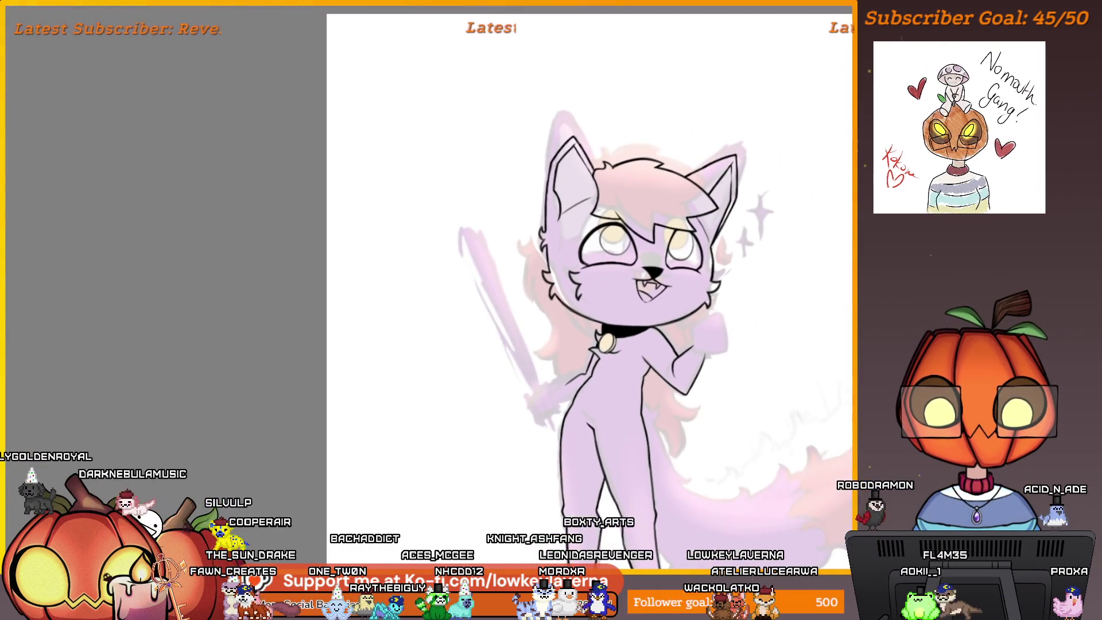
scroll(636, 387, up, 4)
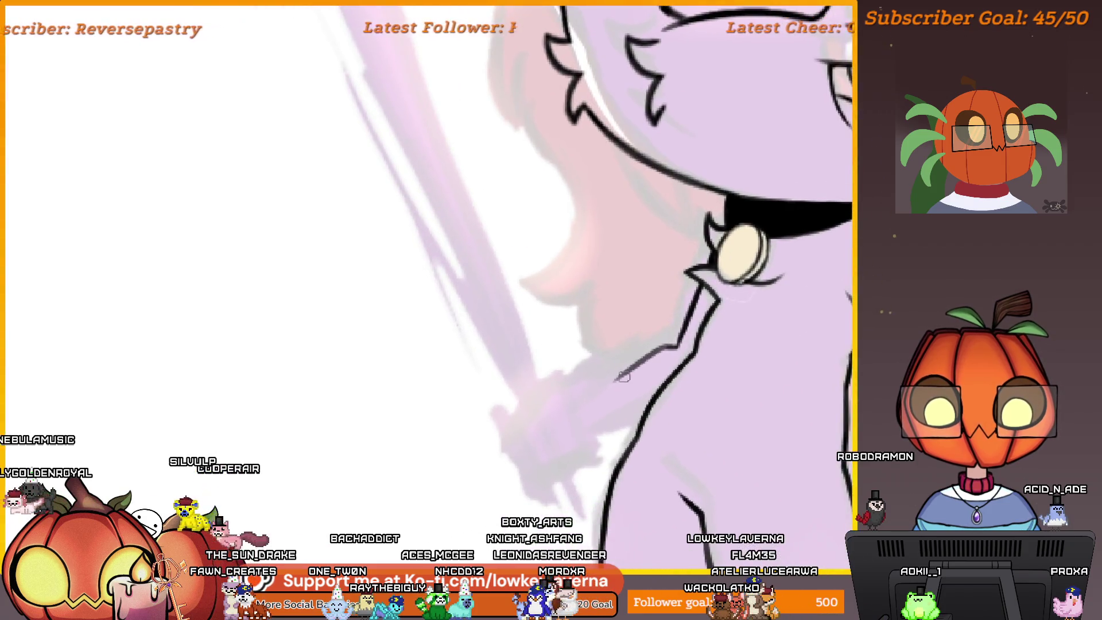
drag(590, 377, 660, 349)
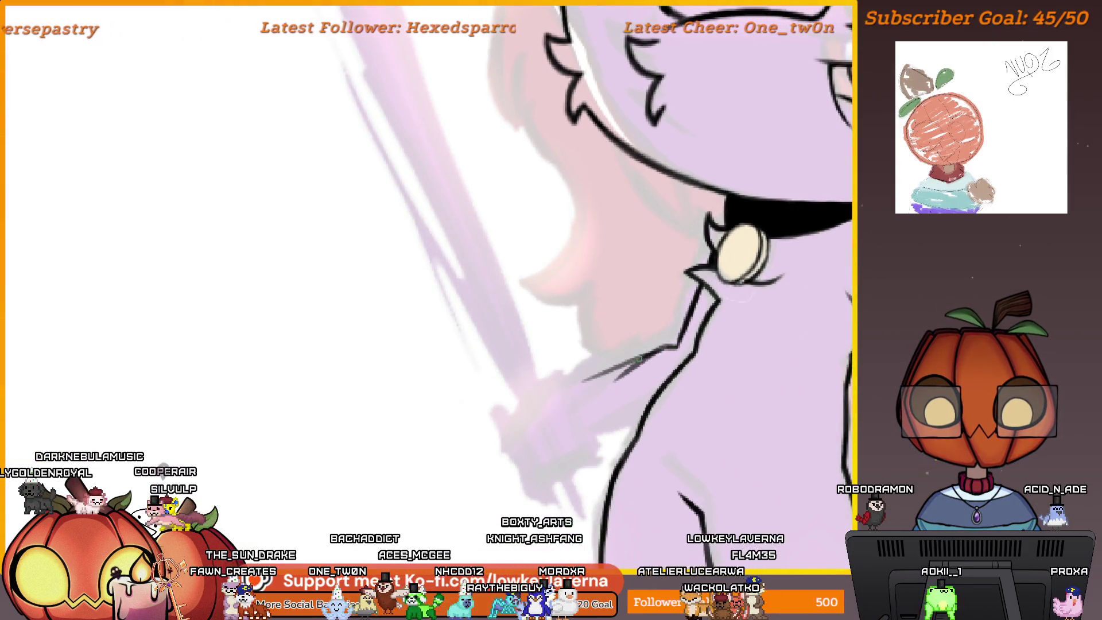
drag(599, 425, 620, 420)
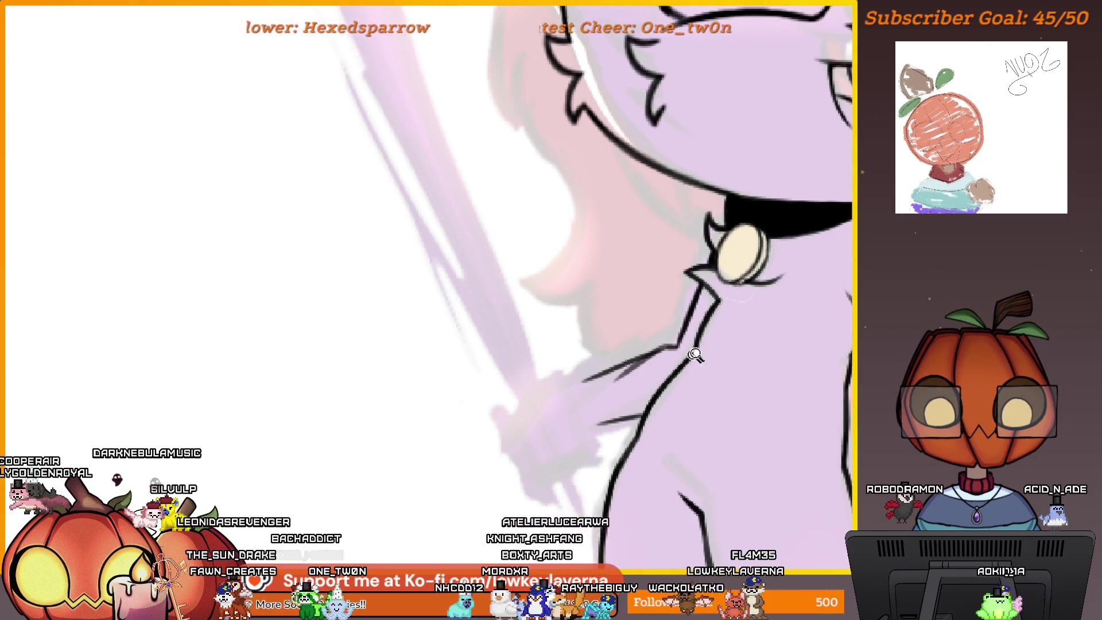
Lasso-select the raised paw's strokes and bring up its transform options
scroll(644, 415, down, 5)
scroll(662, 451, up, 4)
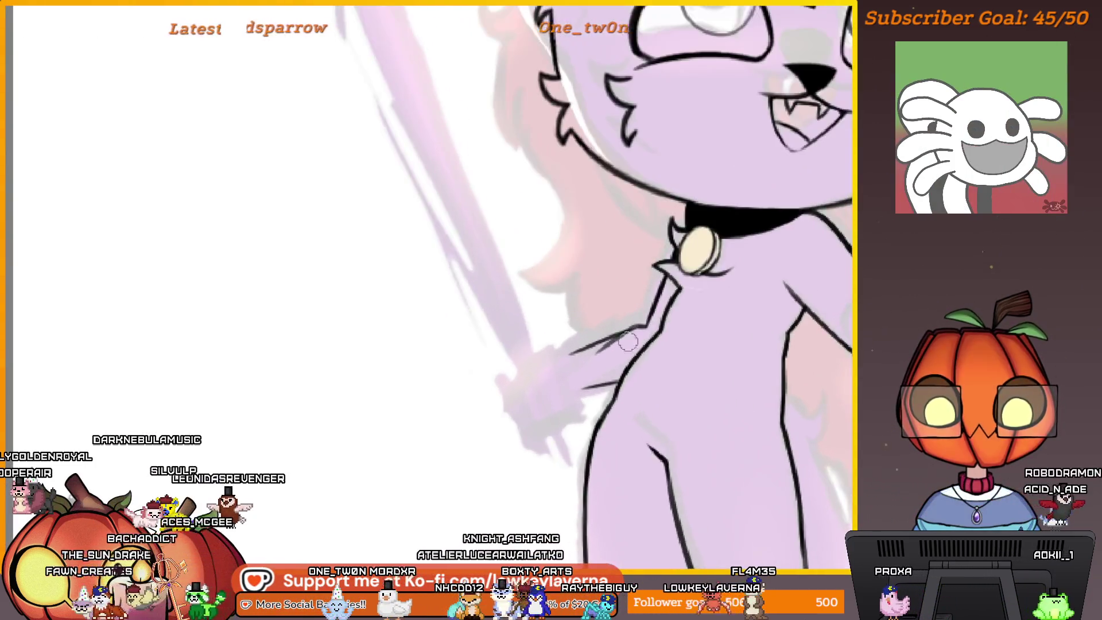
scroll(673, 317, down, 4)
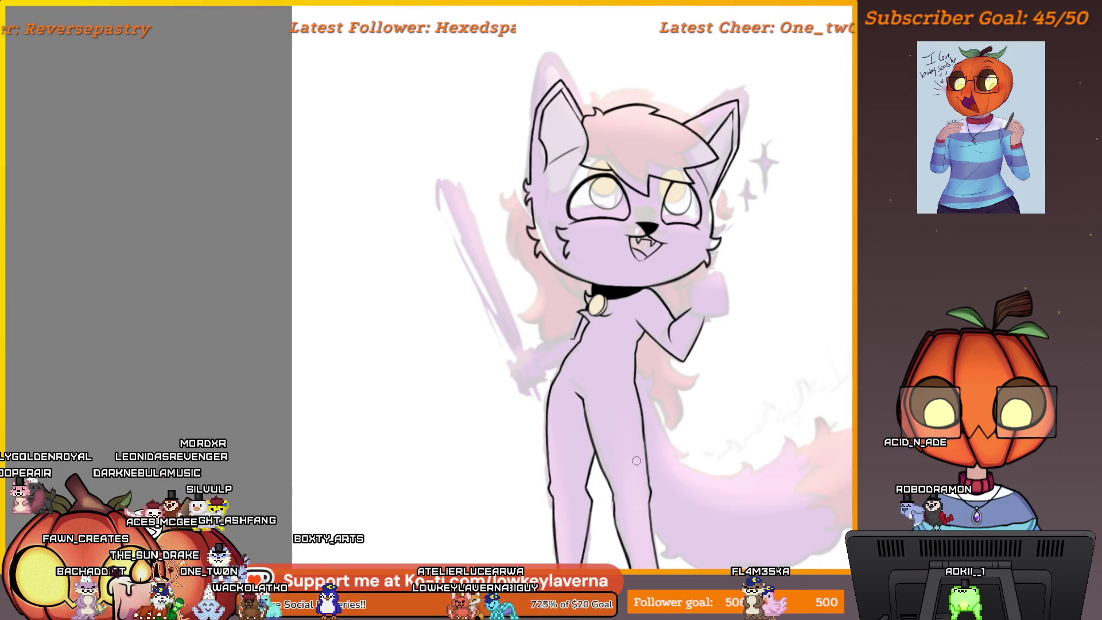
scroll(635, 460, up, 4)
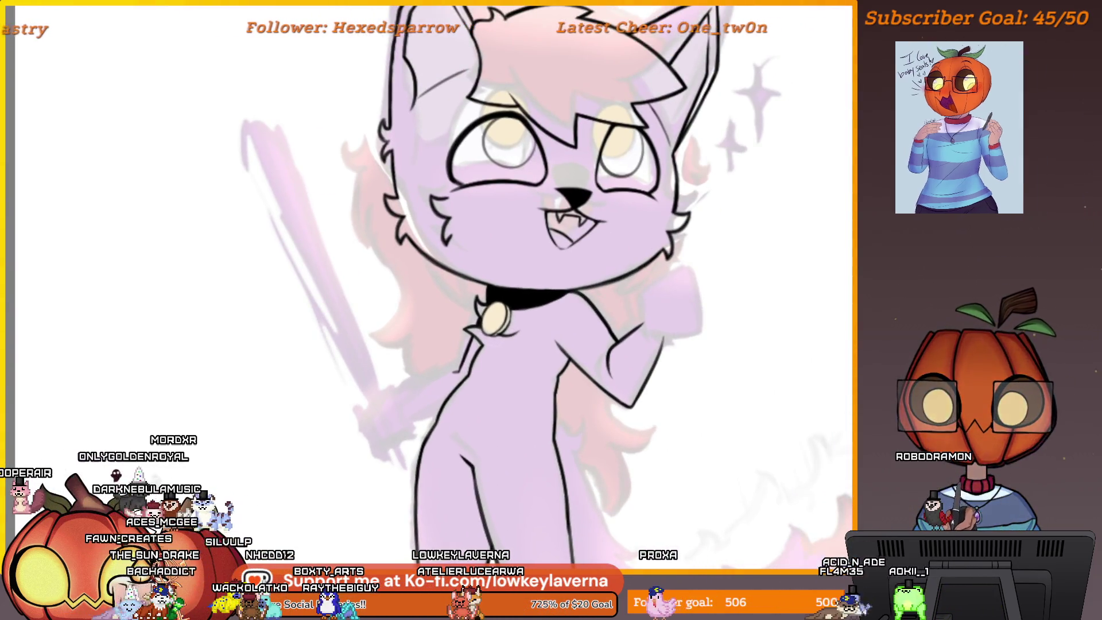
mouse_move(618, 344)
mouse_down()
mouse_move(613, 379)
mouse_move(660, 293)
mouse_move(703, 356)
mouse_move(673, 427)
mouse_move(628, 407)
mouse_up()
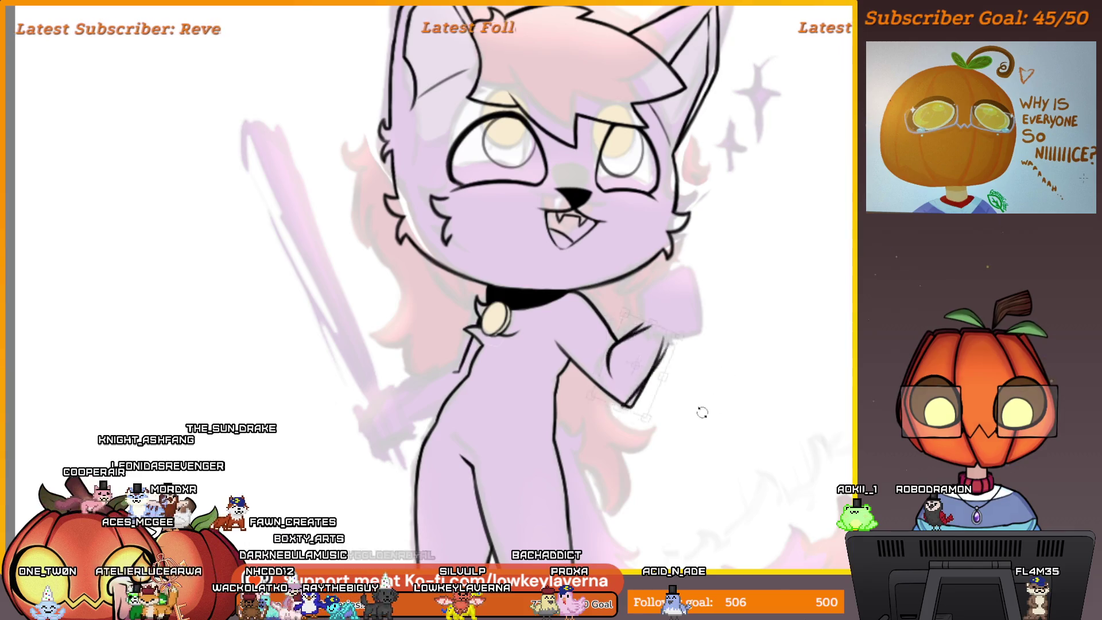
right_click(666, 346)
Flip the raised paw, rotate the lower-arm strokes, deselect, and frame the head and chest
click(723, 466)
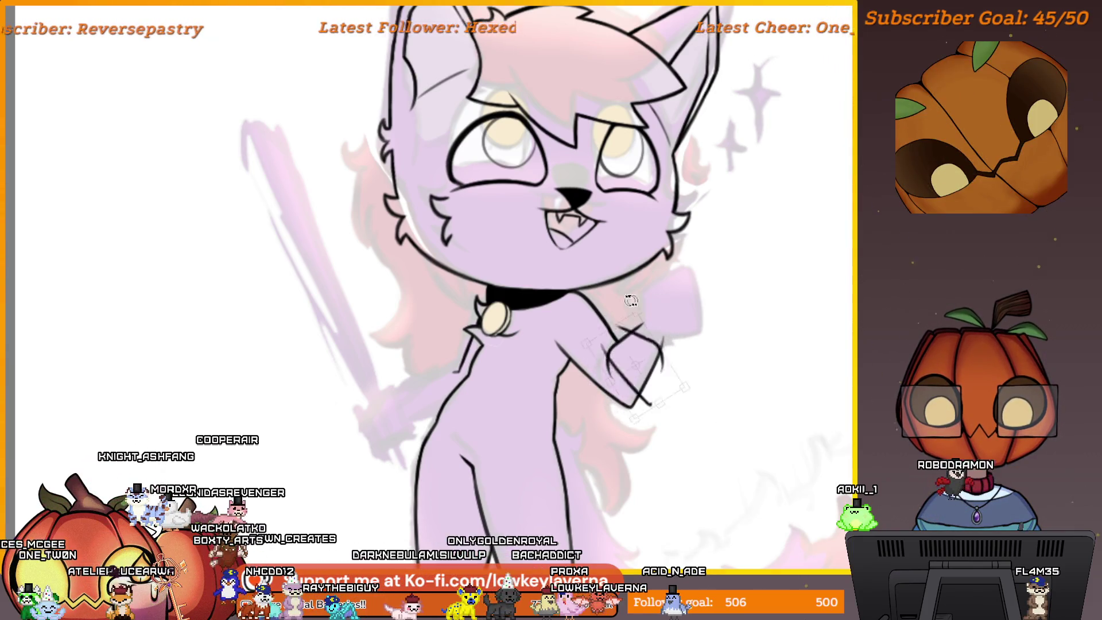
key(Return)
mouse_move(396, 361)
mouse_down()
mouse_move(402, 436)
mouse_move(477, 368)
mouse_move(462, 413)
mouse_move(489, 437)
mouse_up()
key(ctrl+t)
key(Return)
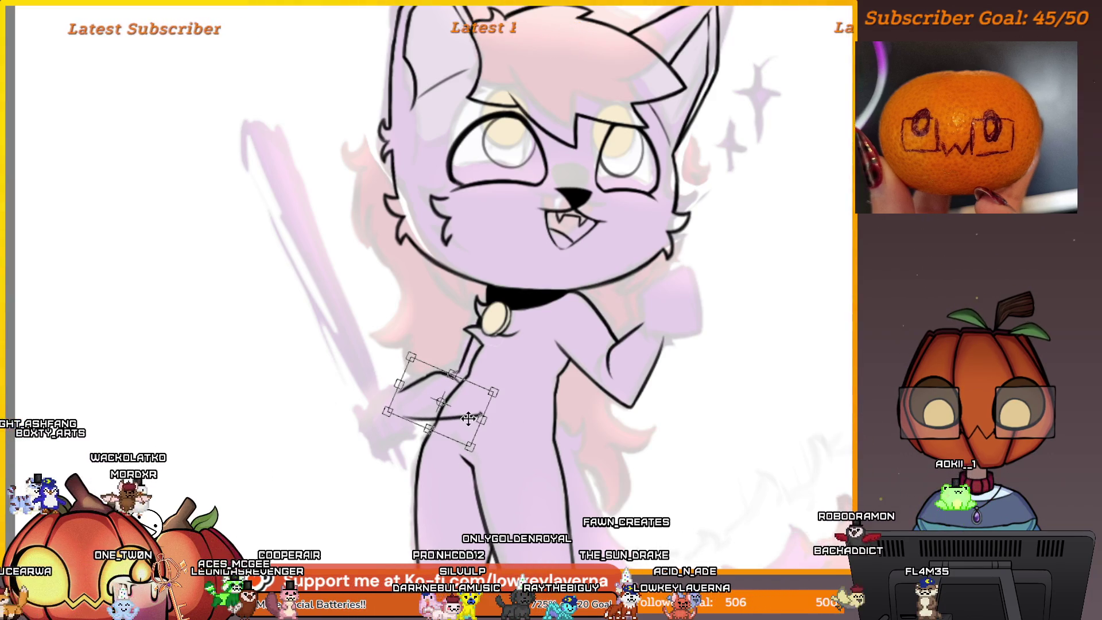
key(Return)
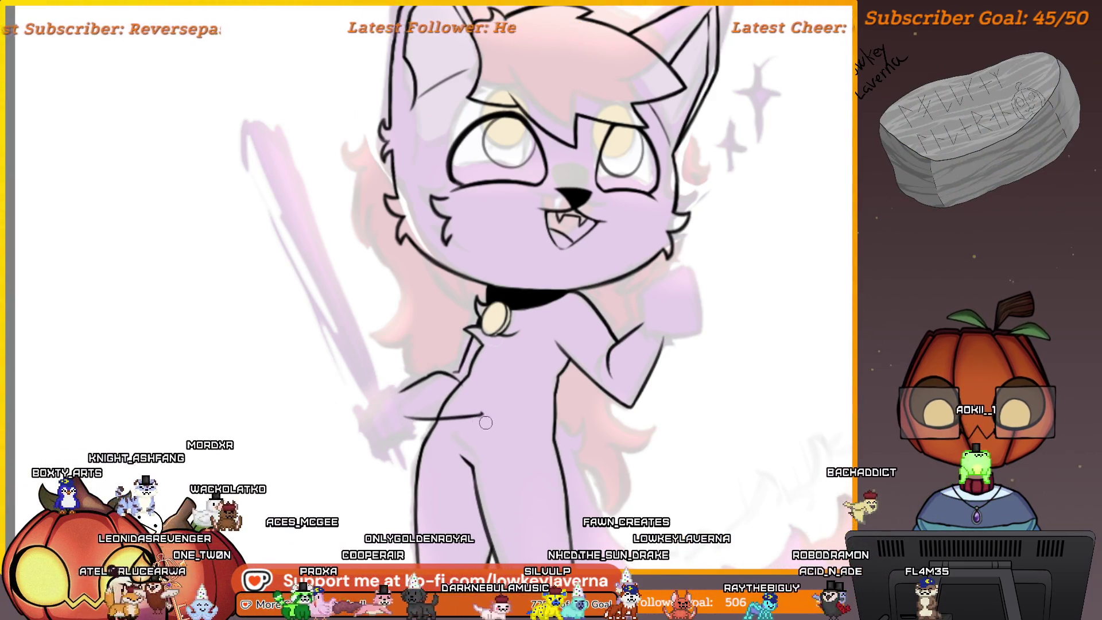
drag(485, 422, 560, 417)
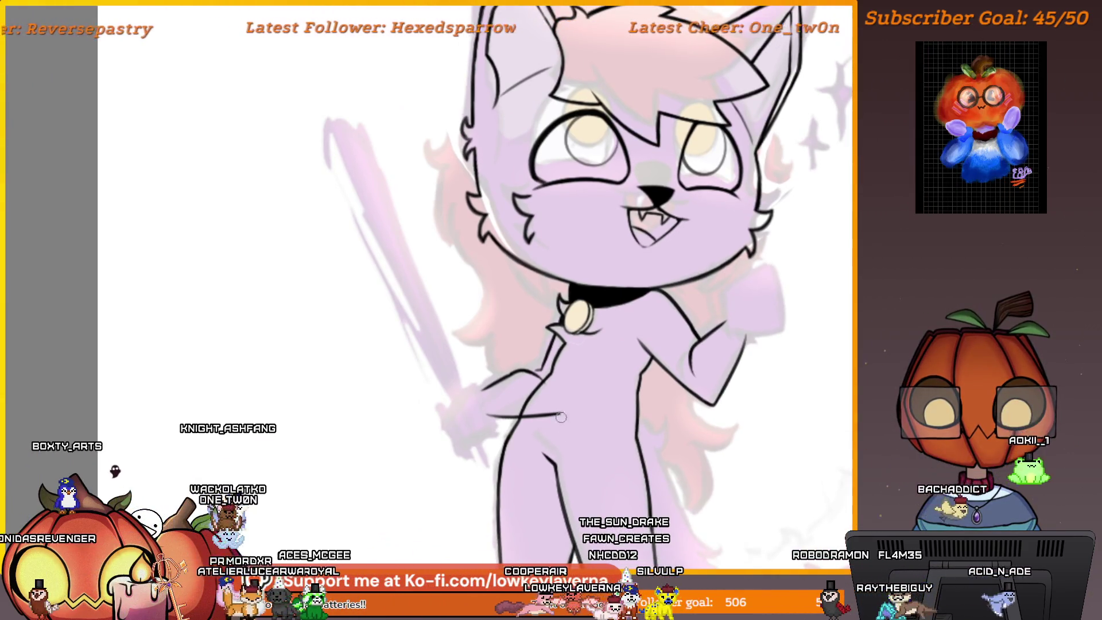
drag(554, 372, 593, 383)
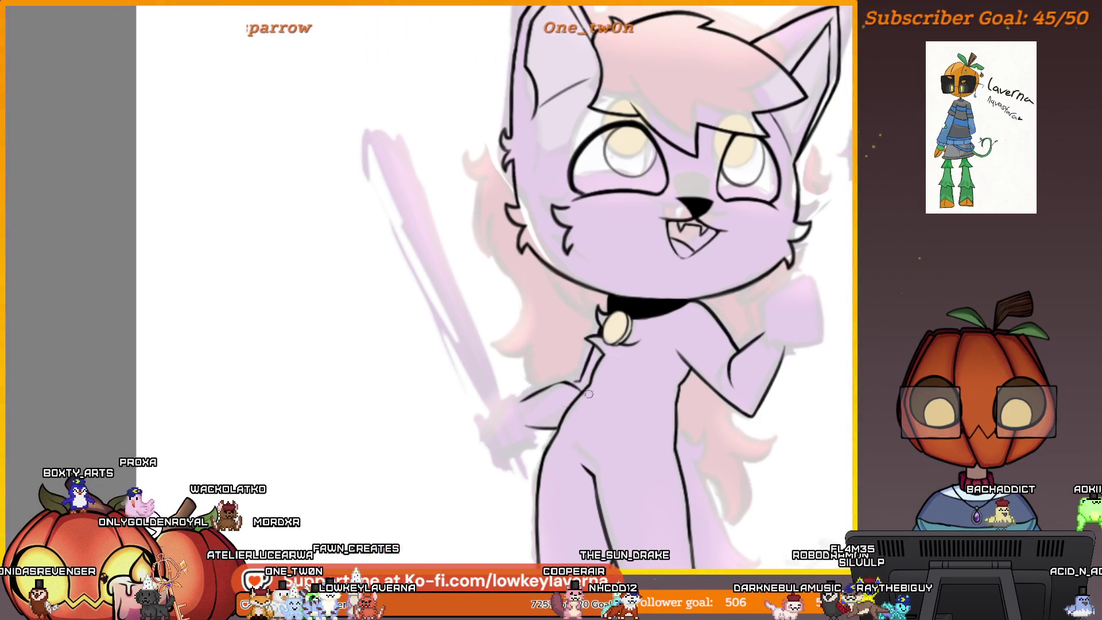
drag(580, 383, 589, 372)
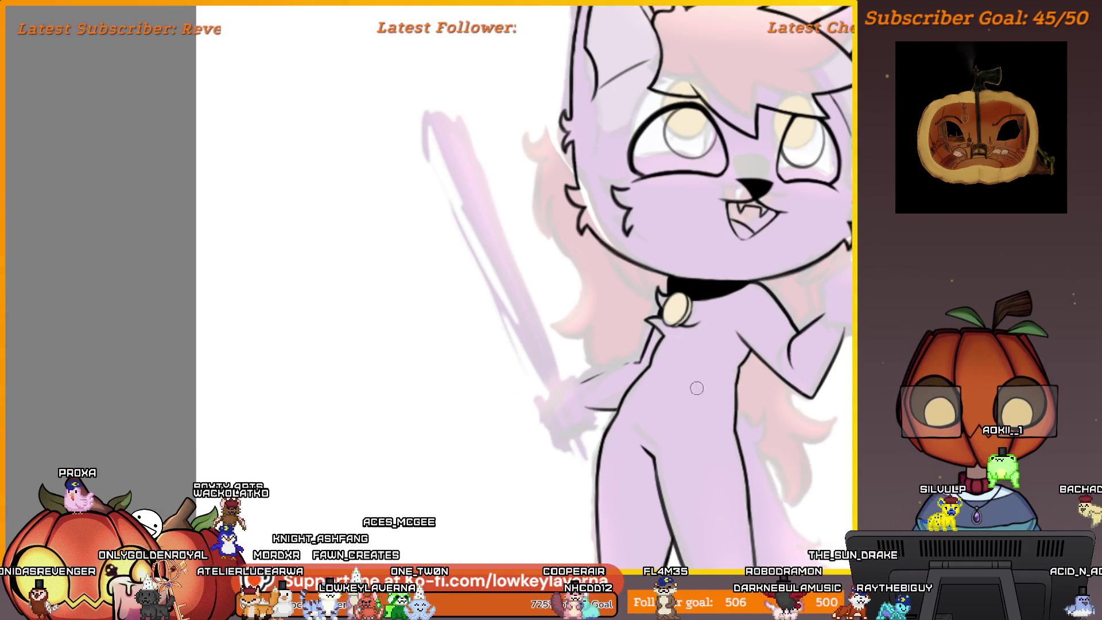
Commit the small stroke's transform and ink a darkened line joining the arm to the chest
scroll(696, 388, down, 3)
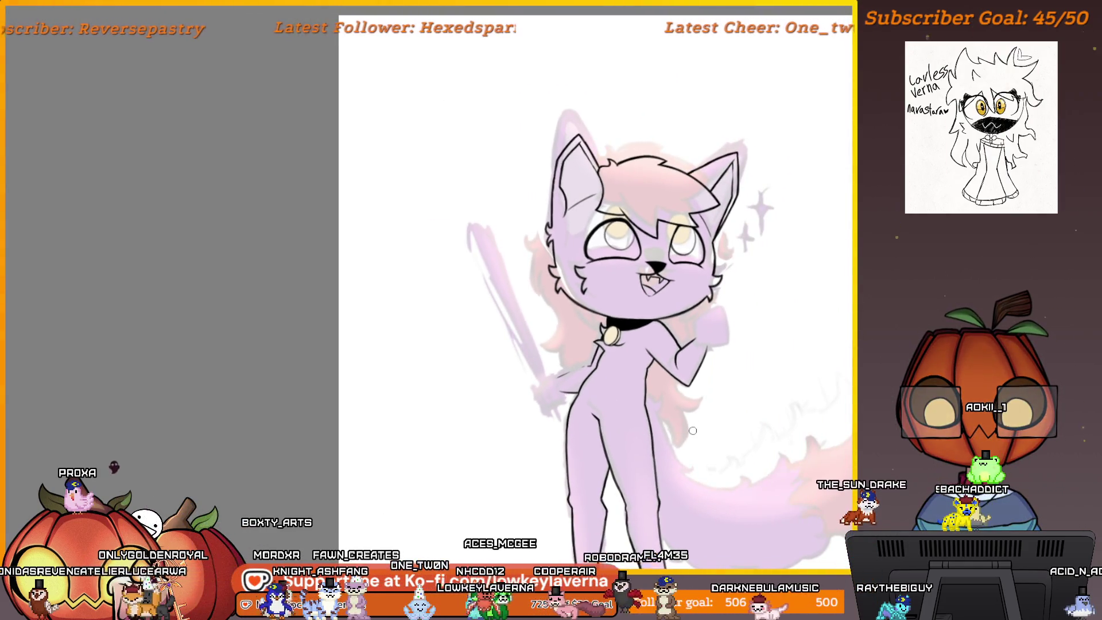
key(ctrl+t)
scroll(683, 344, up, 5)
key(Return)
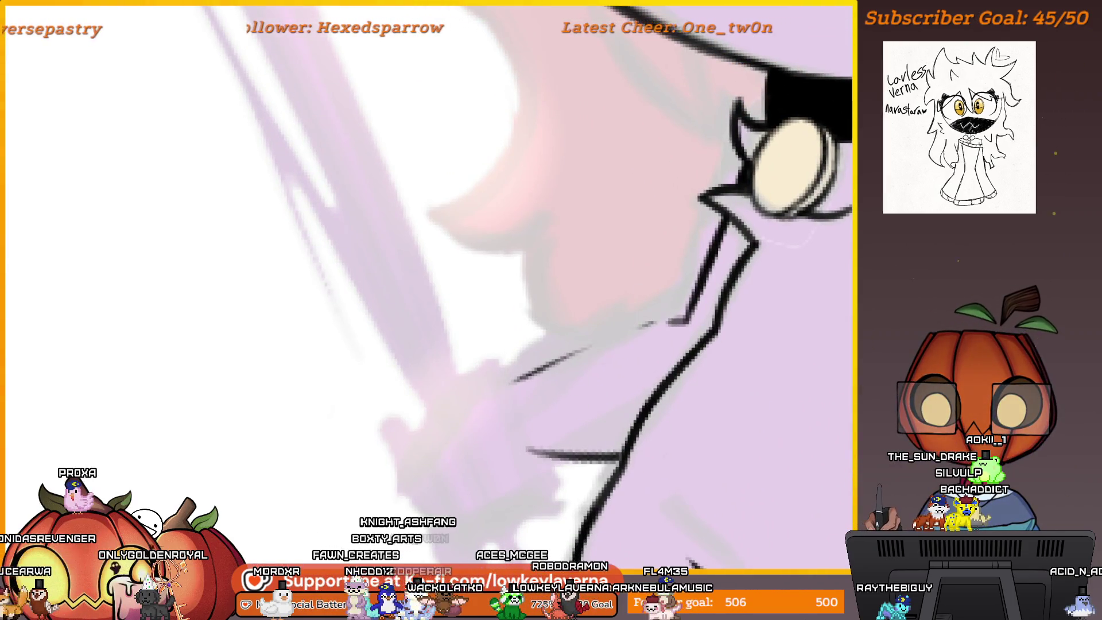
scroll(731, 315, up, 2)
drag(733, 316, 531, 378)
drag(734, 316, 513, 396)
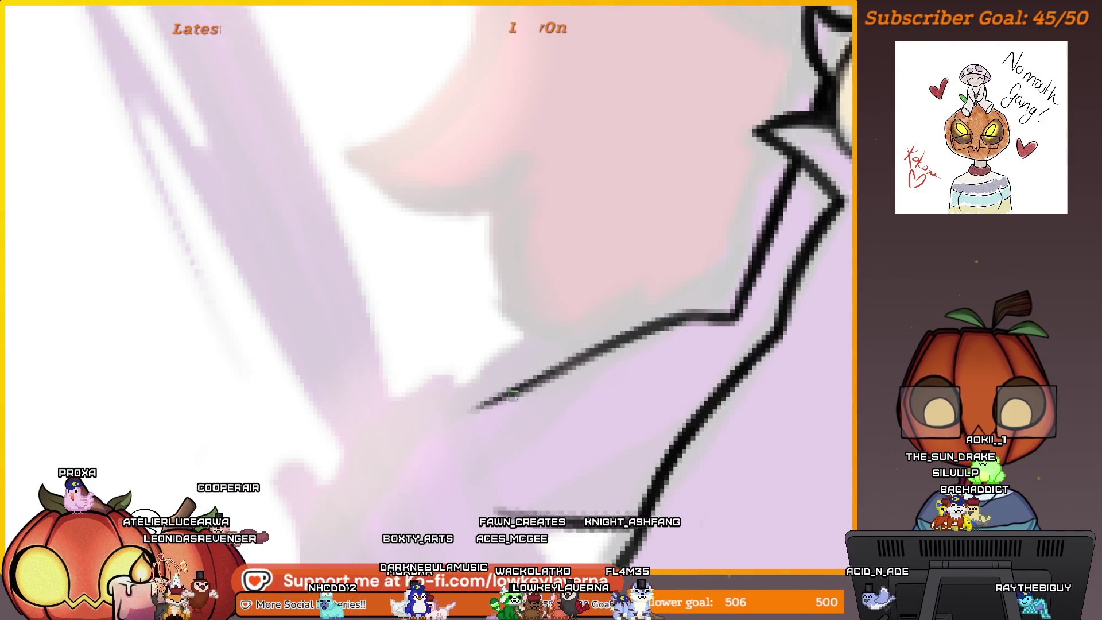
scroll(684, 362, down, 5)
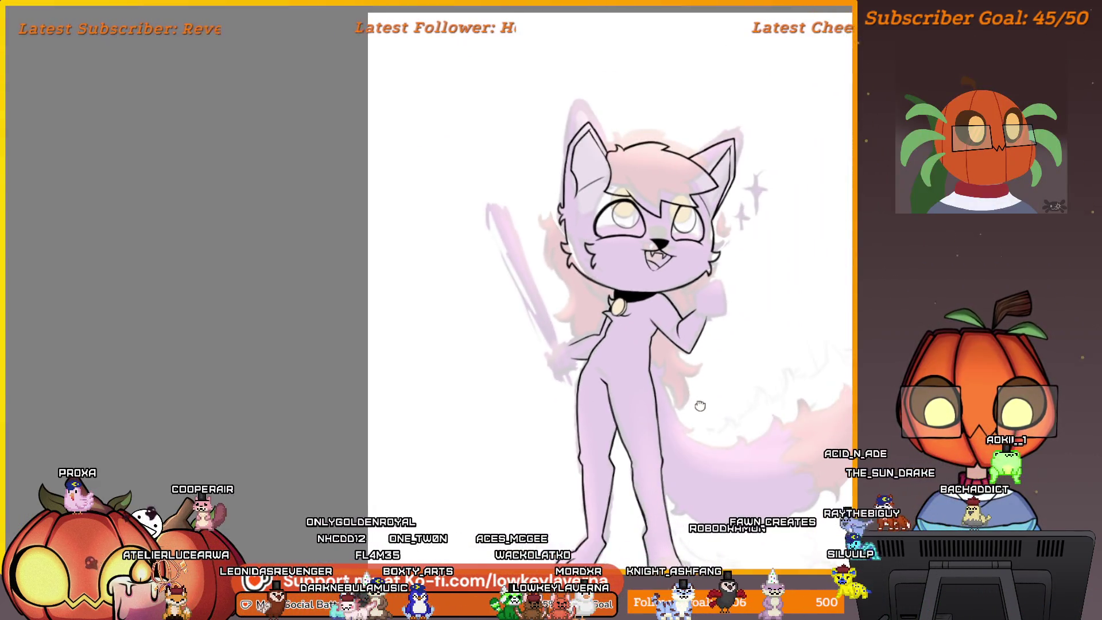
Mirror the canvas view horizontally and recentre the drawing
drag(699, 405, 677, 396)
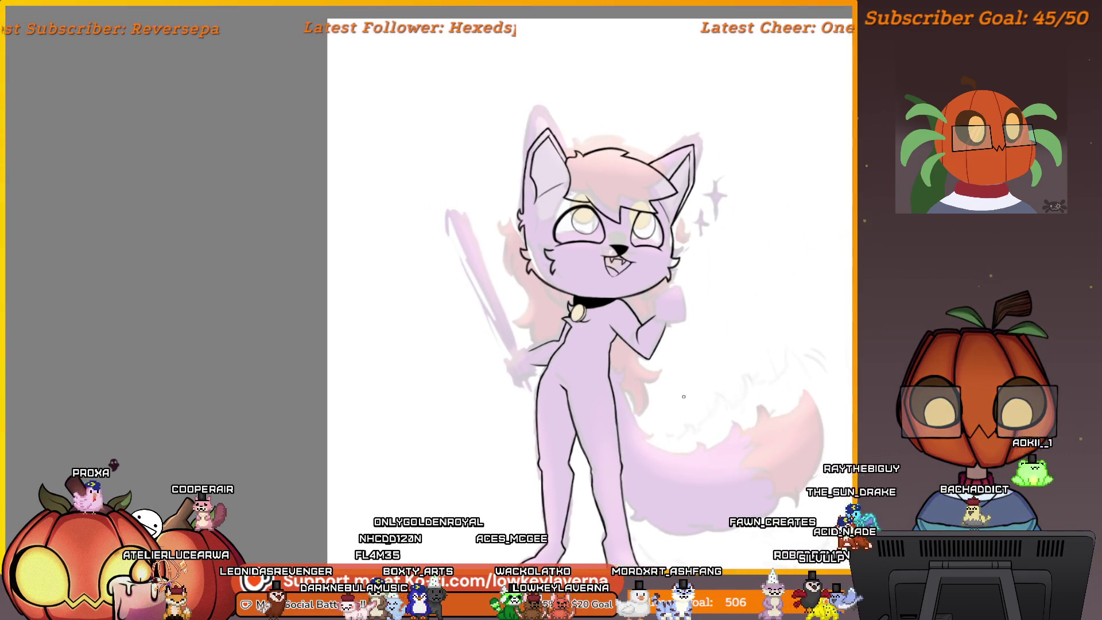
key(m)
mouse_move(310, 401)
mouse_down()
mouse_move(509, 411)
mouse_move(629, 396)
mouse_move(756, 428)
mouse_up()
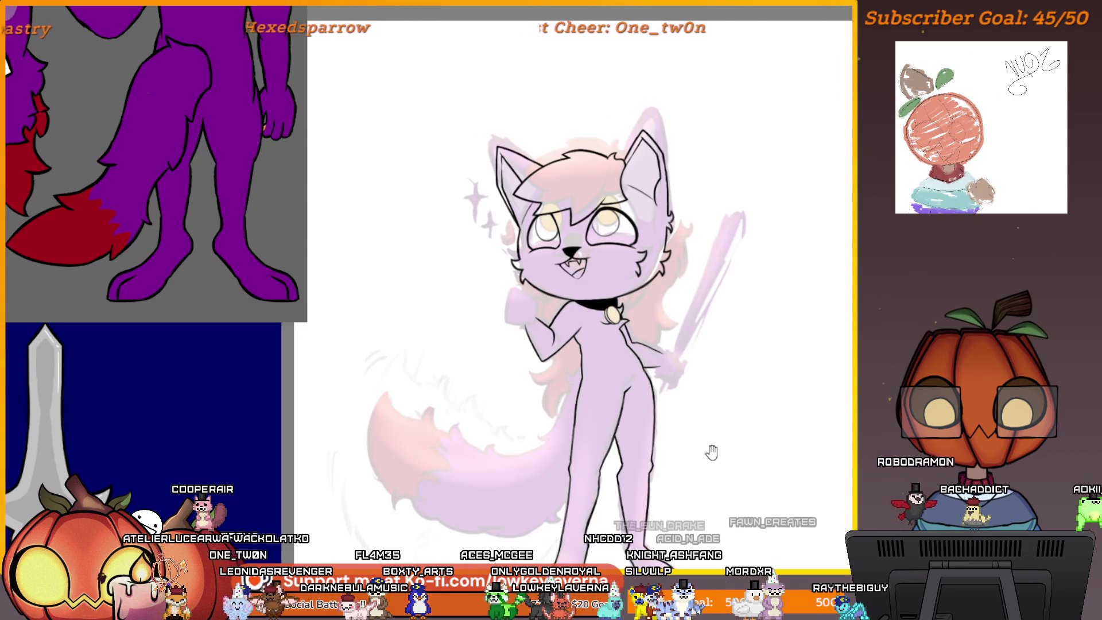
scroll(677, 368, up, 4)
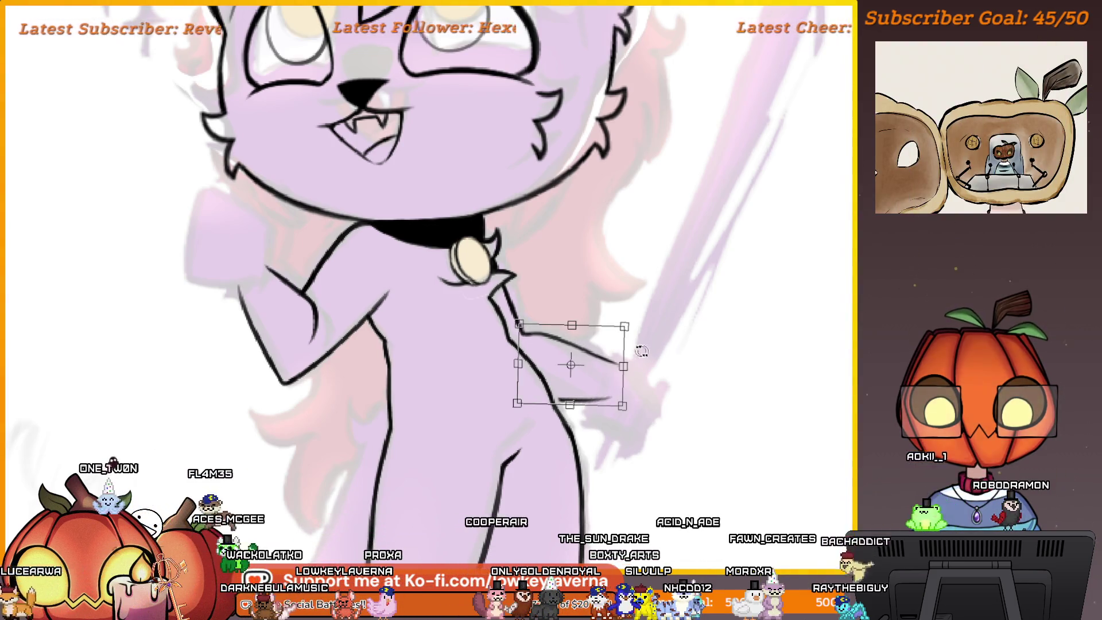
Rotate the arm selection slightly clockwise and frame the whole cat with its tail
drag(659, 332, 662, 337)
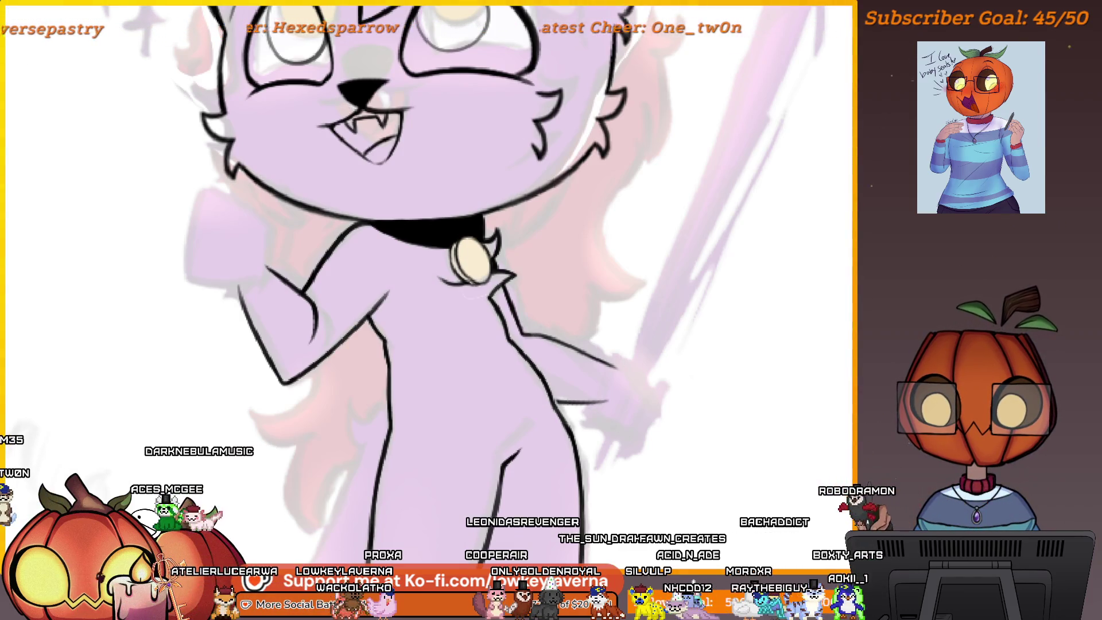
scroll(539, 373, up, 3)
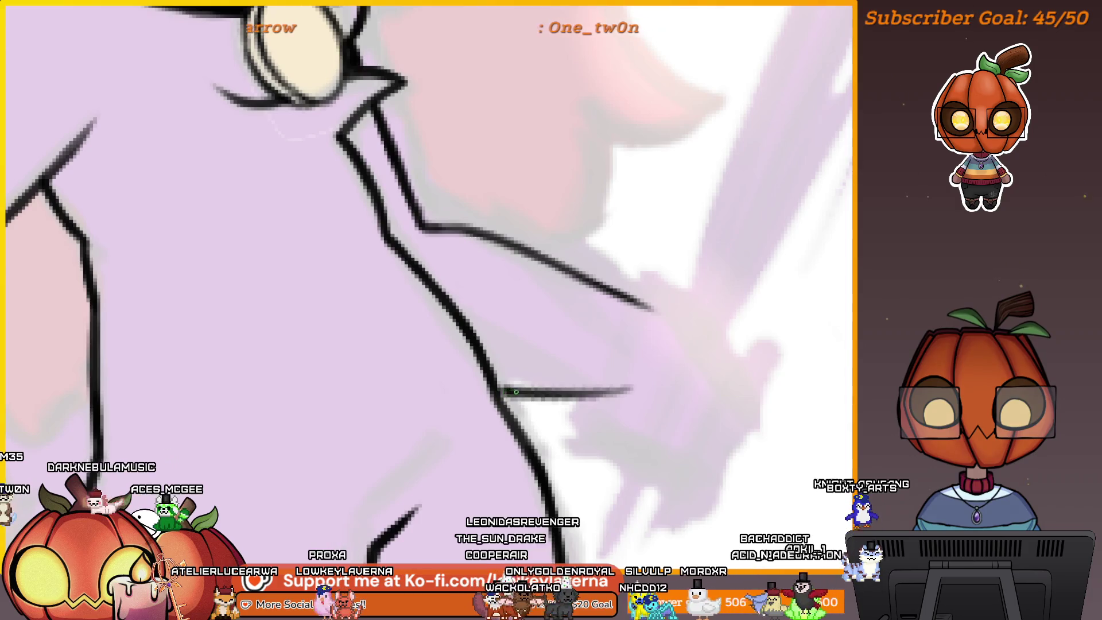
scroll(499, 393, down, 3)
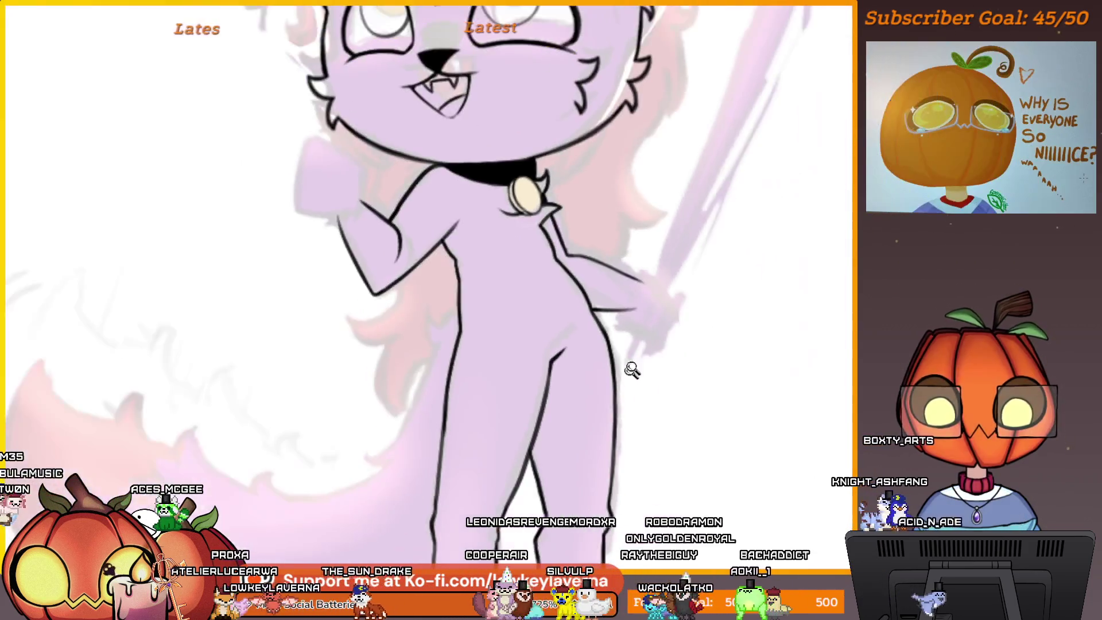
drag(615, 372, 607, 381)
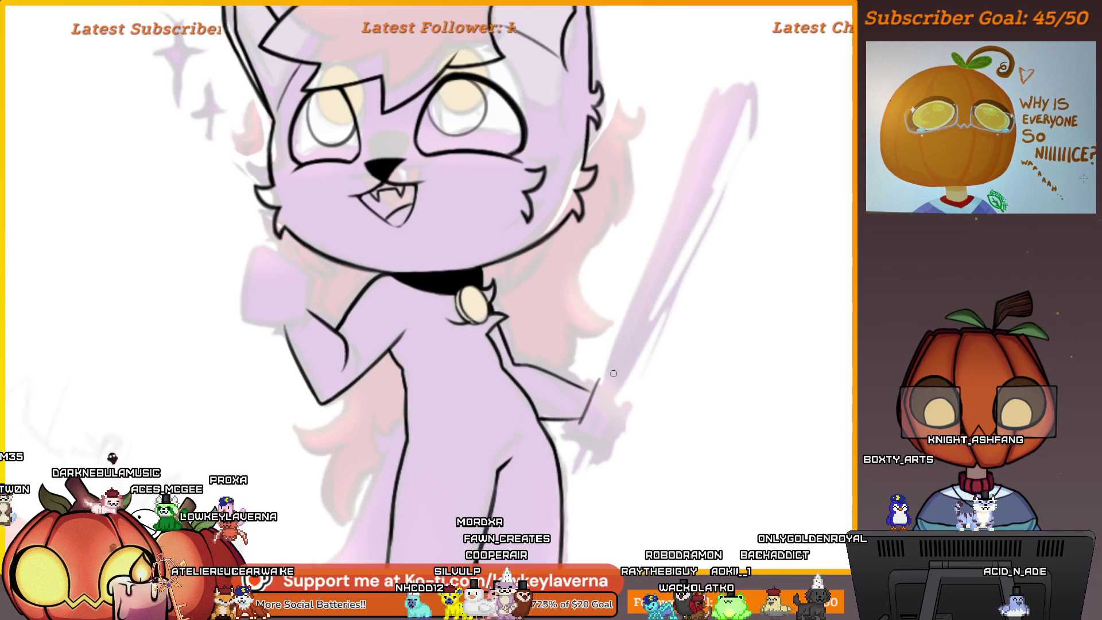
scroll(599, 392, down, 3)
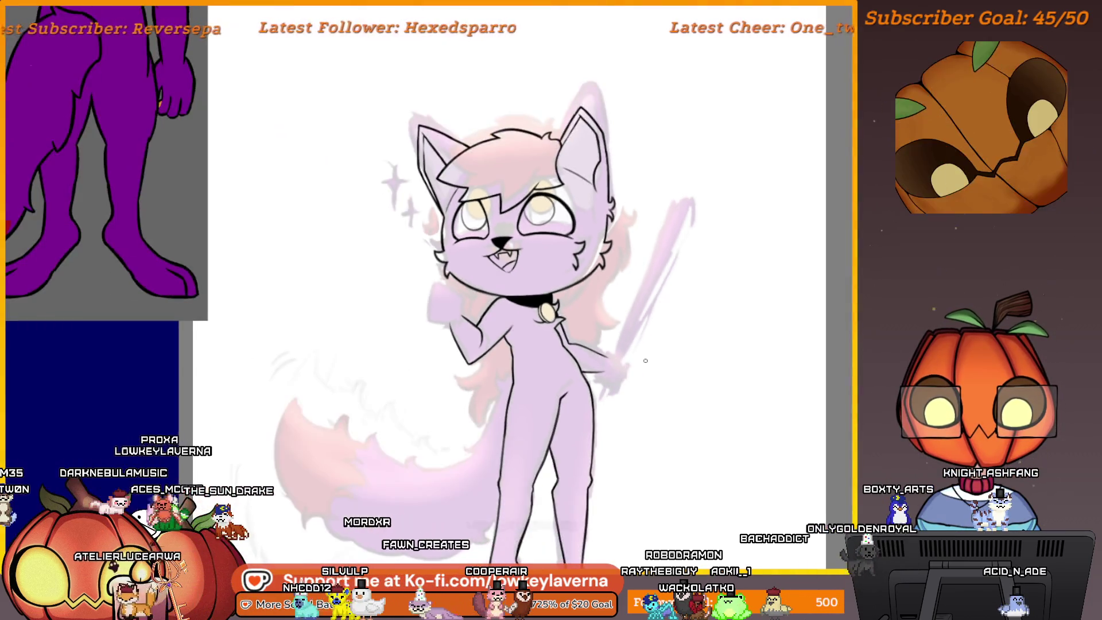
drag(613, 340, 606, 347)
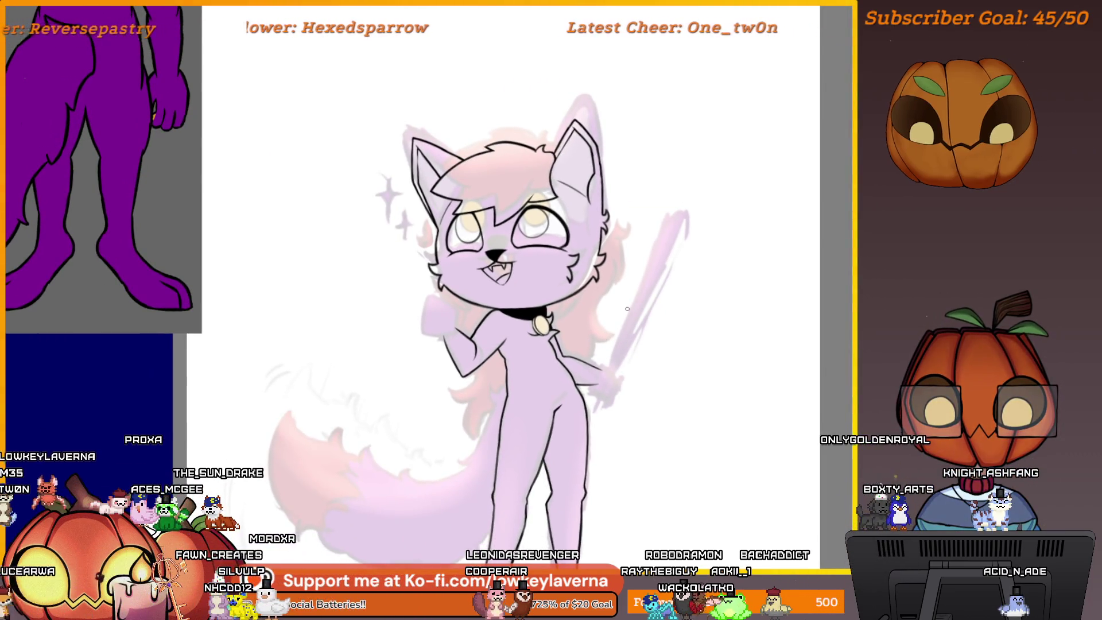
scroll(643, 293, up, 2)
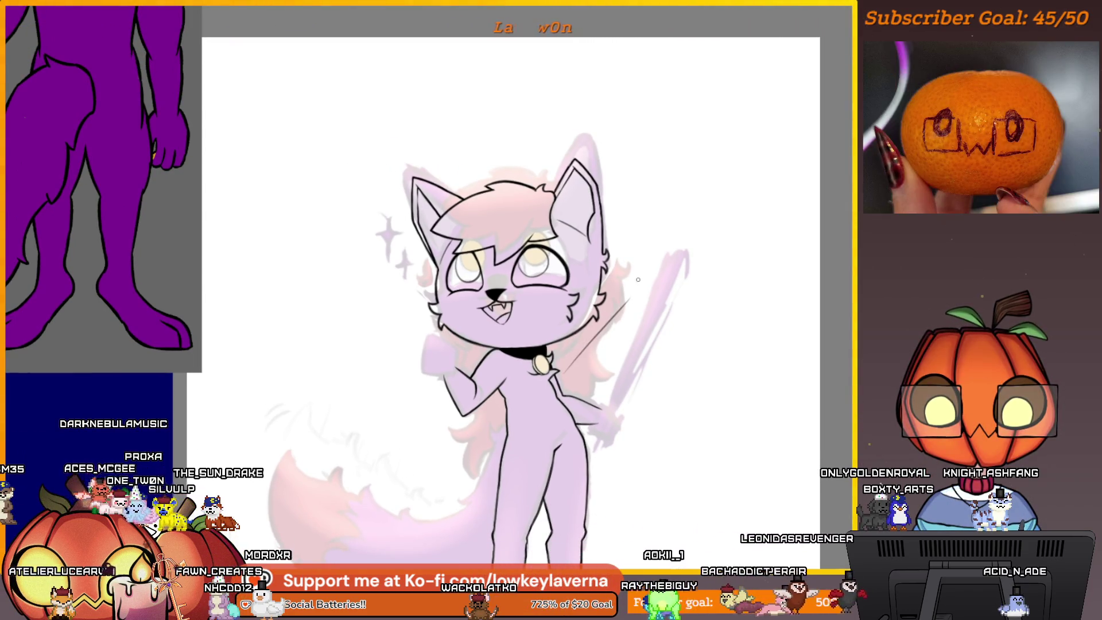
scroll(637, 280, up, 2)
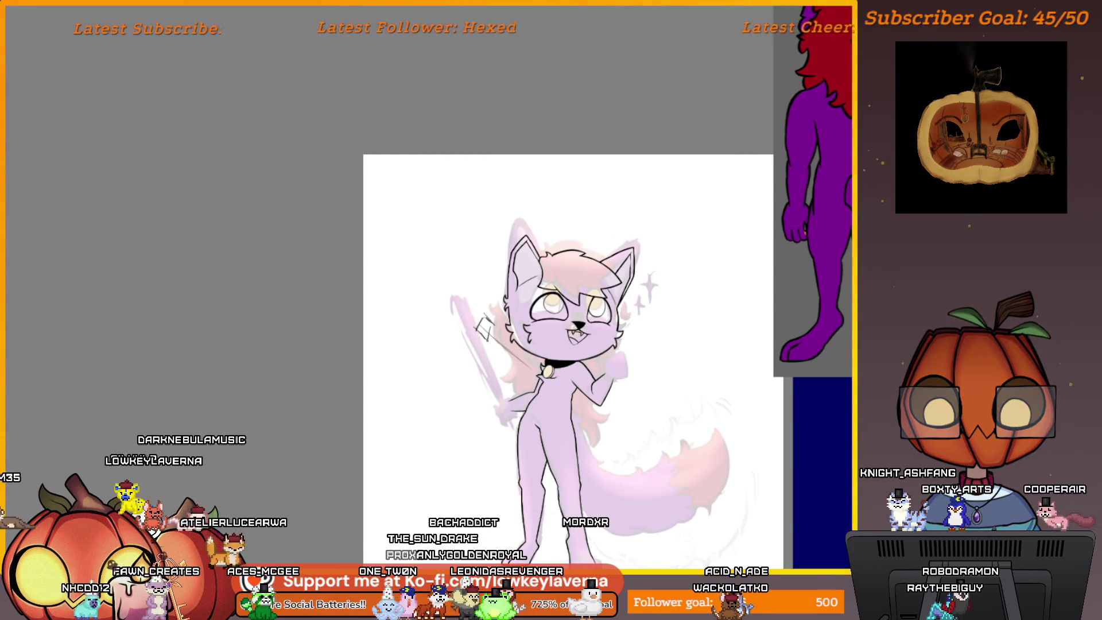
Draw a long straight sword line past the ear, then undo it and the diagonal ear stroke
drag(472, 344, 536, 234)
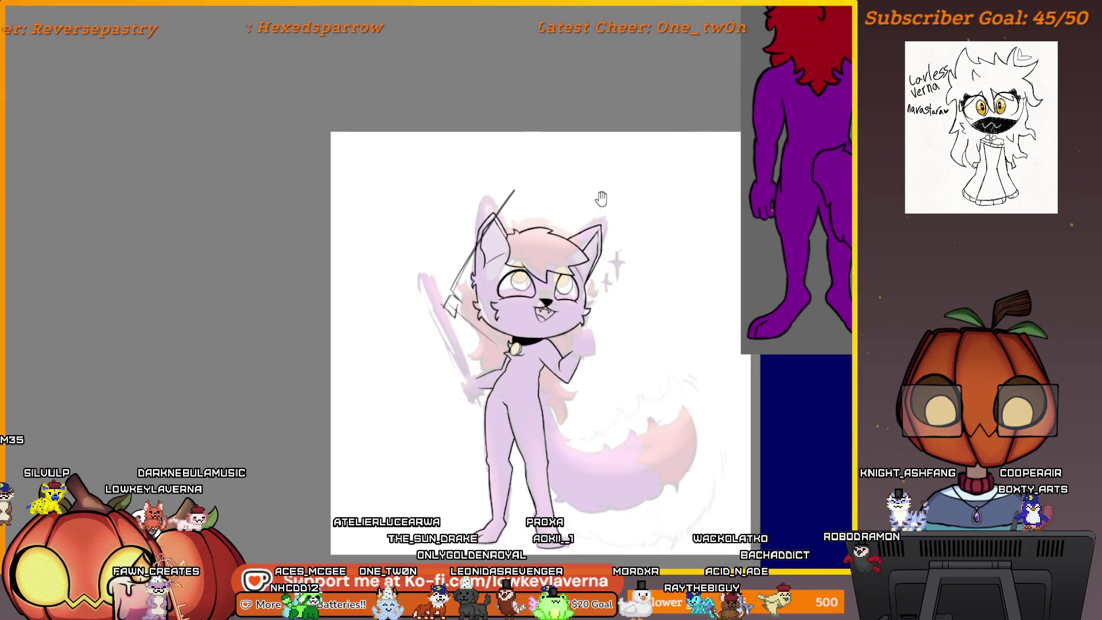
key(ctrl+z)
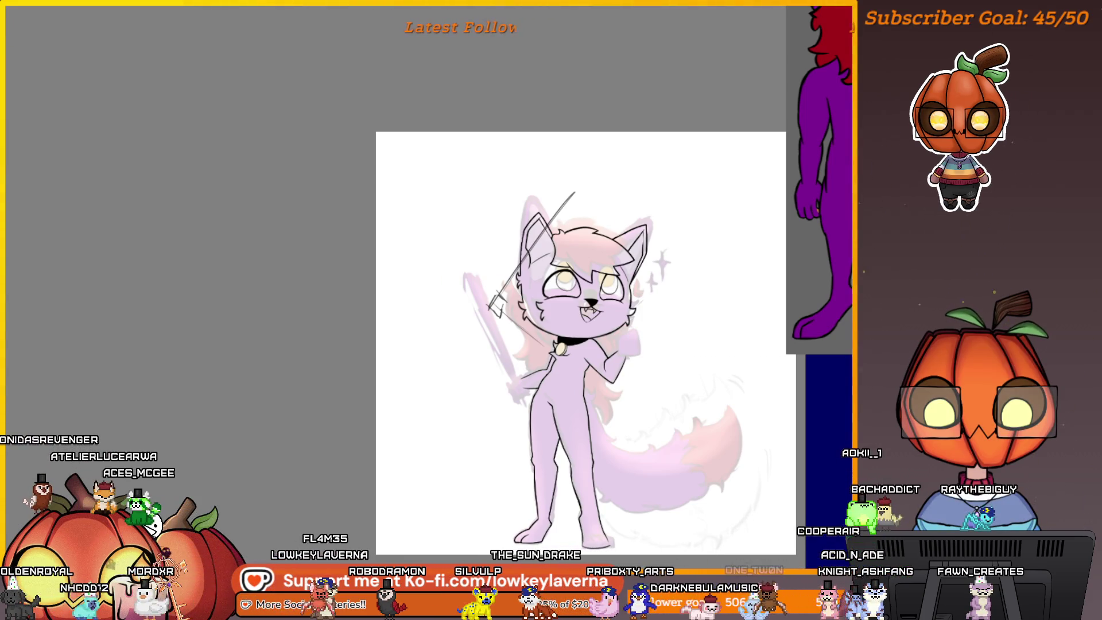
key(ctrl+z)
key(ctrl+z)
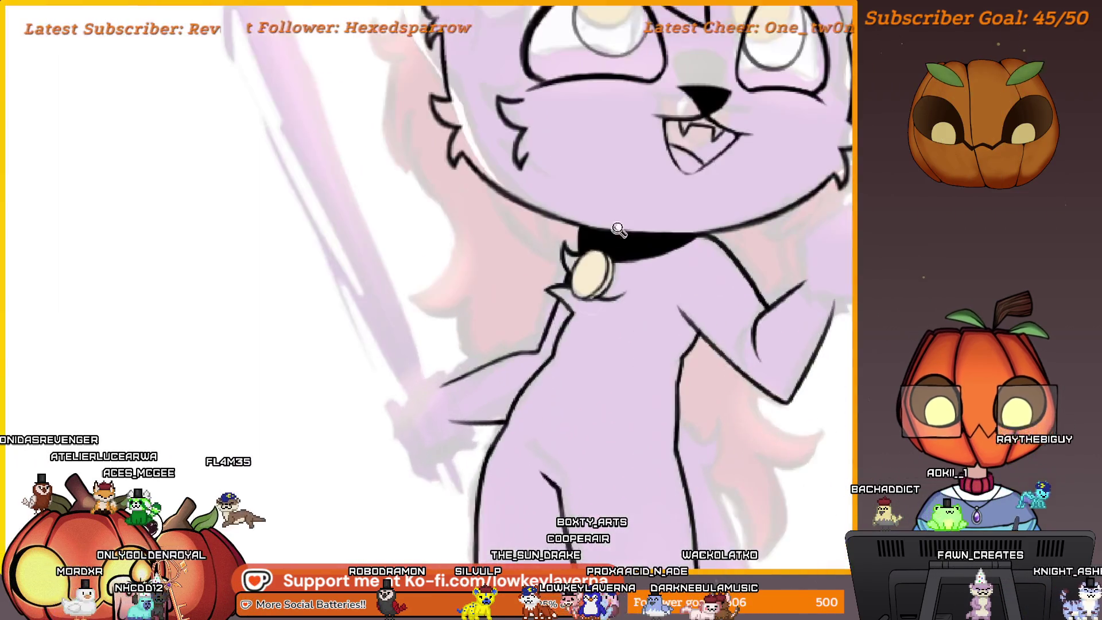
Zoom in on the collar, then zoom out and recentre the view on the whole cat
scroll(590, 421, up, 5)
scroll(608, 300, up, 3)
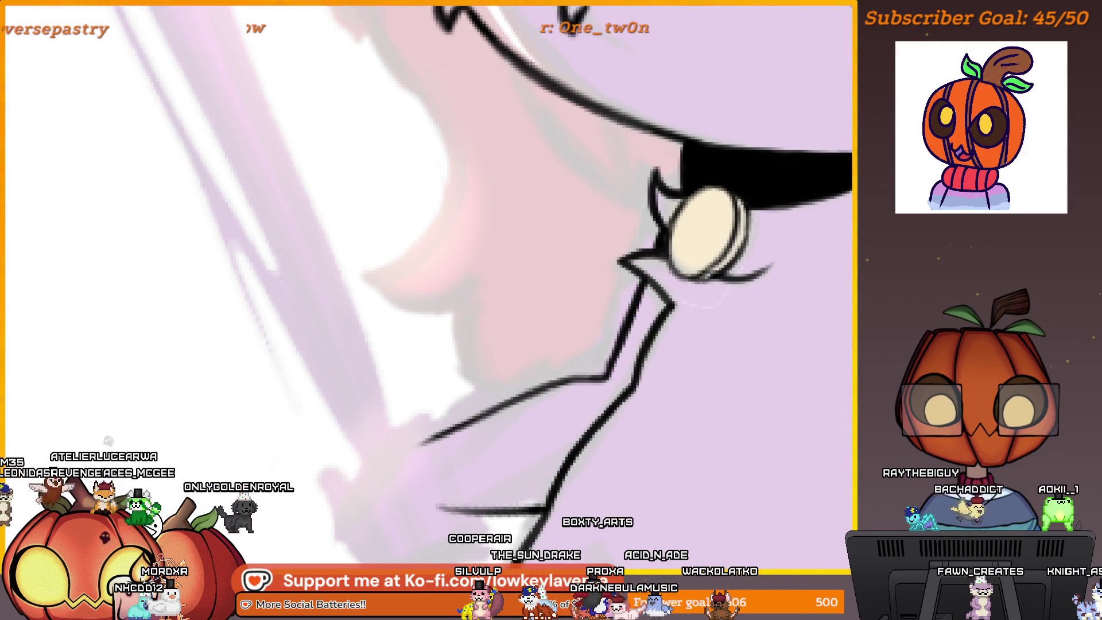
key(ctrl+0)
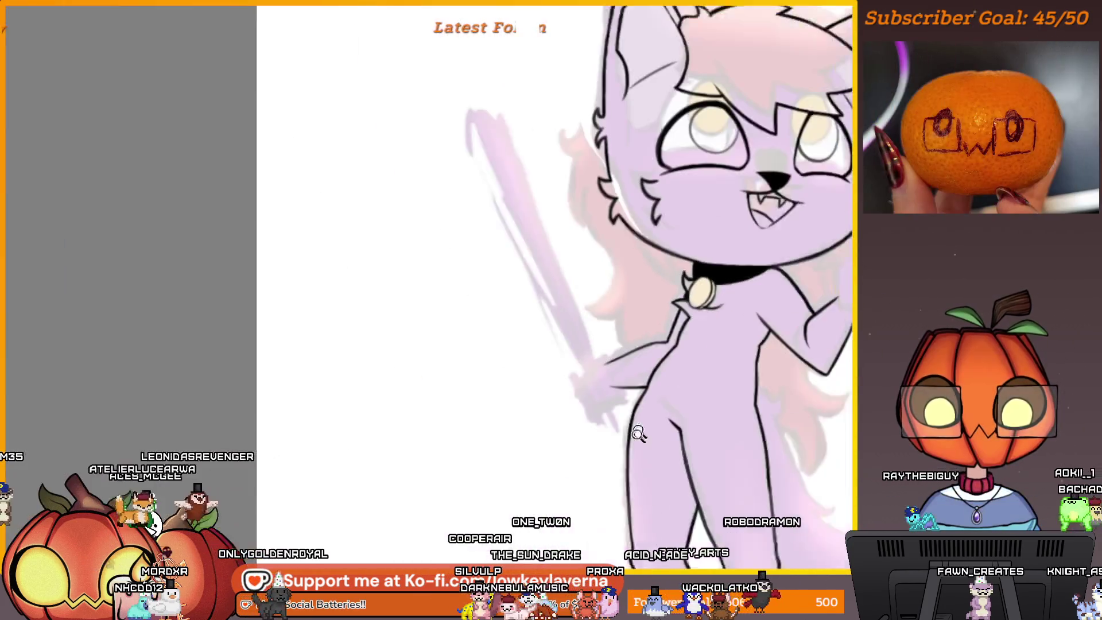
scroll(688, 287, up, 2)
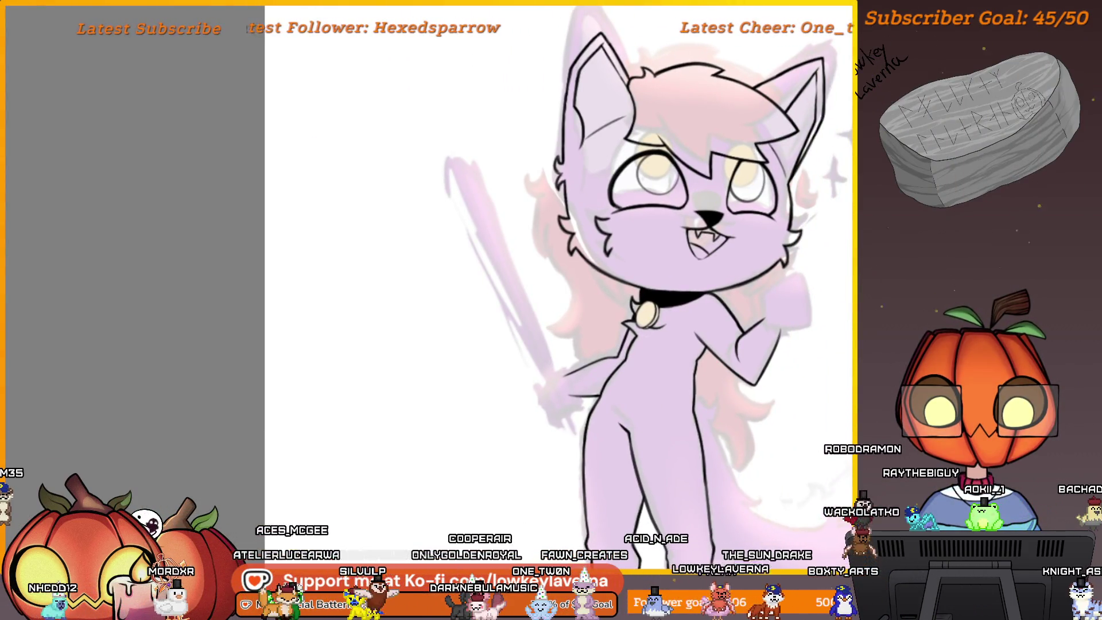
scroll(704, 354, up, 3)
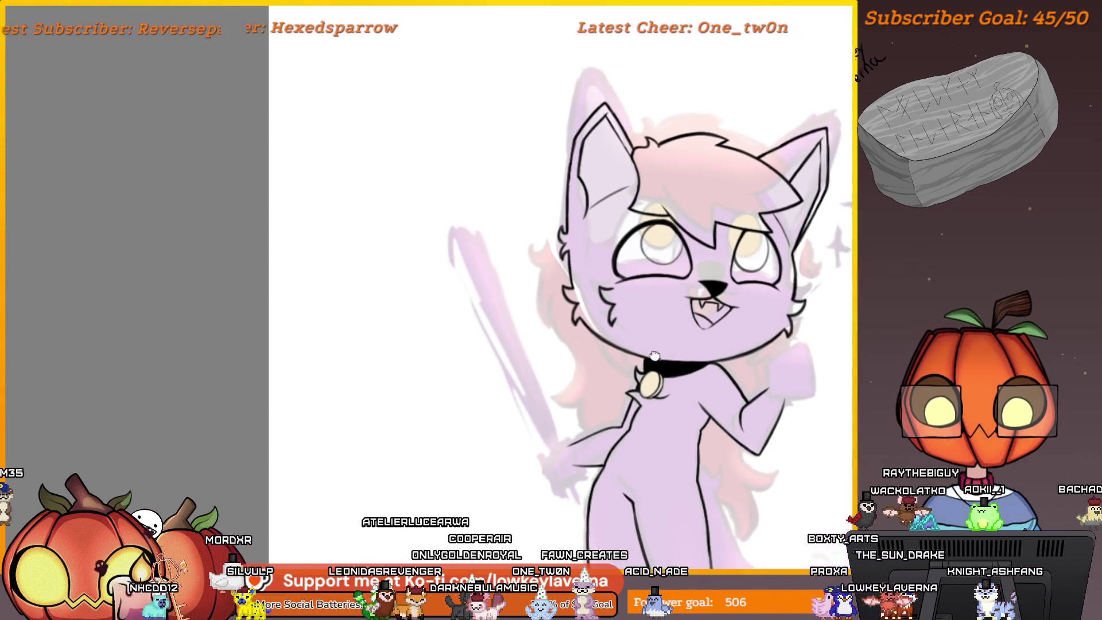
scroll(592, 350, up, 4)
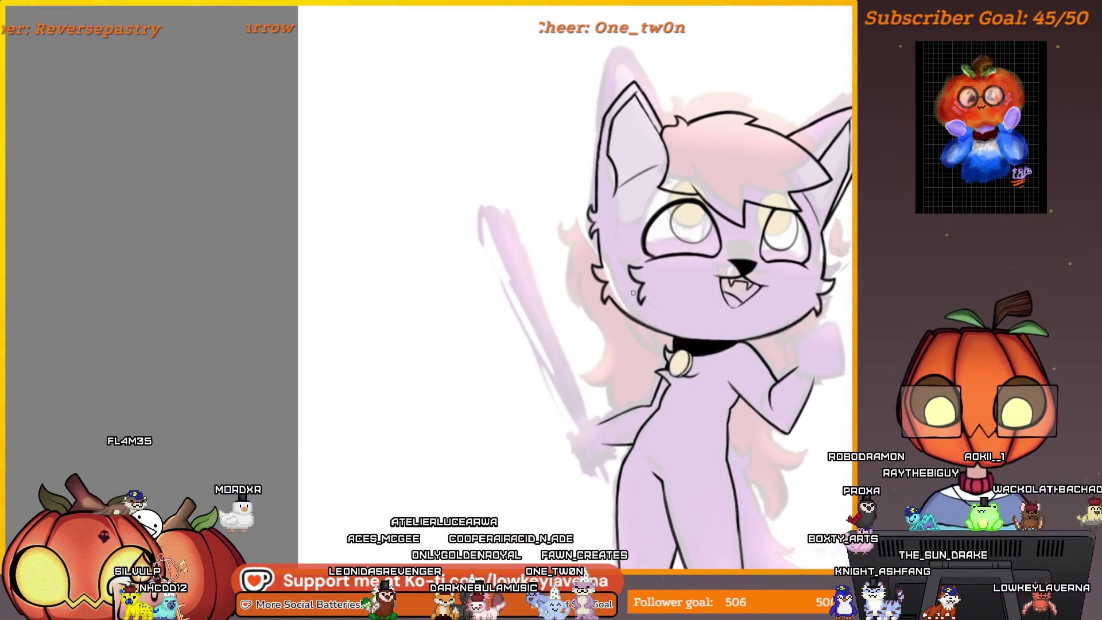
mouse_move(620, 315)
mouse_down()
mouse_move(304, 316)
mouse_move(419, 316)
mouse_up()
scroll(591, 358, down, 3)
mouse_move(592, 359)
mouse_down()
mouse_move(642, 384)
mouse_move(594, 348)
mouse_move(571, 373)
mouse_up()
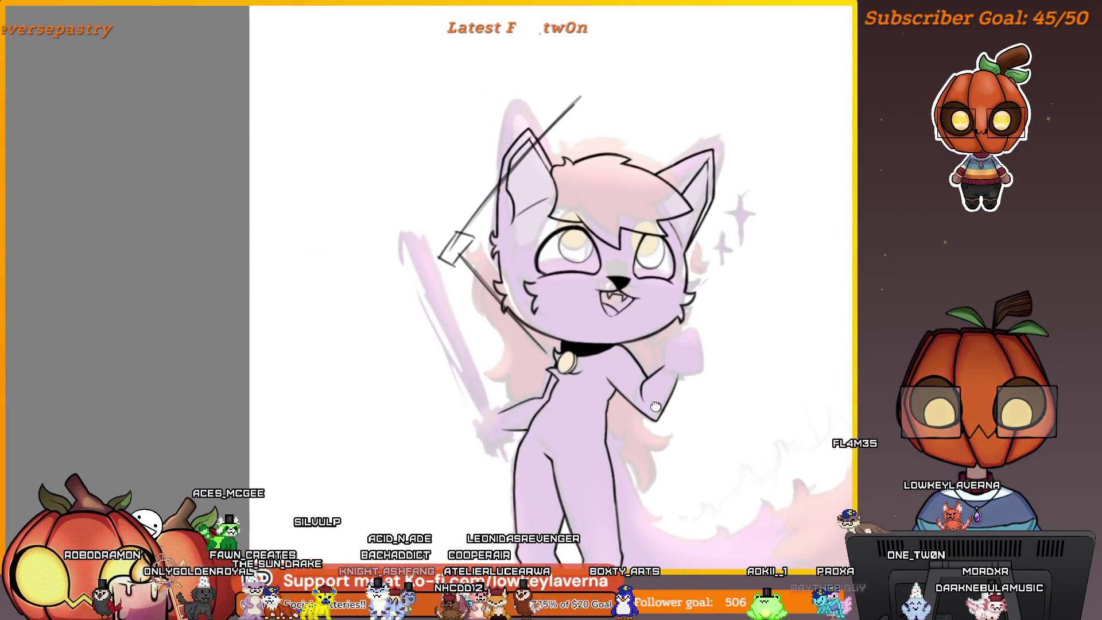
scroll(657, 411, down, 5)
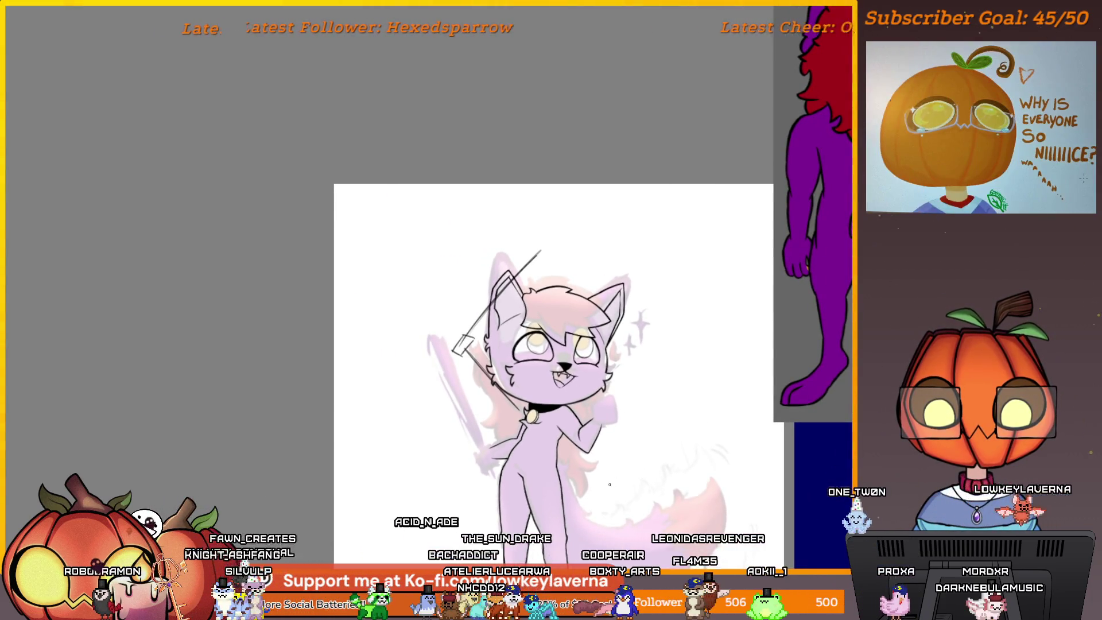
Frame the cat and flip the canvas view back to its normal orientation
drag(609, 484, 604, 428)
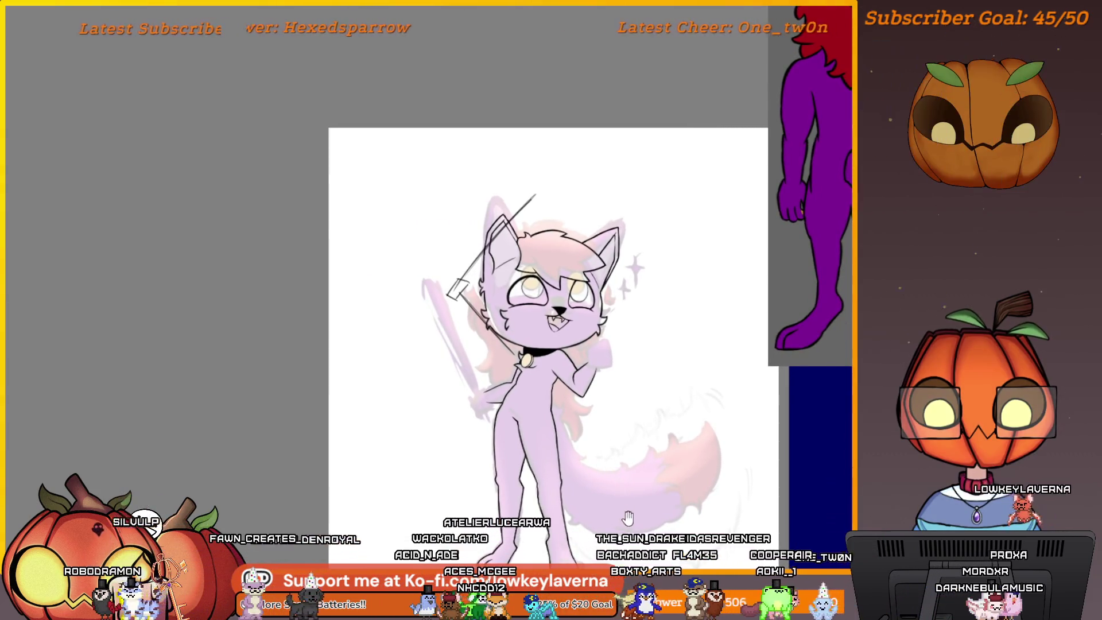
drag(637, 528, 639, 495)
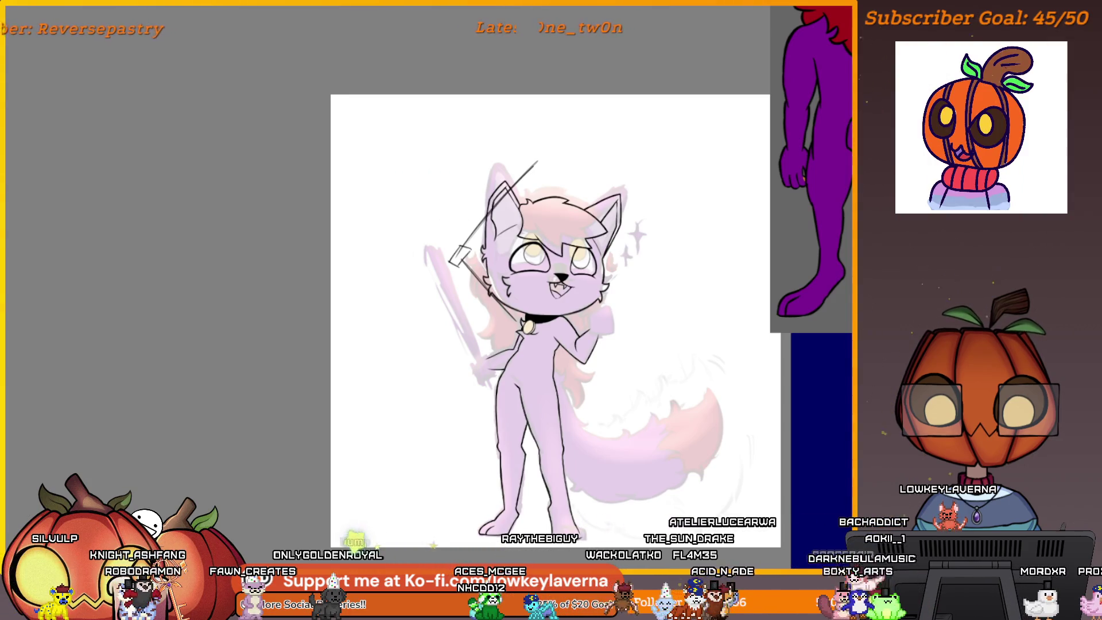
scroll(577, 397, up, 3)
key(h)
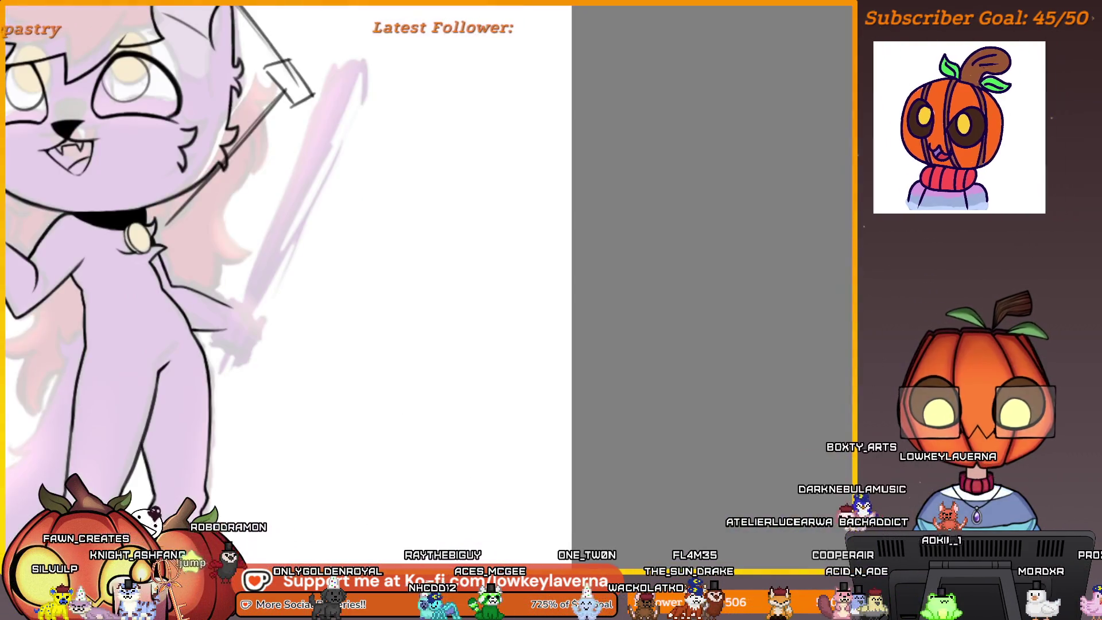
Undo the dark sword sketch lines and zoom toward the cat's face
drag(701, 399, 539, 437)
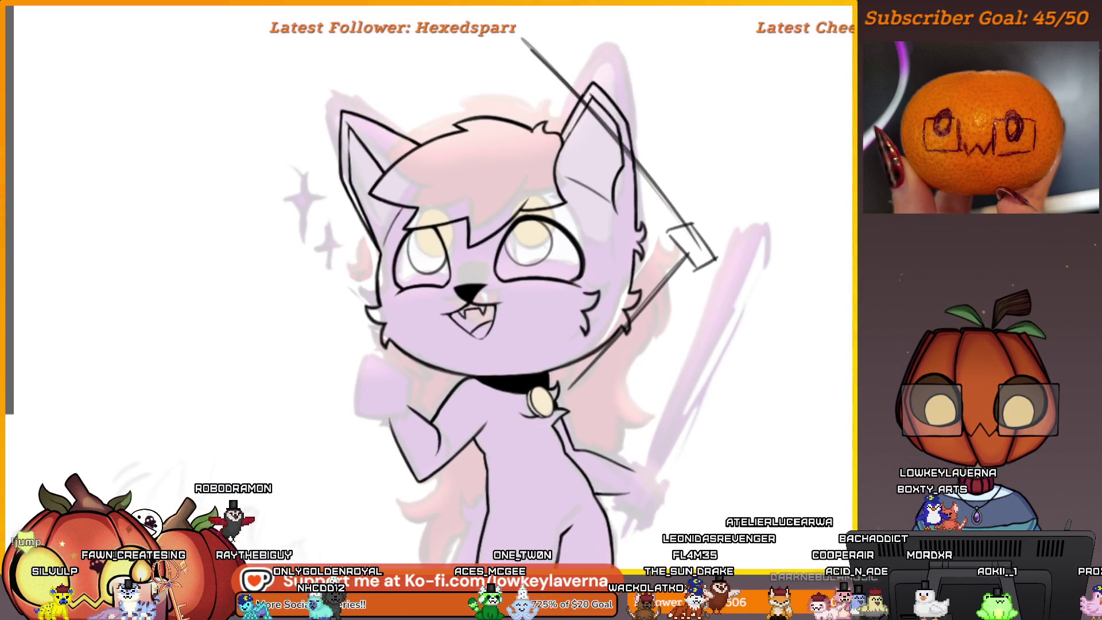
key(ctrl+z)
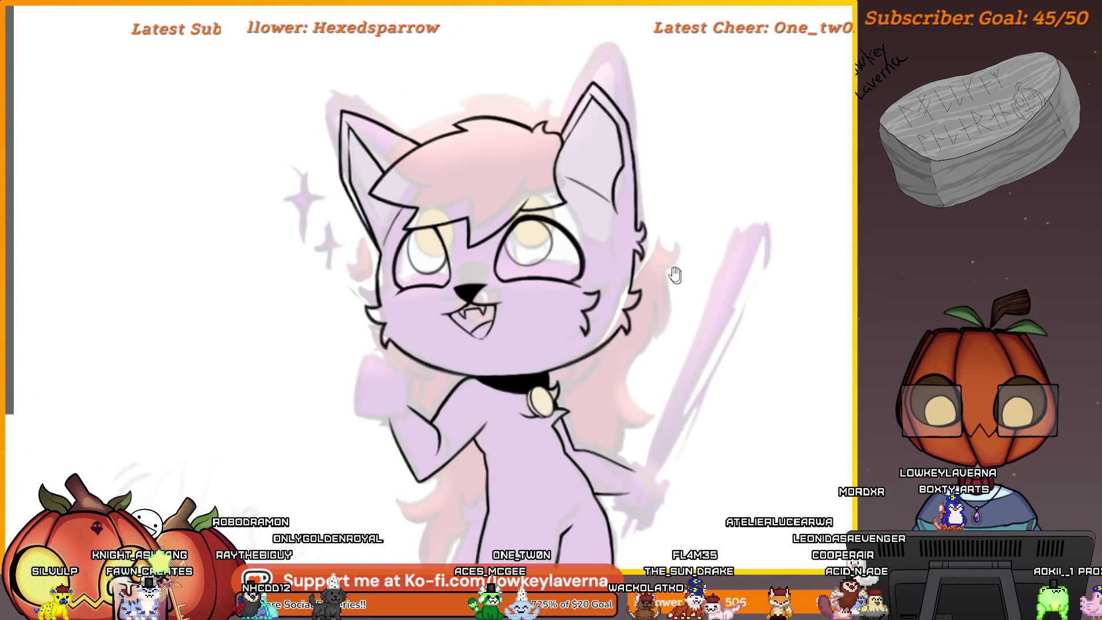
drag(675, 274, 723, 290)
scroll(455, 324, up, 5)
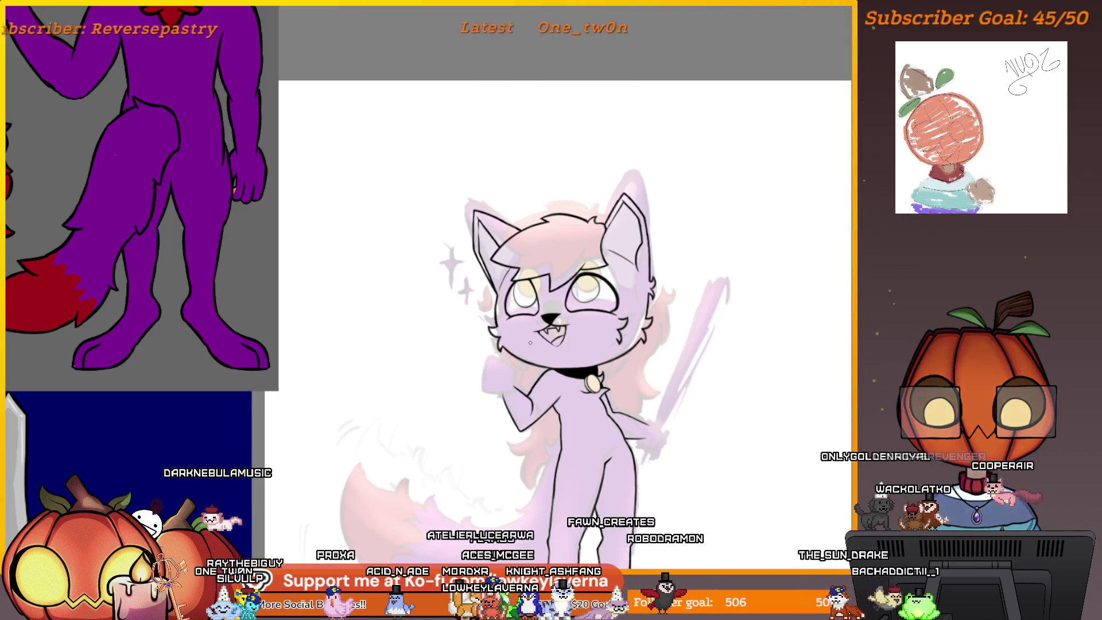
Draw hooked curved fur strokes on the cheek, then undo the curl
scroll(529, 343, up, 6)
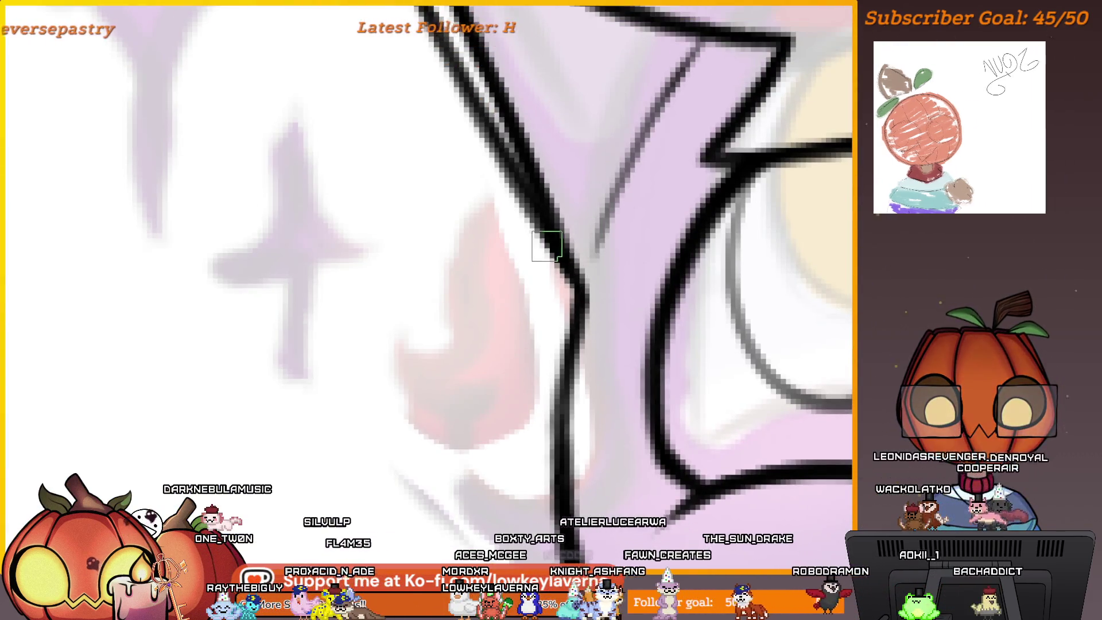
drag(544, 239, 482, 303)
mouse_move(528, 240)
mouse_down()
mouse_move(419, 343)
mouse_move(473, 439)
mouse_up()
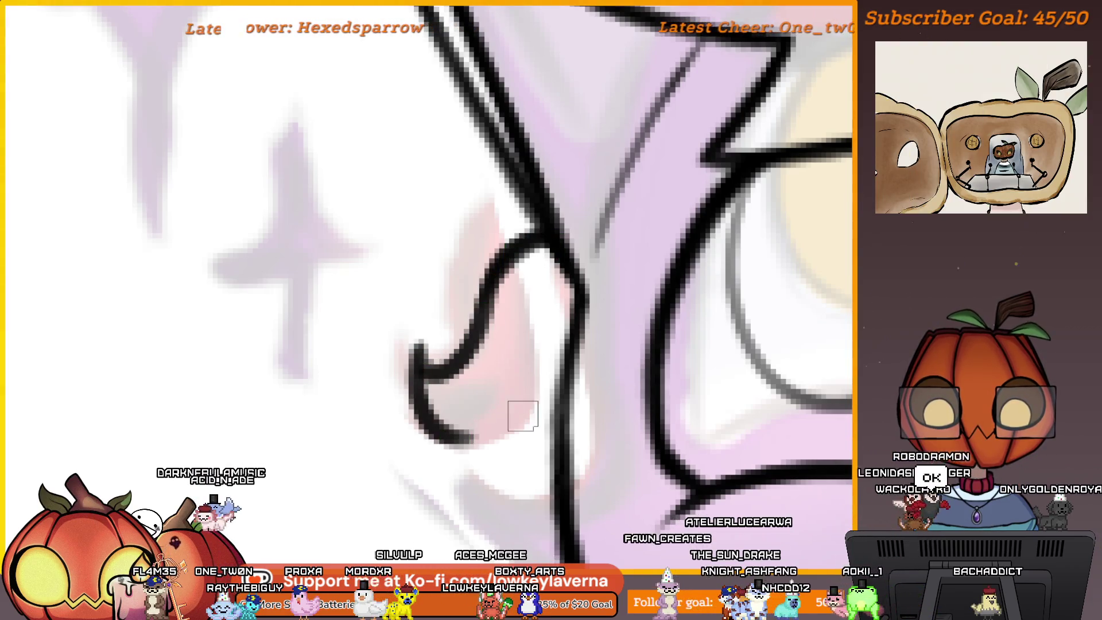
drag(639, 512, 653, 372)
scroll(666, 346, down, 6)
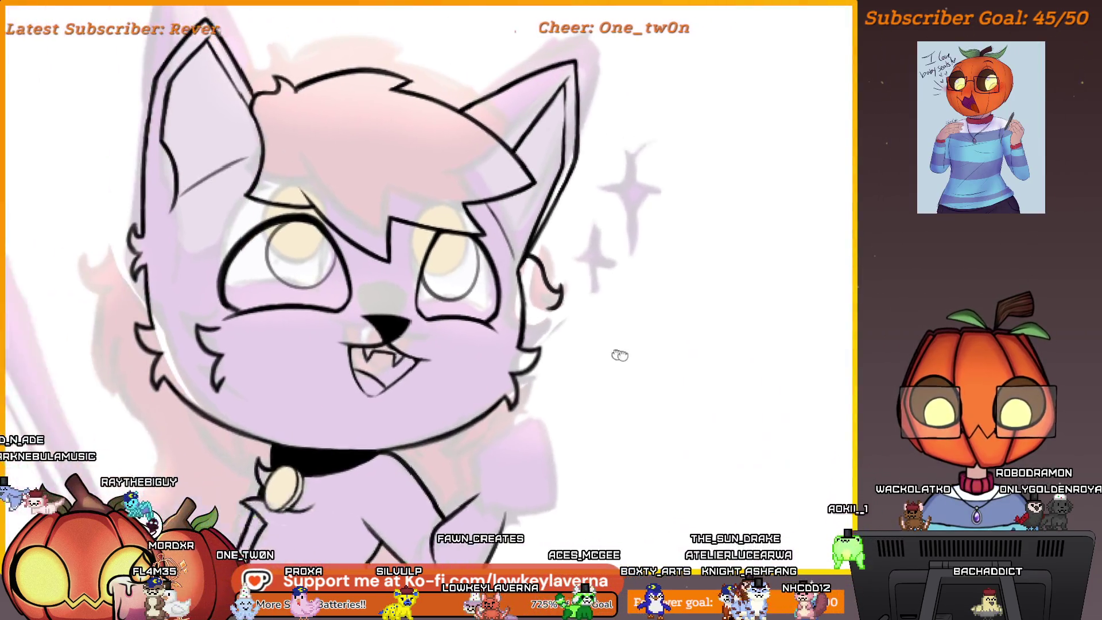
mouse_move(620, 354)
mouse_down()
mouse_move(684, 322)
mouse_move(687, 270)
mouse_up()
key(ctrl+z)
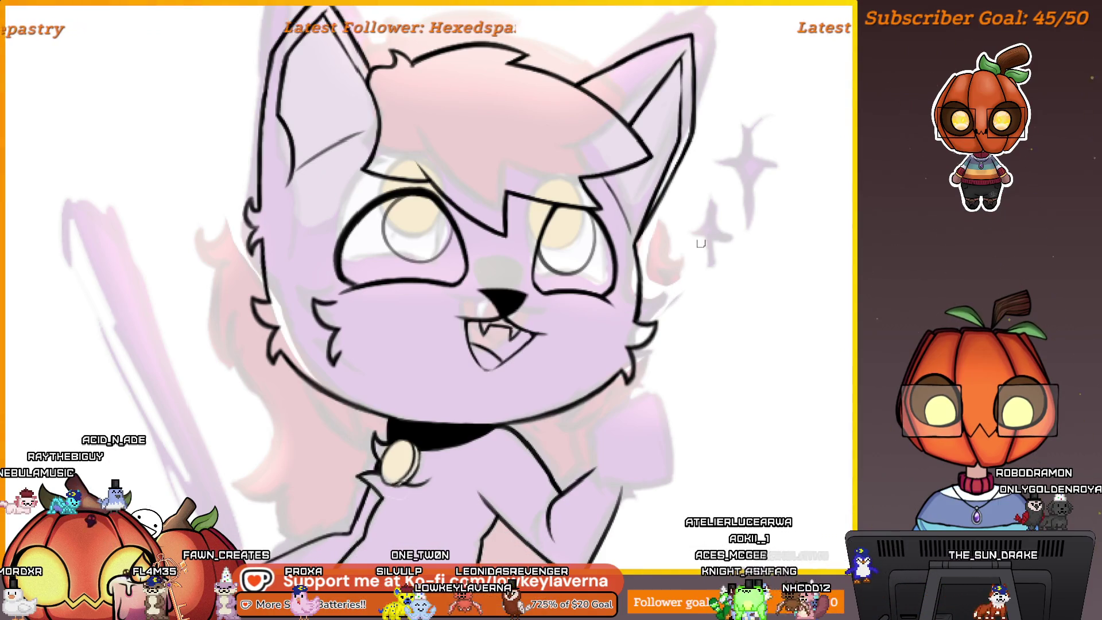
Redraw the small curled fur tuft on the cheek
scroll(668, 276, down, 3)
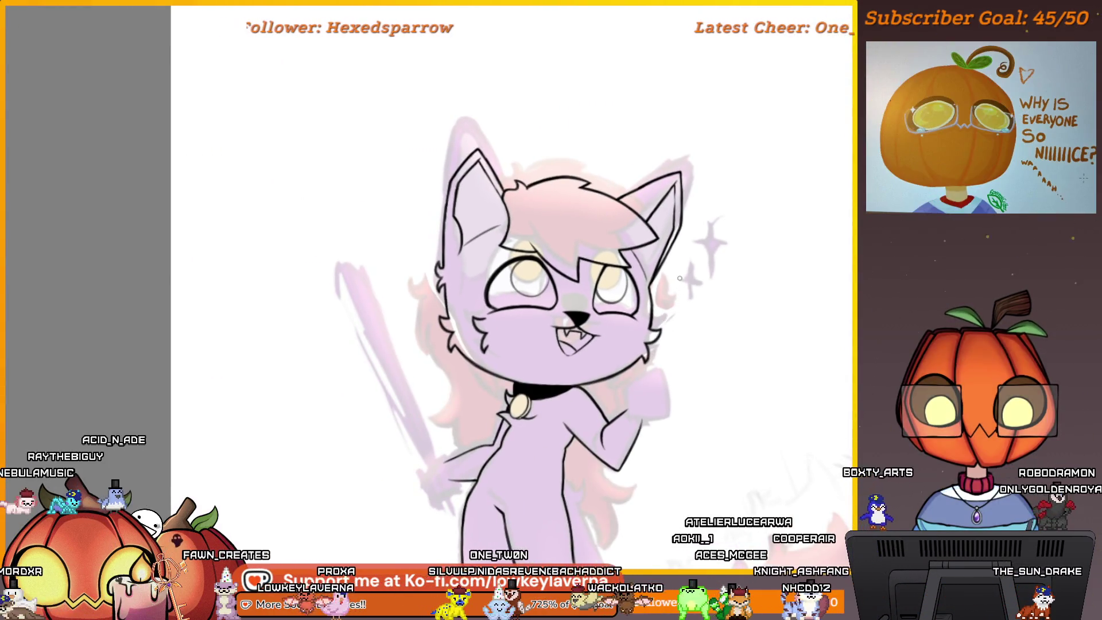
scroll(709, 192, up, 5)
drag(665, 248, 681, 309)
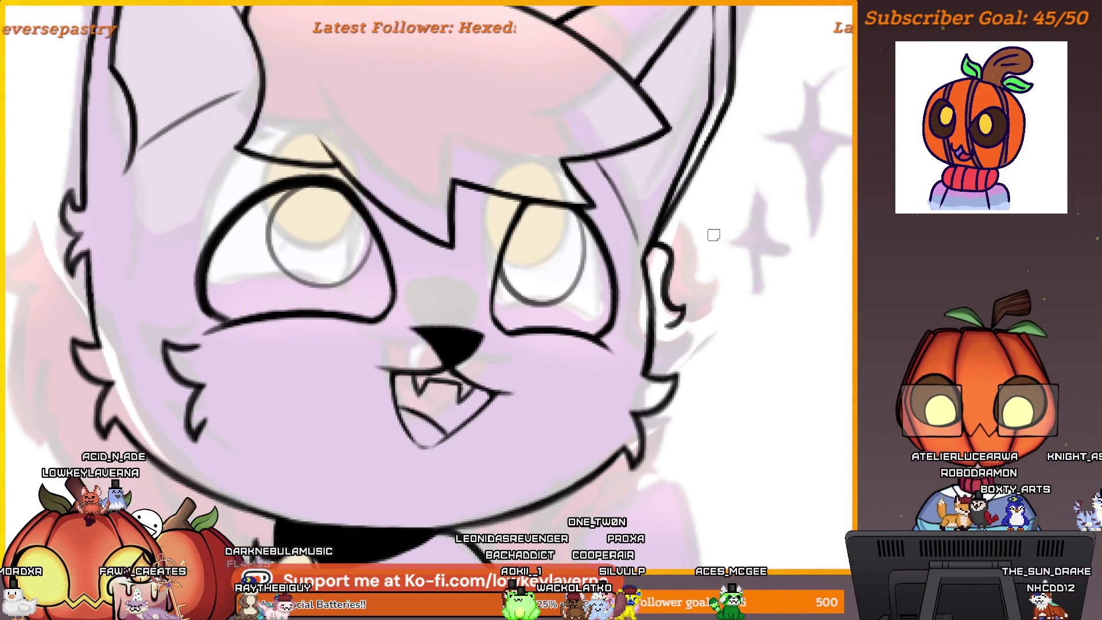
drag(713, 235, 700, 309)
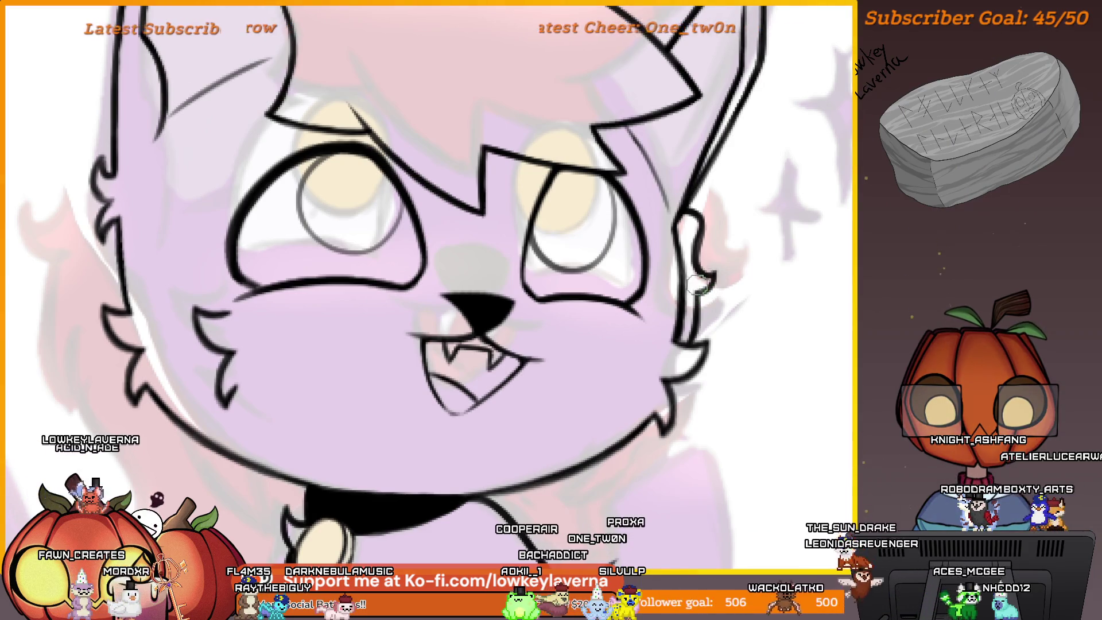
Bring the character and sword references into view, then ink a curved fur line on the right cheek
scroll(725, 283, down, 5)
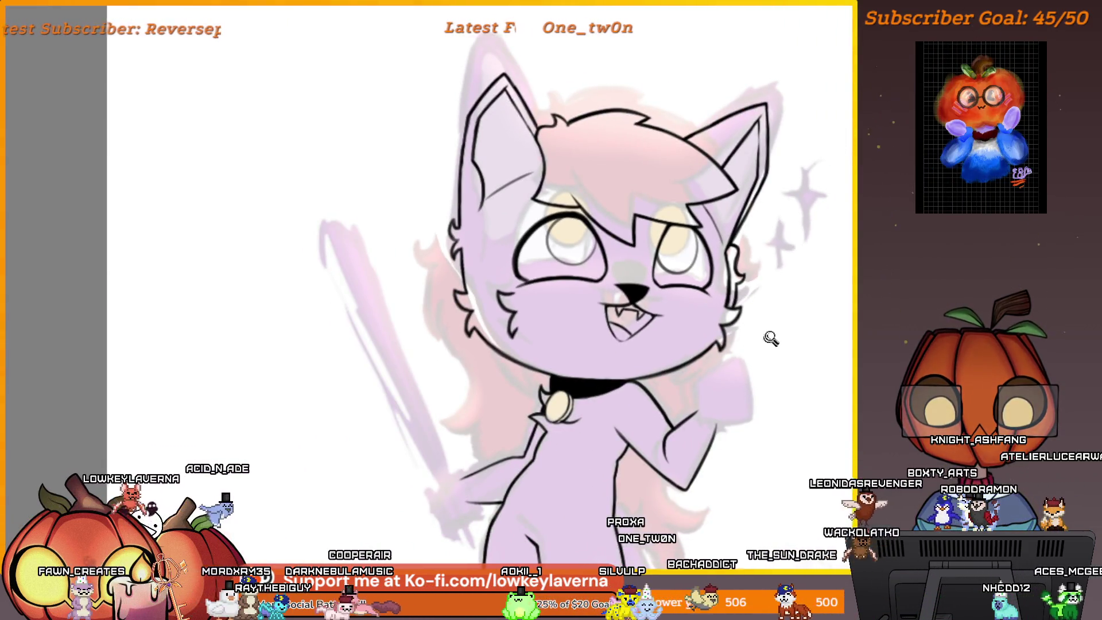
scroll(772, 344, down, 2)
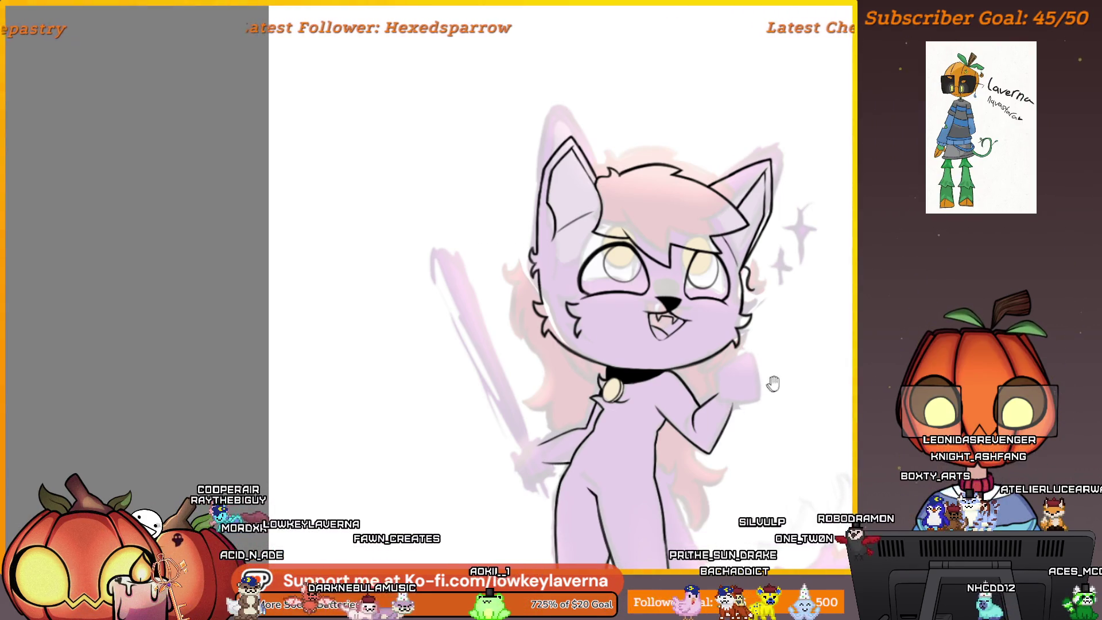
drag(770, 382, 732, 405)
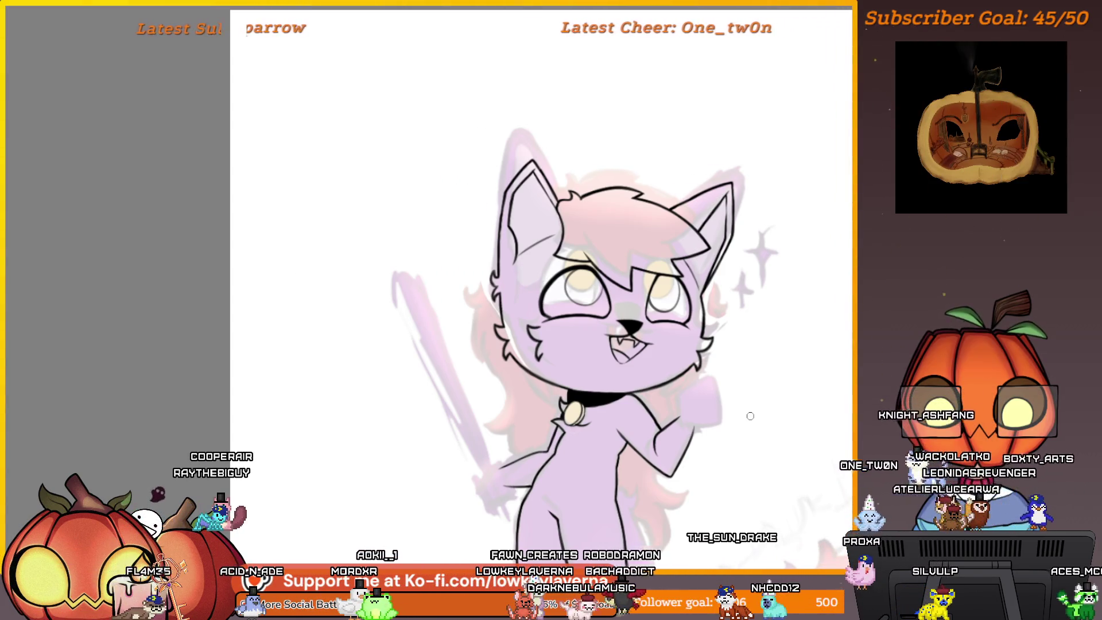
scroll(750, 416, down, 3)
drag(700, 367, 217, 363)
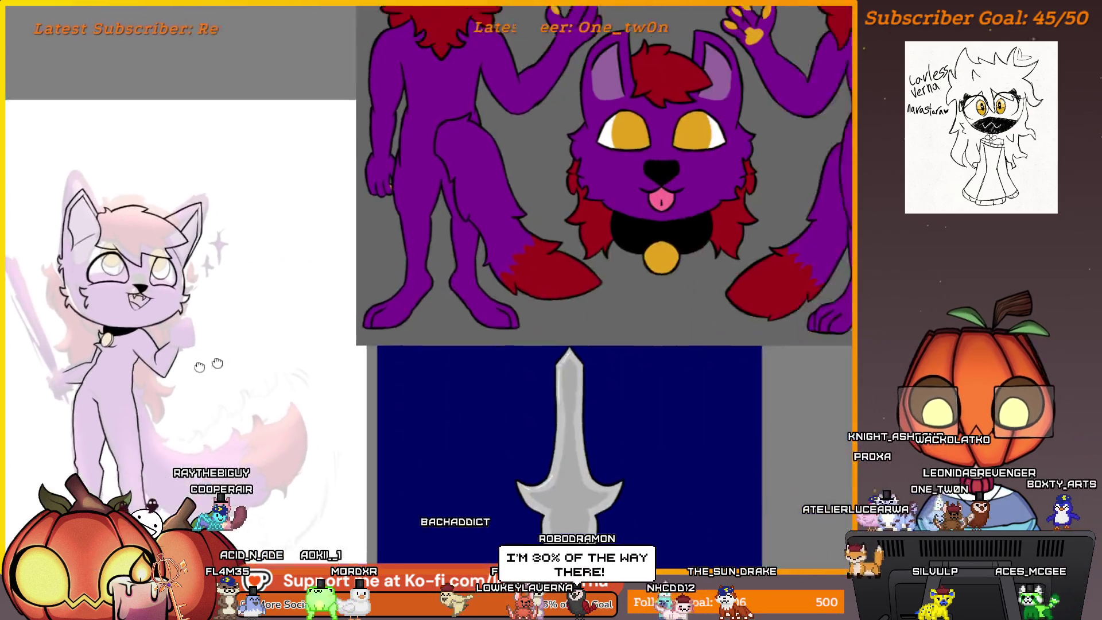
scroll(696, 349, up, 2)
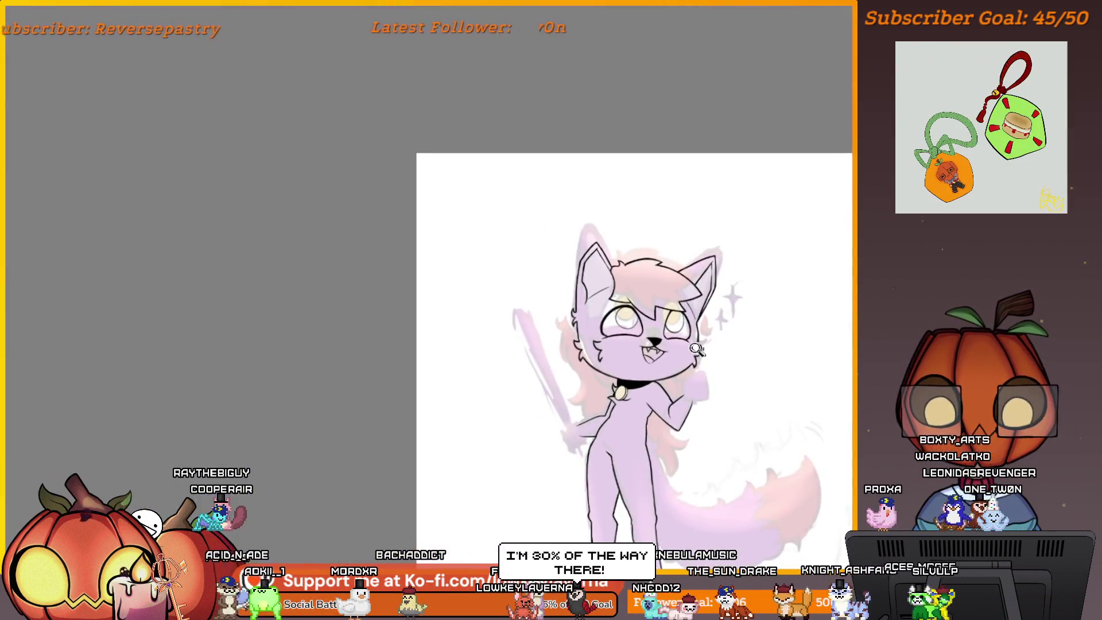
scroll(697, 348, up, 8)
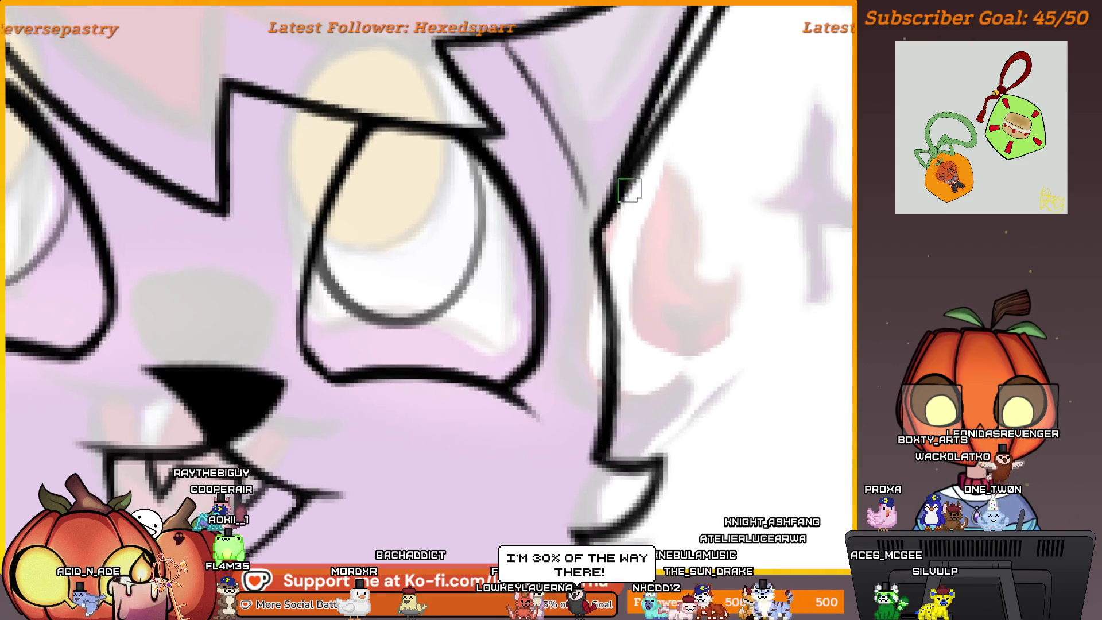
drag(634, 194, 660, 330)
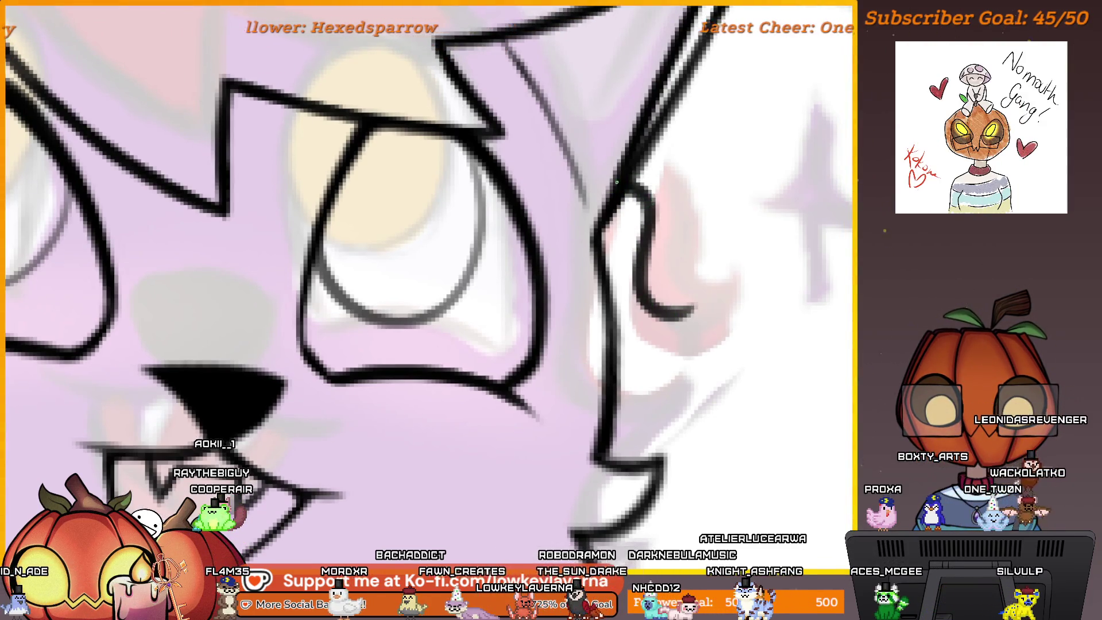
Check the purple reference sheet and bring the left side of the face into view
scroll(692, 327, down, 10)
mouse_move(692, 328)
mouse_down()
mouse_move(224, 340)
mouse_move(141, 418)
mouse_move(658, 472)
mouse_up()
scroll(225, 341, down, 5)
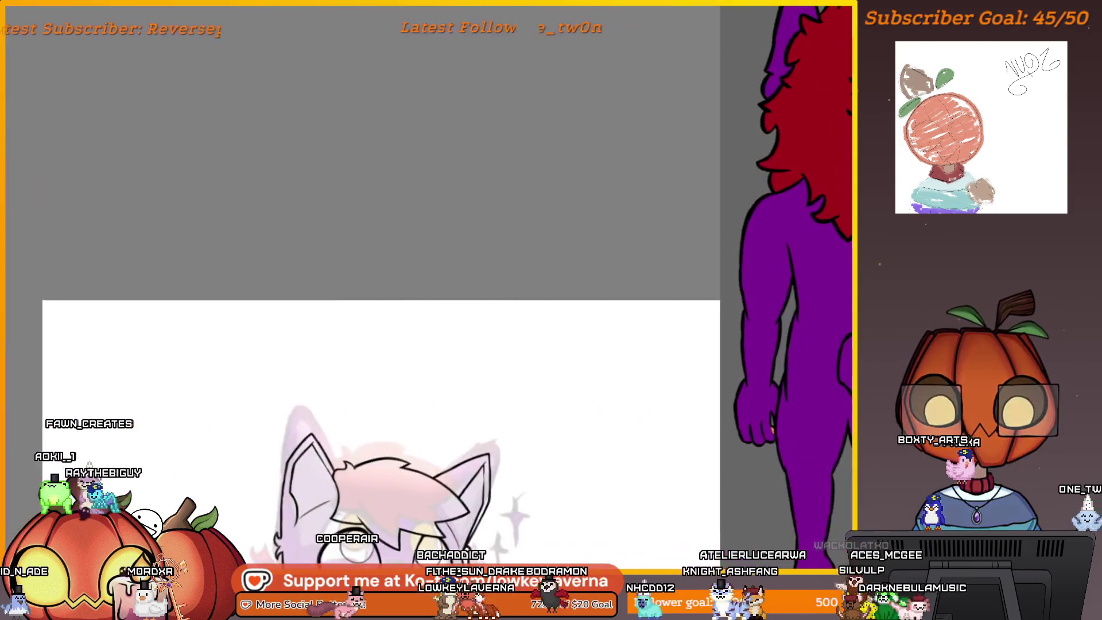
scroll(658, 472, down, 4)
mouse_move(637, 397)
mouse_down()
mouse_move(267, 459)
mouse_move(226, 454)
mouse_move(682, 424)
mouse_up()
scroll(681, 225, up, 5)
scroll(682, 225, up, 3)
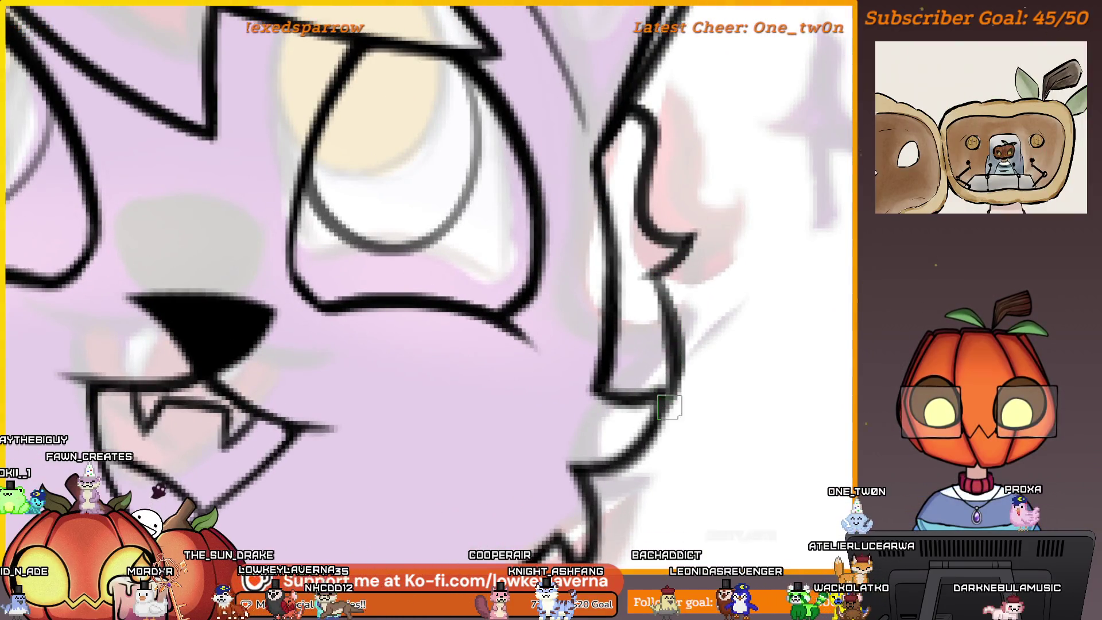
scroll(624, 359, down, 4)
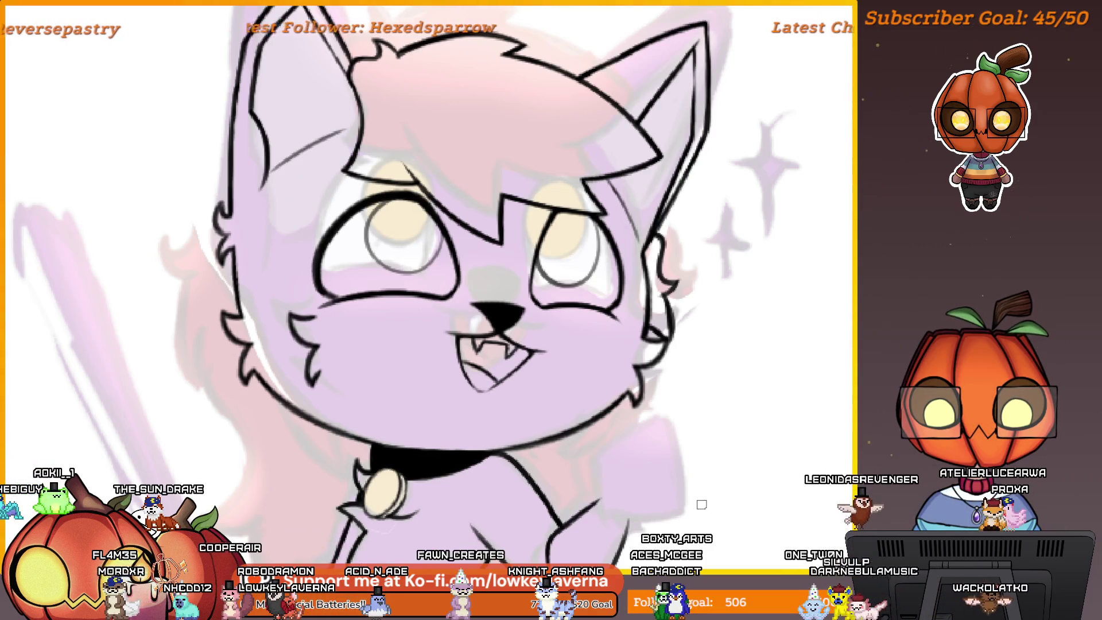
mouse_move(658, 381)
mouse_down()
mouse_move(385, 478)
mouse_move(758, 448)
mouse_move(800, 461)
mouse_up()
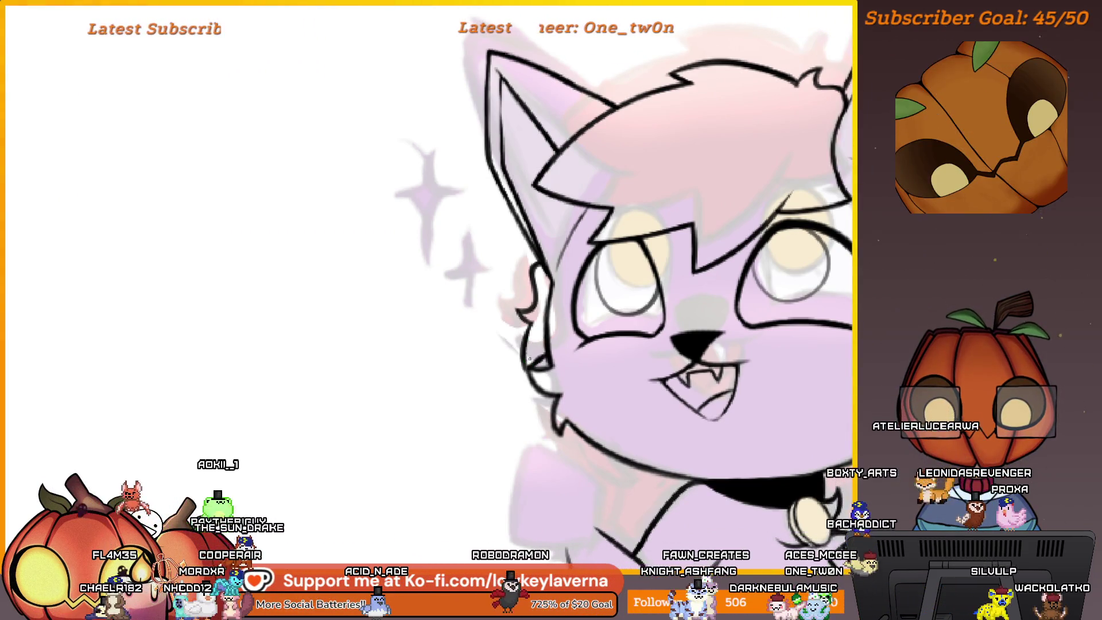
scroll(690, 411, down, 3)
scroll(690, 411, down, 3)
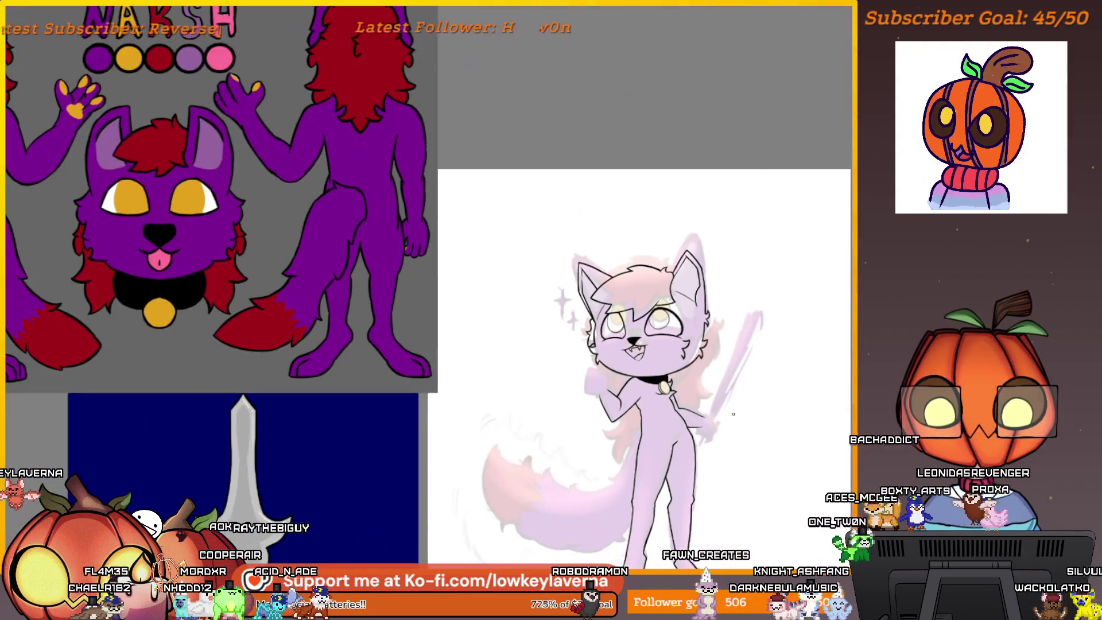
scroll(708, 381, up, 3)
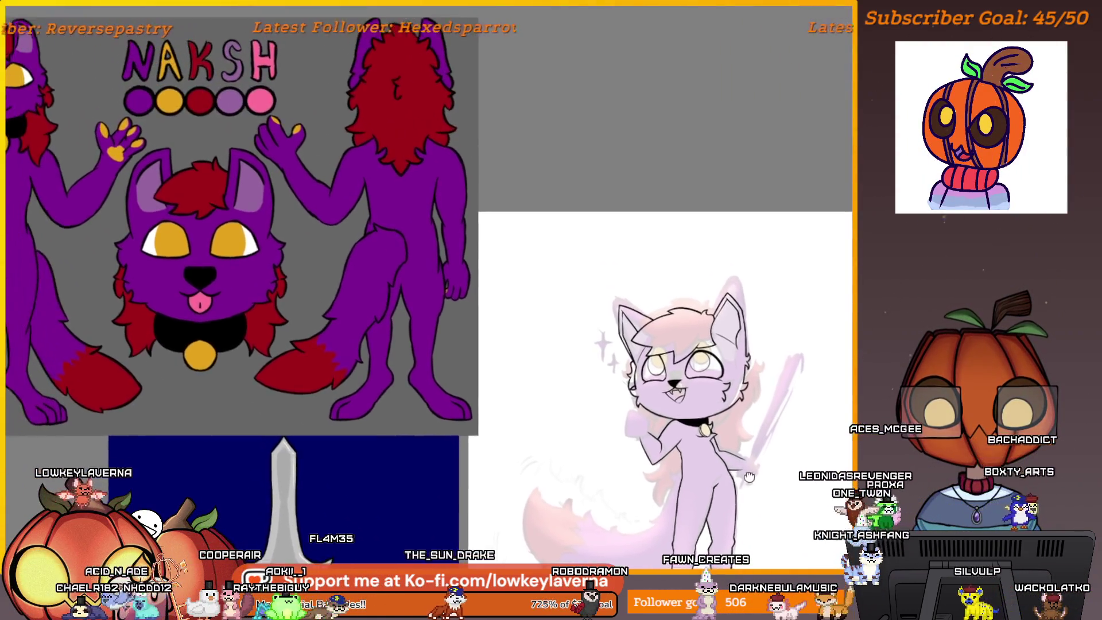
scroll(645, 399, up, 4)
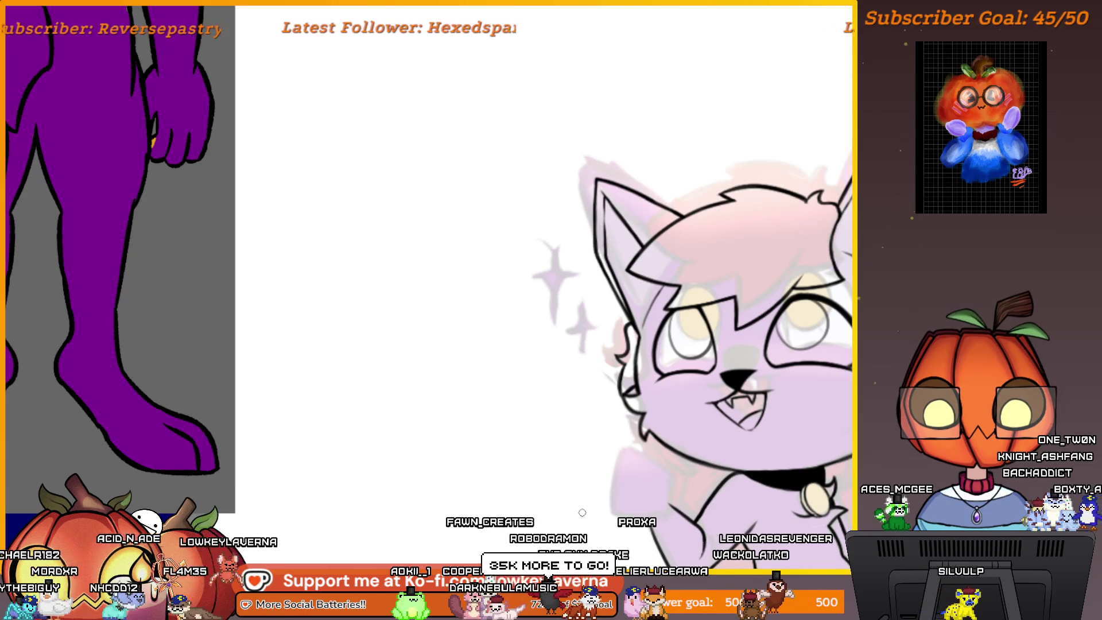
scroll(582, 511, down, 3)
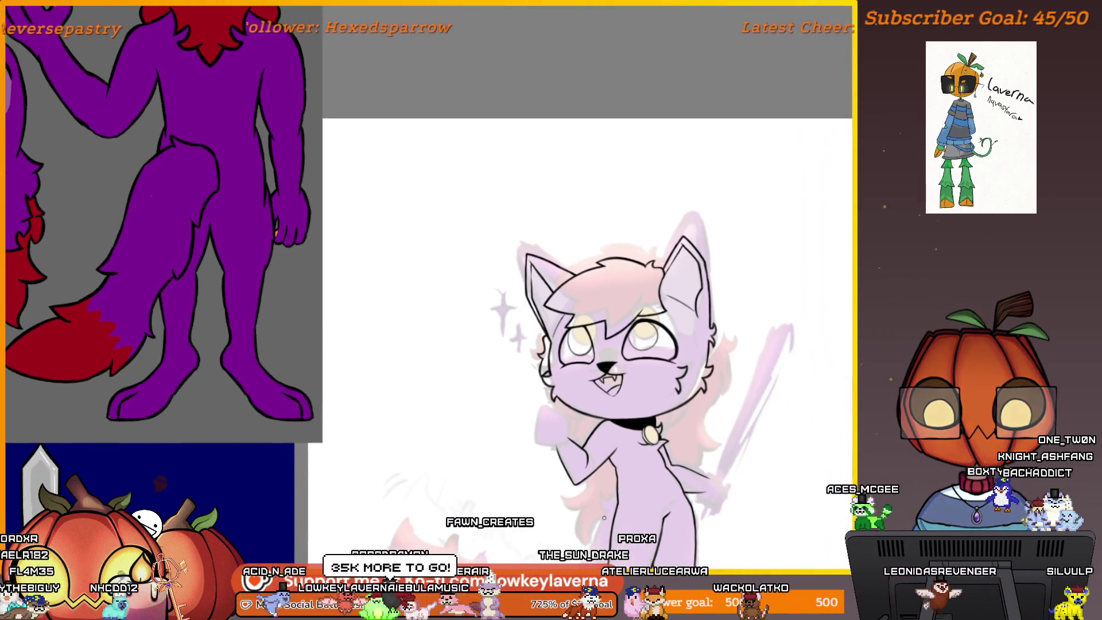
scroll(649, 505, down, 3)
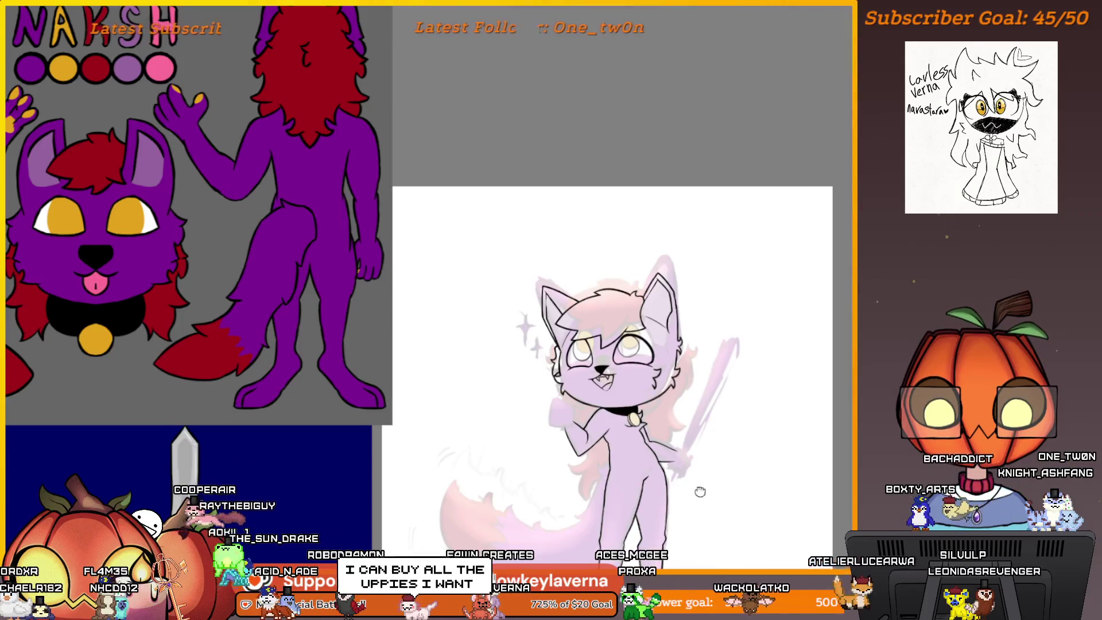
scroll(696, 386, down, 2)
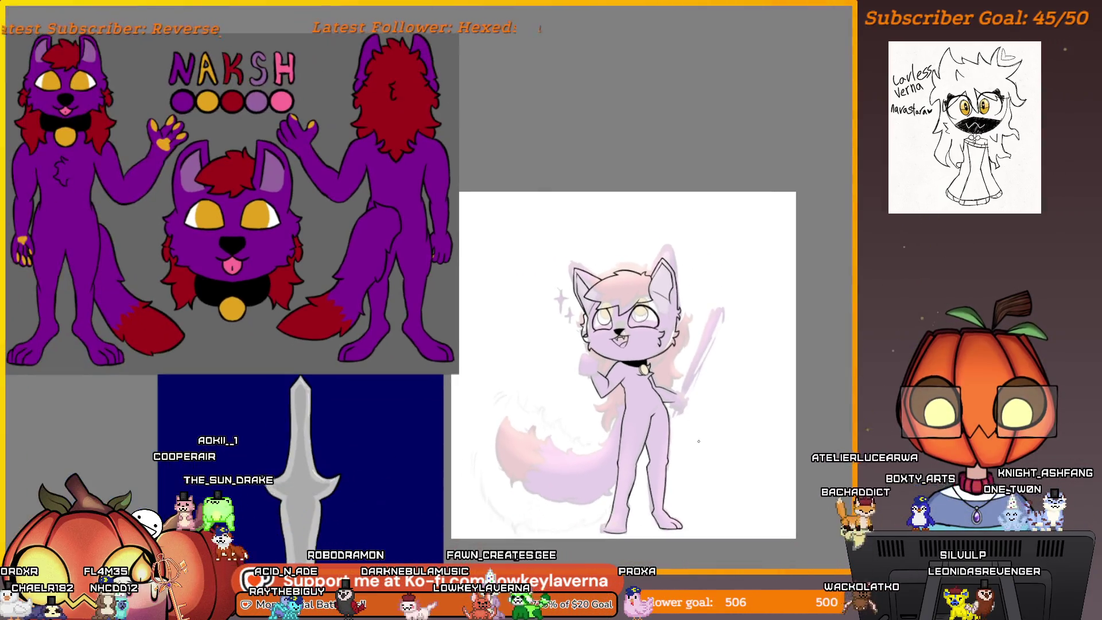
scroll(654, 428, up, 5)
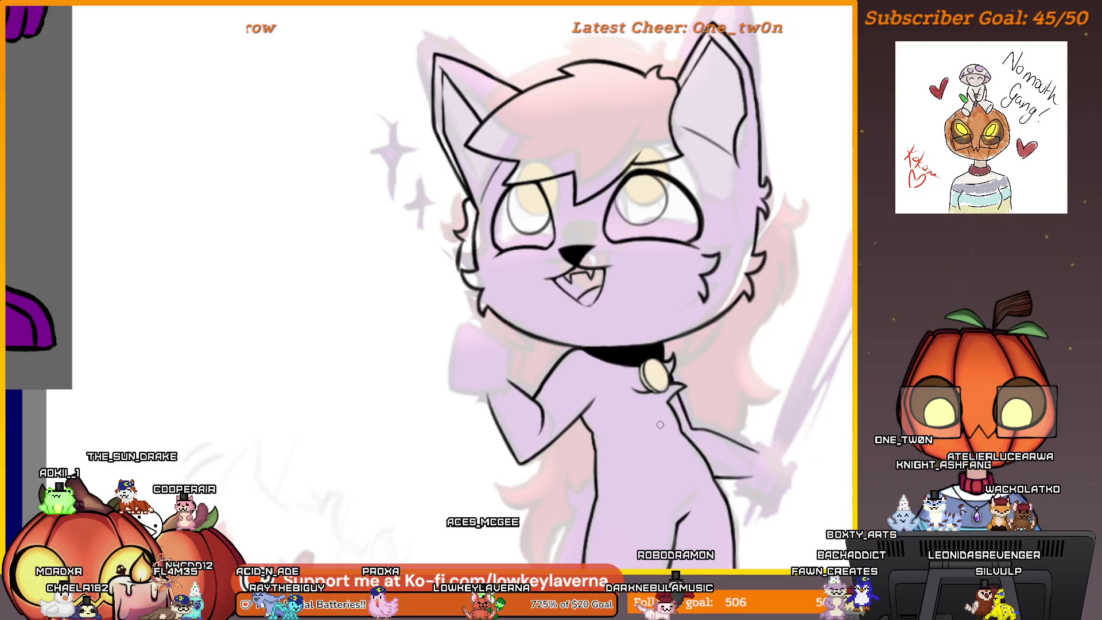
Sketch the left cheek curve, undo it, and redraw it with a better shape
scroll(512, 268, up, 5)
drag(513, 268, 535, 280)
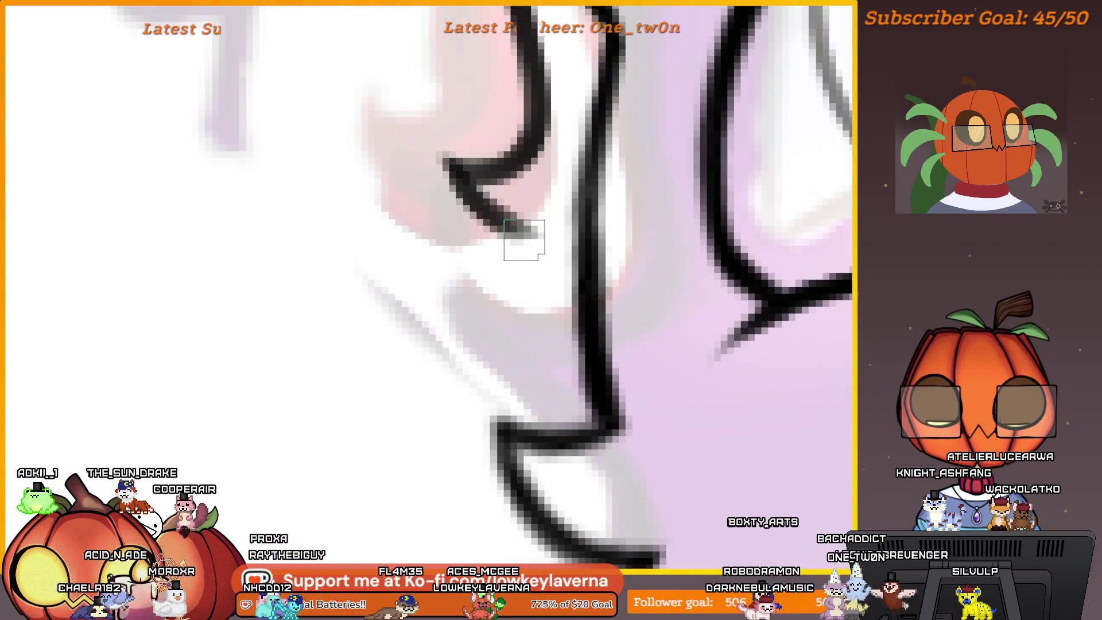
drag(519, 241, 436, 466)
key(ctrl+z)
mouse_move(499, 238)
mouse_down()
mouse_move(431, 381)
mouse_move(502, 436)
mouse_up()
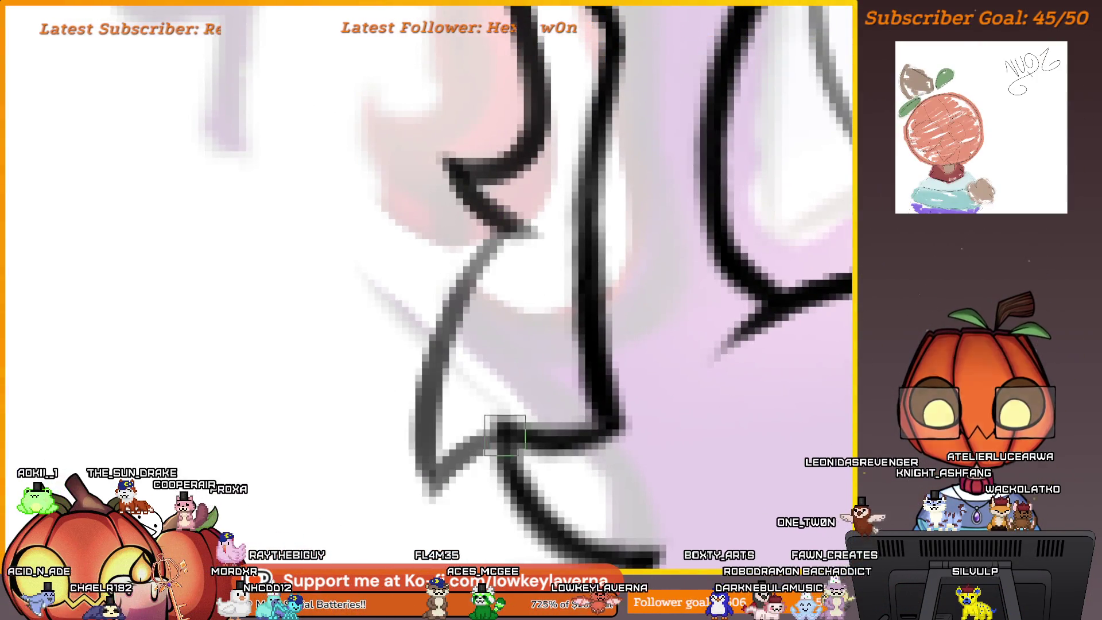
scroll(590, 283, down, 5)
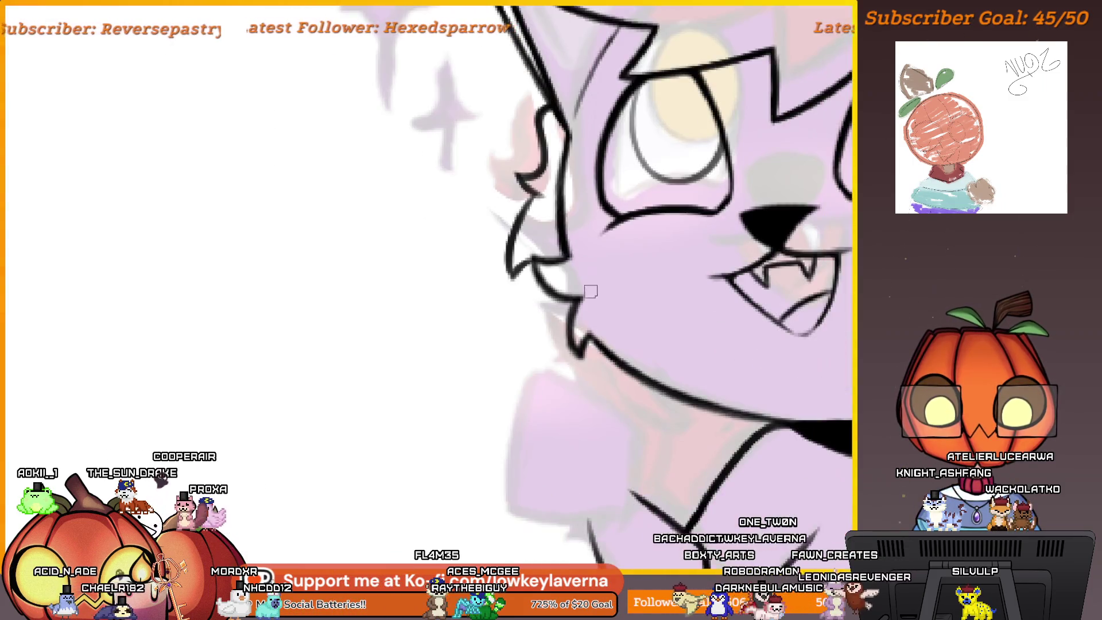
scroll(591, 287, up, 3)
scroll(594, 305, down, 2)
scroll(591, 316, down, 3)
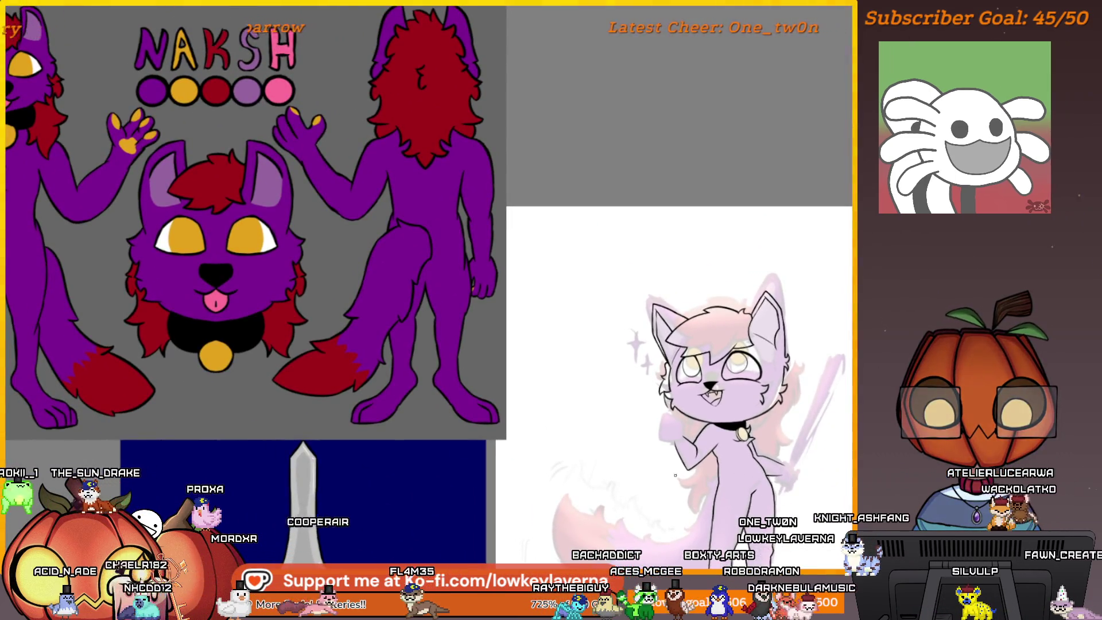
scroll(645, 233, up, 5)
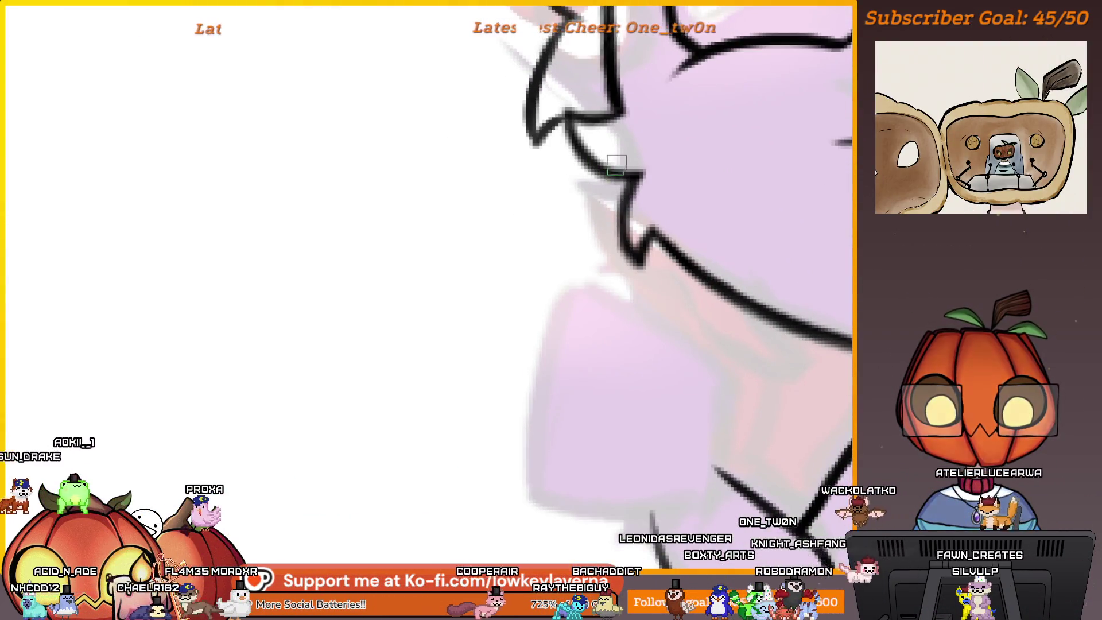
scroll(669, 285, down, 5)
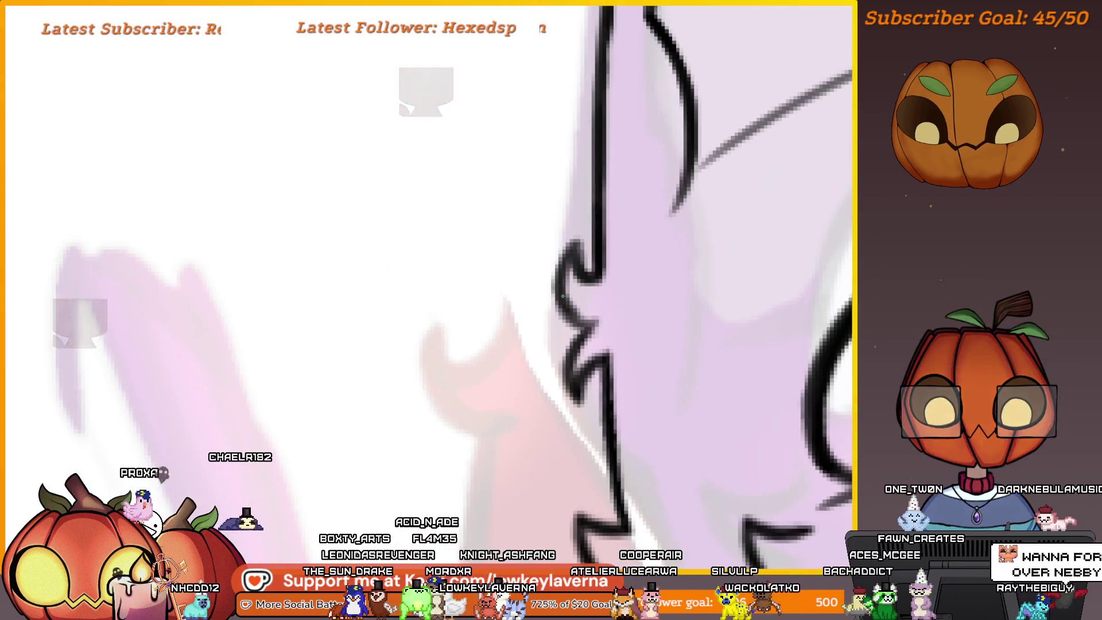
Replace a stray stroke with the jagged left cheek fur outline and its lower curve
drag(514, 344, 554, 304)
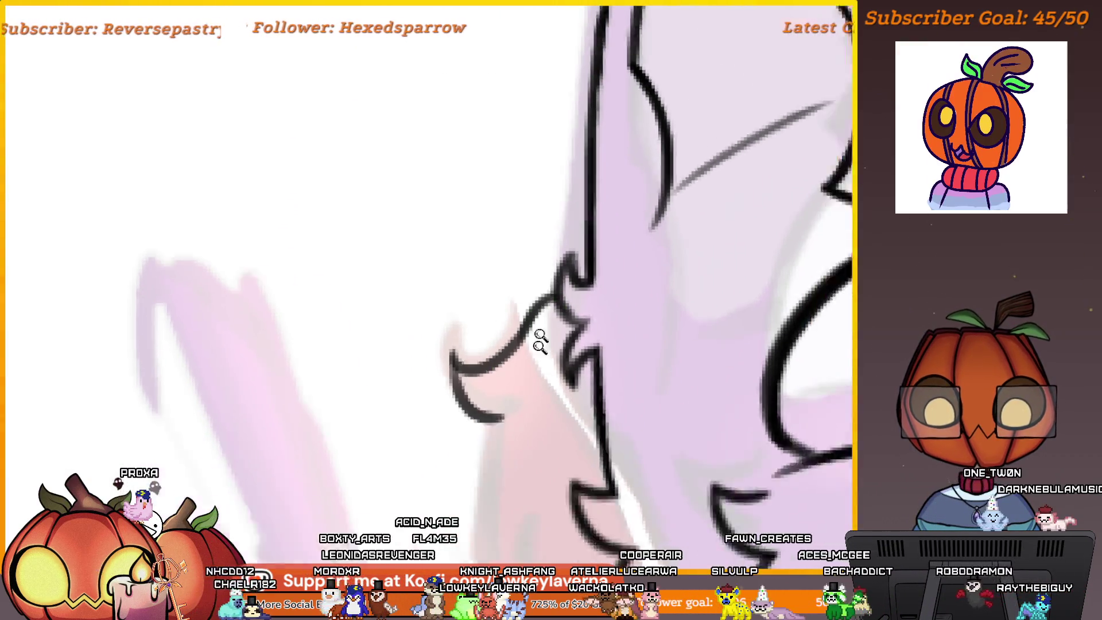
key(ctrl+z)
key(ctrl+z)
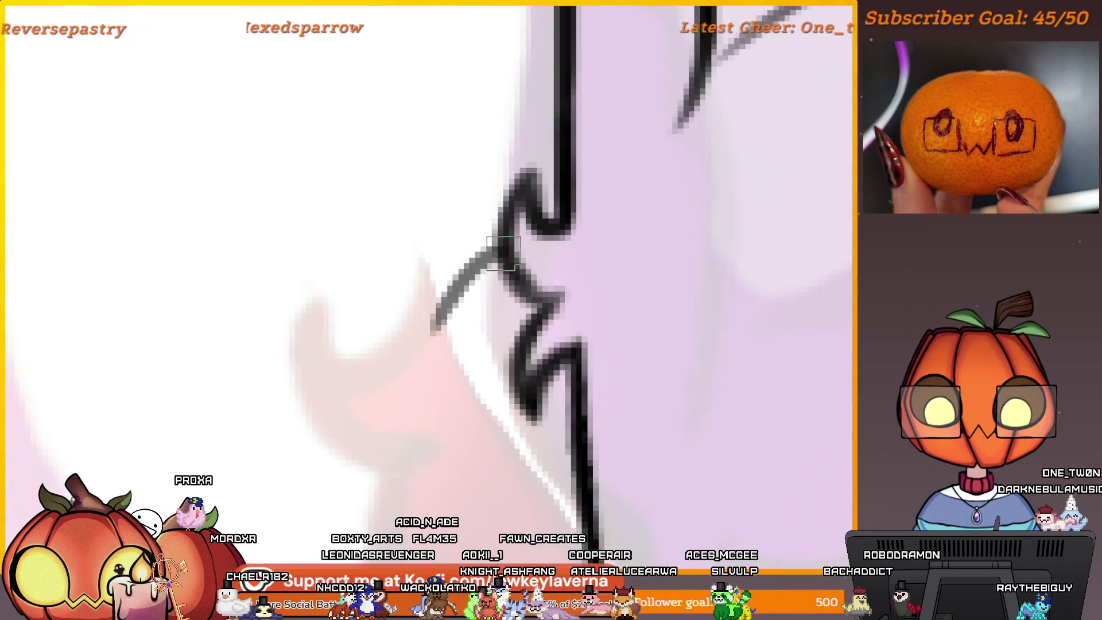
drag(481, 278, 408, 393)
mouse_move(528, 237)
mouse_down()
mouse_move(496, 244)
mouse_move(419, 412)
mouse_up()
scroll(503, 414, down, 5)
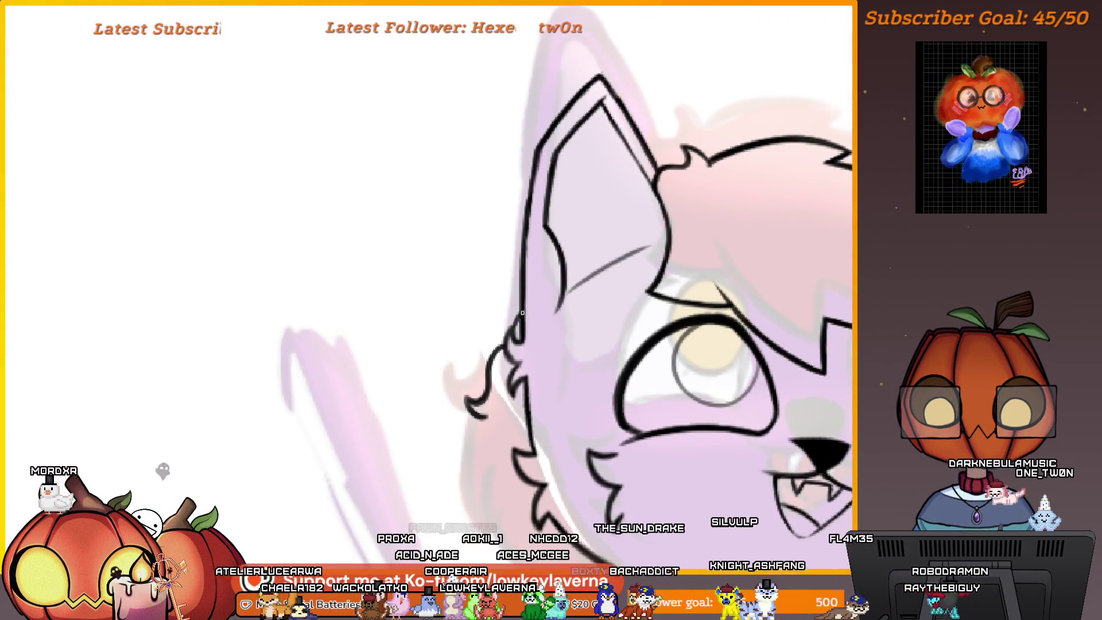
scroll(513, 329, down, 5)
scroll(765, 474, up, 1)
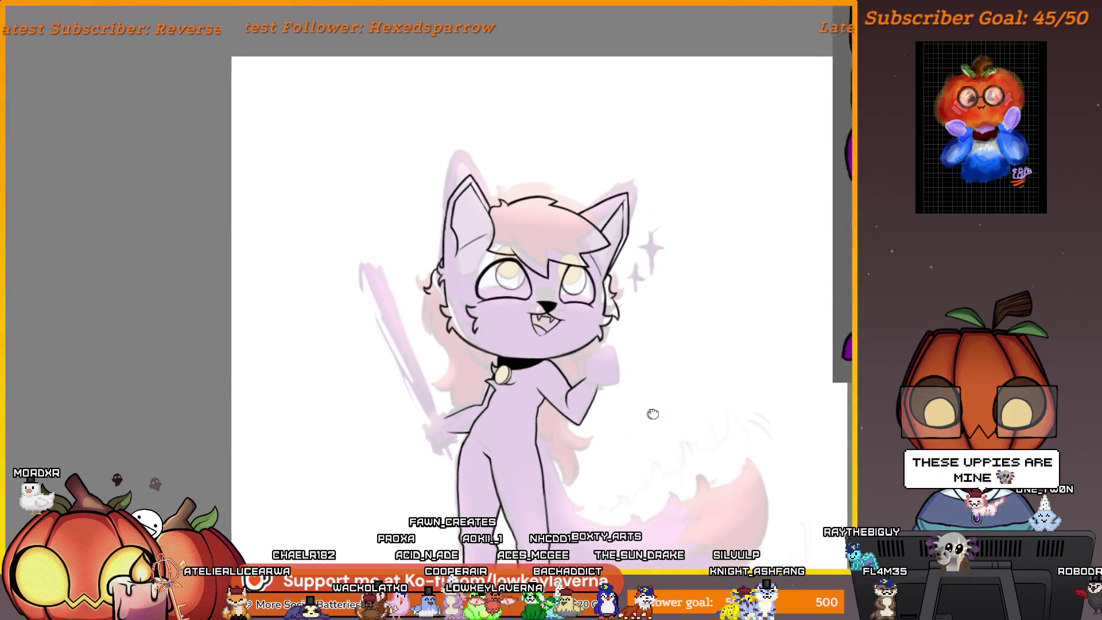
scroll(504, 216, up, 5)
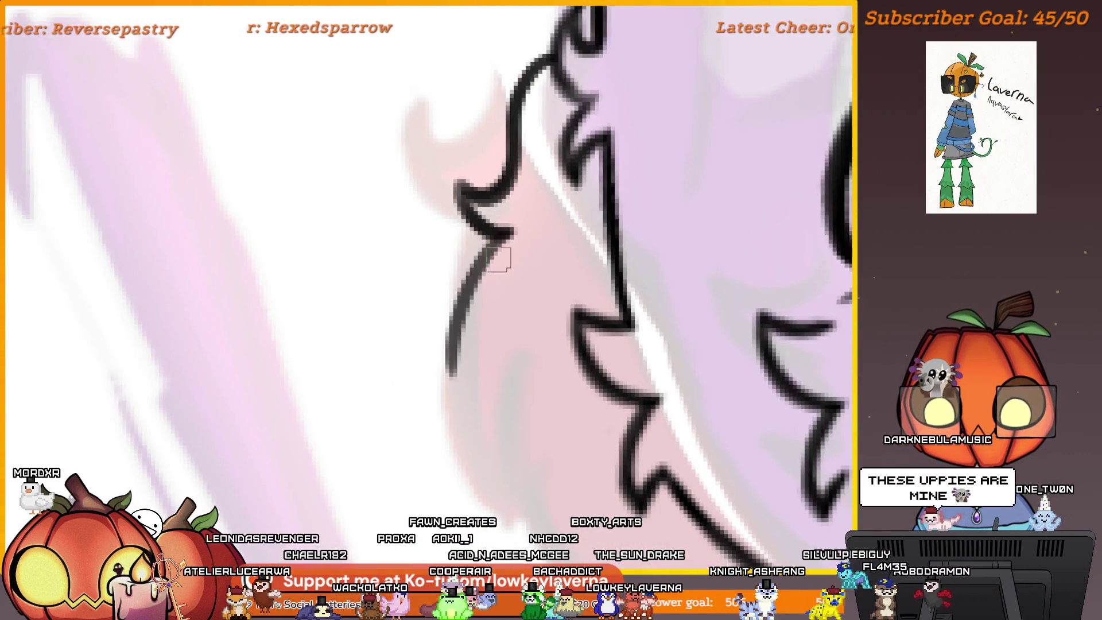
scroll(447, 375, down, 5)
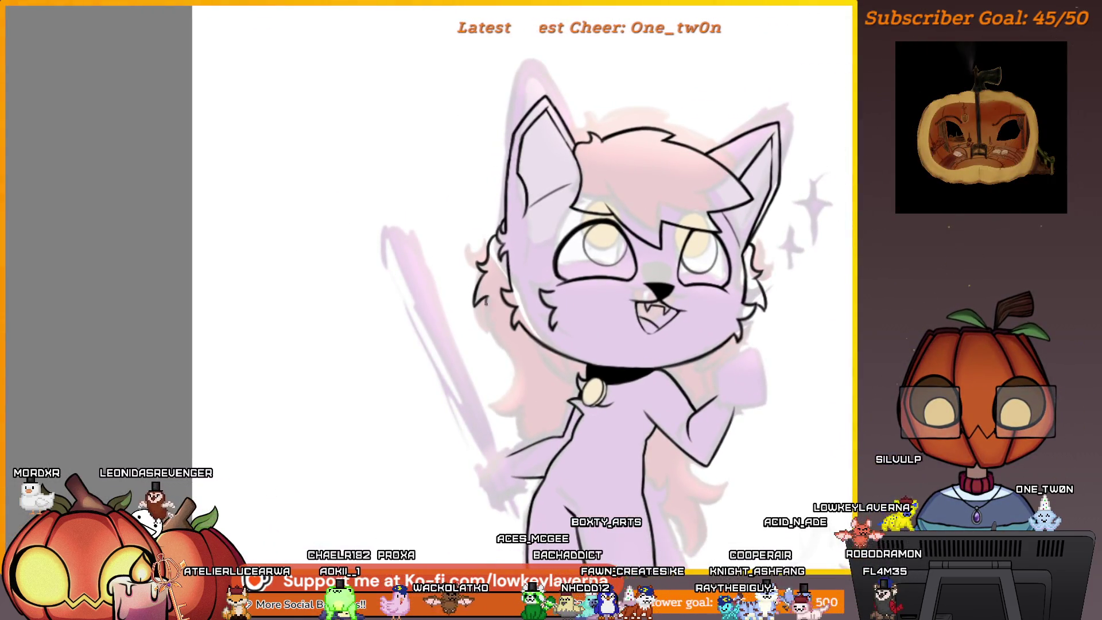
scroll(621, 366, down, 5)
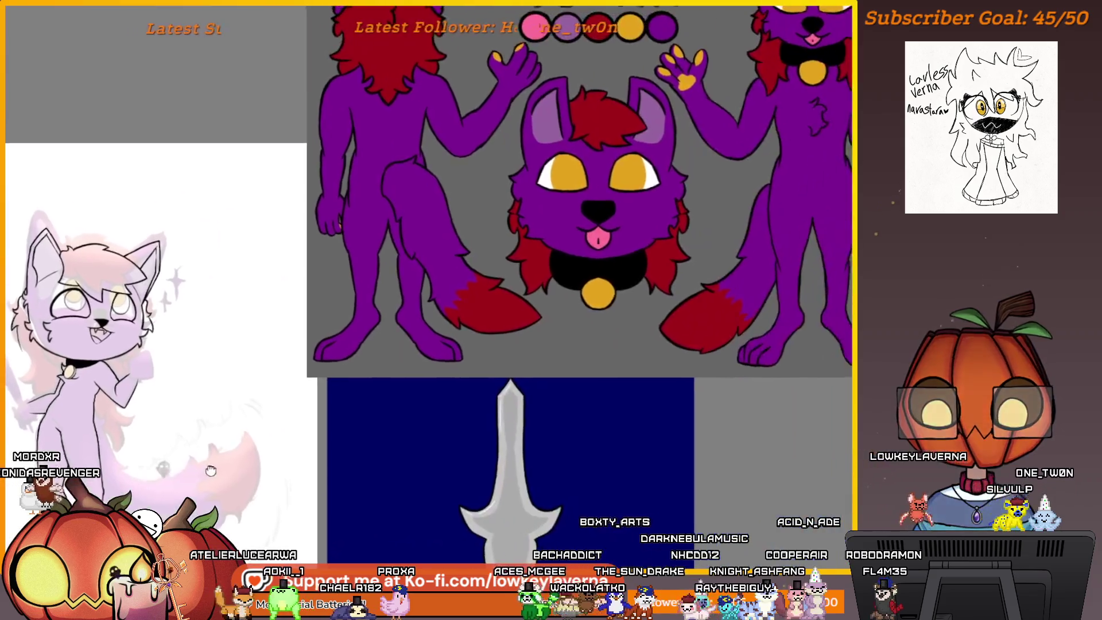
scroll(462, 353, up, 5)
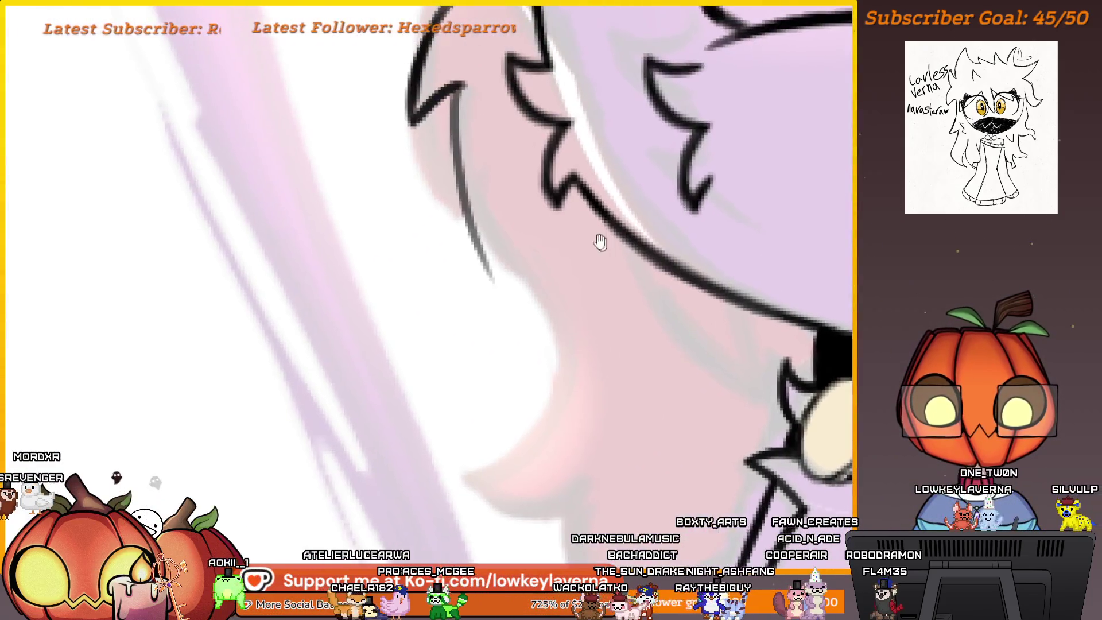
Ink the long outline from the hair around the cheek, then flip and refit the canvas view
drag(443, 148, 451, 430)
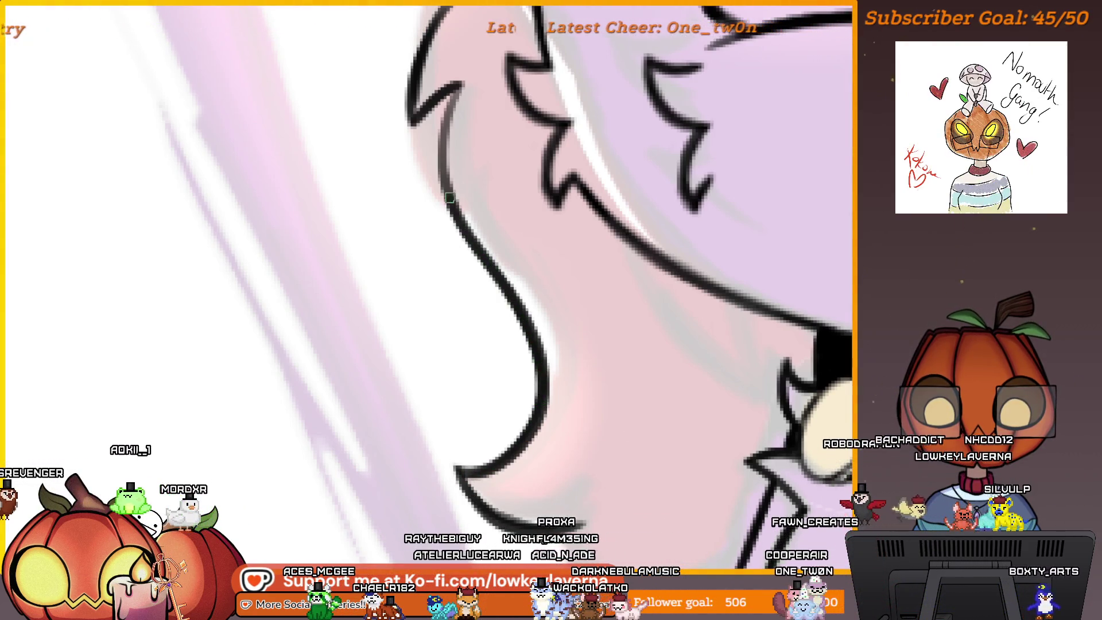
key(ctrl+0)
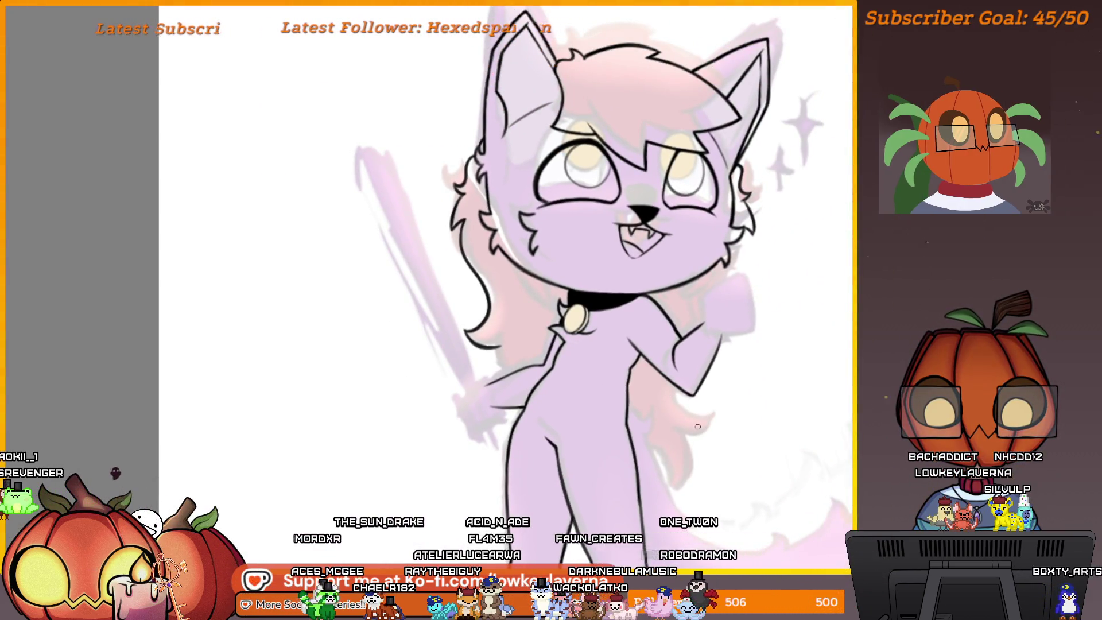
key(h)
key(ctrl+0)
scroll(759, 492, up, 2)
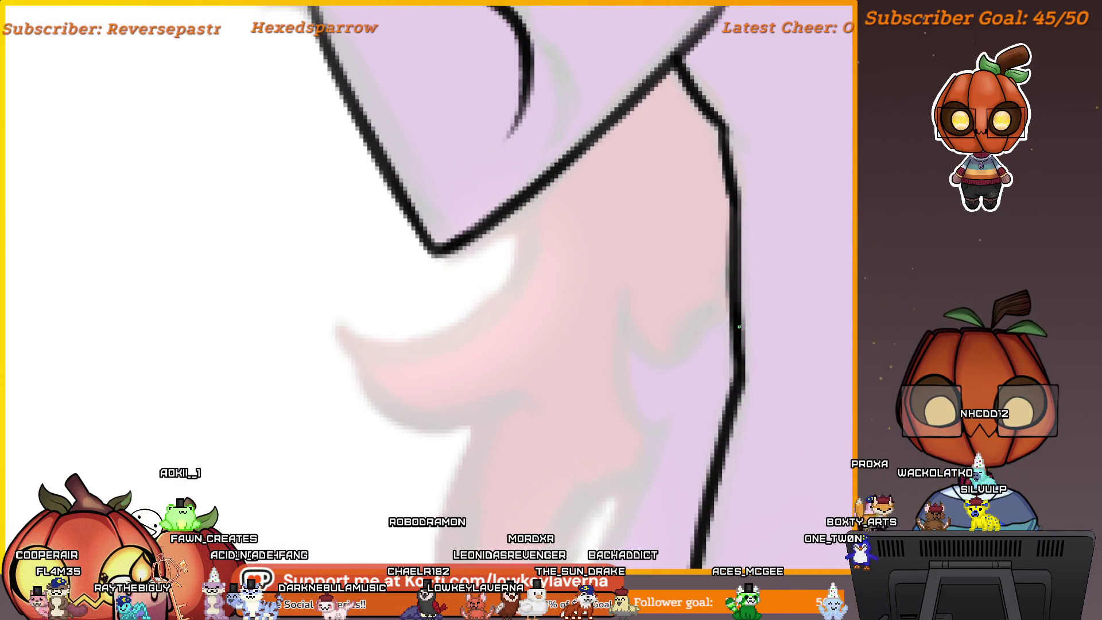
Ink the curved chest line below the collar and extend the neck line, ending in a hooked fur tuft
mouse_move(729, 303)
mouse_down()
mouse_move(618, 328)
mouse_move(644, 439)
mouse_up()
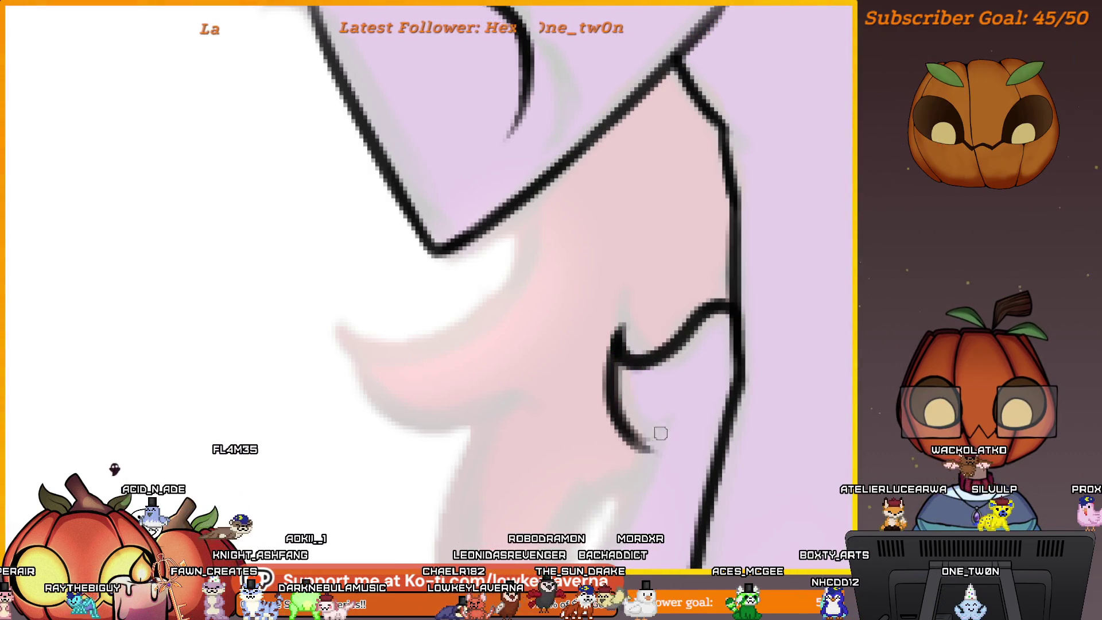
scroll(674, 442, down, 2)
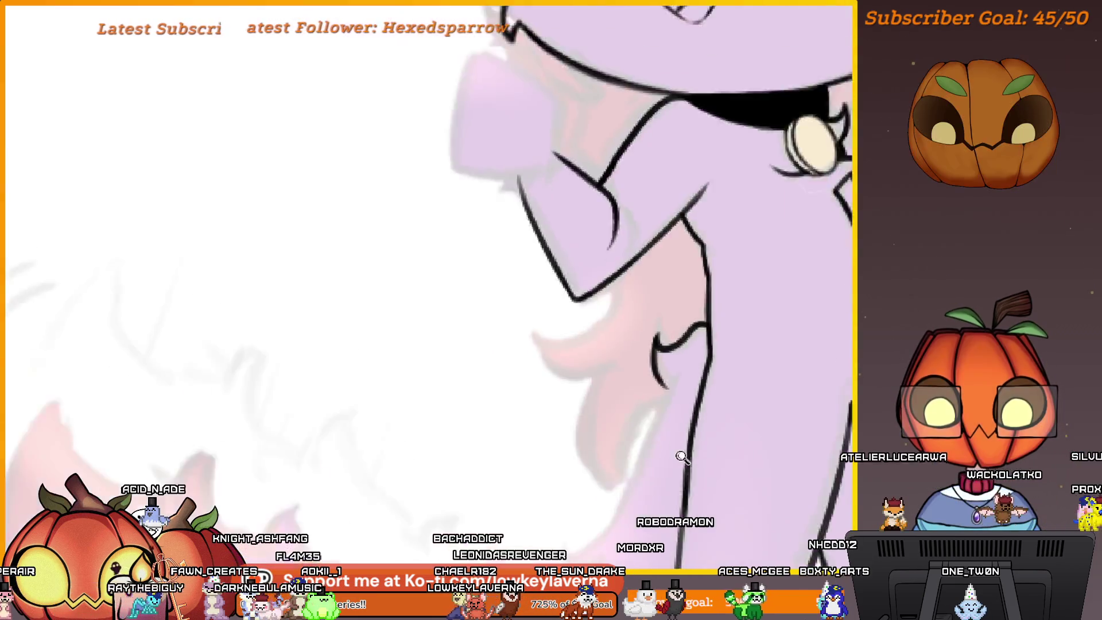
scroll(677, 445, down, 3)
scroll(680, 310, up, 5)
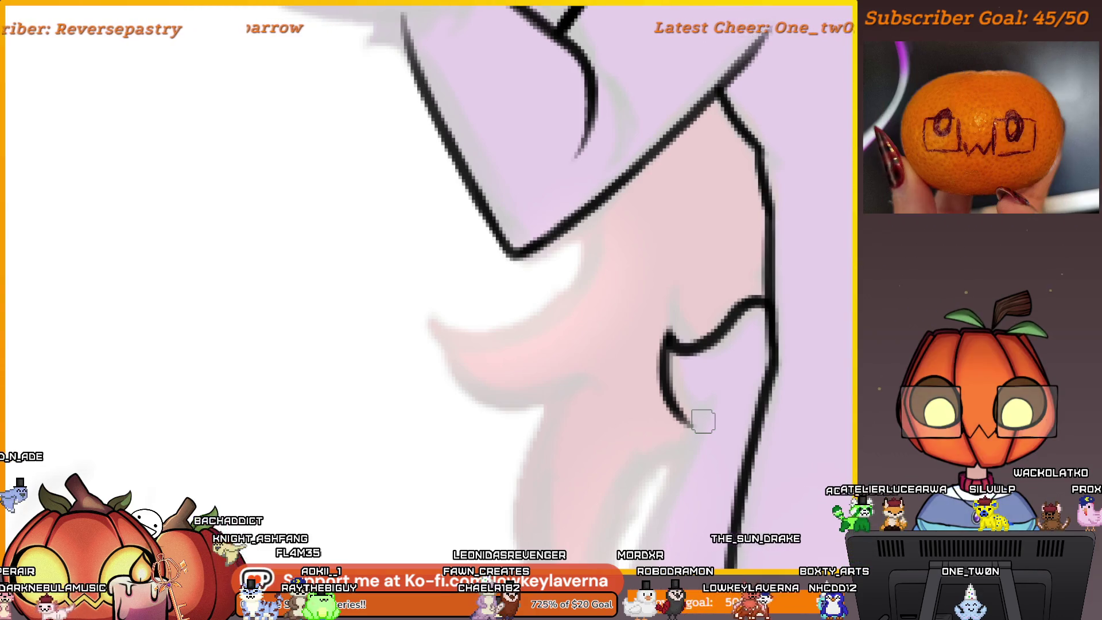
mouse_move(707, 457)
mouse_down()
mouse_move(738, 418)
mouse_move(742, 315)
mouse_move(727, 301)
mouse_move(738, 300)
mouse_move(748, 133)
mouse_move(750, 146)
mouse_up()
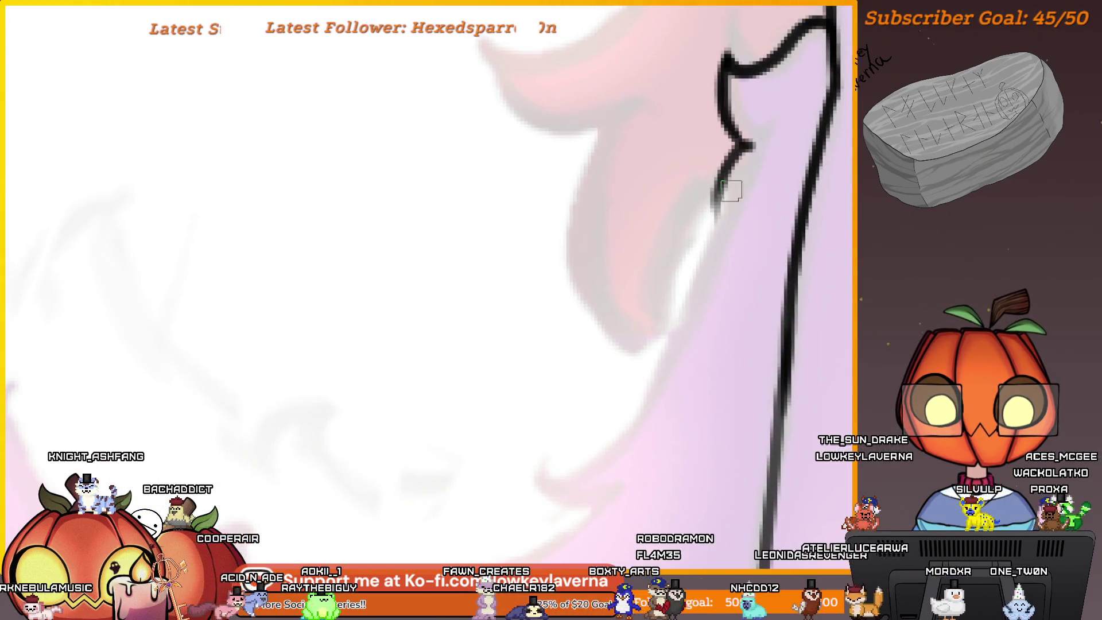
drag(714, 204, 591, 488)
drag(544, 453, 578, 519)
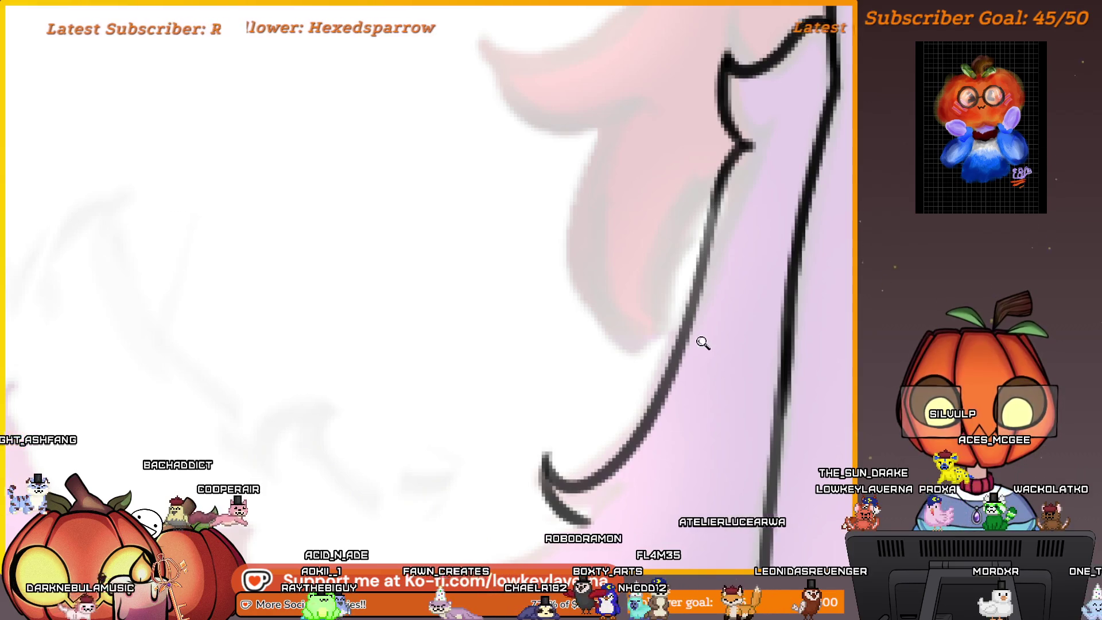
scroll(700, 345, down, 4)
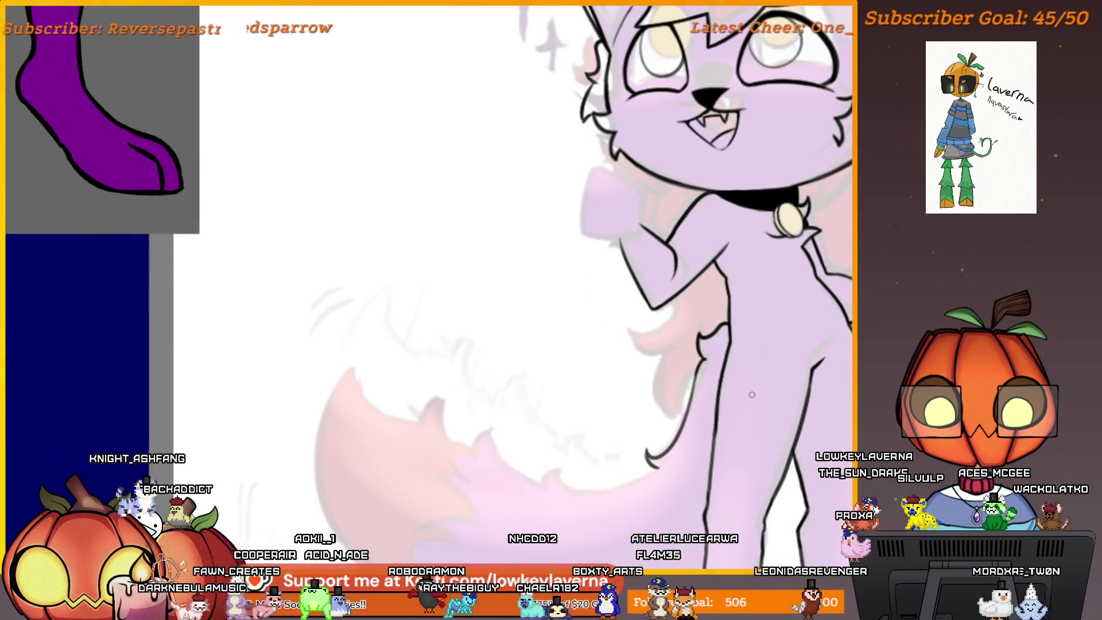
scroll(751, 394, up, 3)
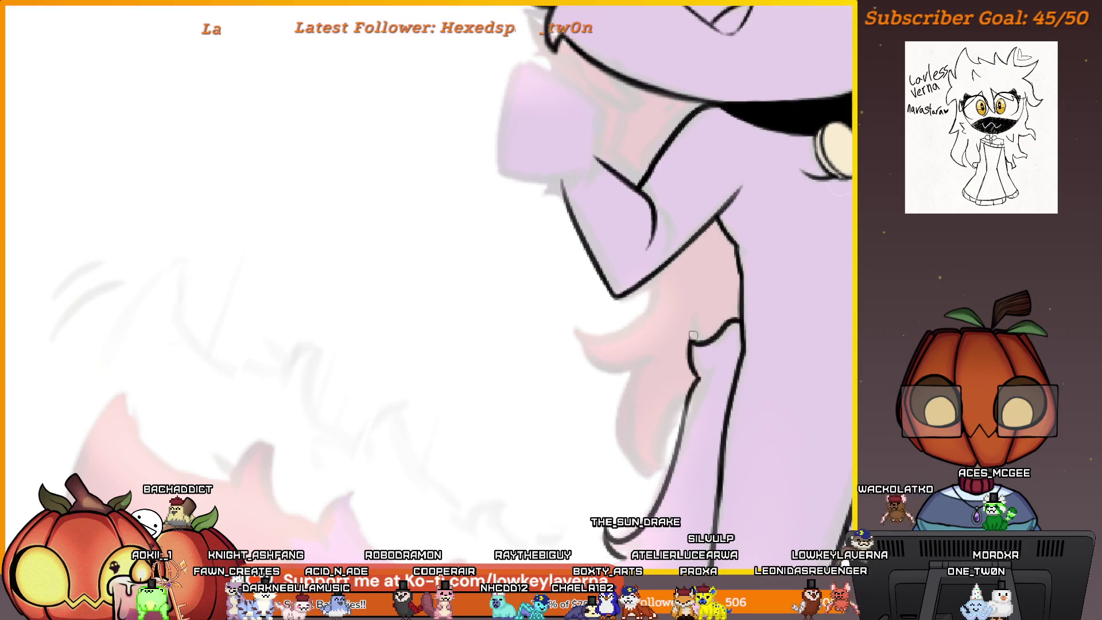
scroll(724, 326, down, 5)
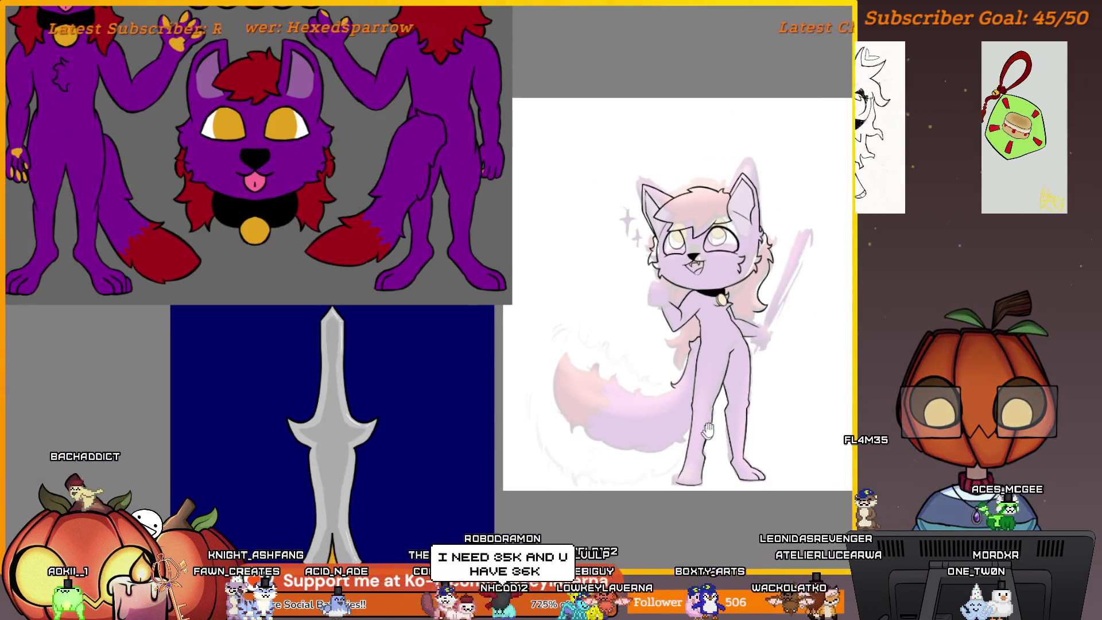
drag(715, 424, 711, 464)
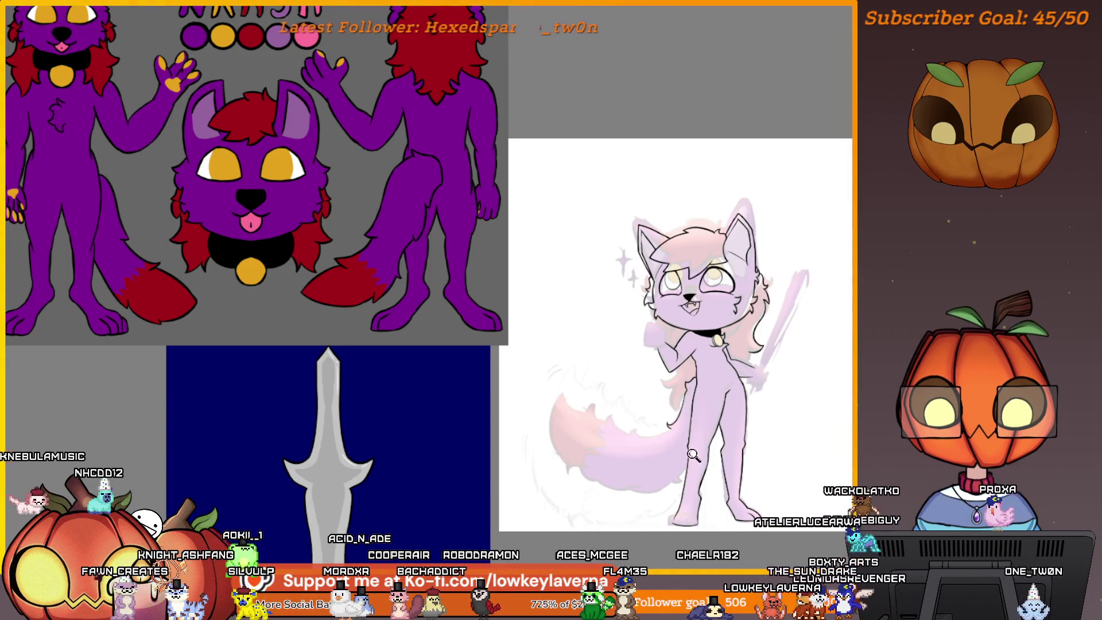
Undo the stray hooked stroke at the tail's end and centre the view on the tail curve
scroll(646, 485, up, 5)
scroll(668, 340, up, 2)
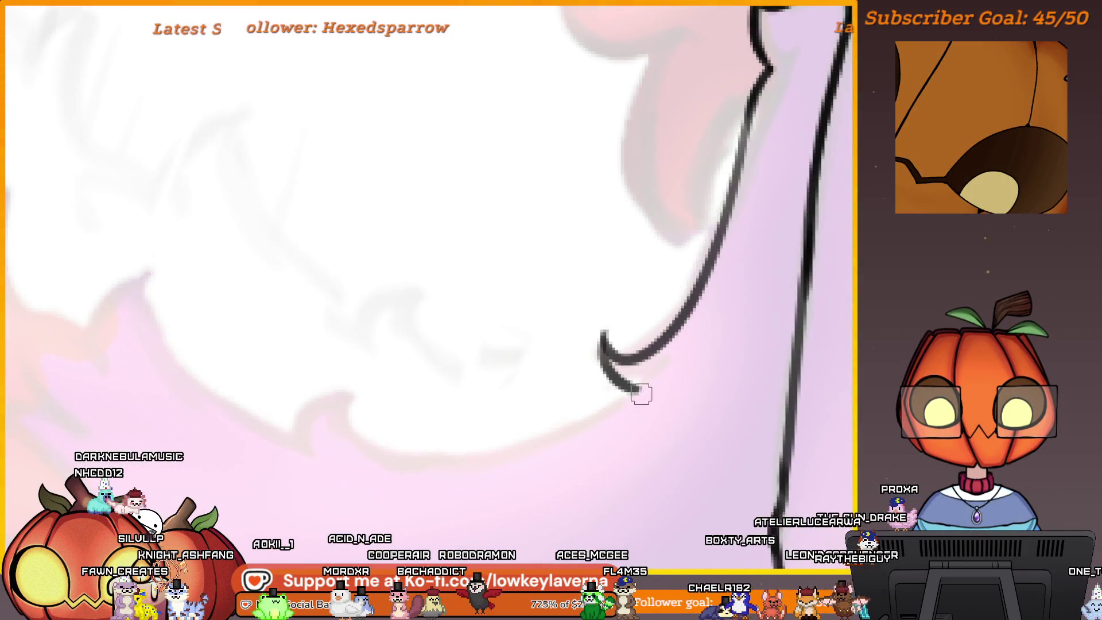
key(ctrl+z)
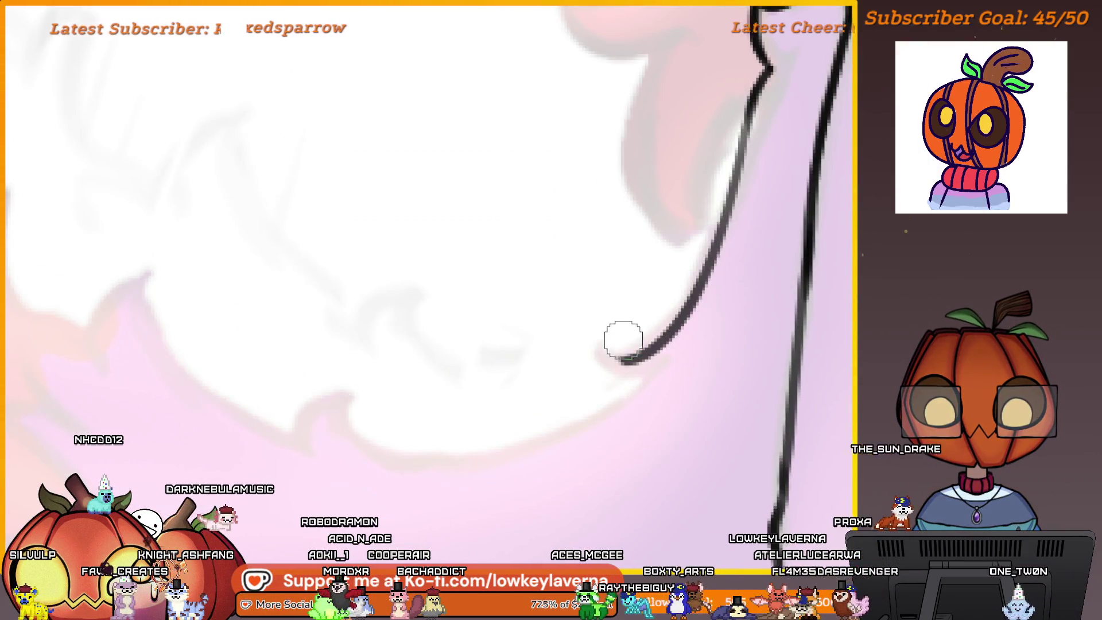
drag(560, 287, 706, 320)
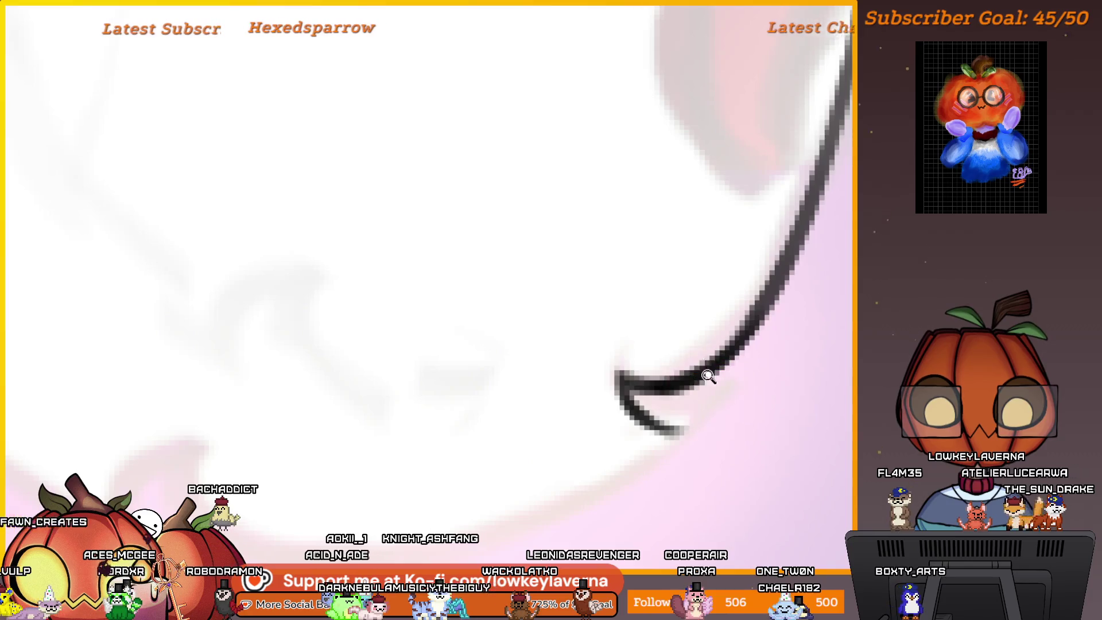
scroll(711, 364, down, 3)
scroll(738, 321, up, 5)
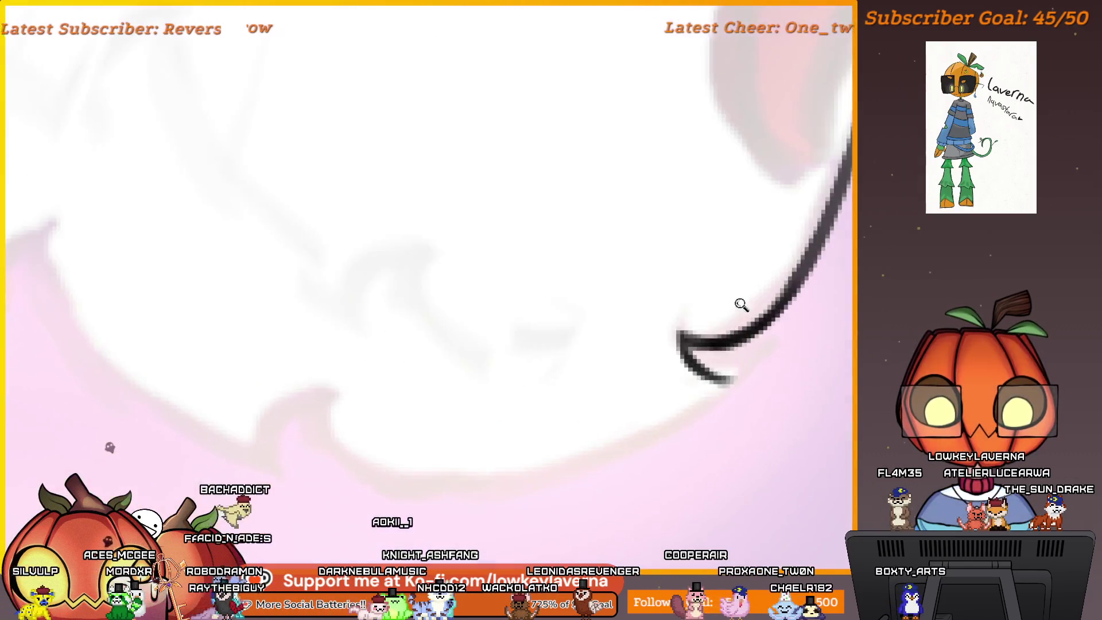
Ink the tail's sweeping edge with hooked fur tufts, redrawing a misplaced curve lower on the tail
drag(796, 335, 468, 435)
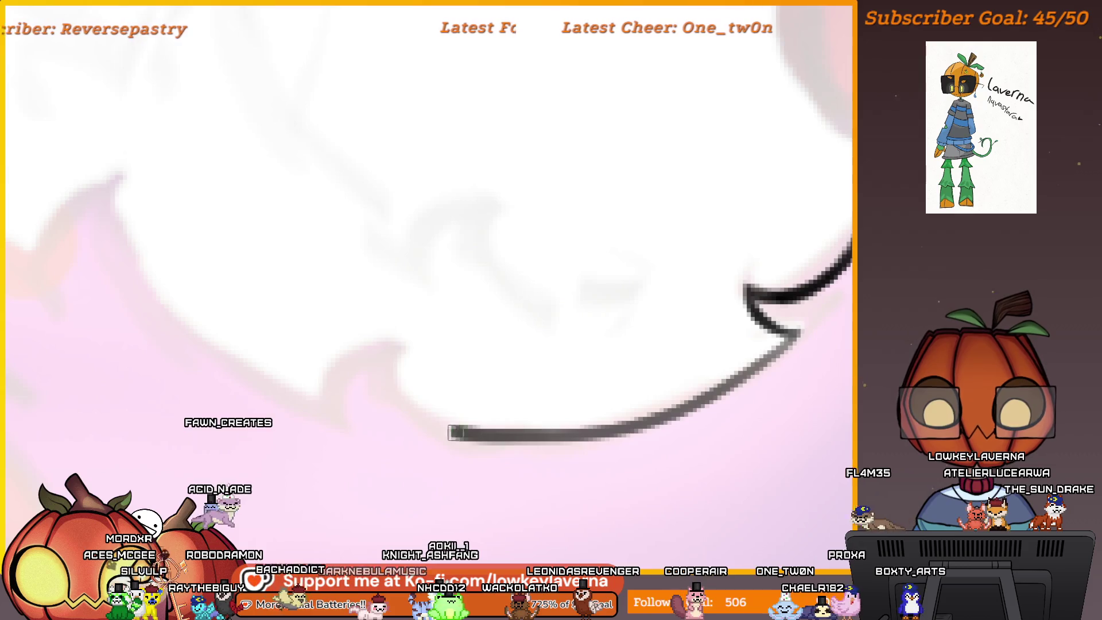
drag(505, 327, 437, 405)
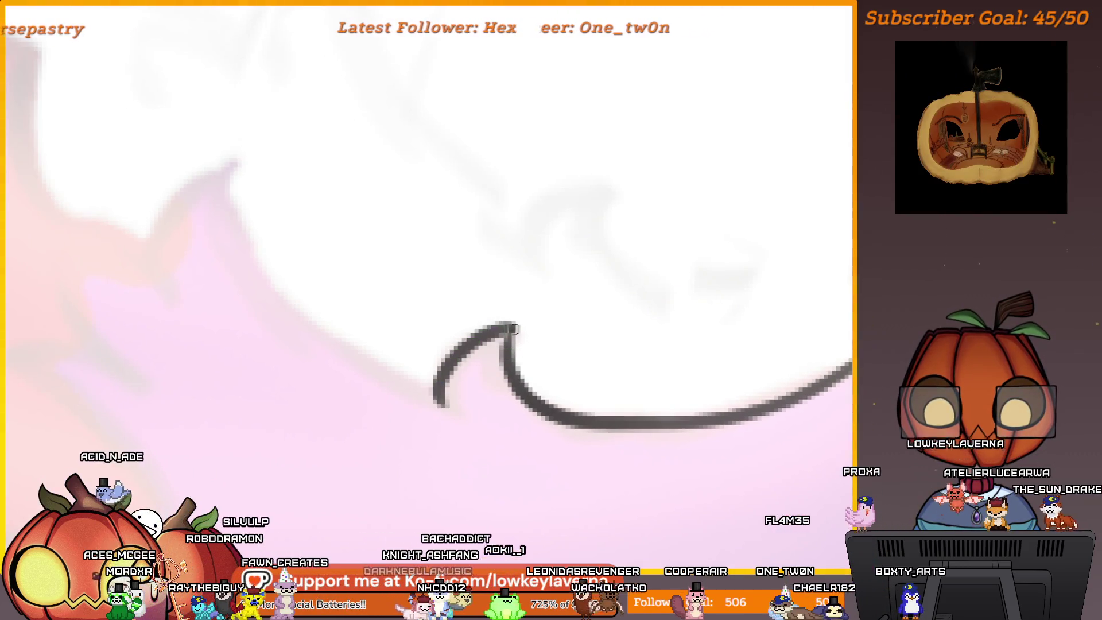
scroll(697, 344, right, 5)
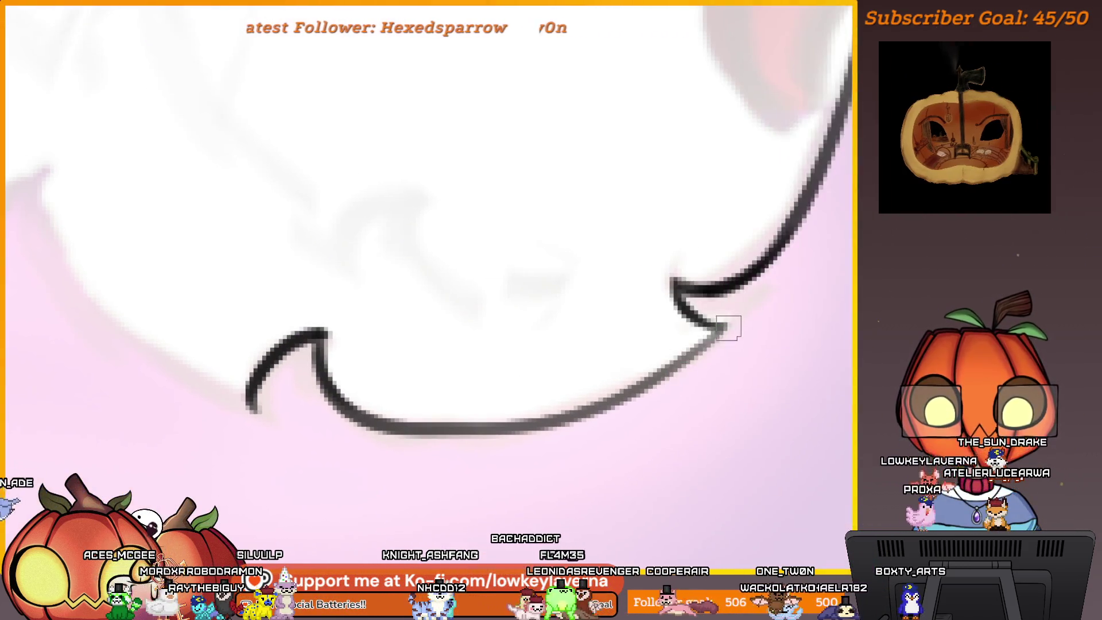
mouse_move(757, 313)
mouse_down()
mouse_move(706, 350)
mouse_move(552, 409)
mouse_up()
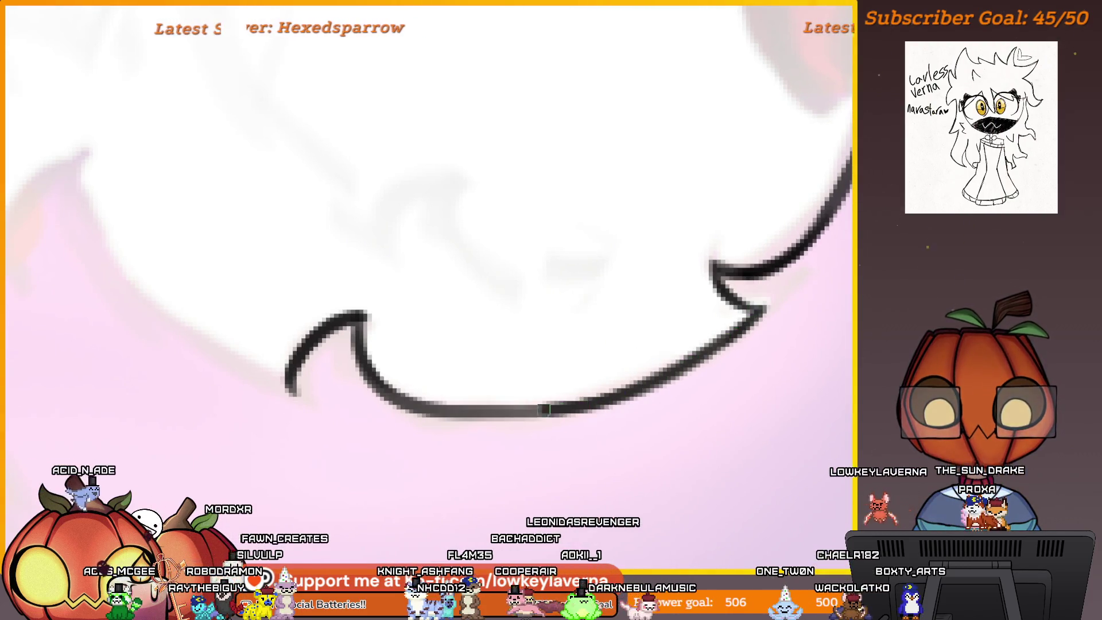
scroll(360, 324, left, 9)
mouse_move(628, 459)
mouse_down()
mouse_move(655, 471)
mouse_move(450, 239)
mouse_move(572, 332)
mouse_move(479, 413)
mouse_up()
key(ctrl+z)
mouse_move(580, 324)
mouse_down()
mouse_move(528, 366)
mouse_move(502, 426)
mouse_up()
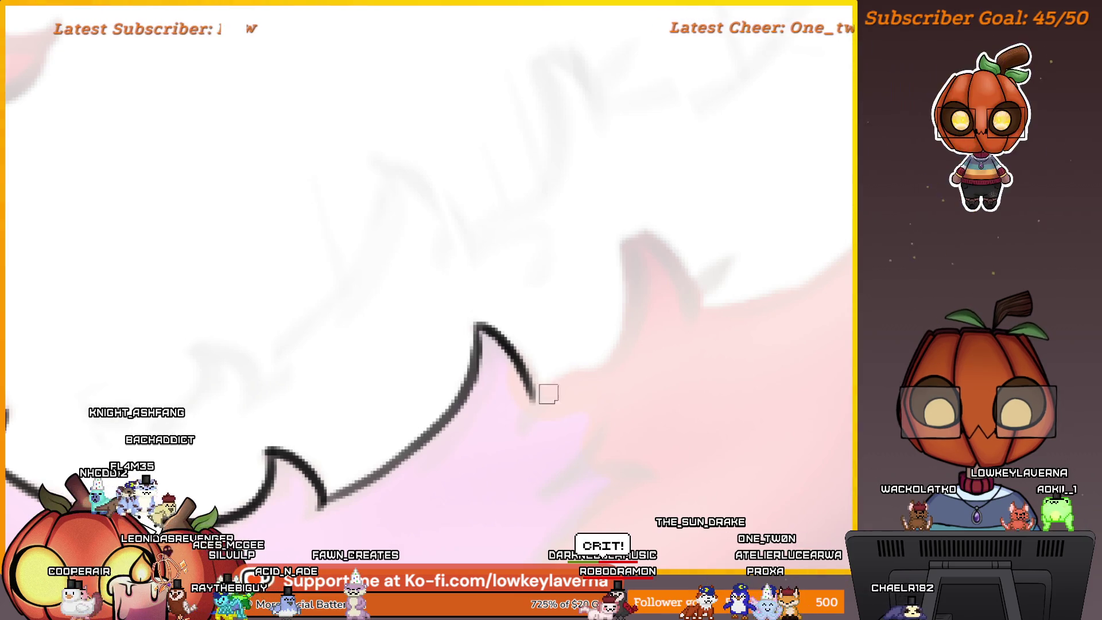
mouse_move(454, 456)
mouse_down()
mouse_move(643, 189)
mouse_move(774, 303)
mouse_move(648, 169)
mouse_move(545, 409)
mouse_move(463, 457)
mouse_up()
Undo the overextended stroke and ink another pointed fur tuft along the tail's upper edge
key(ctrl+z)
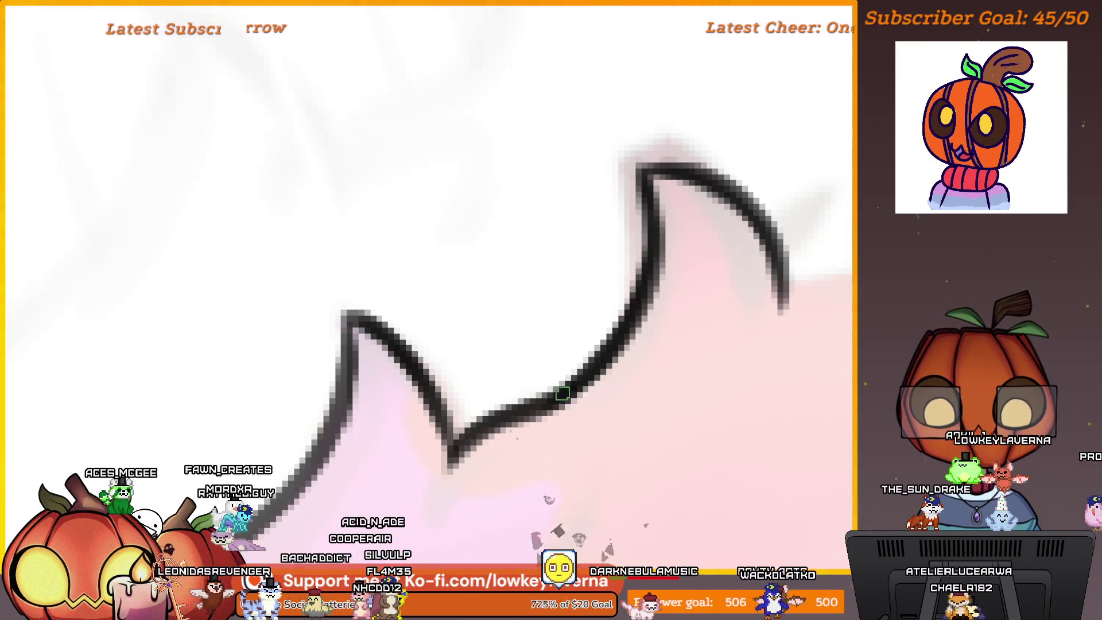
scroll(589, 346, down, 2)
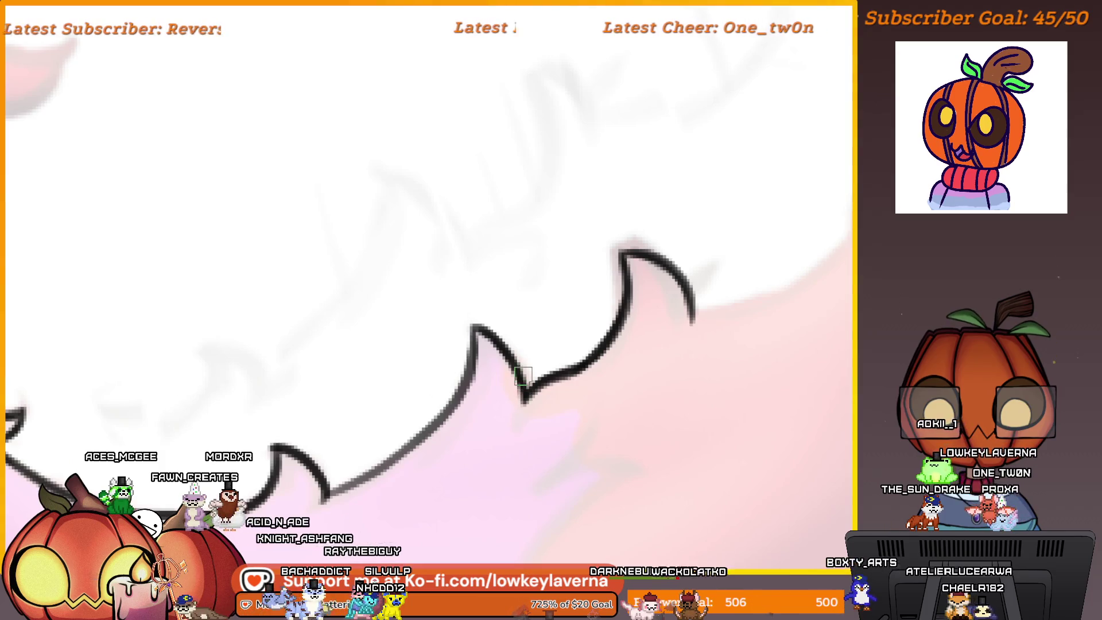
scroll(522, 376, down, 2)
scroll(679, 333, up, 2)
drag(679, 333, 728, 349)
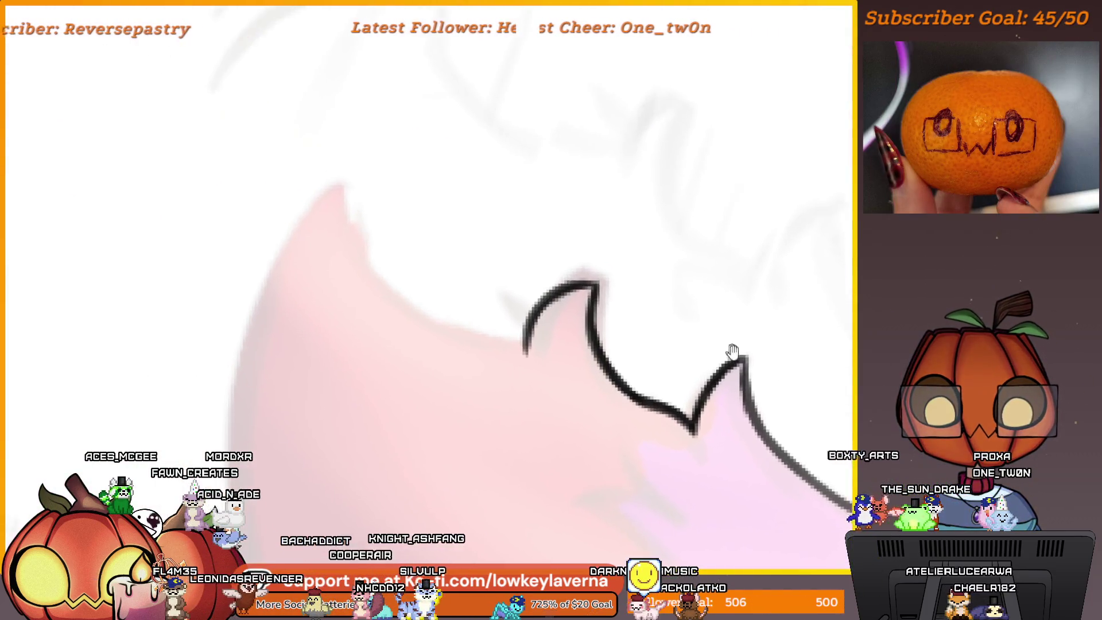
scroll(630, 344, up, 3)
scroll(632, 357, left, 2)
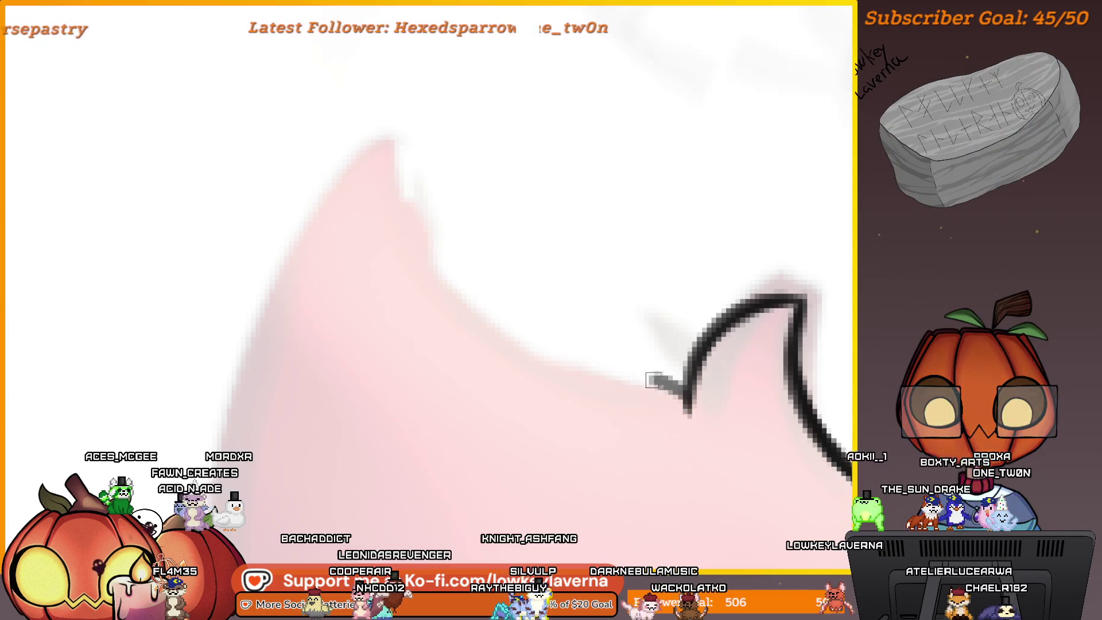
drag(659, 381, 398, 179)
scroll(506, 160, down, 3)
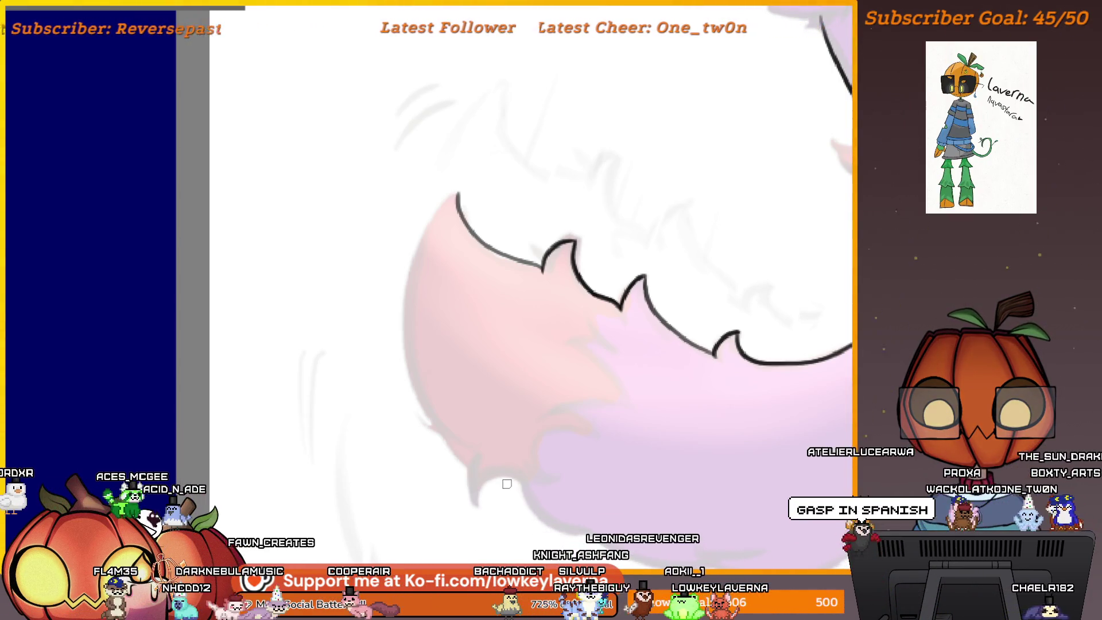
scroll(457, 393, up, 5)
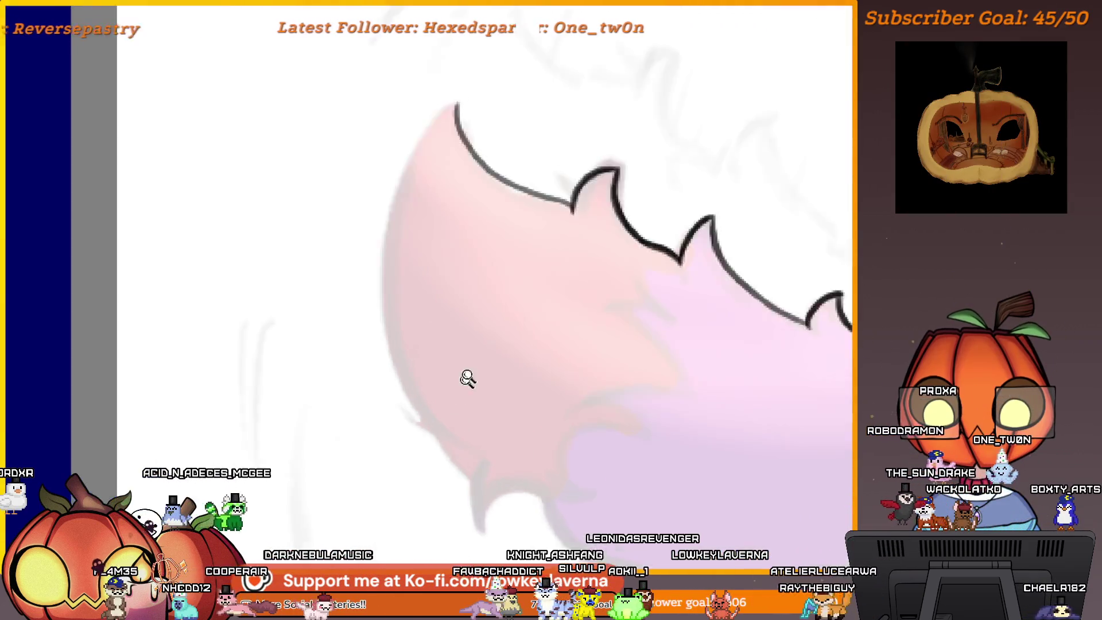
scroll(544, 324, down, 4)
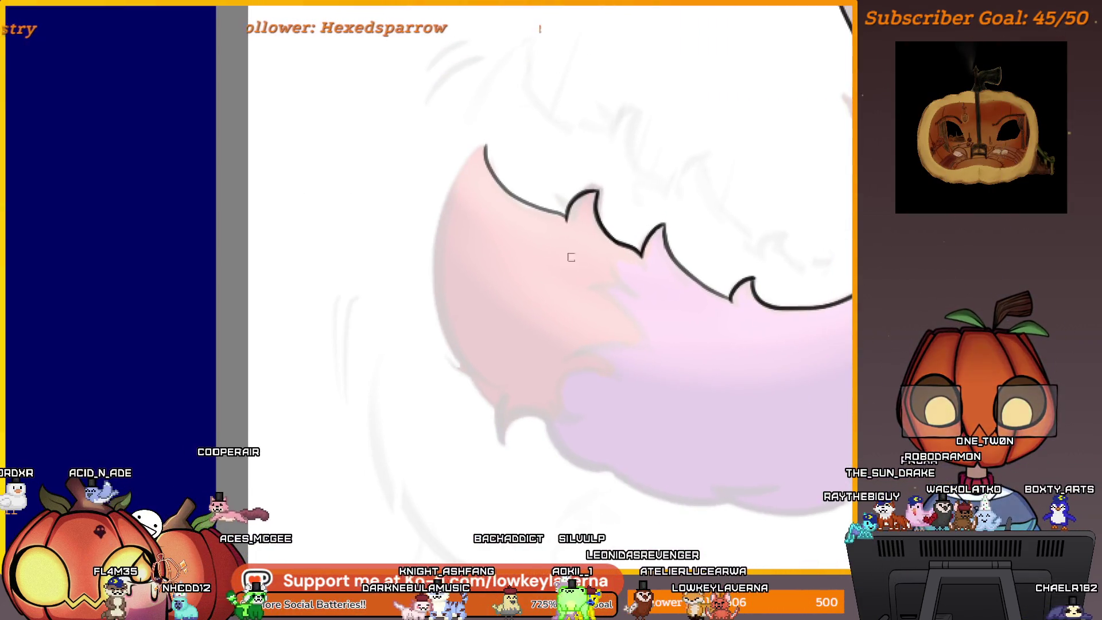
scroll(518, 342, up, 5)
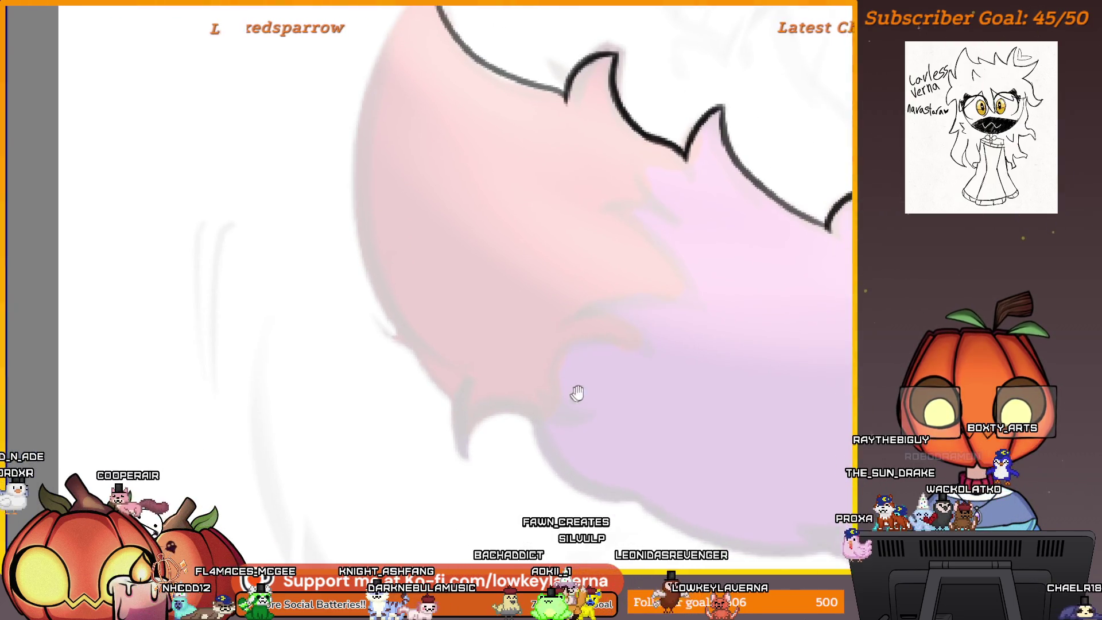
scroll(550, 442, up, 1)
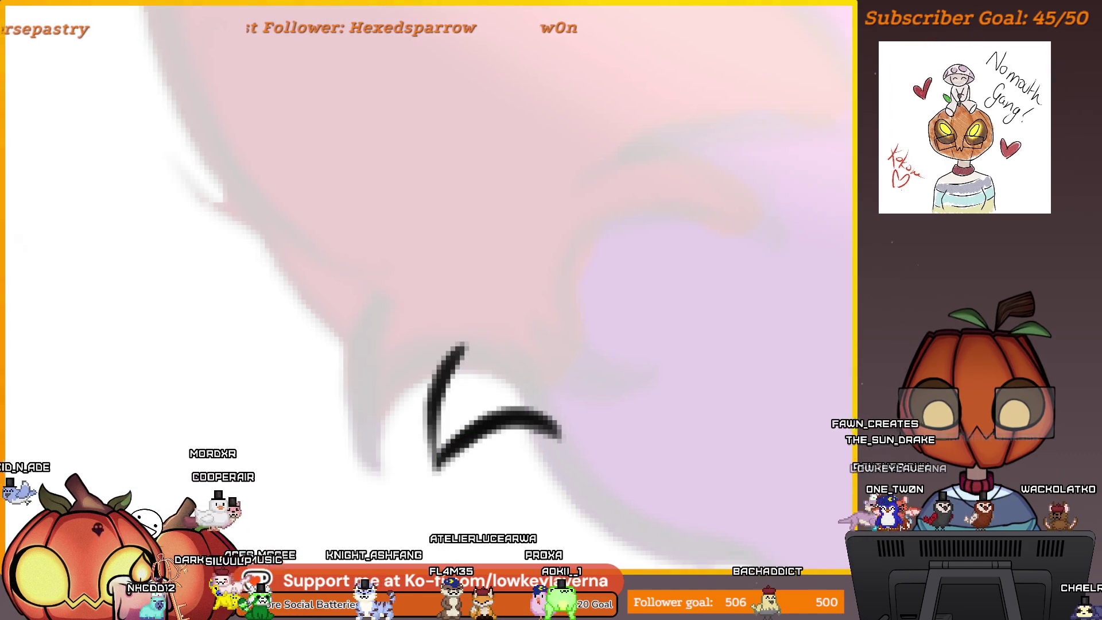
Lengthen the small tail stroke and ink a long outline down the tail's left edge
drag(439, 464, 489, 429)
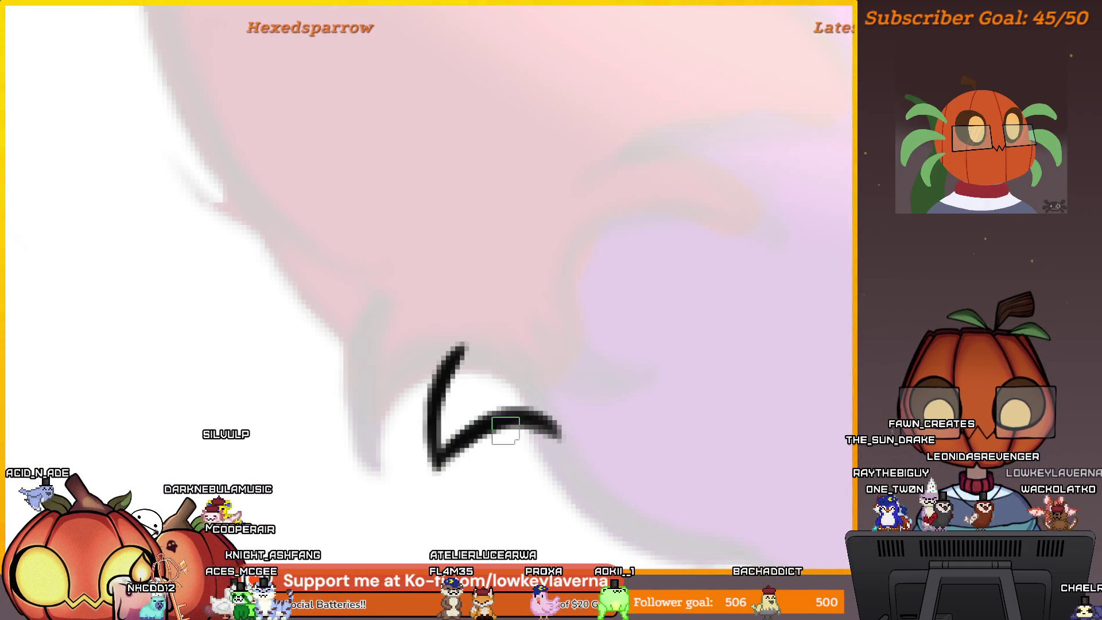
scroll(514, 427, down, 5)
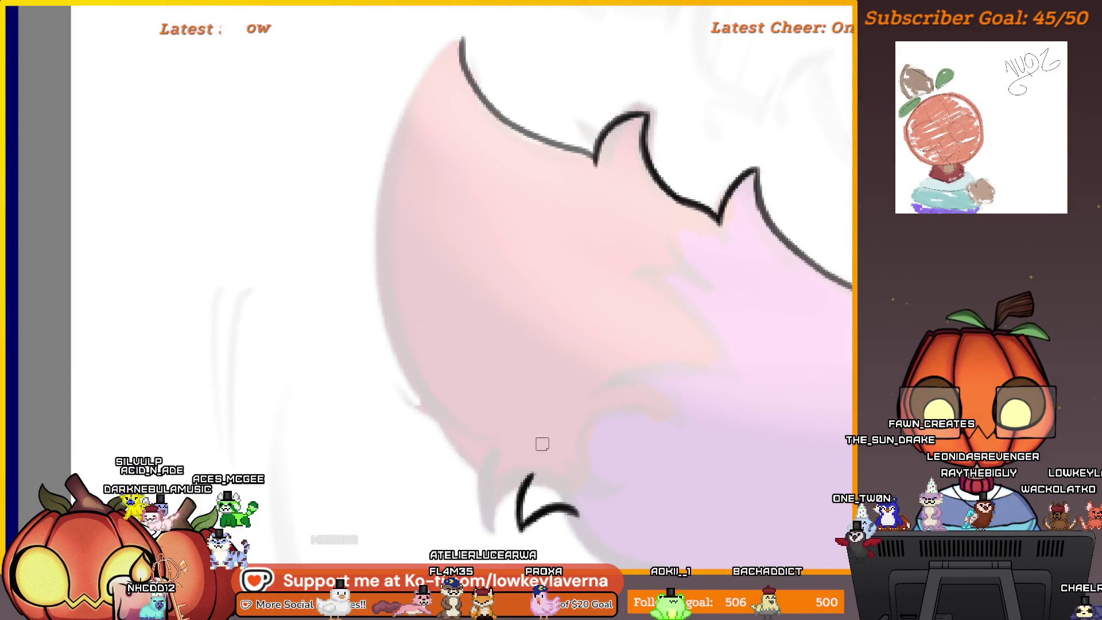
scroll(544, 438, down, 10)
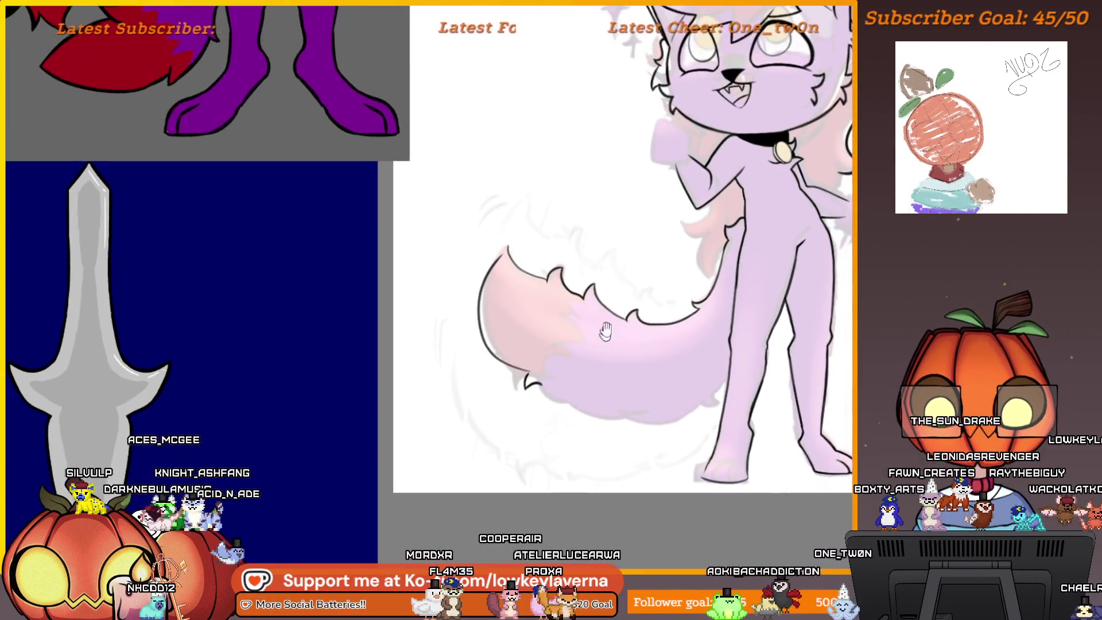
scroll(566, 361, up, 10)
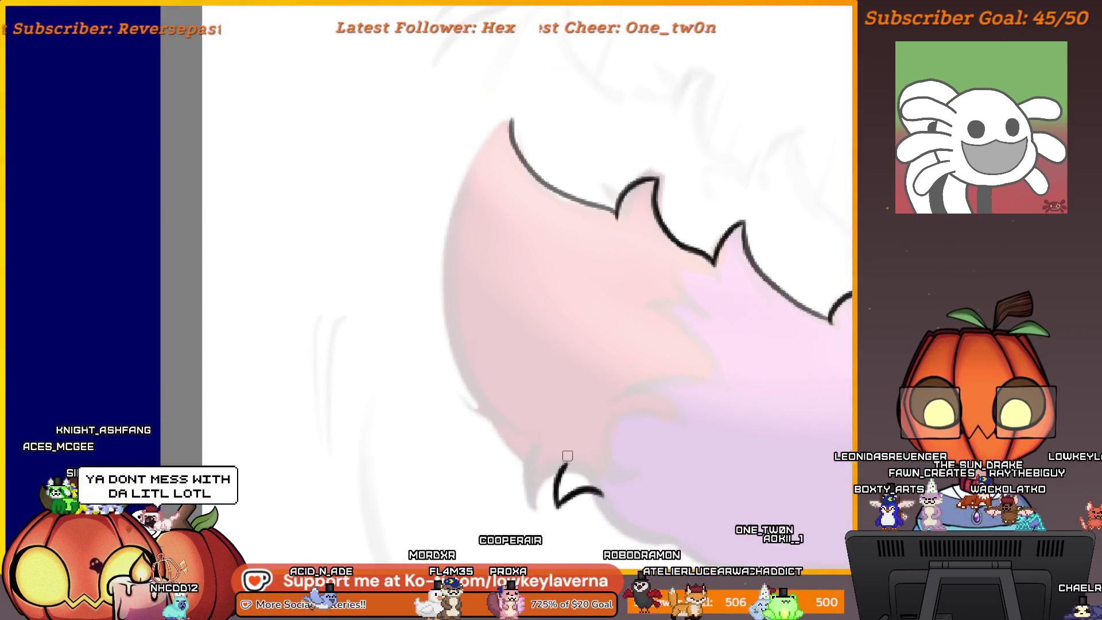
drag(563, 464, 510, 122)
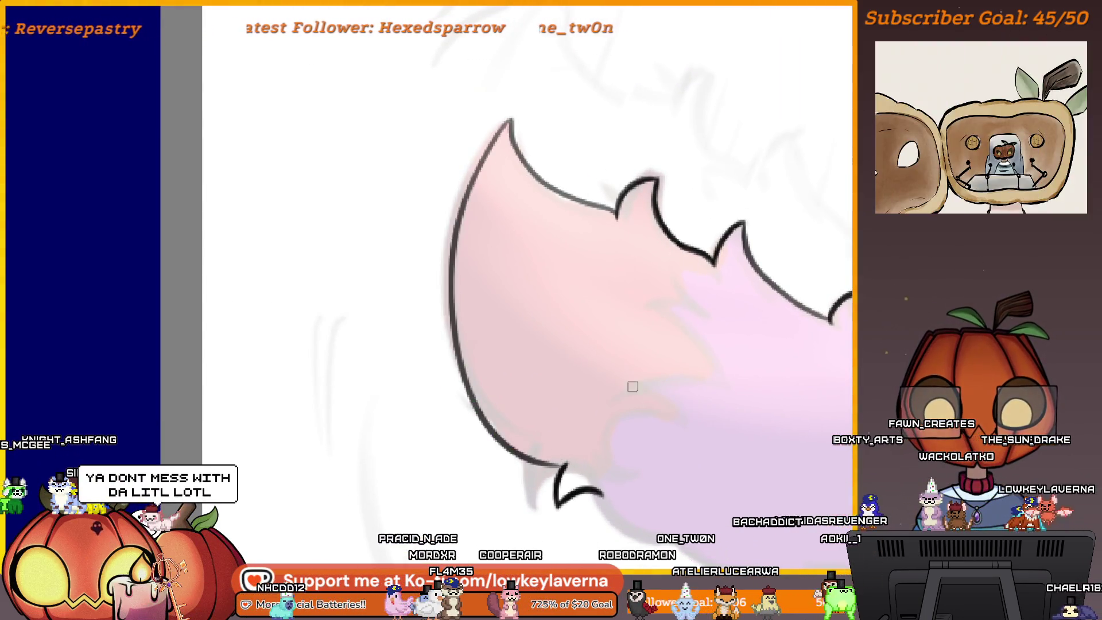
scroll(660, 295, down, 5)
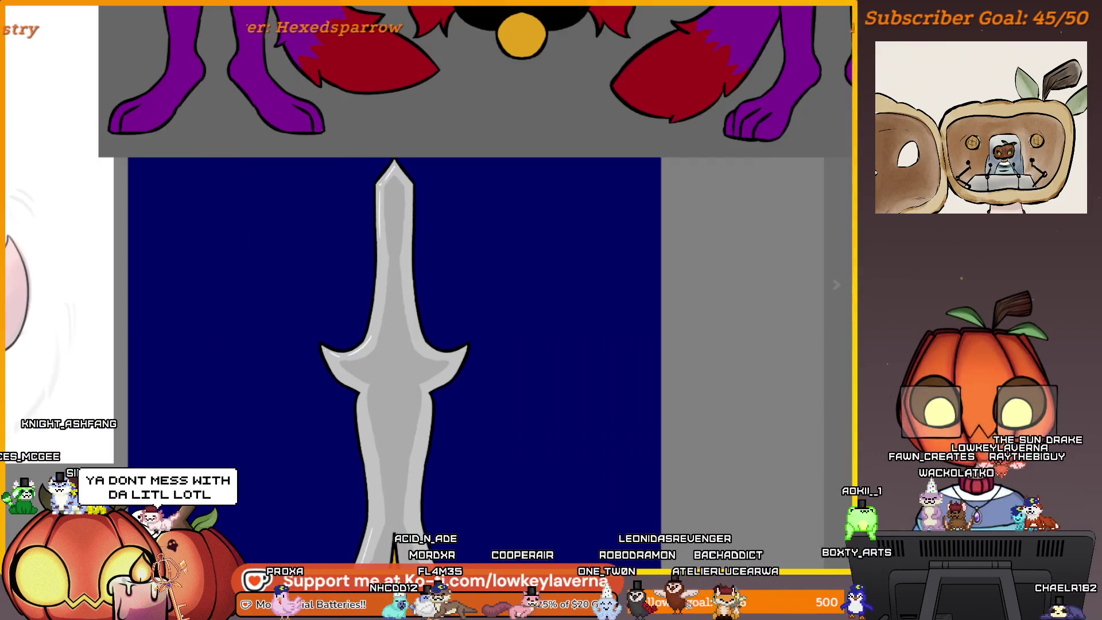
scroll(581, 376, down, 5)
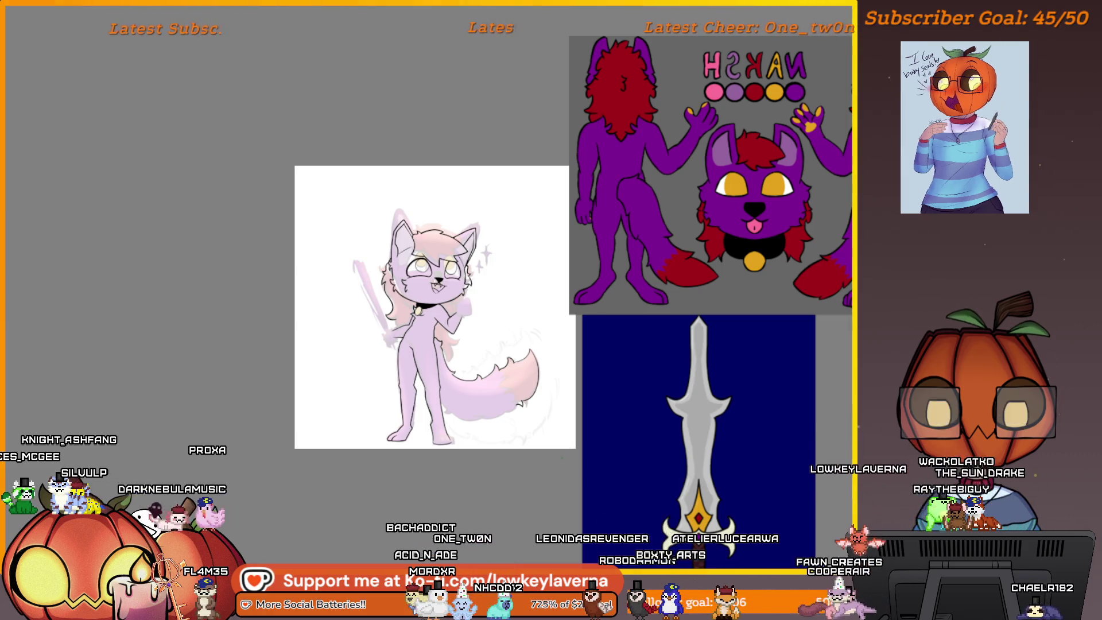
scroll(497, 374, up, 3)
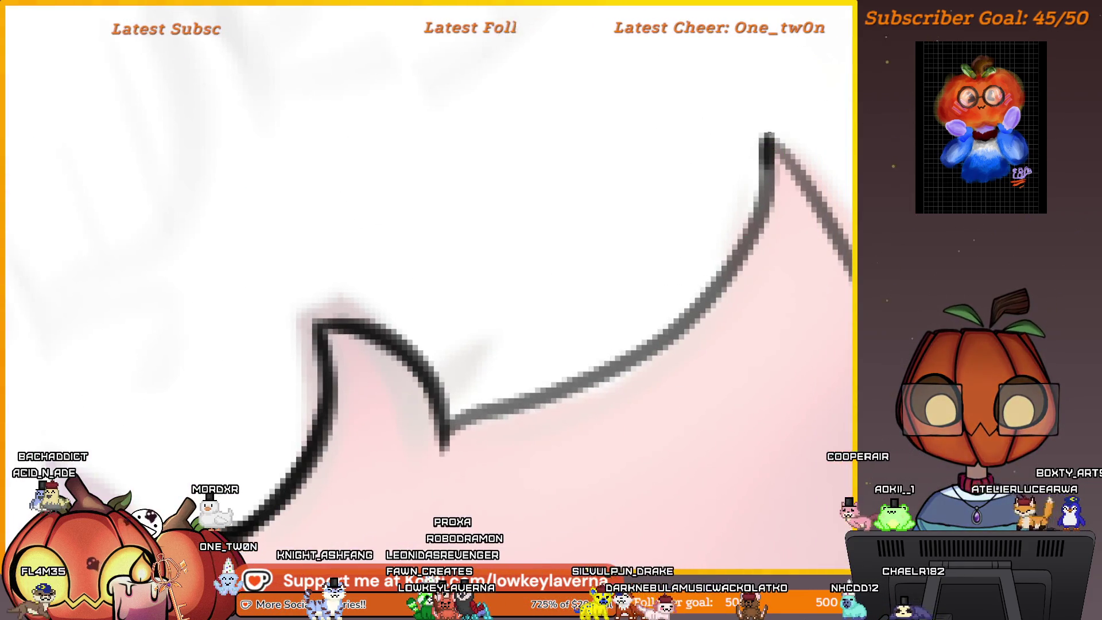
Darken the tail outline from the top peak, along the lower curve and down the left side
mouse_move(767, 143)
mouse_down()
mouse_move(757, 223)
mouse_move(672, 327)
mouse_move(551, 392)
mouse_up()
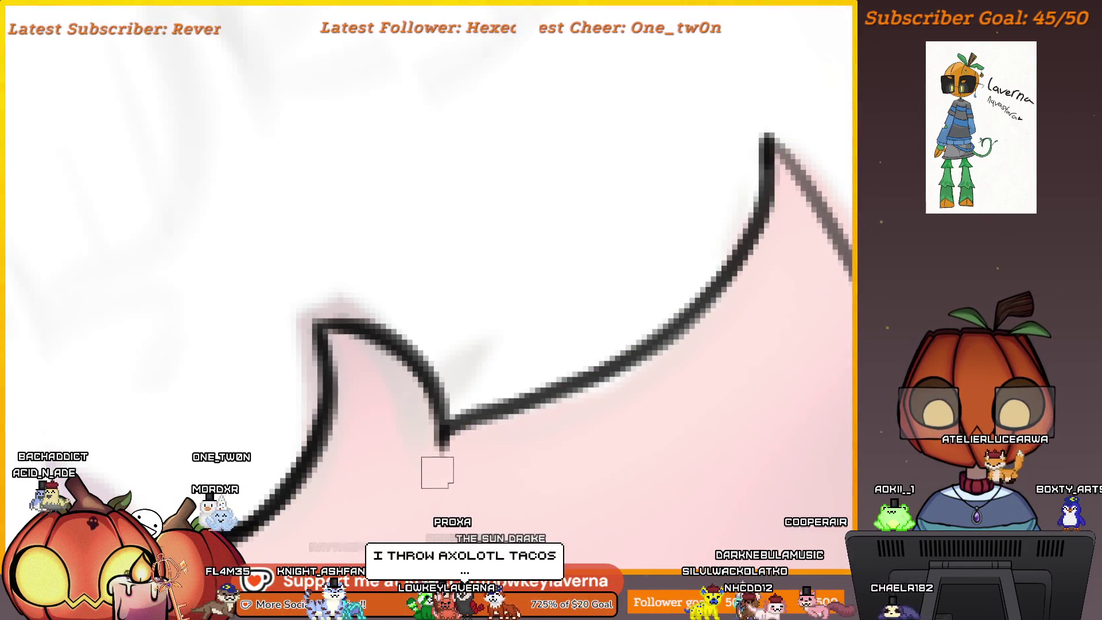
mouse_move(444, 444)
mouse_down()
mouse_move(625, 353)
mouse_move(729, 266)
mouse_up()
drag(487, 383, 601, 370)
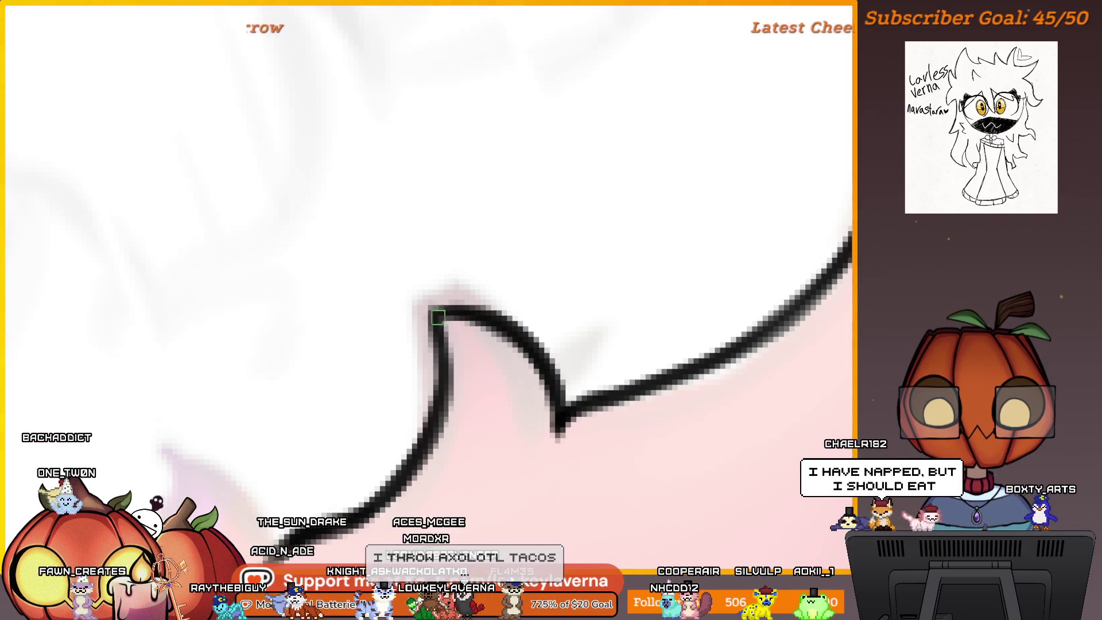
mouse_move(575, 412)
mouse_down()
mouse_move(182, 424)
mouse_move(505, 386)
mouse_move(623, 234)
mouse_up()
drag(532, 53, 535, 31)
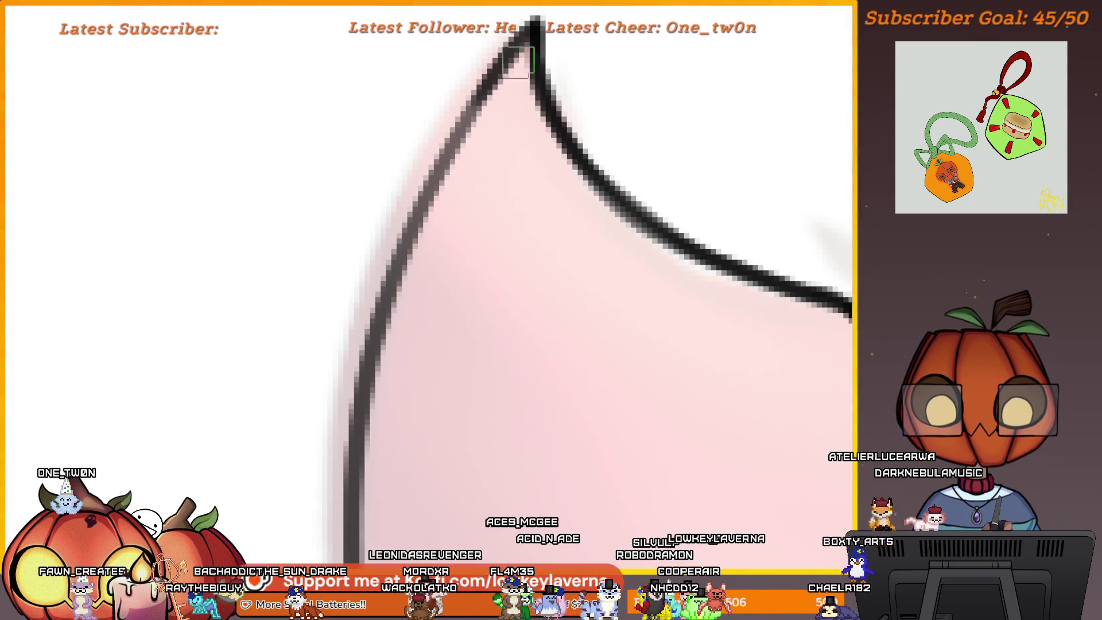
drag(476, 105, 463, 144)
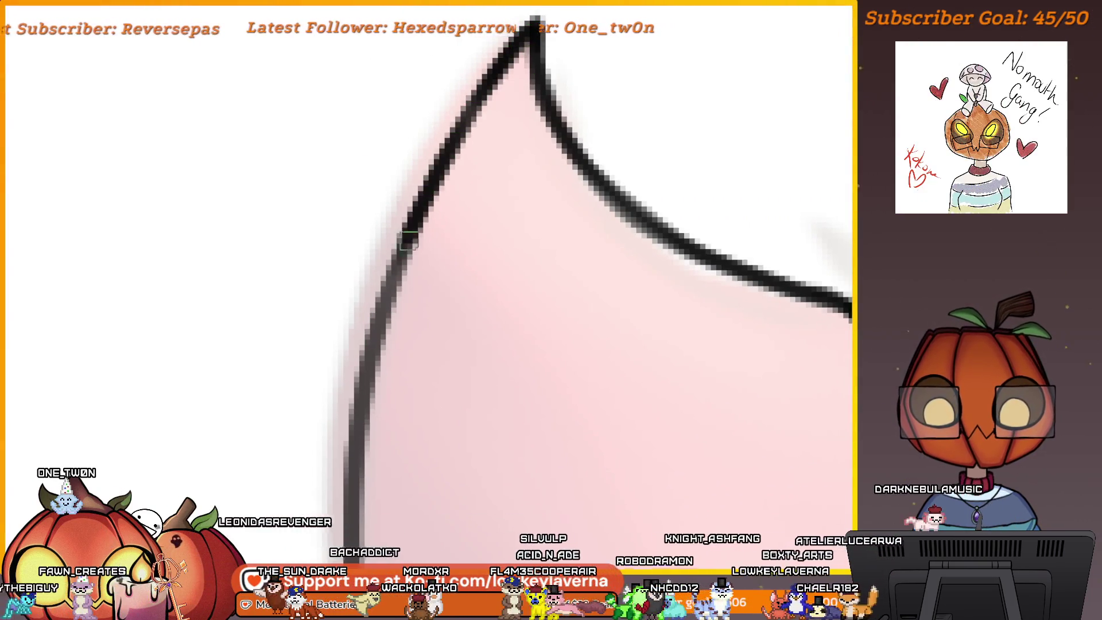
scroll(435, 308, up, 3)
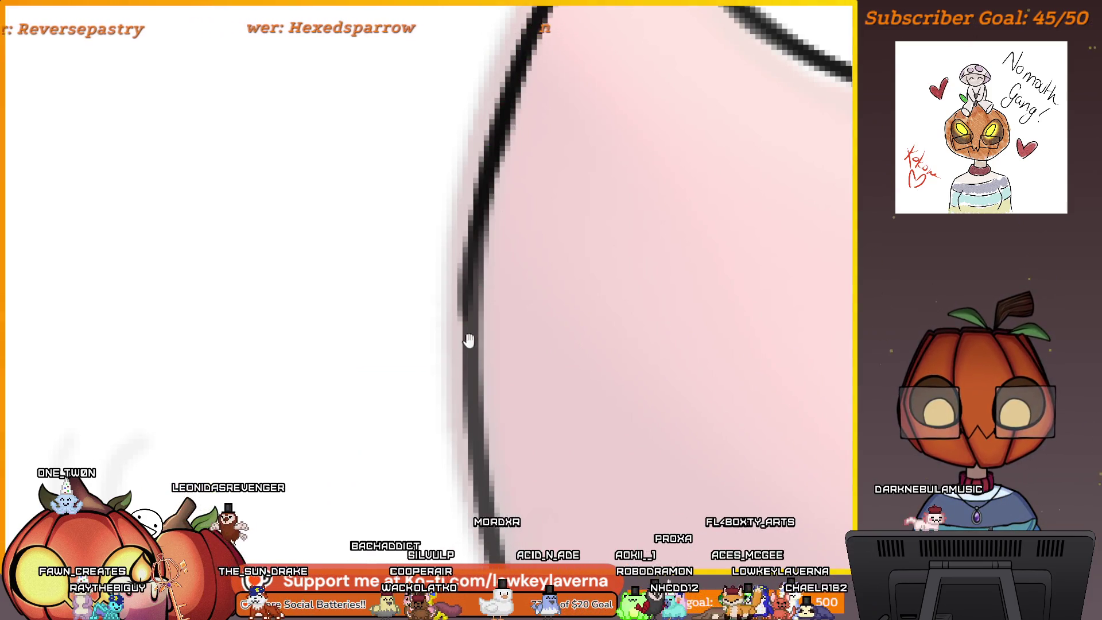
scroll(499, 320, down, 3)
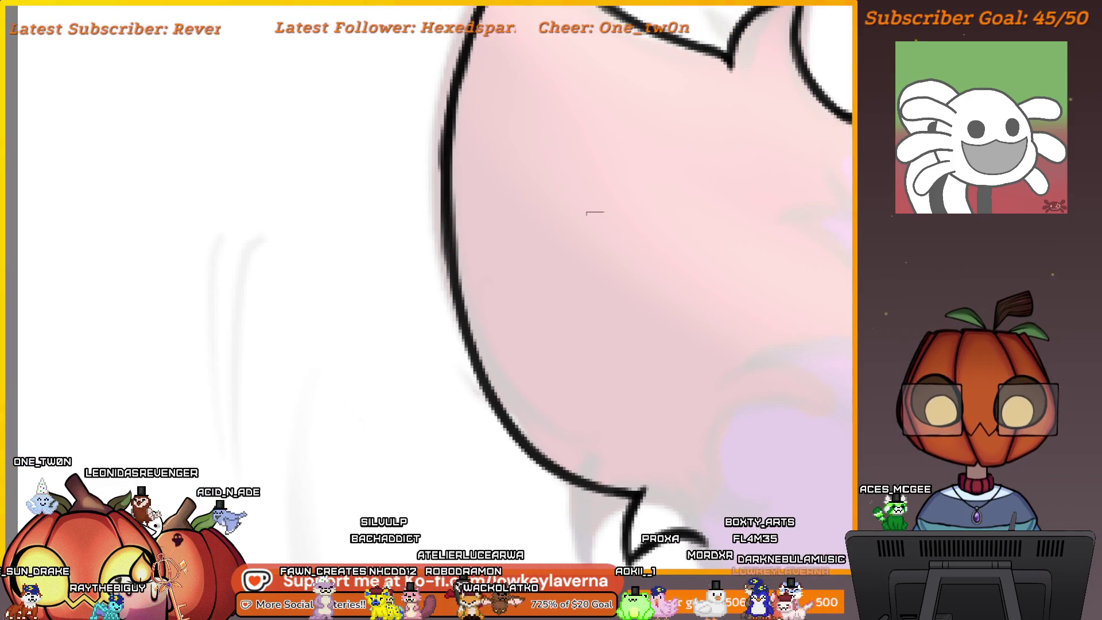
scroll(589, 187, down, 5)
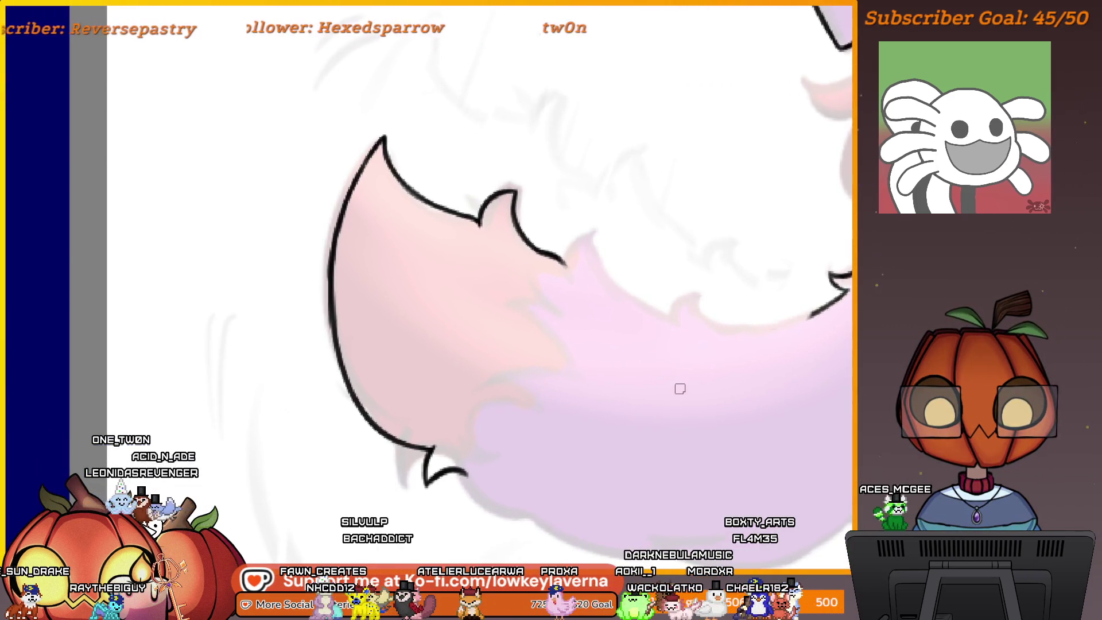
scroll(505, 443, up, 5)
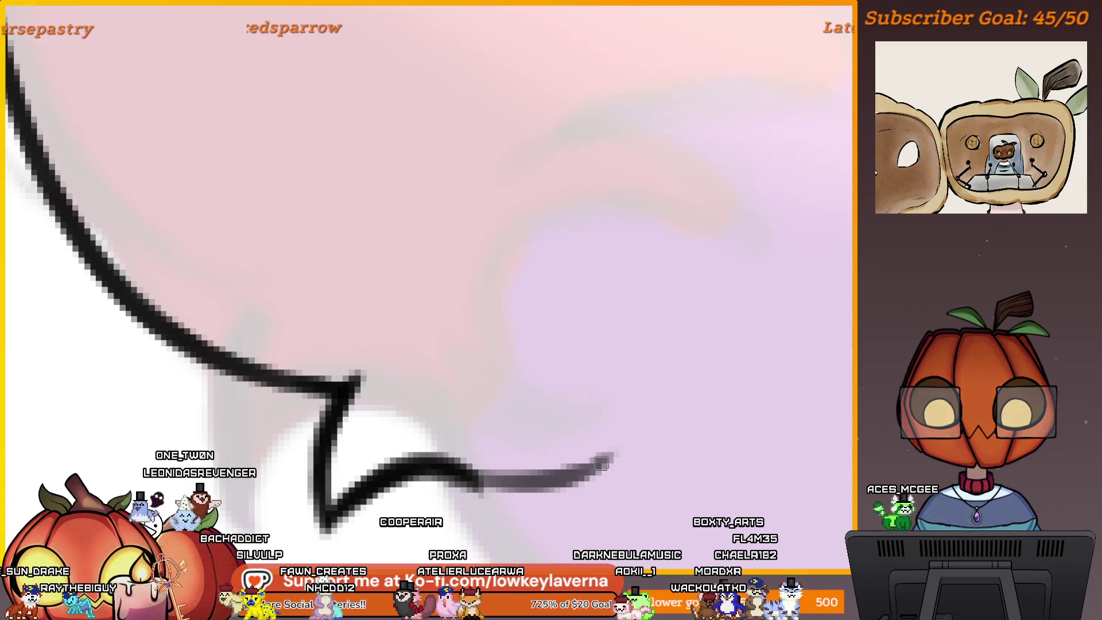
Draw the lower tail notch curve, redraw it upward from its point, and mirror the view to check
mouse_move(580, 445)
mouse_down()
mouse_move(620, 433)
mouse_move(570, 260)
mouse_move(660, 258)
mouse_up()
key(ctrl+z)
key(ctrl+z)
mouse_move(622, 448)
mouse_down()
mouse_move(488, 330)
mouse_move(701, 253)
mouse_move(709, 239)
mouse_move(712, 298)
mouse_up()
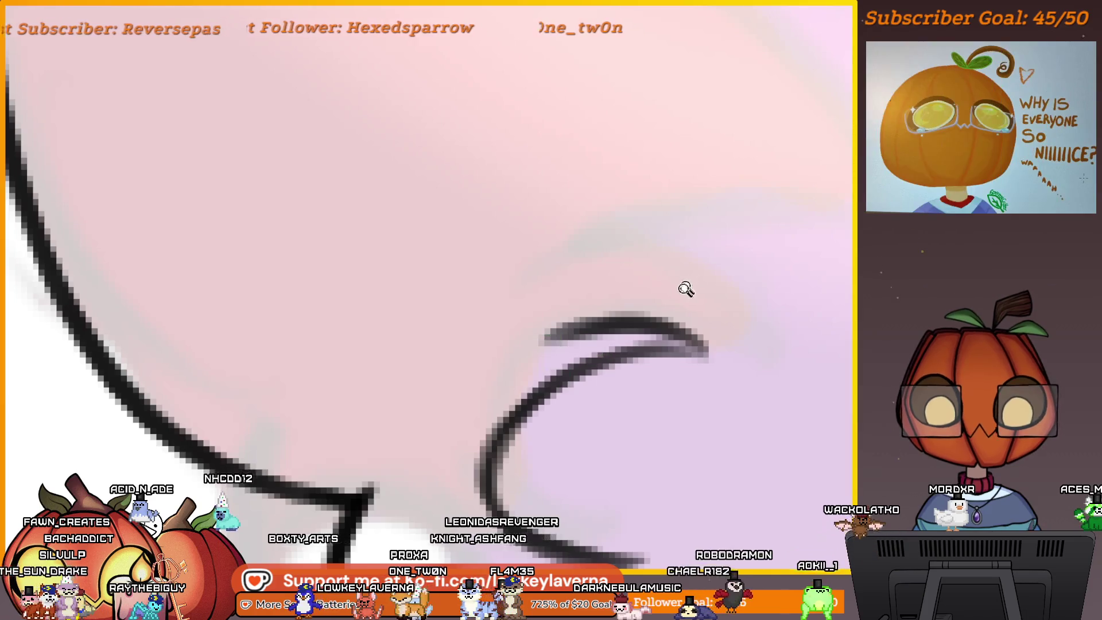
scroll(718, 289, down, 5)
key(m)
scroll(826, 418, up, 5)
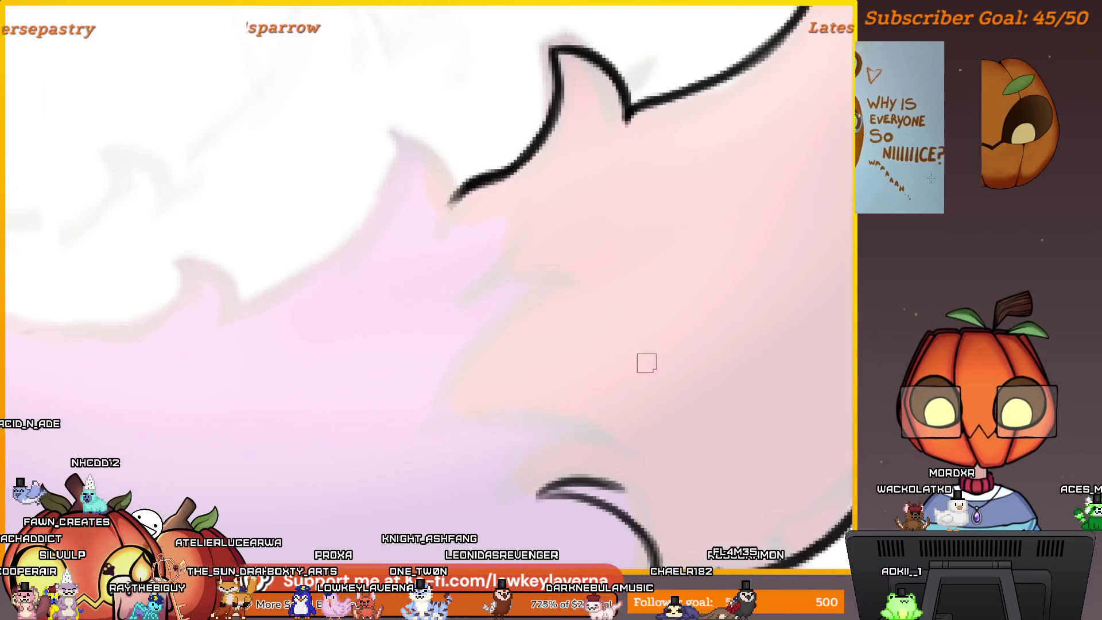
Ink curved fur strokes in the lower tail and a fur tuft under the upper outline
drag(646, 362, 704, 331)
mouse_move(686, 453)
mouse_down()
mouse_move(468, 459)
mouse_move(516, 367)
mouse_move(648, 294)
mouse_up()
key(ctrl+z)
drag(467, 462, 682, 293)
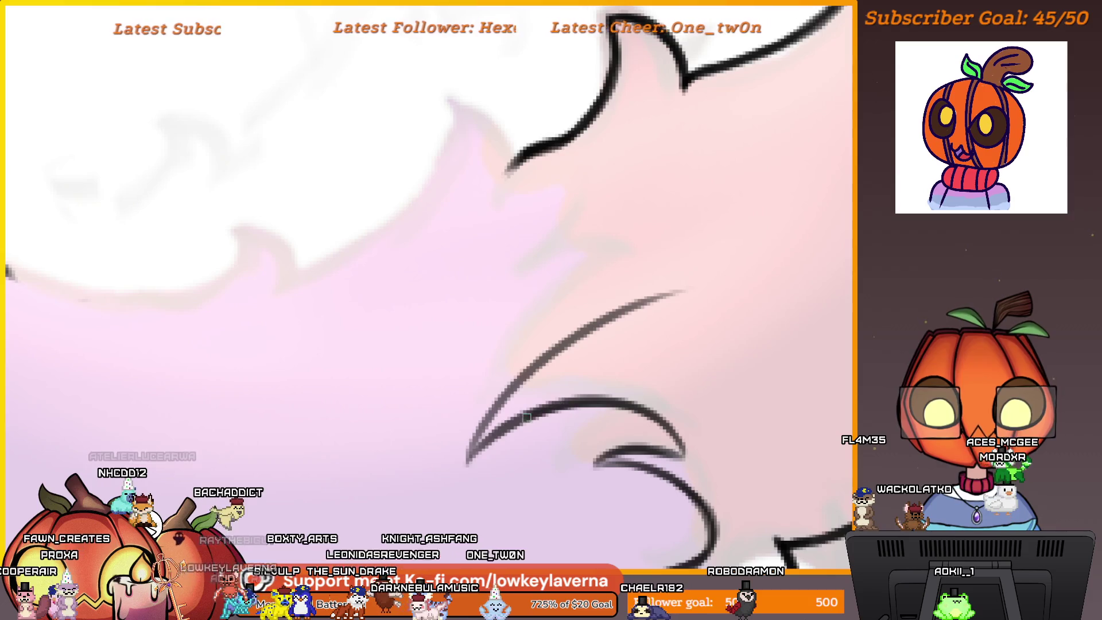
drag(676, 283, 698, 345)
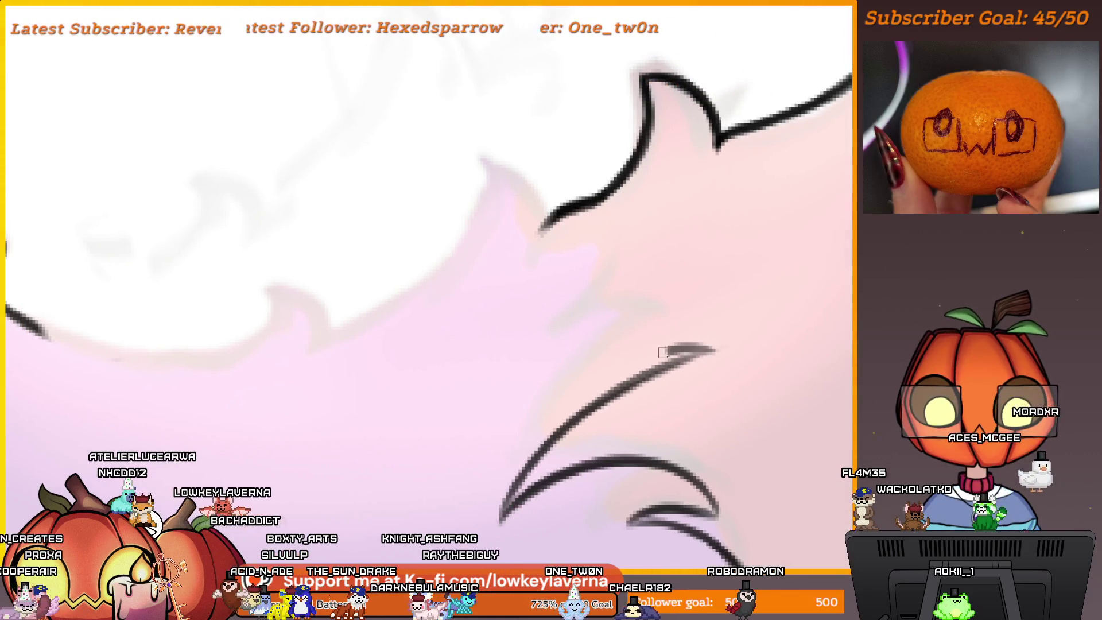
drag(740, 314, 723, 346)
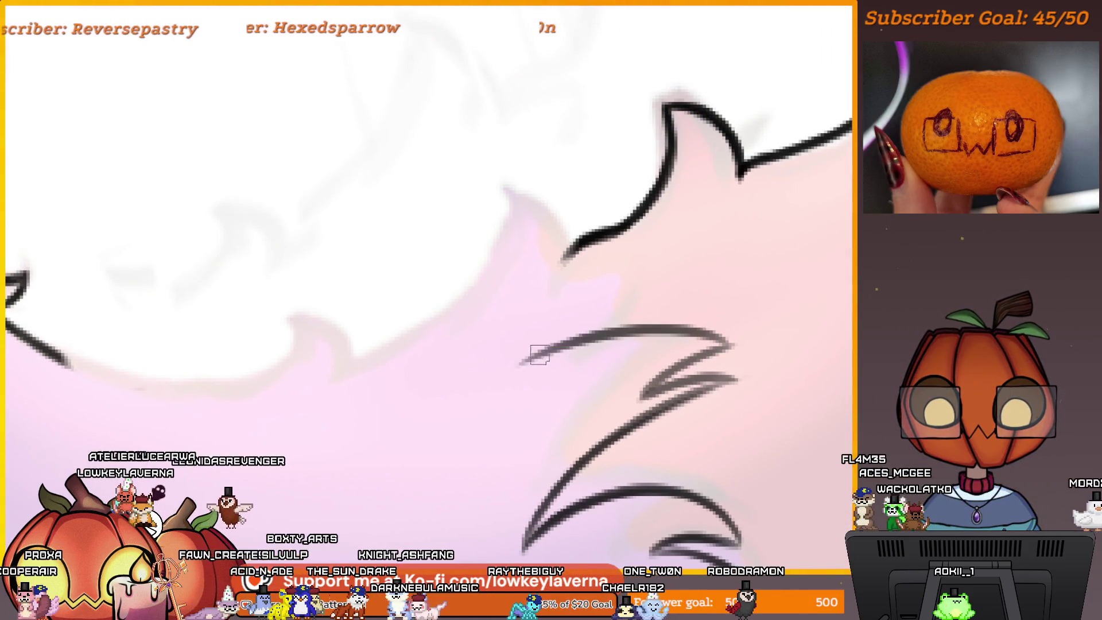
key(ctrl+z)
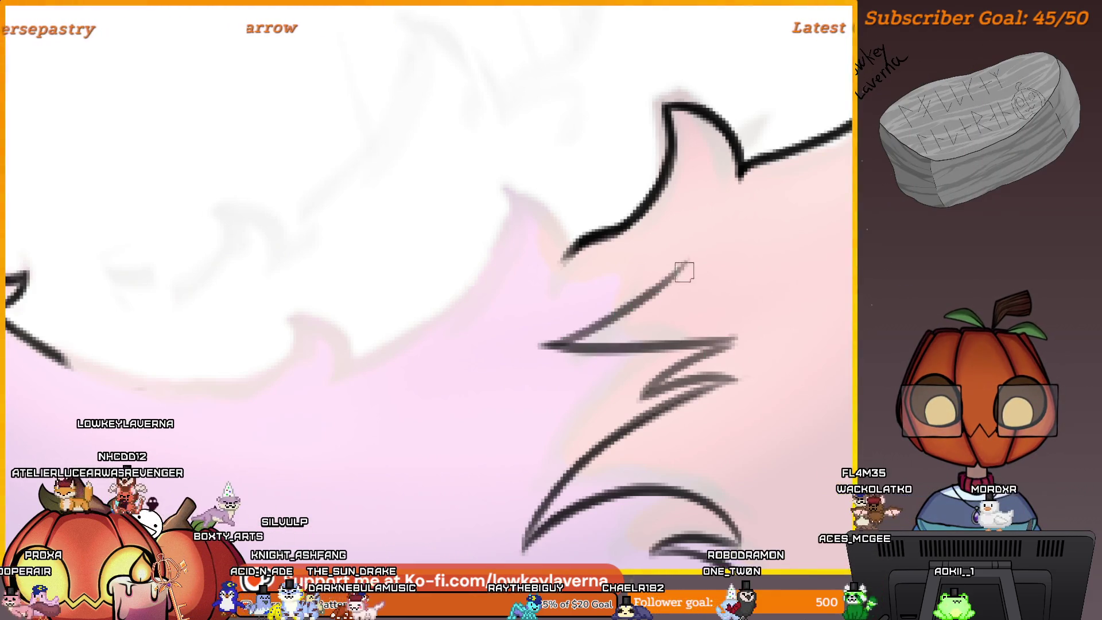
mouse_move(552, 283)
mouse_down()
mouse_move(579, 232)
mouse_move(708, 363)
mouse_move(634, 316)
mouse_move(491, 472)
mouse_up()
Add thin and curved fur strokes at the tail tip and bottom, redrawing the tip stroke after mirroring
scroll(703, 341, down, 5)
scroll(707, 386, up, 5)
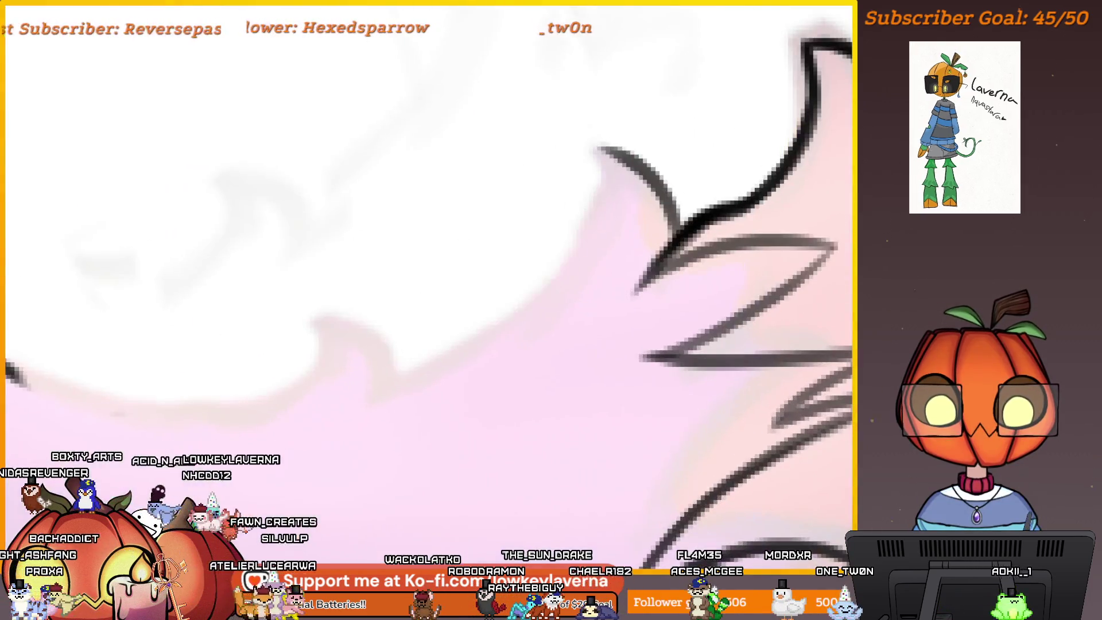
mouse_move(436, 468)
mouse_down()
mouse_move(650, 295)
mouse_move(543, 418)
mouse_up()
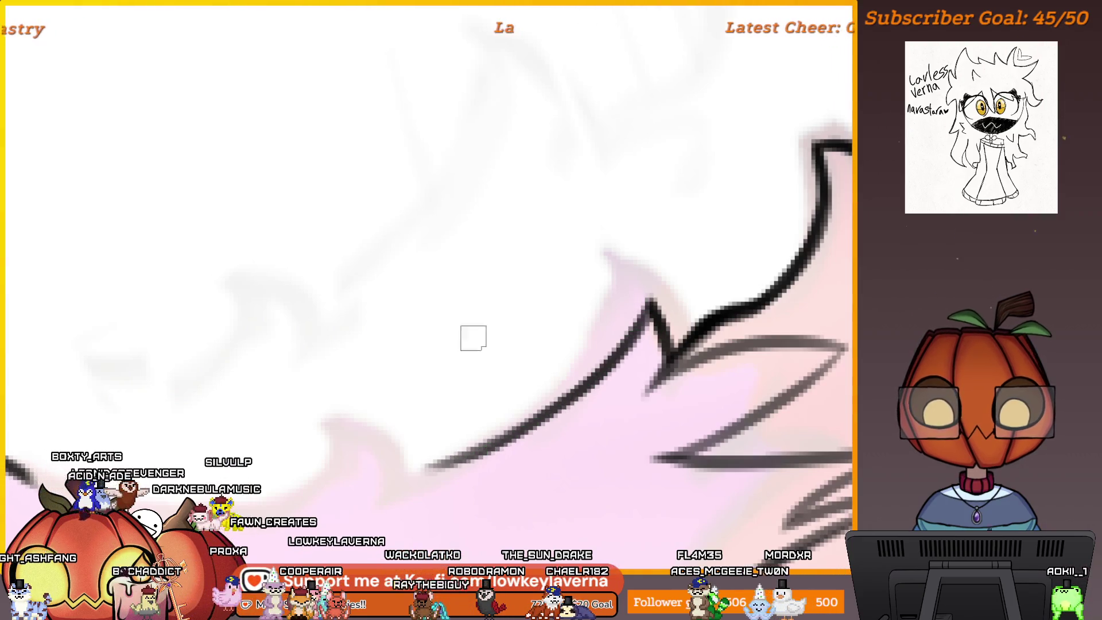
scroll(585, 398, down, 3)
drag(622, 337, 579, 468)
scroll(510, 434, up, 5)
mouse_move(645, 437)
mouse_down()
mouse_move(623, 418)
mouse_move(481, 413)
mouse_up()
drag(566, 326, 480, 406)
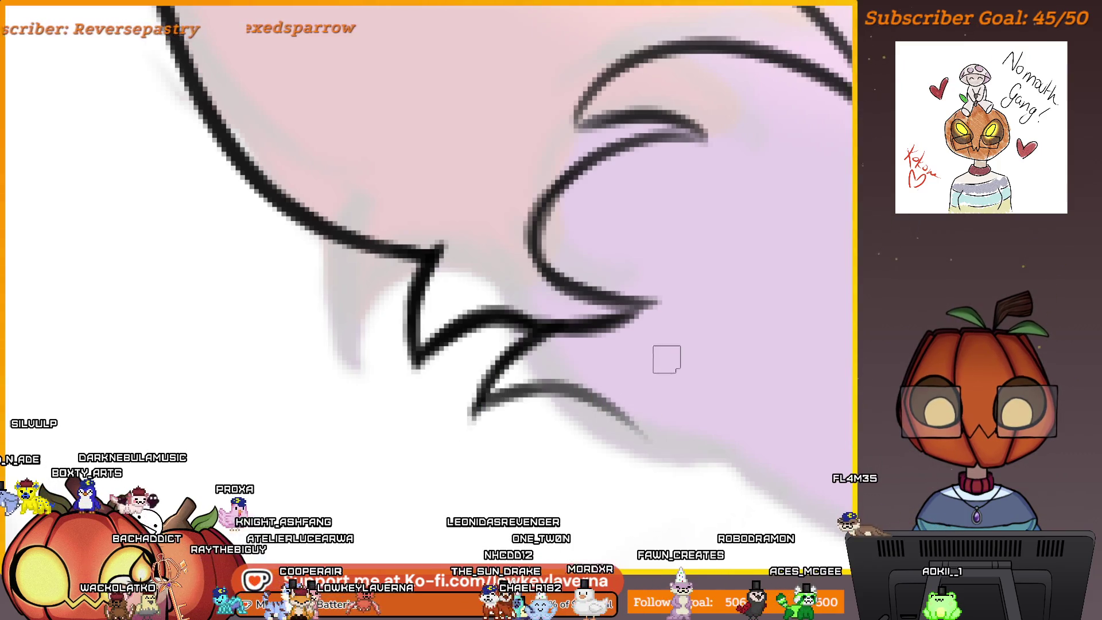
key(m)
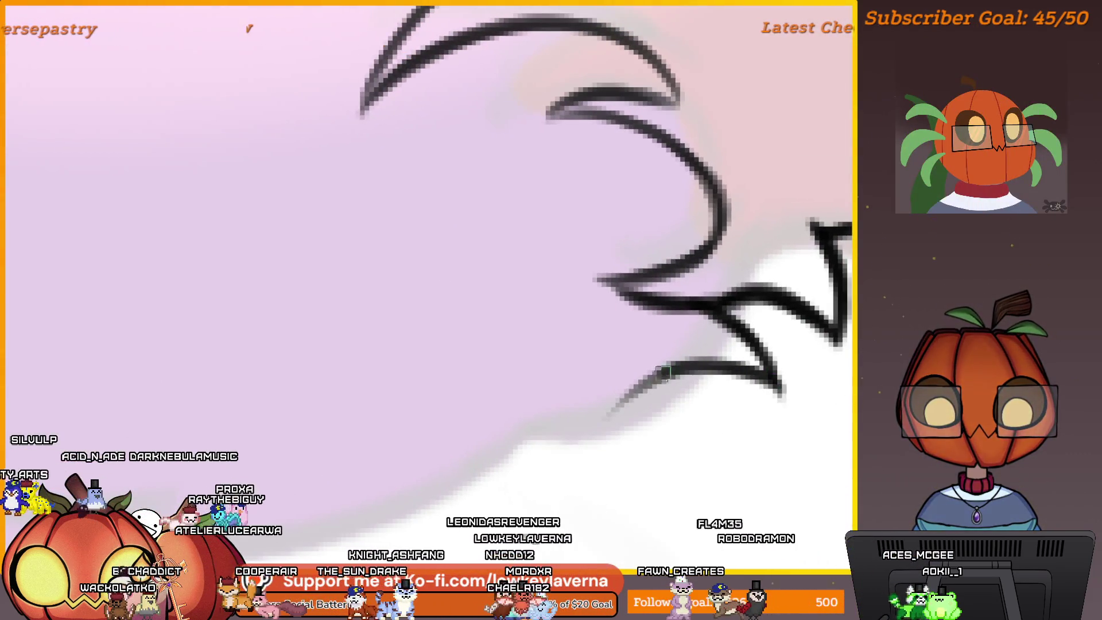
key(ctrl+z)
drag(718, 361, 585, 436)
Zoom in on the tail tip, extend the tail's lower outline leftward, then return to the head
scroll(622, 399, down, 5)
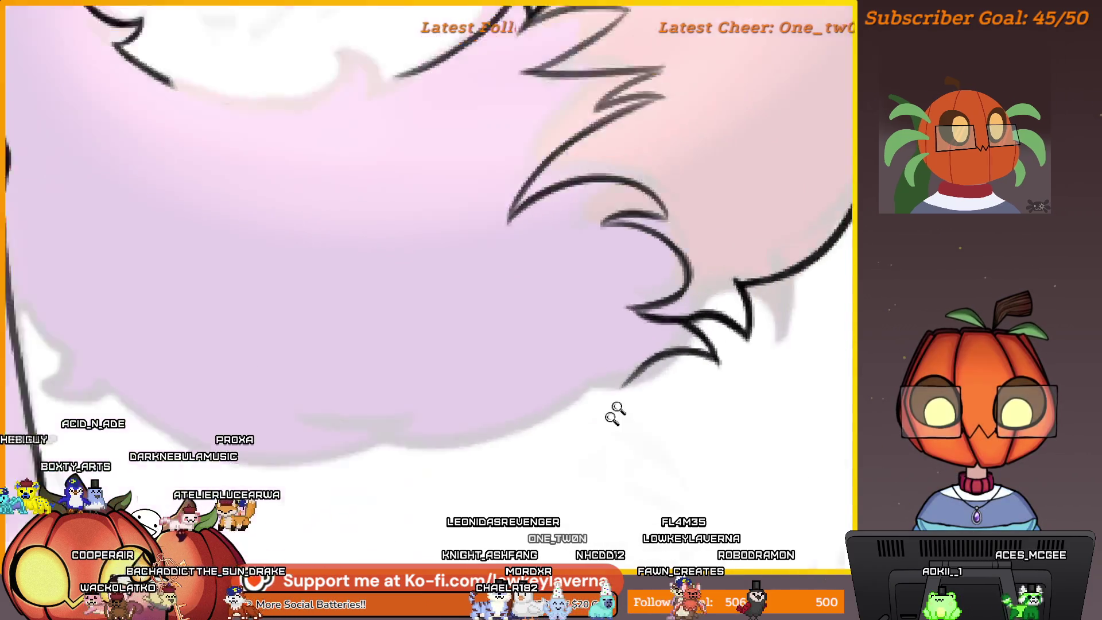
drag(694, 381, 760, 391)
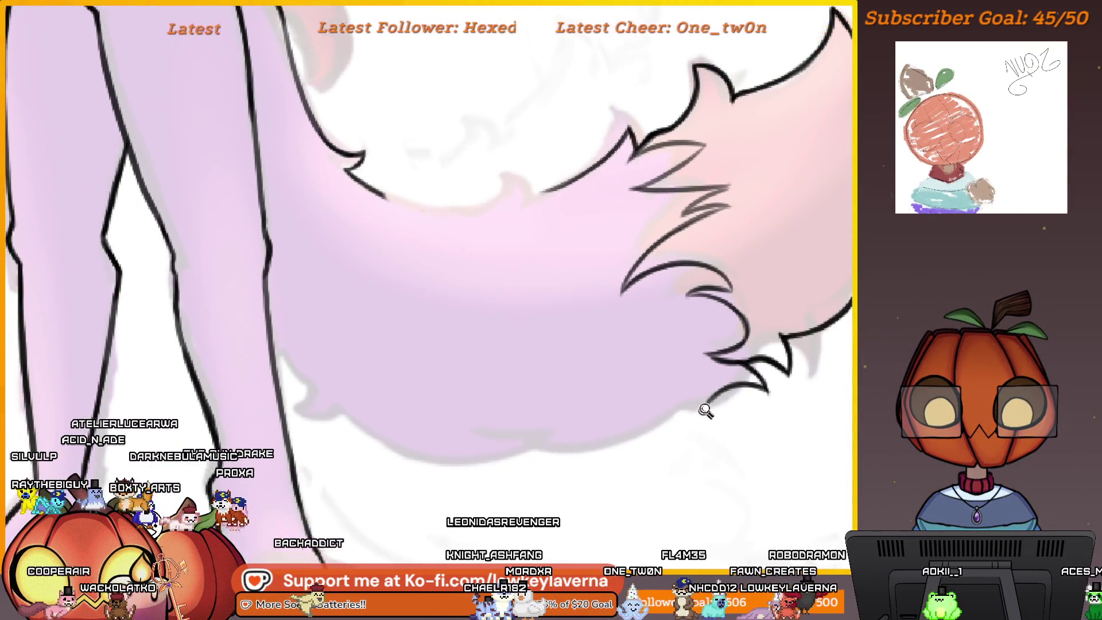
click(703, 411)
drag(666, 418, 743, 377)
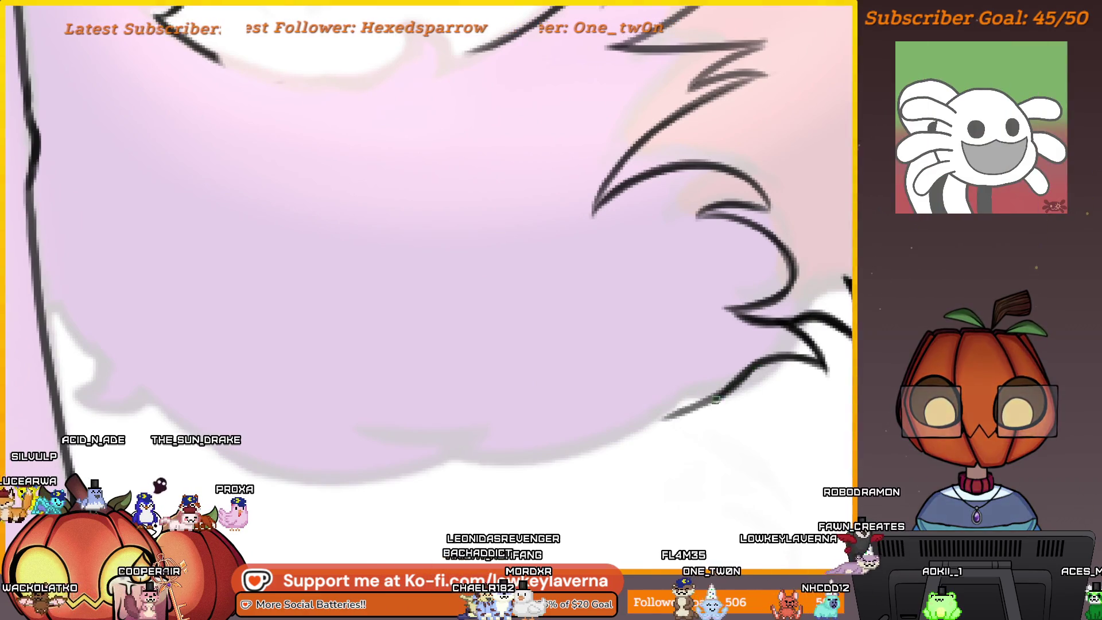
scroll(777, 338, down, 5)
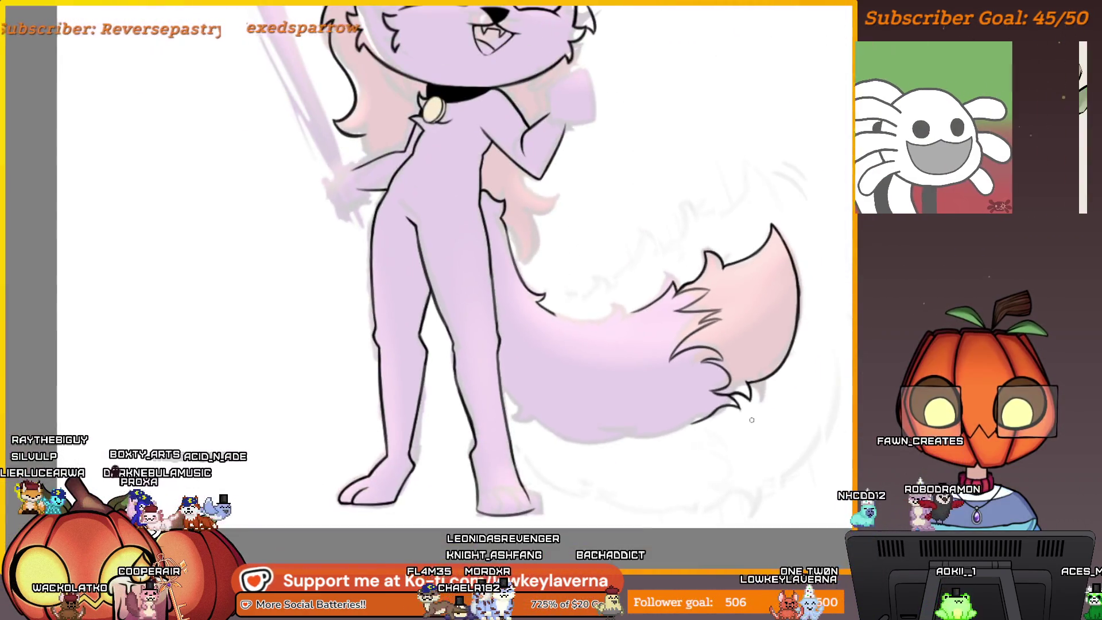
drag(751, 419, 736, 455)
scroll(727, 445, down, 5)
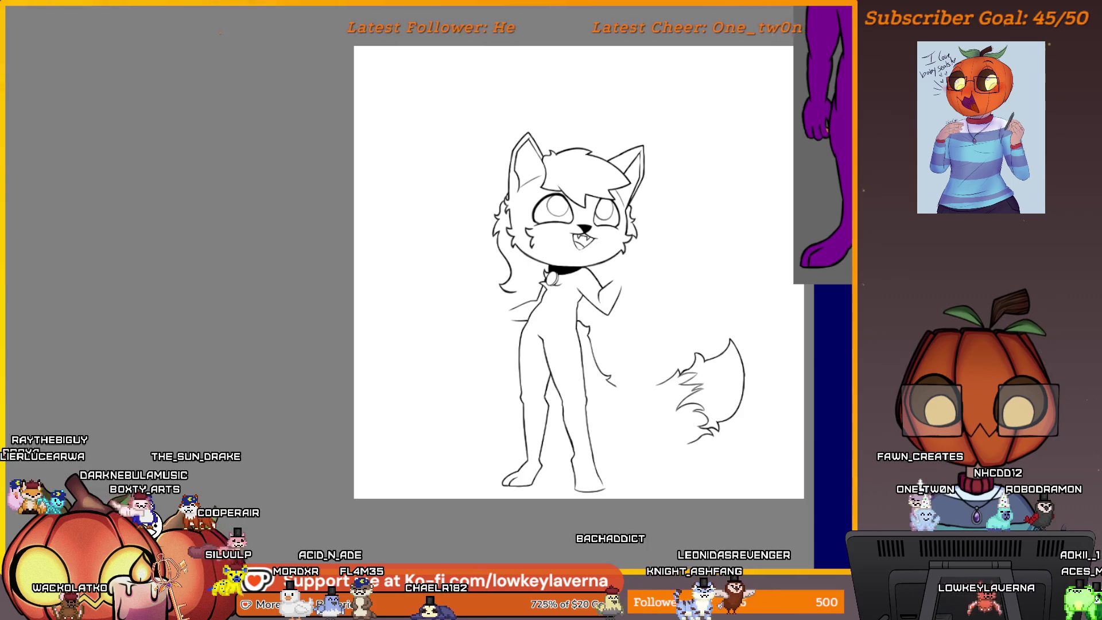
drag(795, 419, 741, 413)
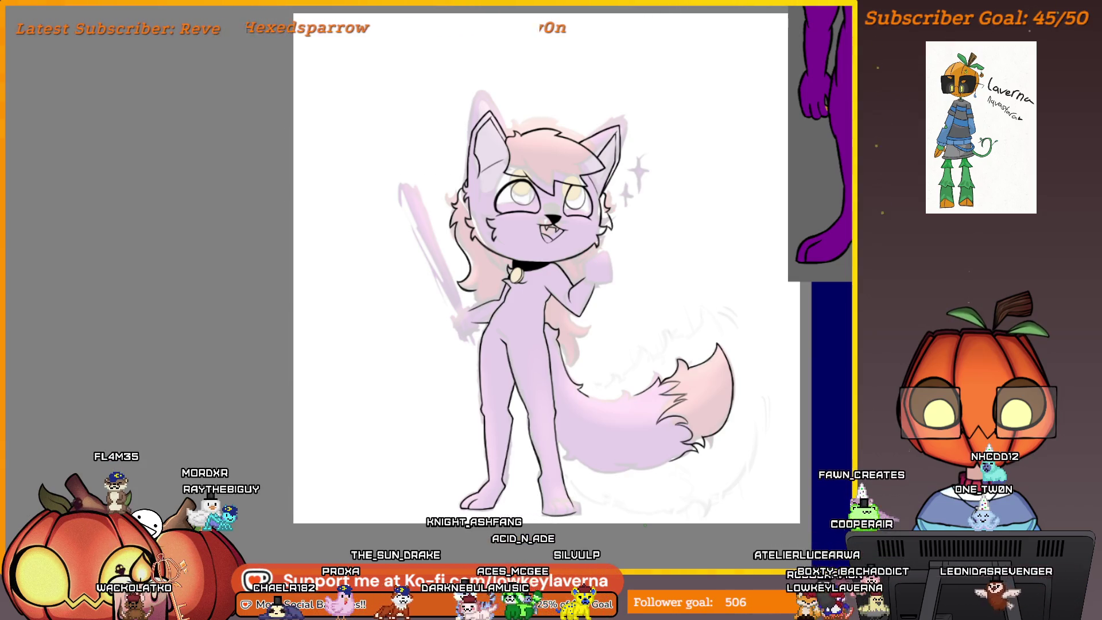
scroll(631, 378, up, 5)
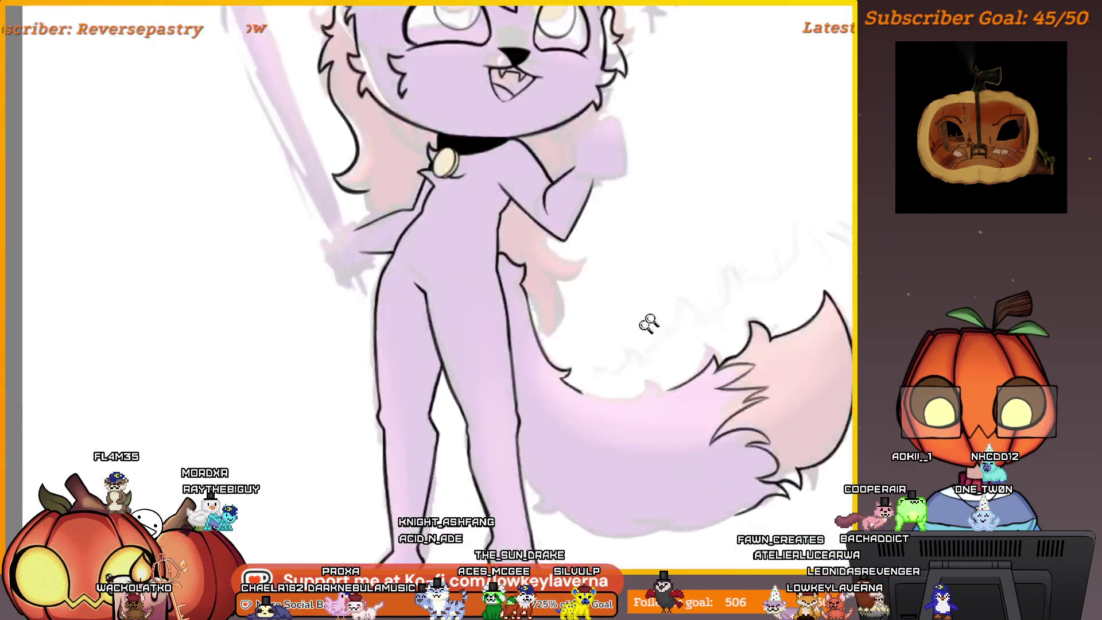
key(bracketright)
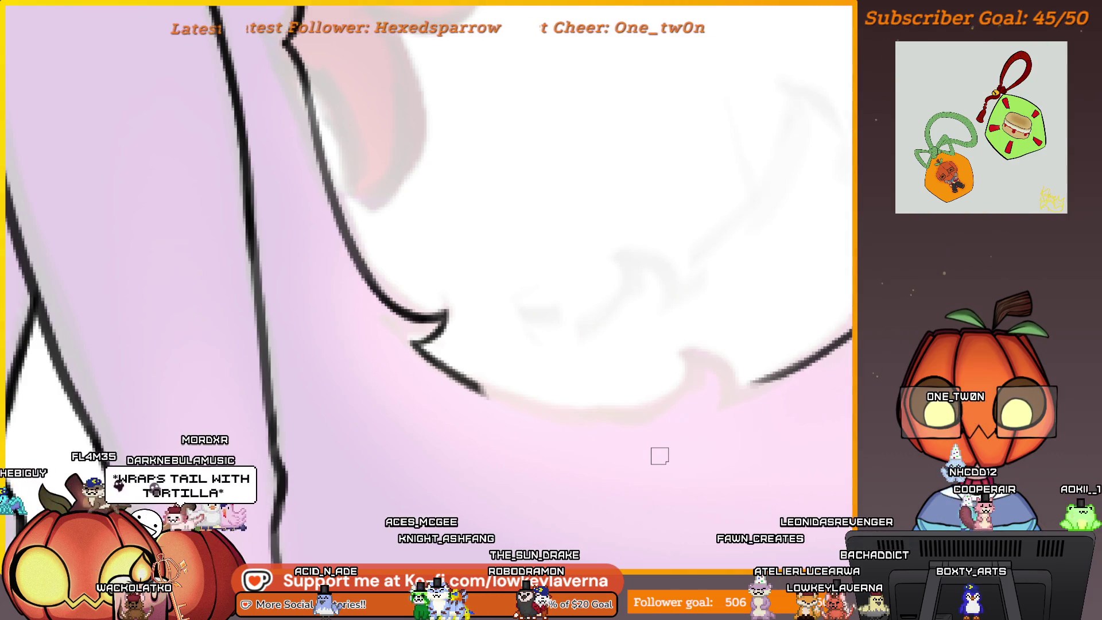
key(m)
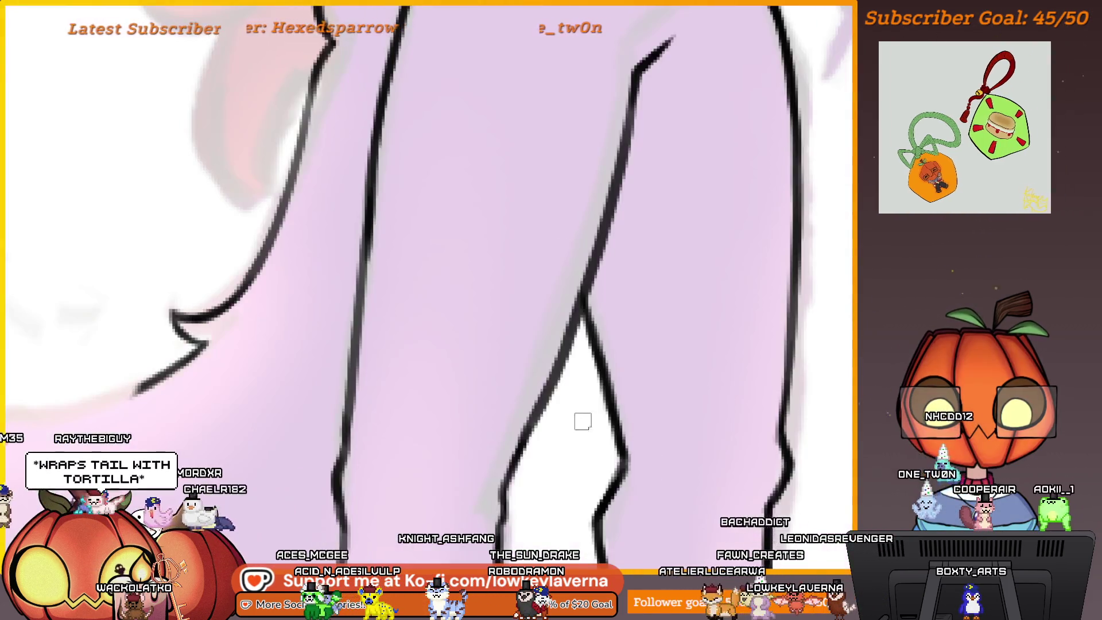
key(m)
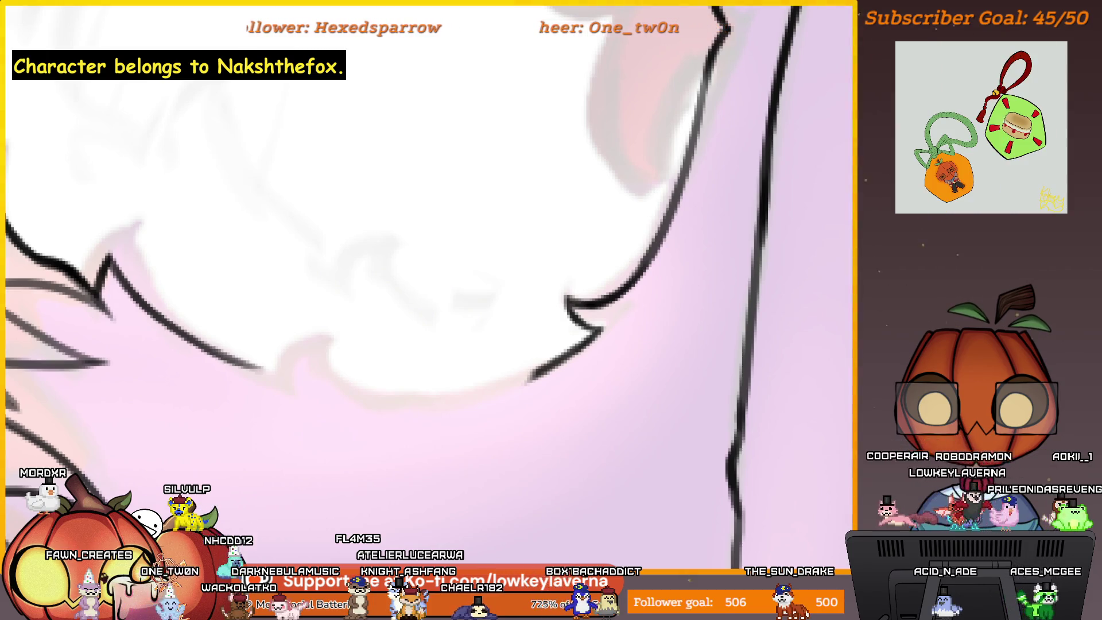
Zoom into the tail's fur edge and erase the rough part of its lower outline
scroll(715, 318, down, 3)
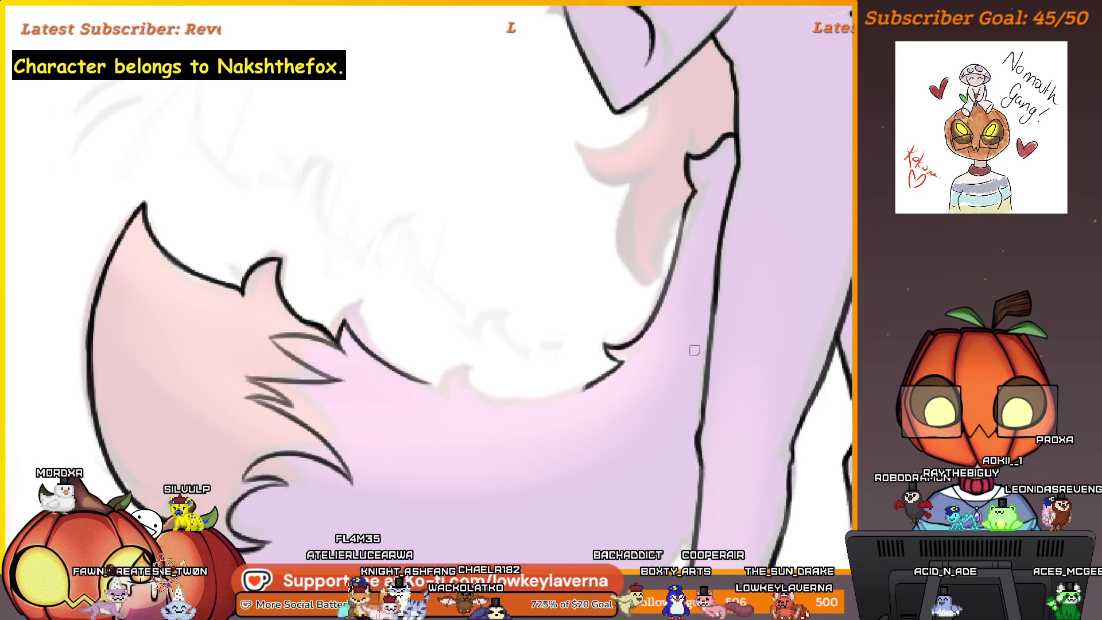
drag(641, 480, 645, 411)
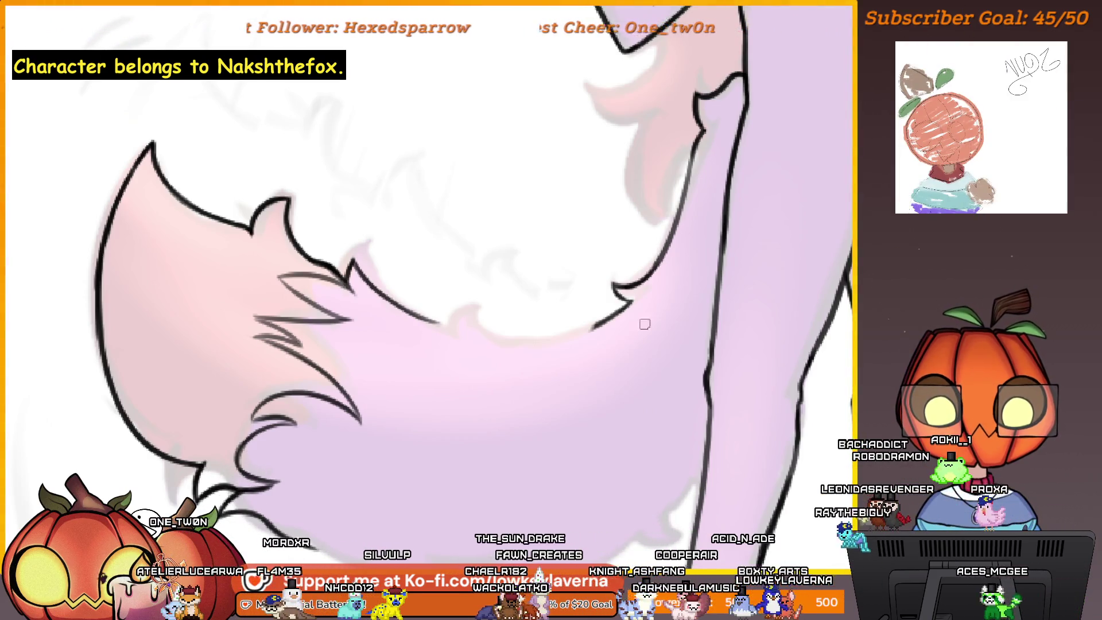
scroll(649, 413, up, 5)
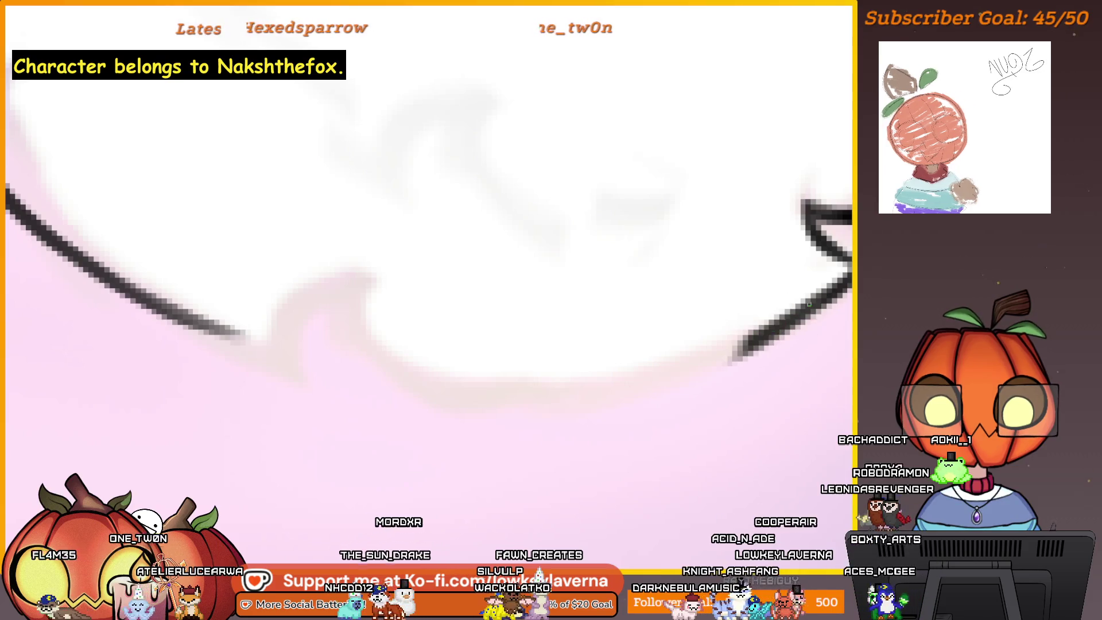
scroll(508, 218, left, 5)
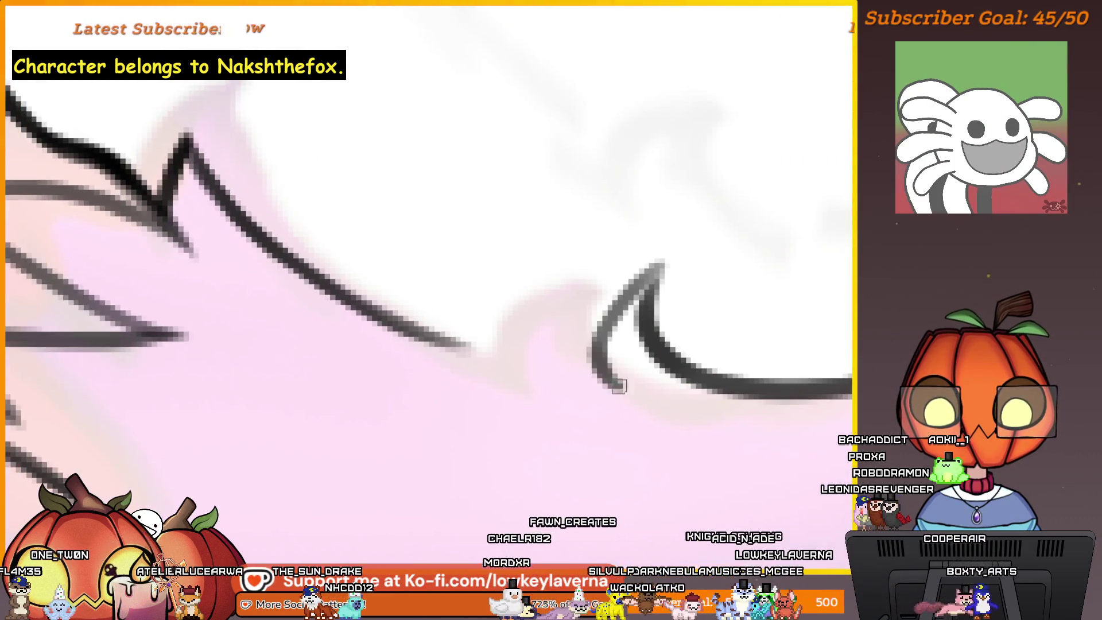
scroll(579, 244, down, 5)
scroll(588, 356, up, 3)
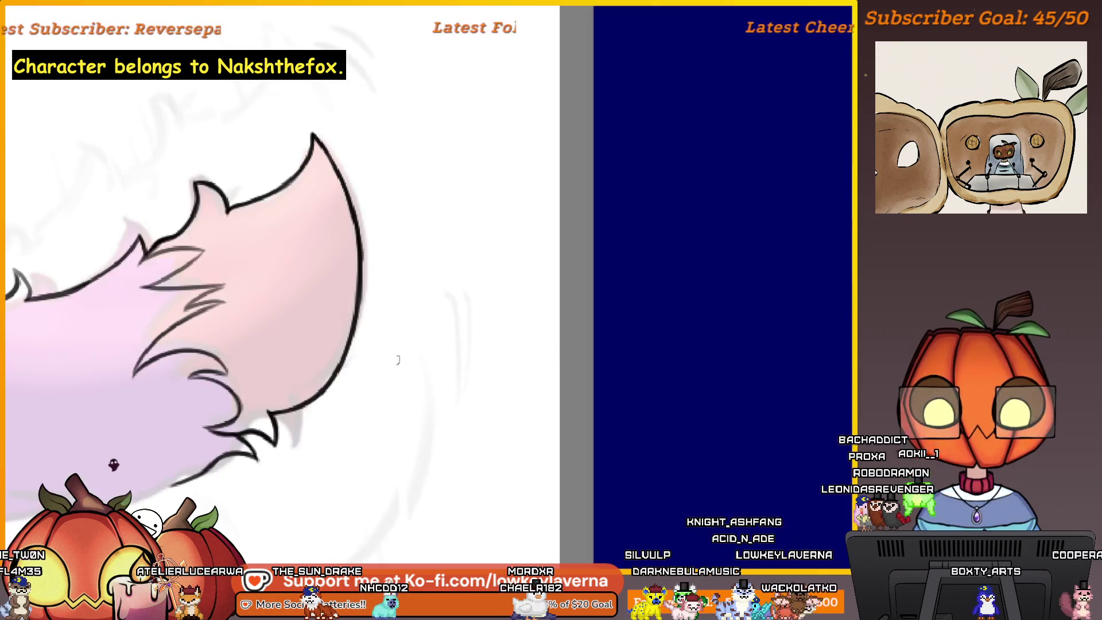
scroll(705, 249, up, 5)
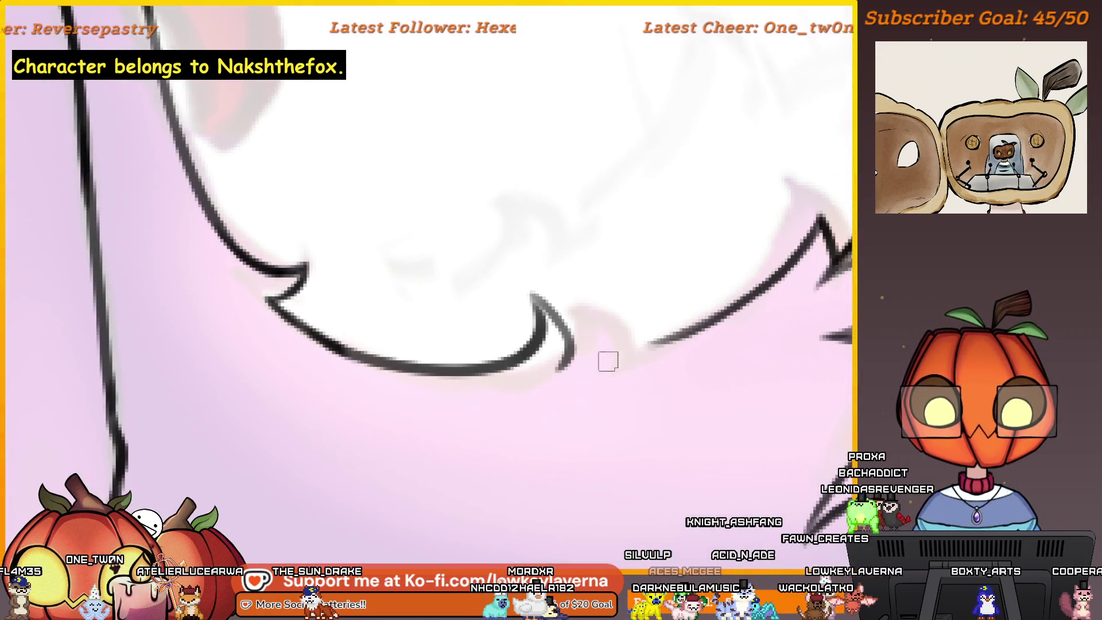
mouse_move(564, 366)
mouse_down()
mouse_move(651, 341)
mouse_move(565, 366)
mouse_up()
Redraw the tail's lower outline darker and reshape the inner line of the notch
scroll(614, 297, up, 3)
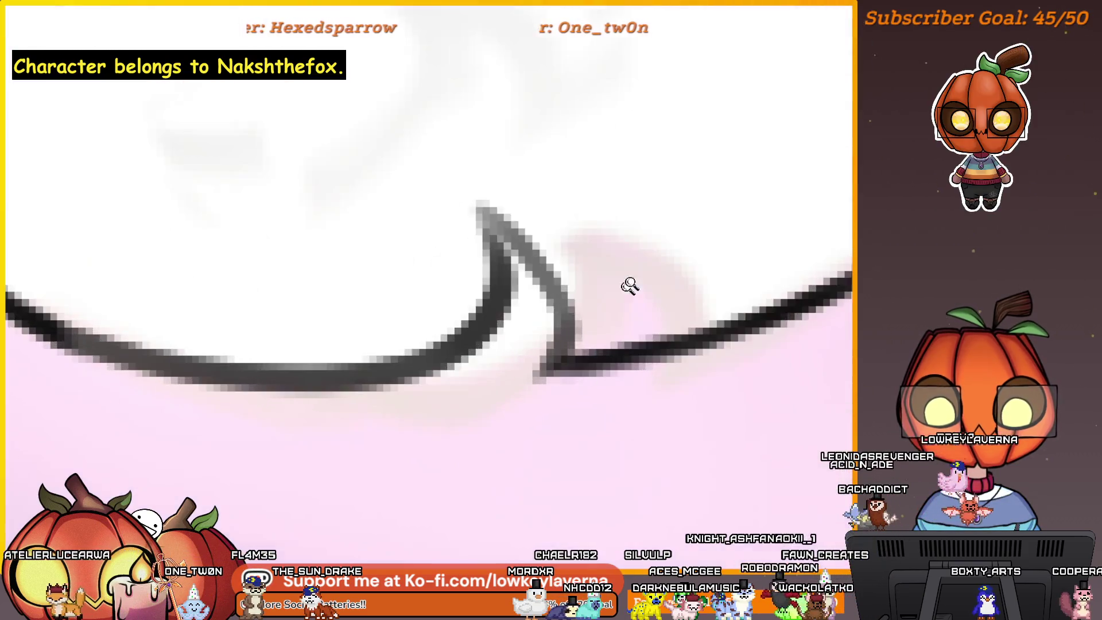
mouse_move(679, 386)
mouse_down()
mouse_move(667, 344)
mouse_move(579, 273)
mouse_move(669, 390)
mouse_up()
drag(602, 275, 519, 413)
scroll(593, 390, down, 3)
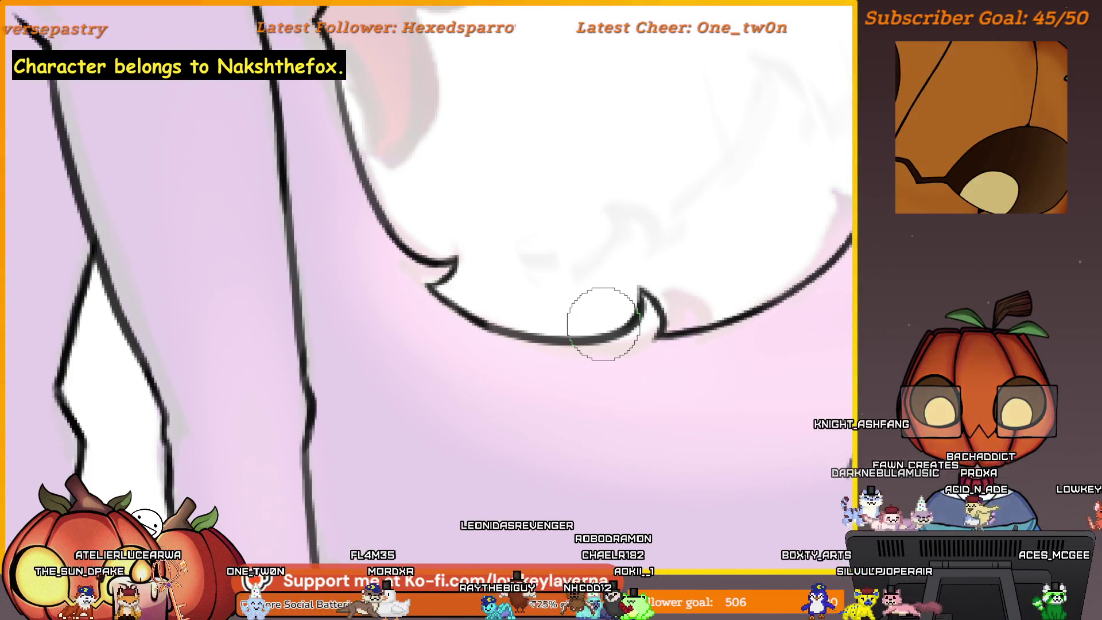
scroll(598, 315, up, 3)
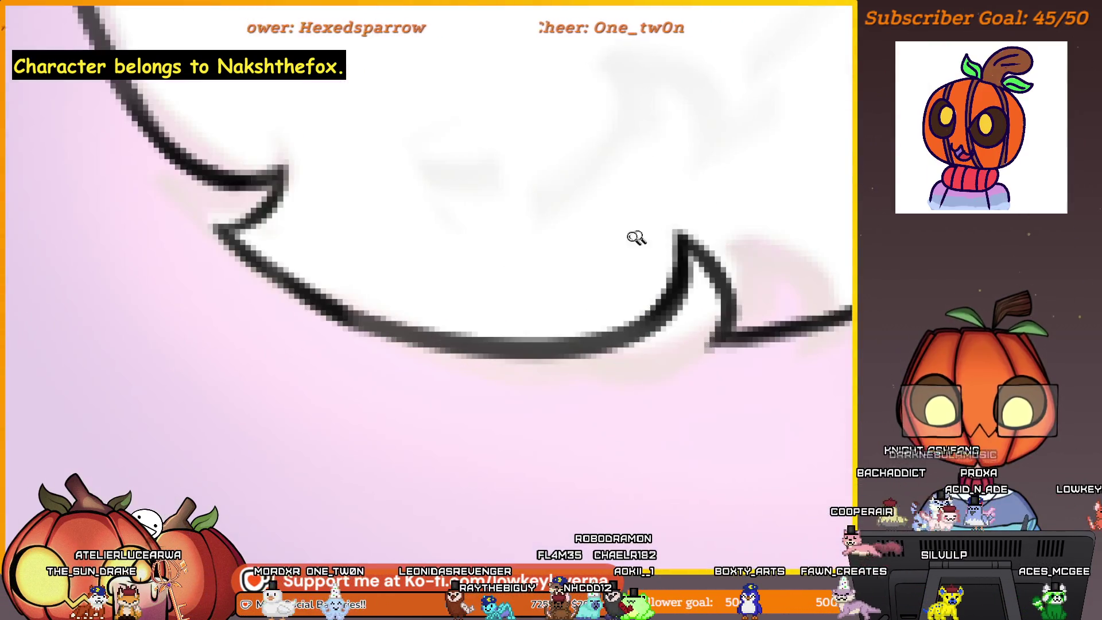
mouse_move(377, 288)
mouse_down()
mouse_move(533, 392)
mouse_move(521, 394)
mouse_move(538, 369)
mouse_up()
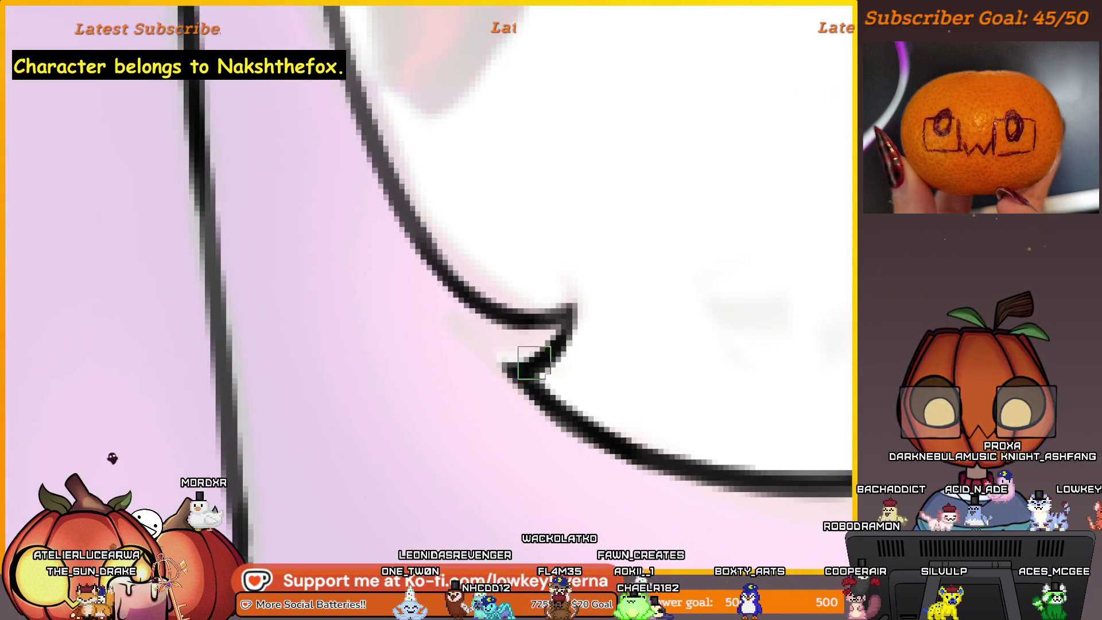
scroll(635, 337, down, 10)
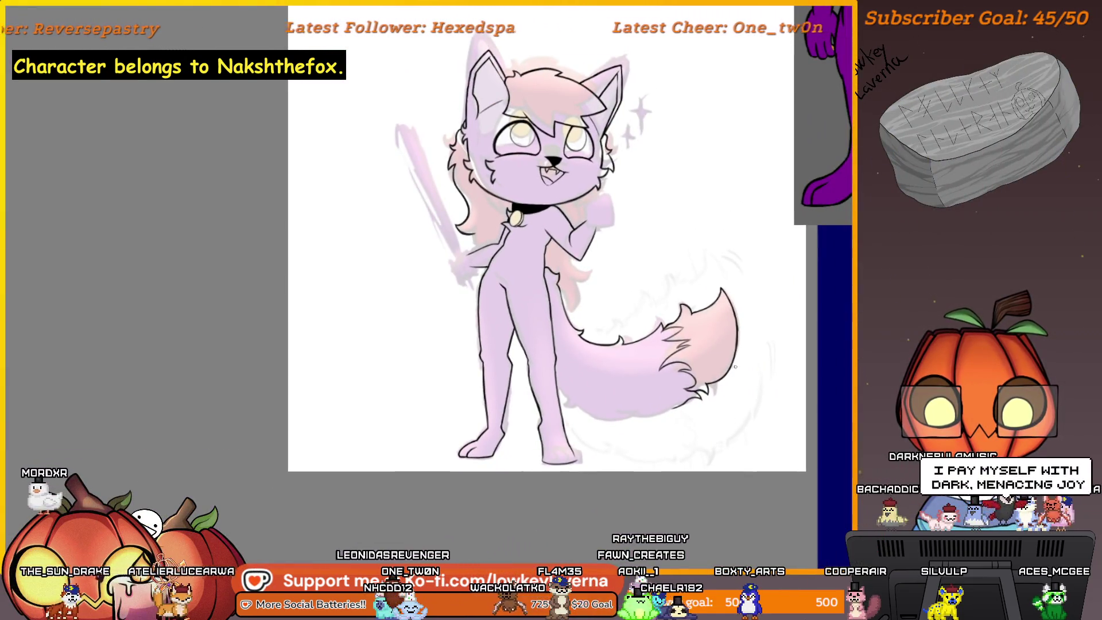
Mirror the view, zoom in, and ink a curved hooked stroke where the tail meets the leg
key(m)
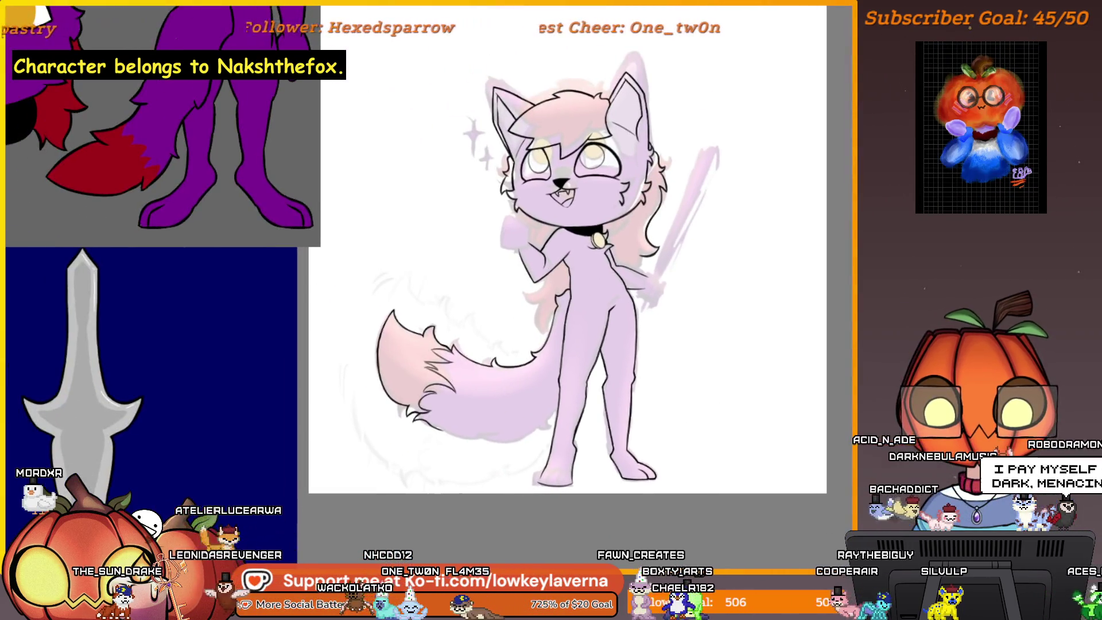
scroll(603, 361, up, 8)
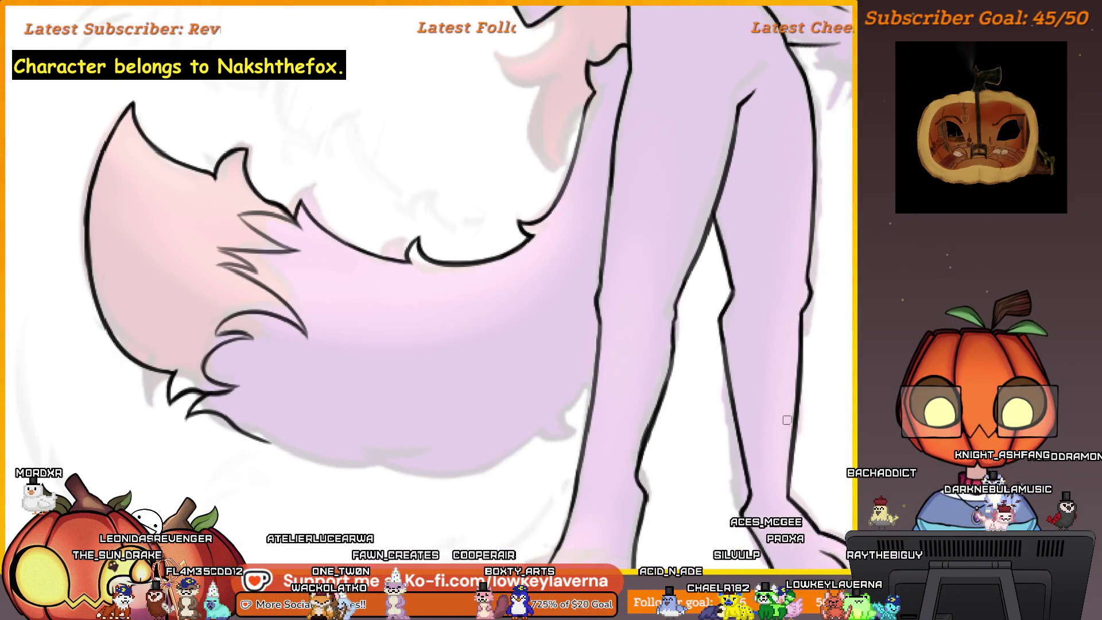
scroll(727, 430, up, 5)
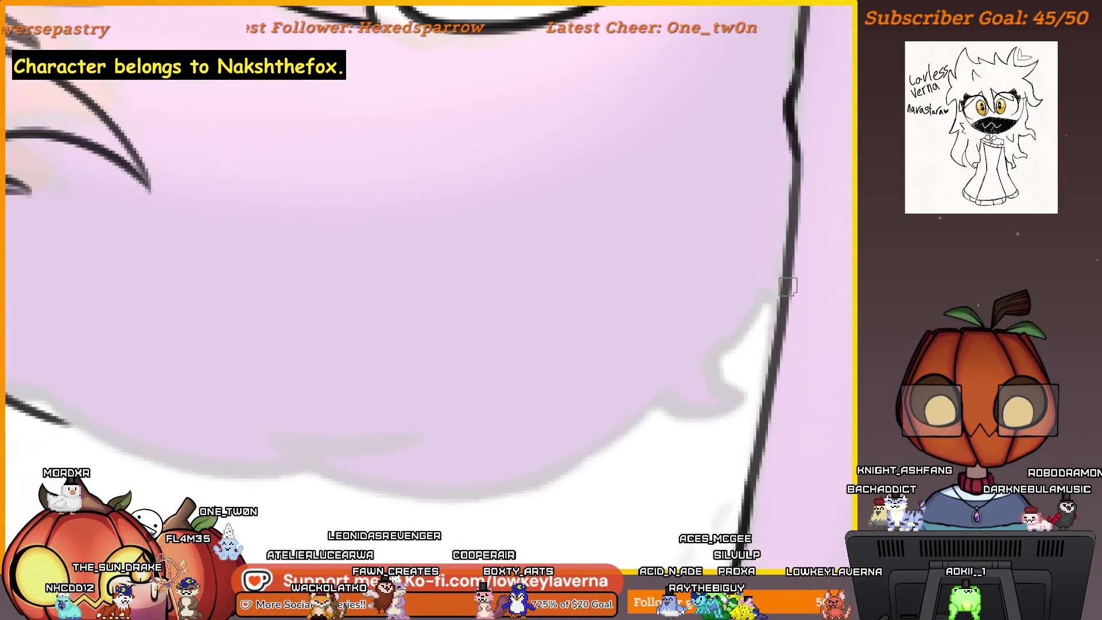
mouse_move(787, 287)
mouse_down()
mouse_move(675, 404)
mouse_move(666, 452)
mouse_up()
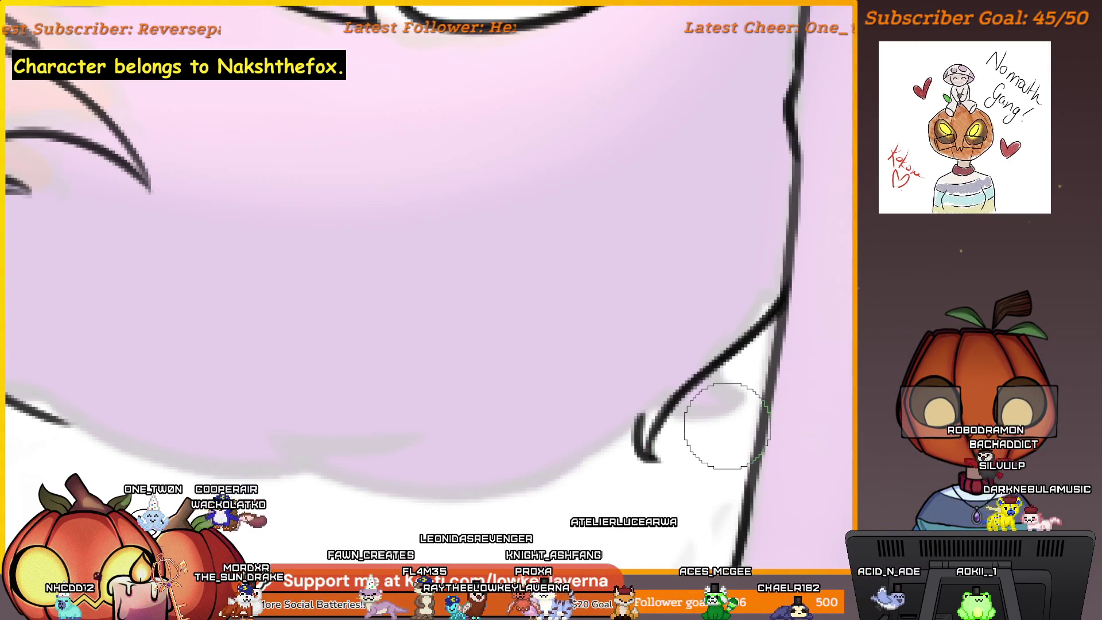
mouse_move(627, 410)
mouse_down()
mouse_move(627, 433)
mouse_move(789, 373)
mouse_move(674, 433)
mouse_move(385, 381)
mouse_up()
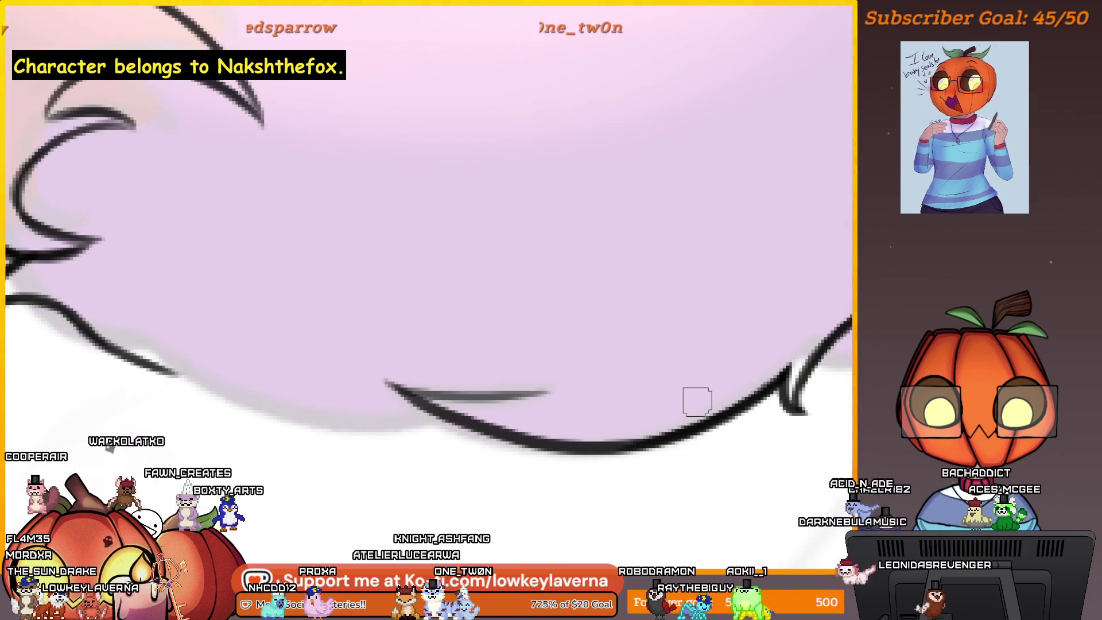
mouse_move(460, 420)
mouse_down()
mouse_move(504, 378)
mouse_move(692, 414)
mouse_up()
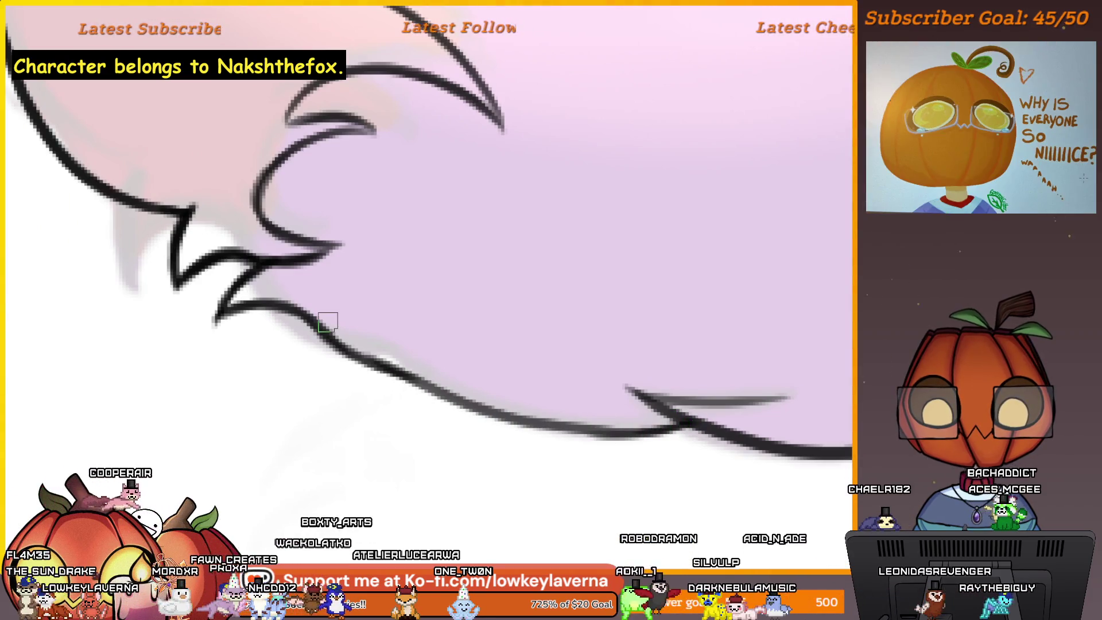
key(m)
drag(314, 443, 750, 418)
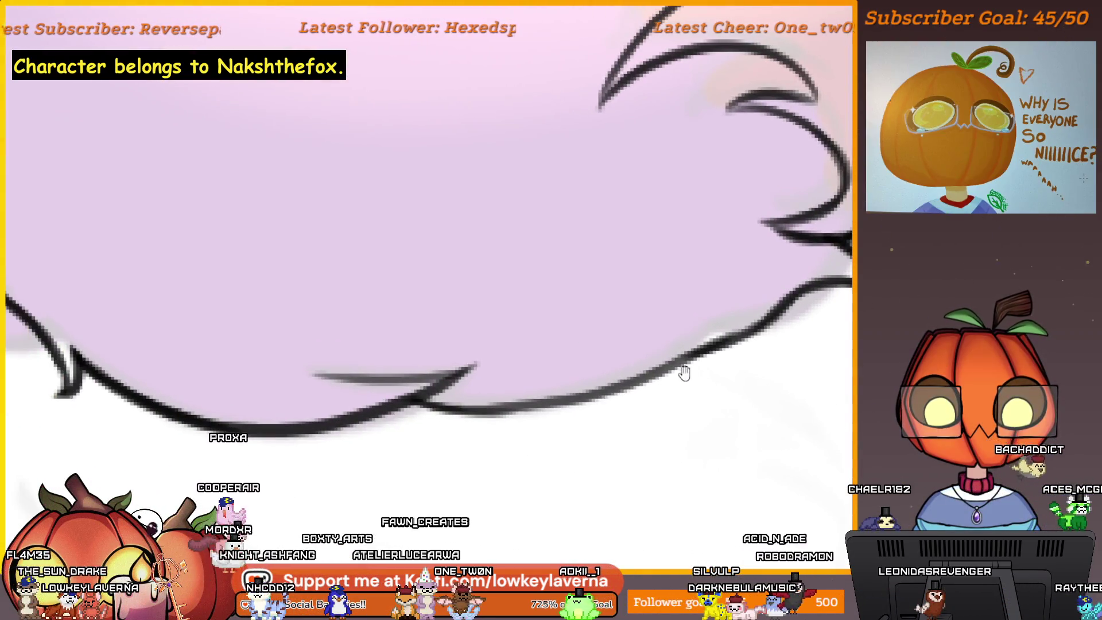
drag(679, 369, 654, 448)
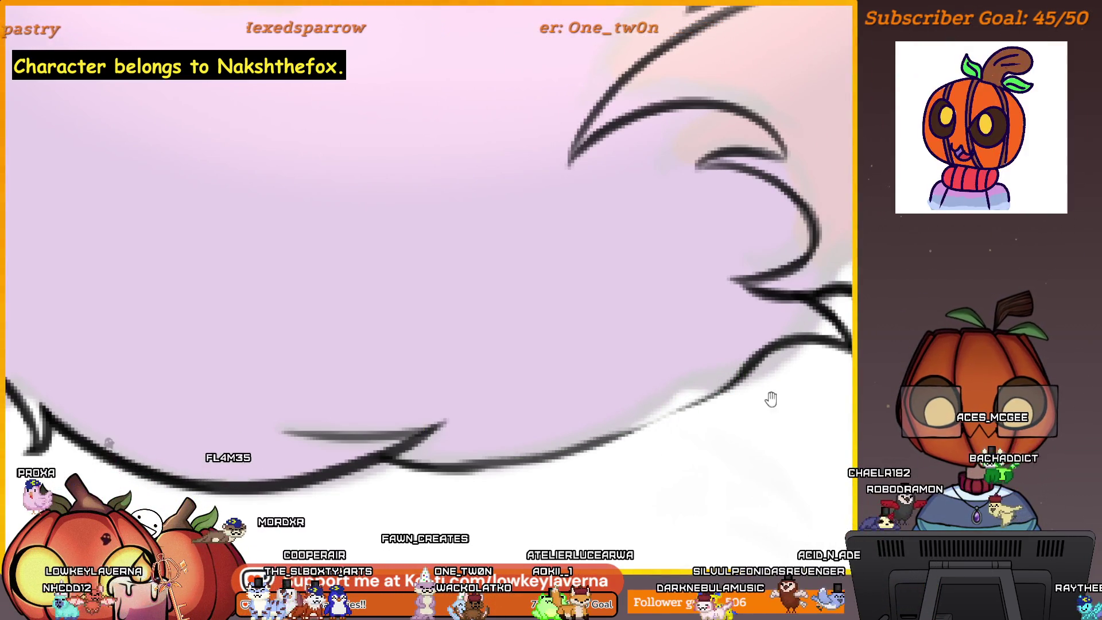
scroll(772, 398, down, 2)
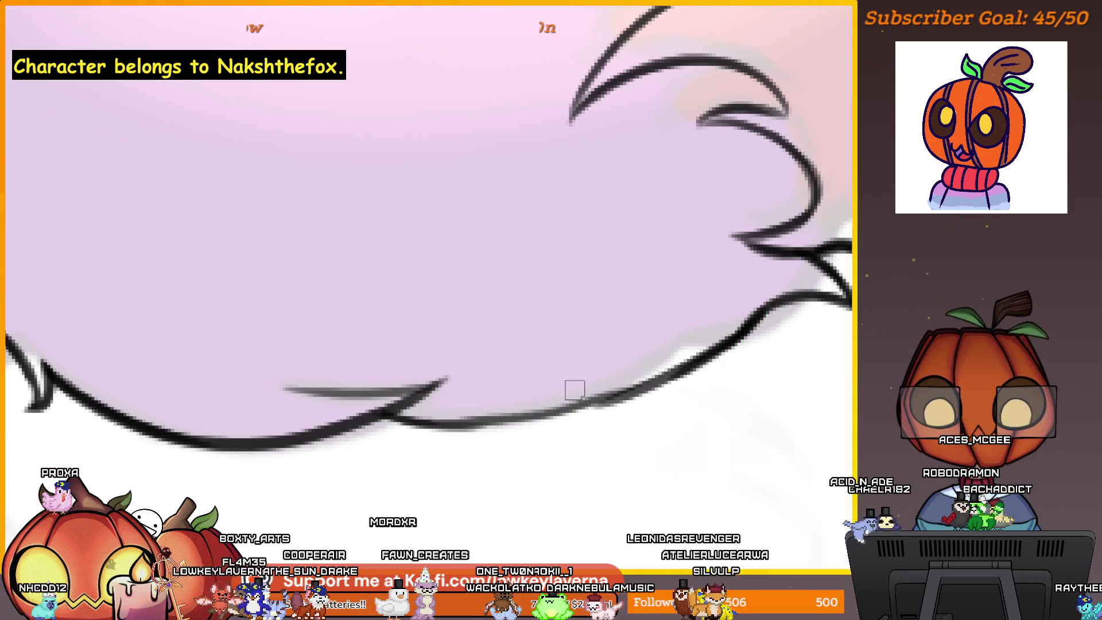
scroll(751, 325, down, 1)
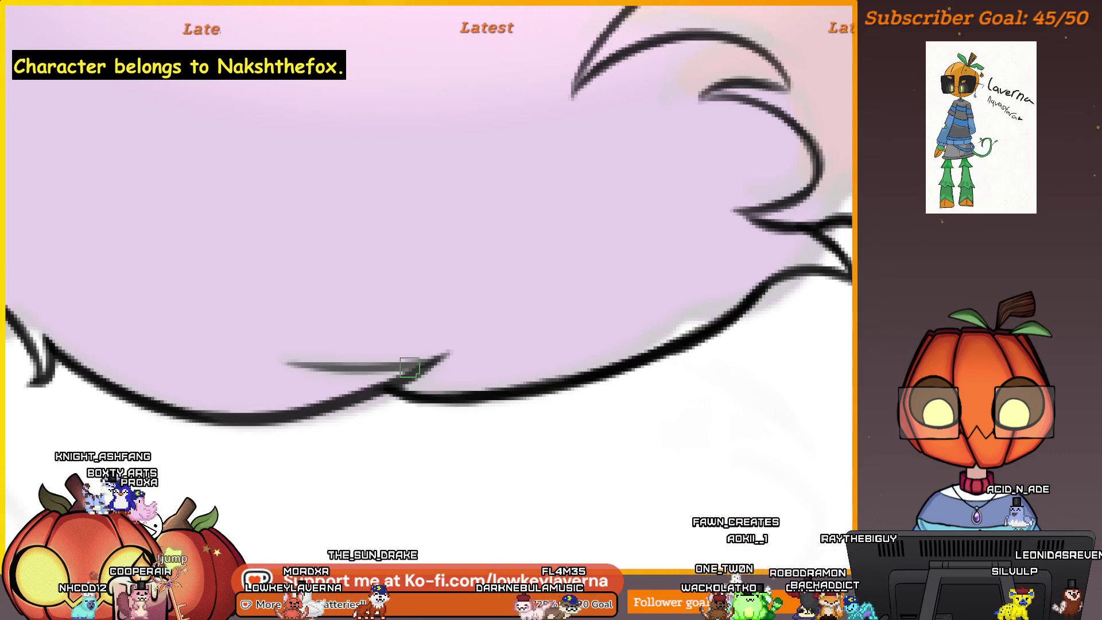
scroll(688, 335, up, 2)
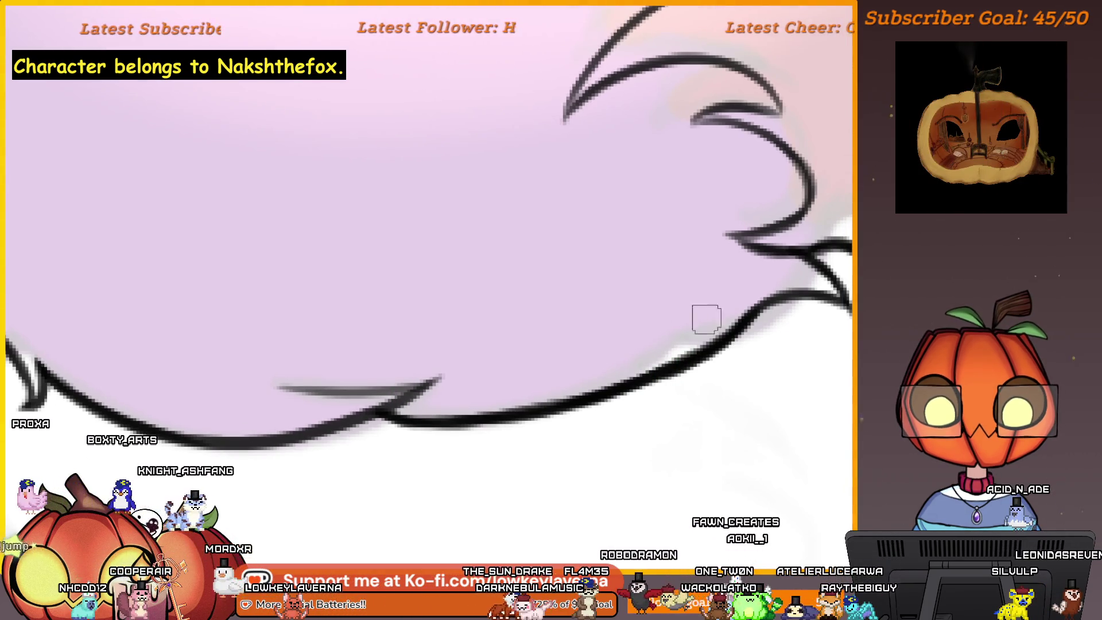
key(bracketright)
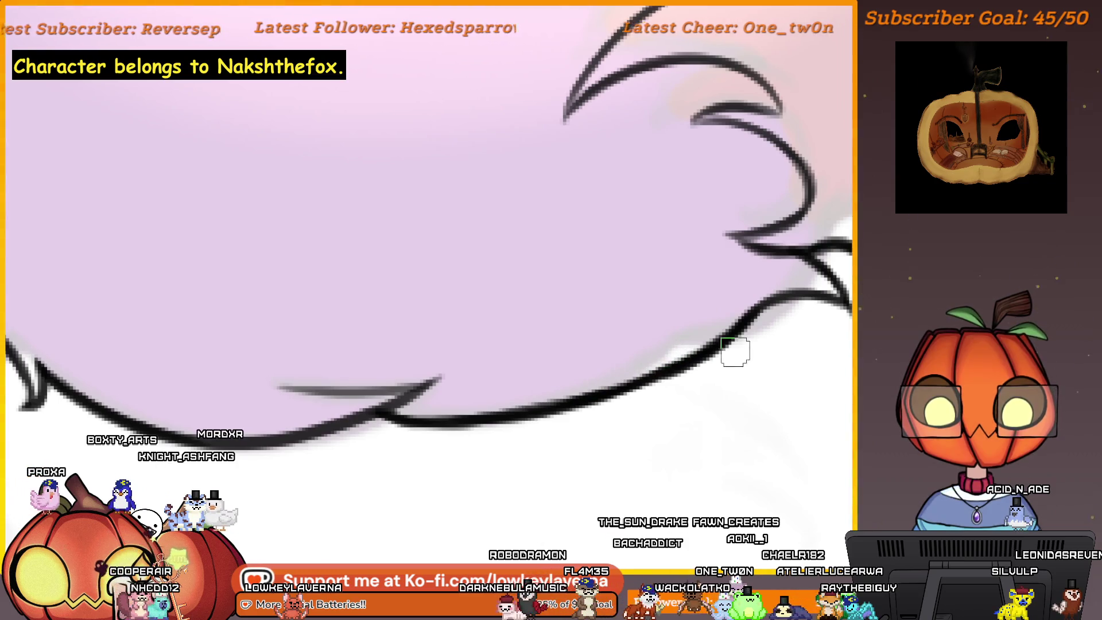
key(bracketright)
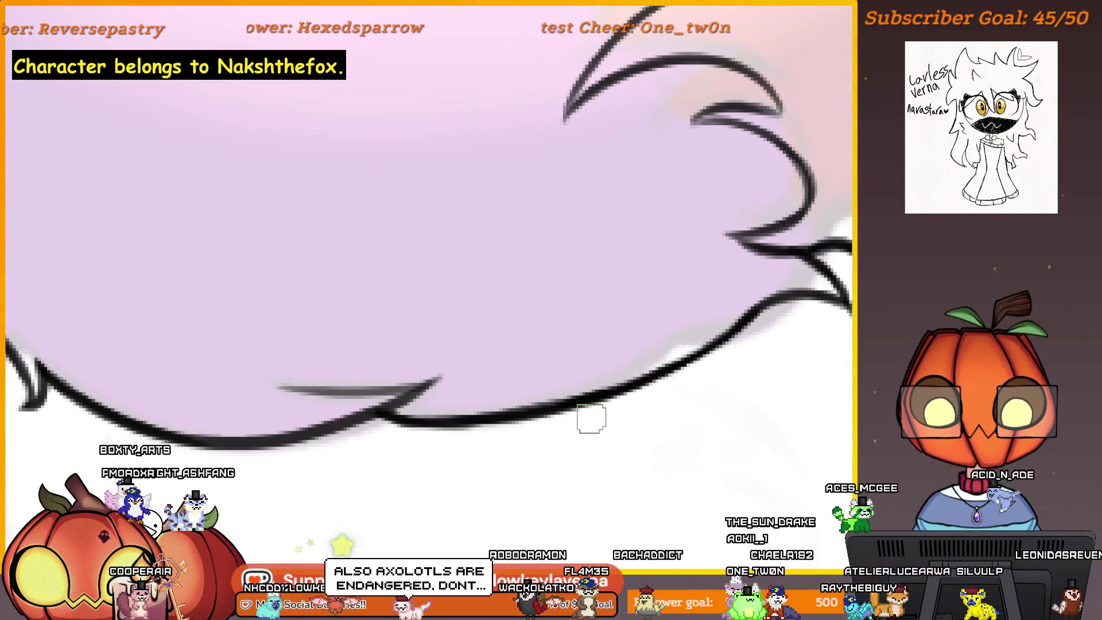
key(bracketleft)
scroll(762, 320, up, 2)
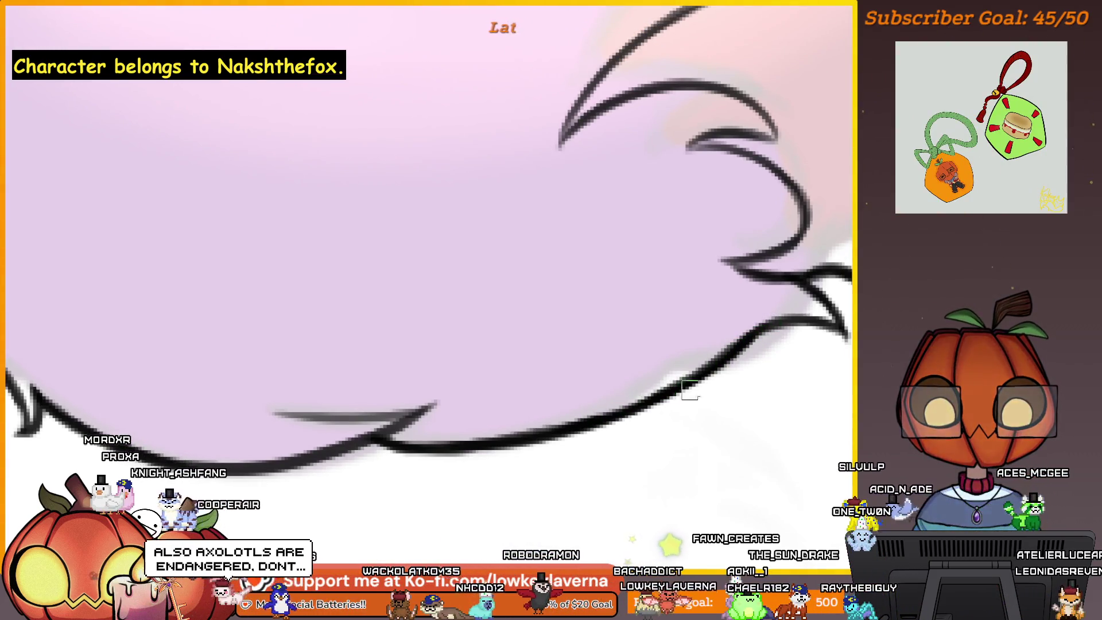
mouse_move(561, 423)
mouse_down()
mouse_move(644, 413)
mouse_move(542, 415)
mouse_up()
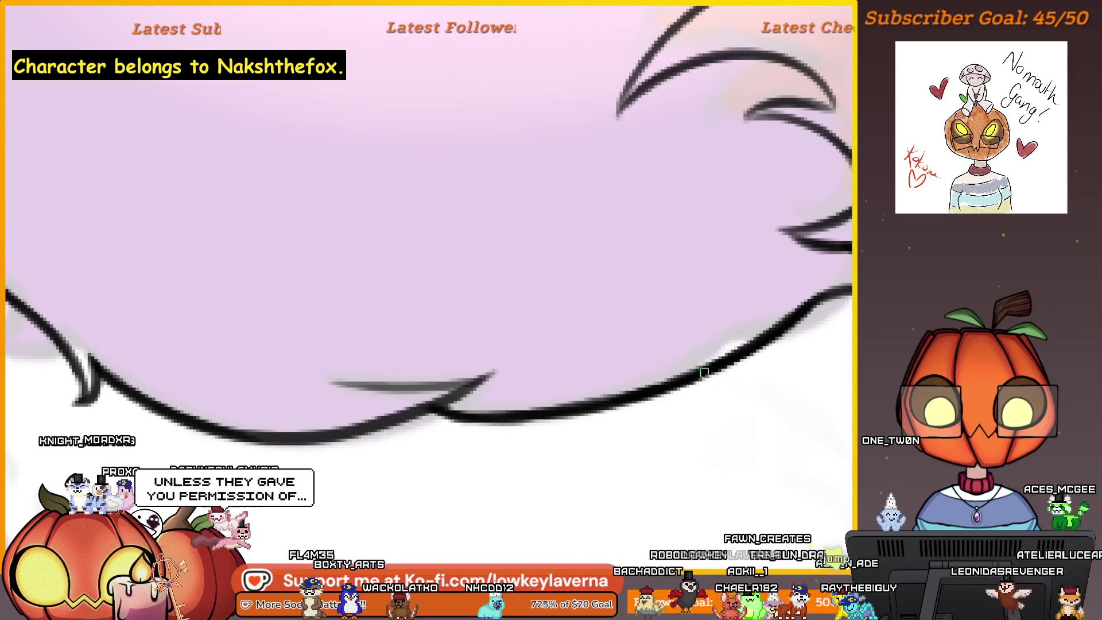
scroll(683, 367, down, 3)
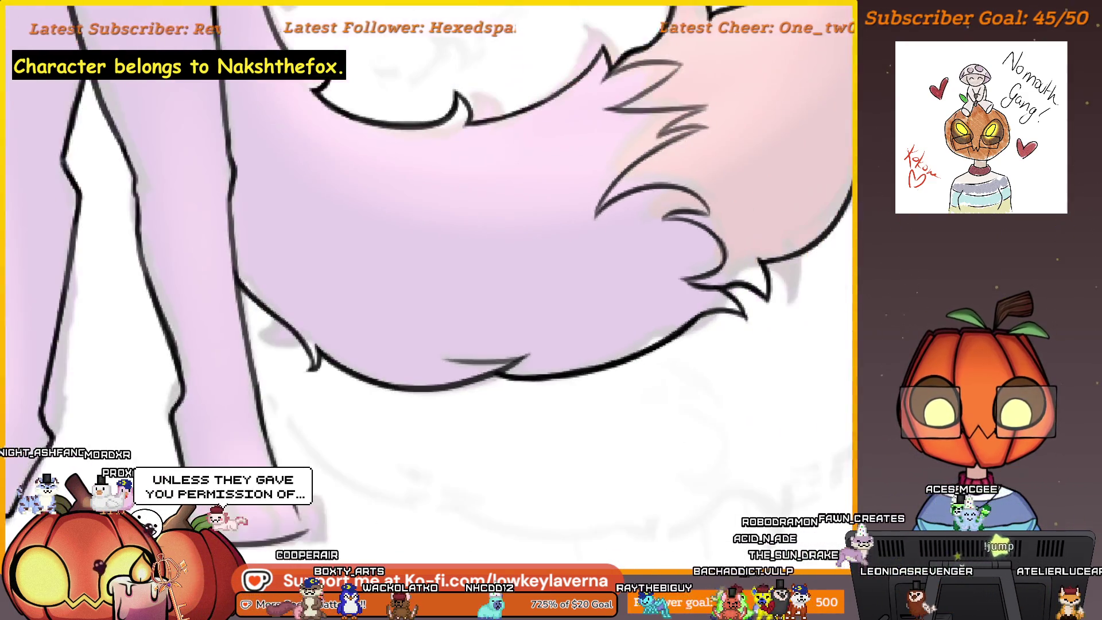
scroll(572, 448, up, 3)
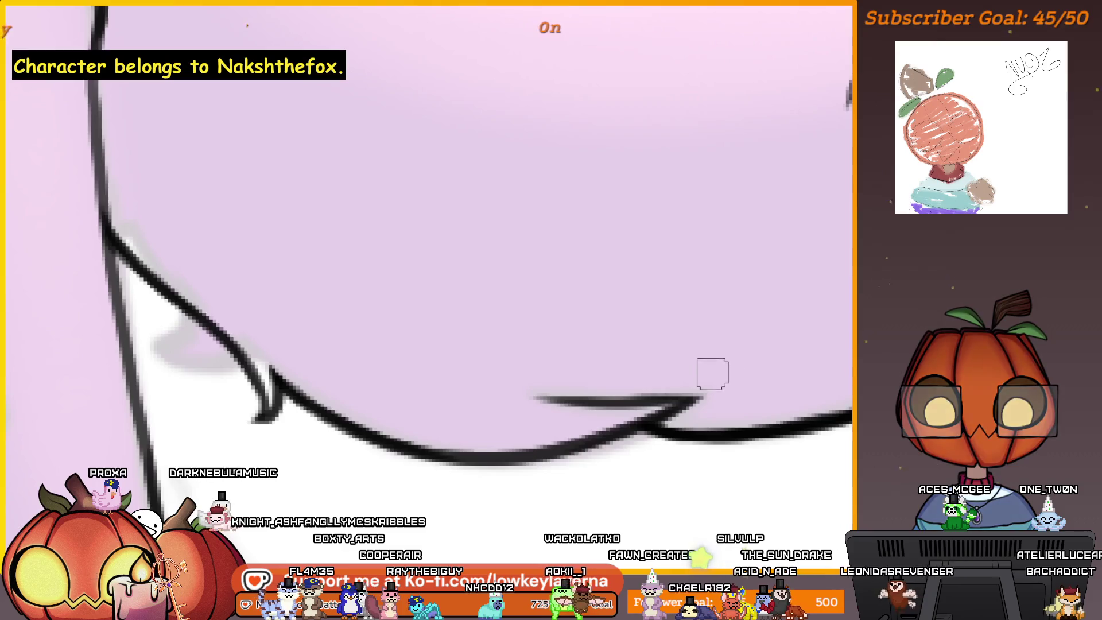
scroll(712, 374, down, 5)
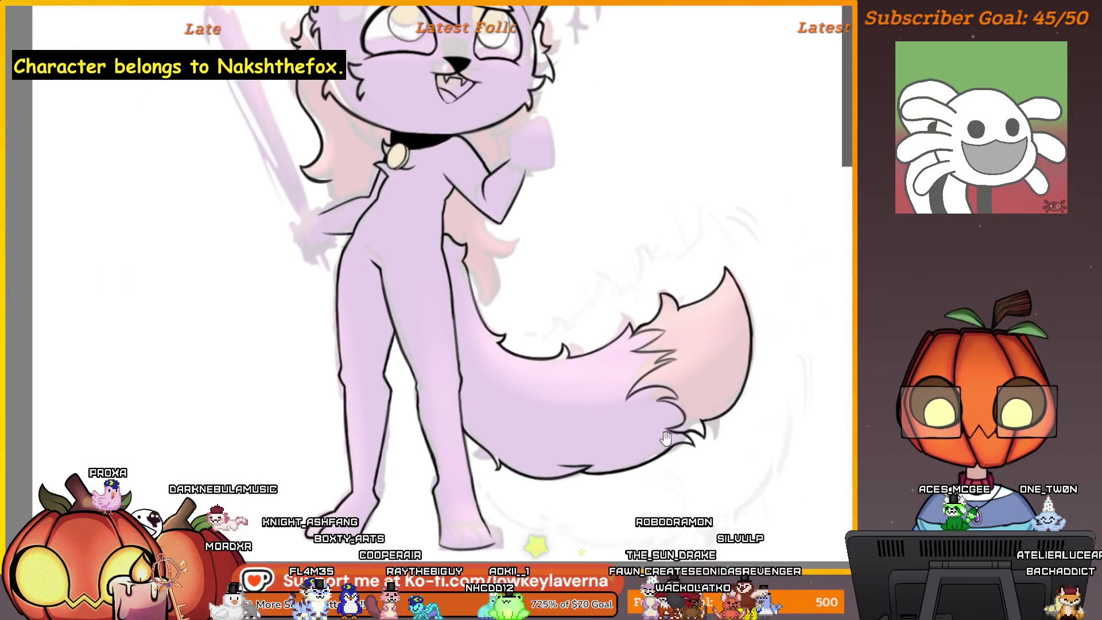
scroll(682, 418, up, 5)
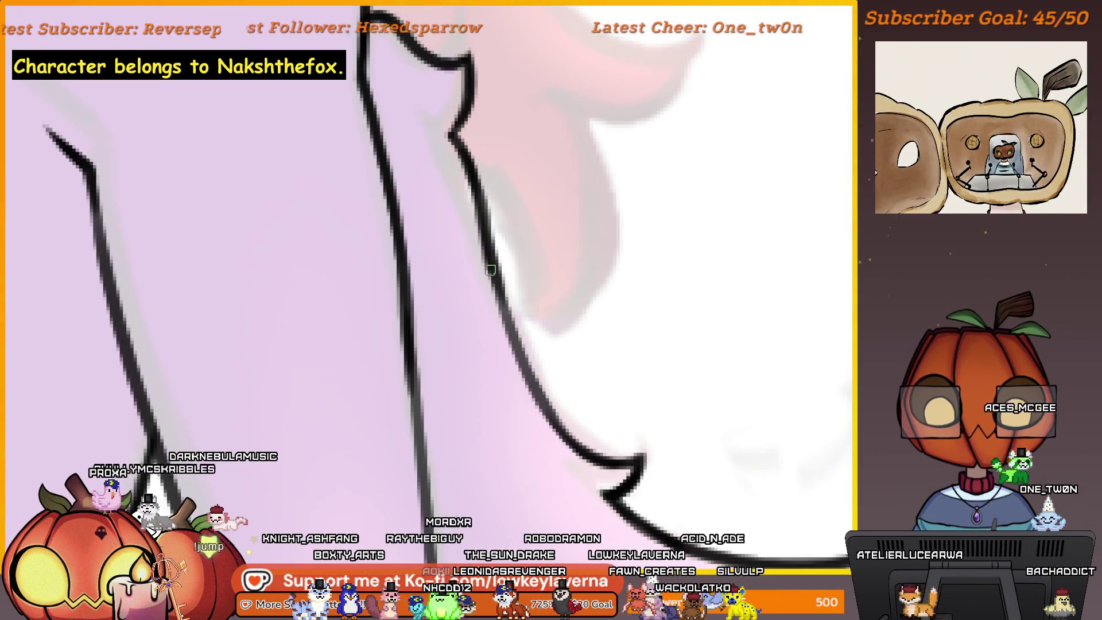
scroll(573, 396, down, 3)
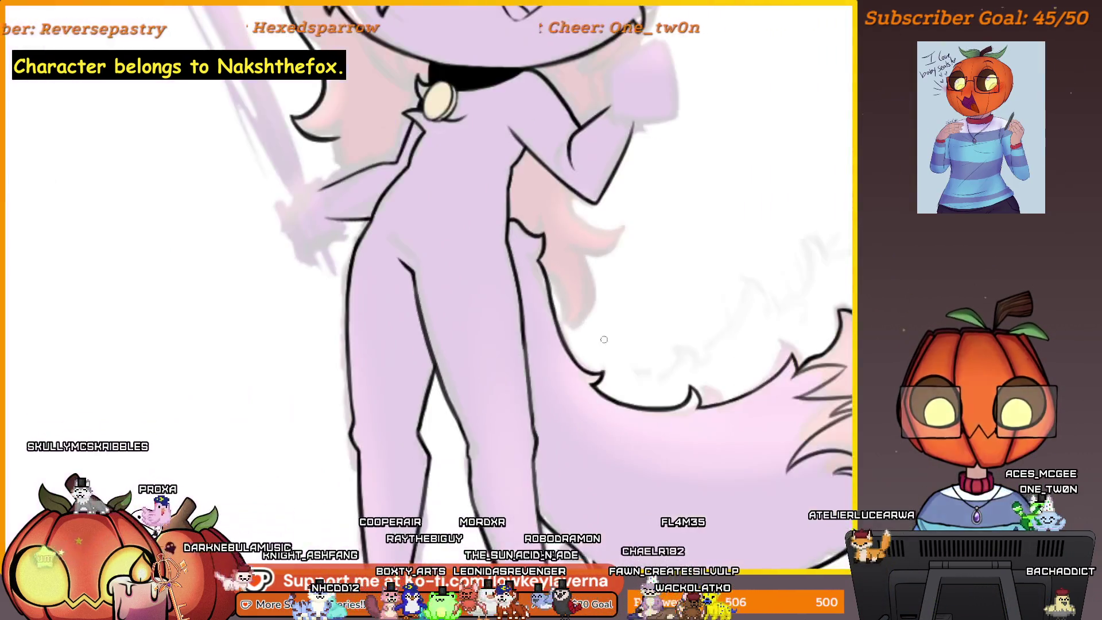
scroll(557, 326, up, 3)
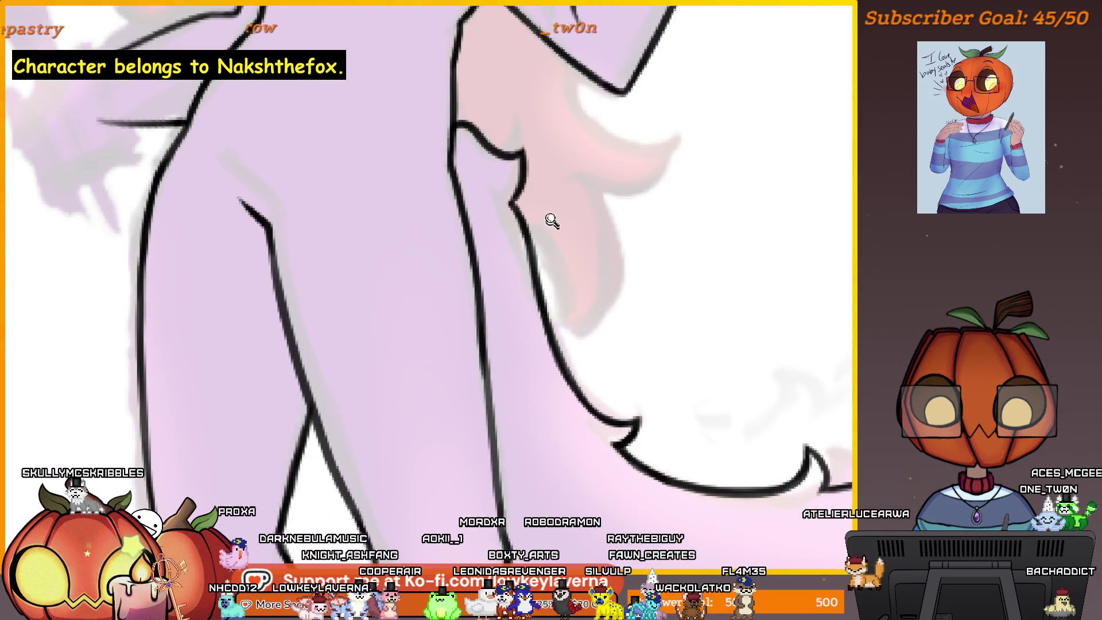
scroll(551, 227, down, 5)
scroll(551, 413, up, 2)
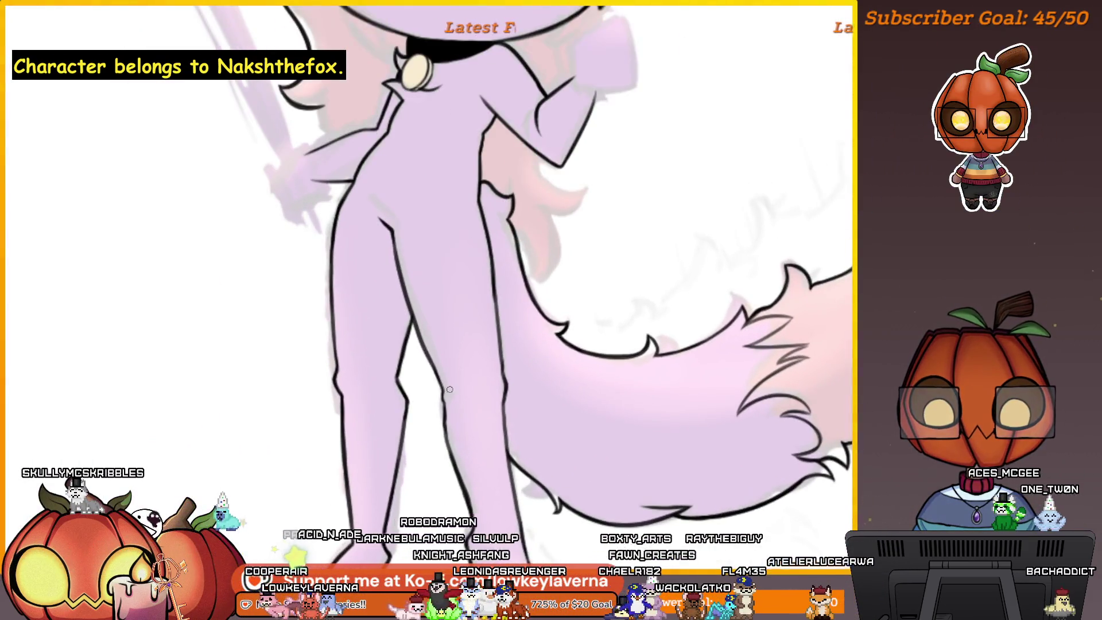
drag(505, 457, 565, 457)
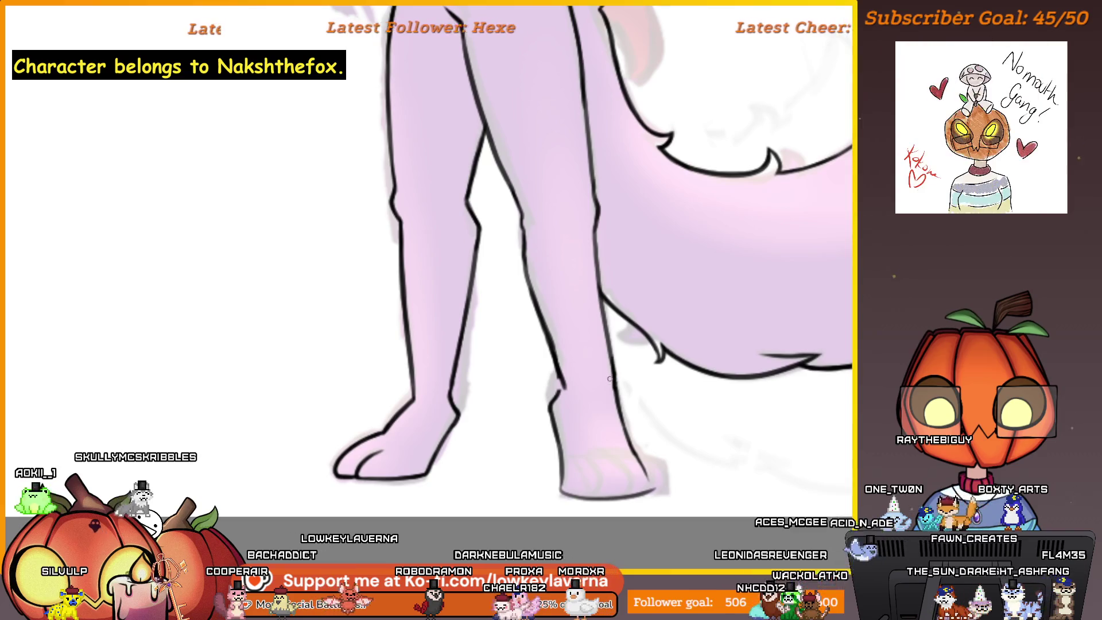
drag(611, 411, 649, 422)
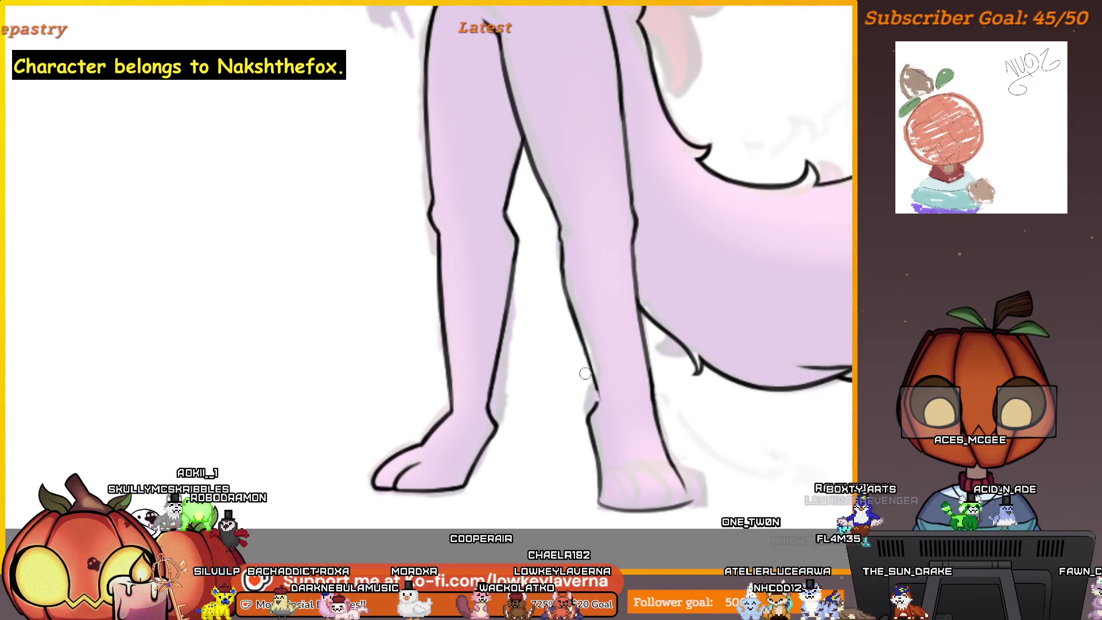
drag(585, 373, 603, 307)
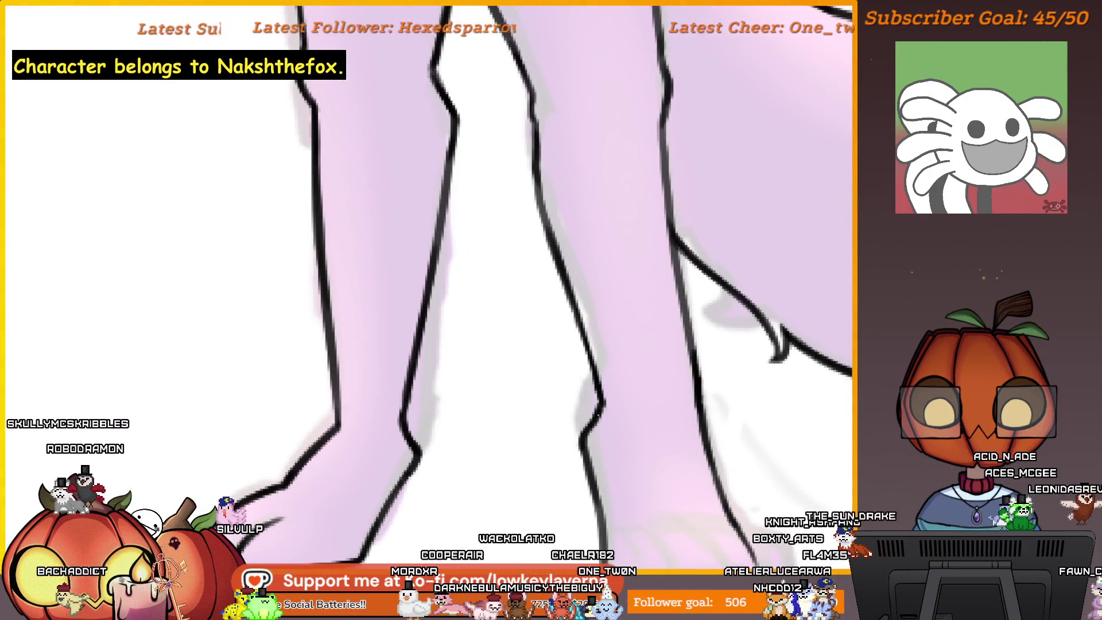
scroll(639, 343, down, 10)
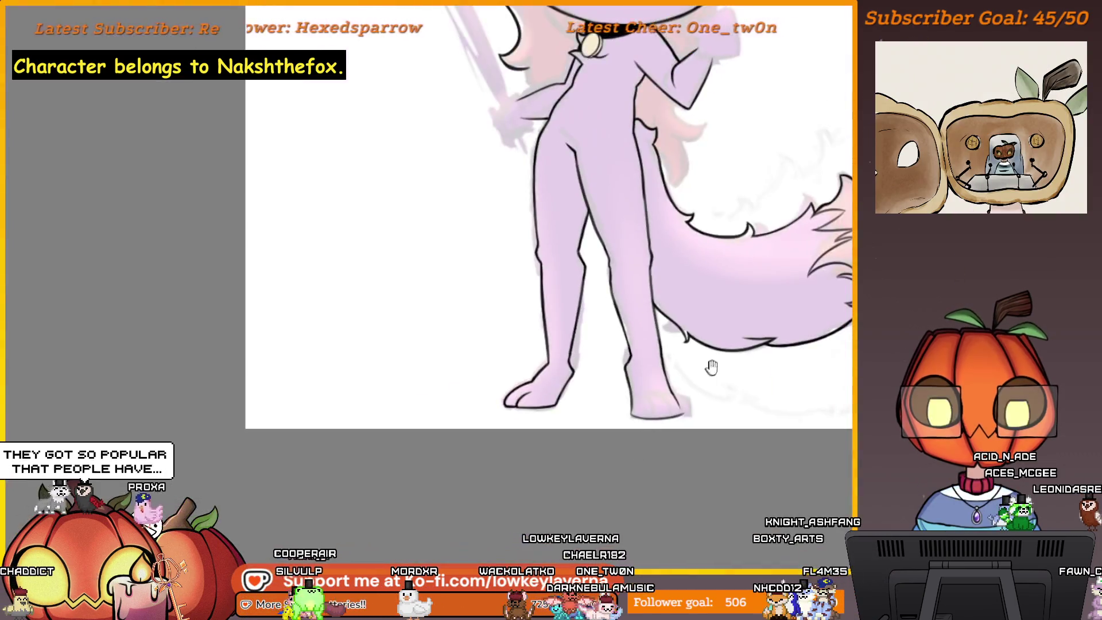
scroll(693, 378, up, 2)
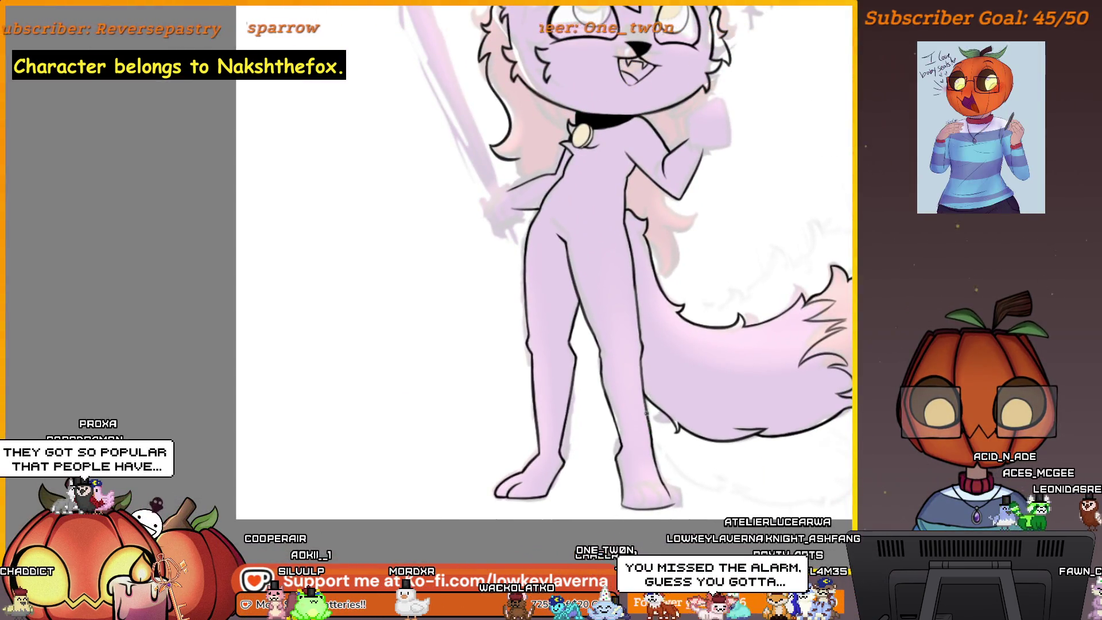
scroll(654, 408, up, 3)
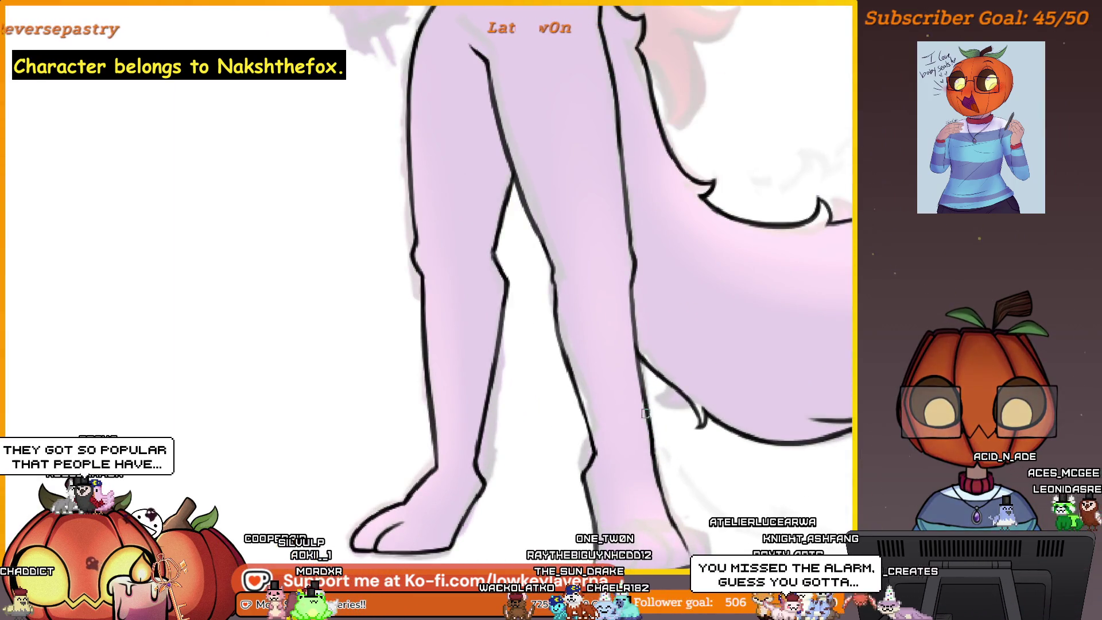
scroll(640, 375, up, 1)
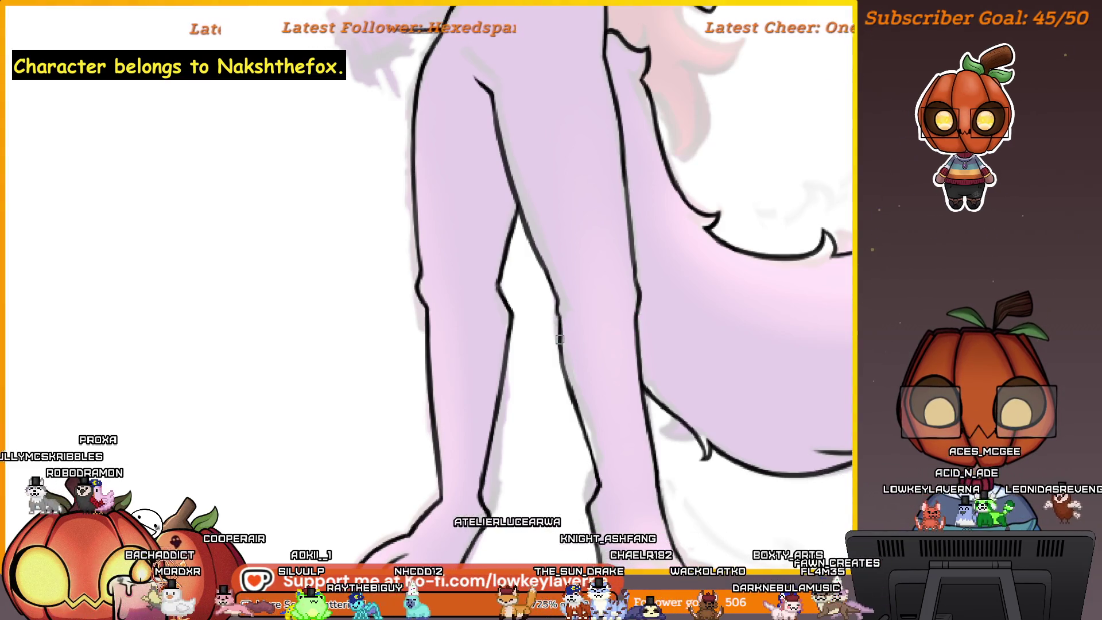
scroll(563, 273, down, 3)
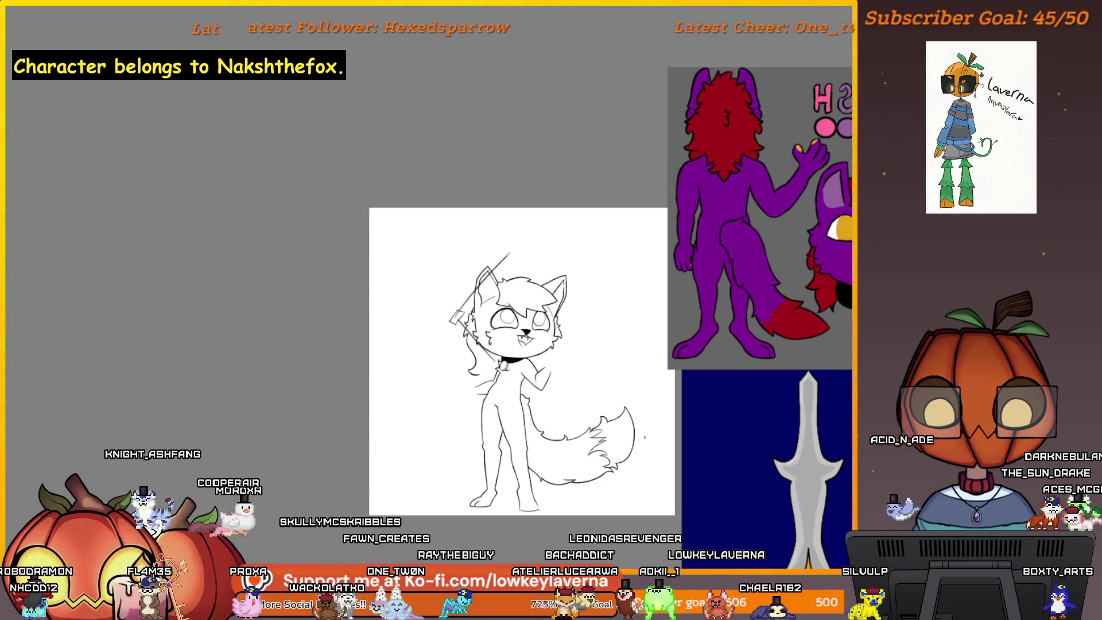
Undo the sword line by the left ear, then bring it back
key(ctrl+z)
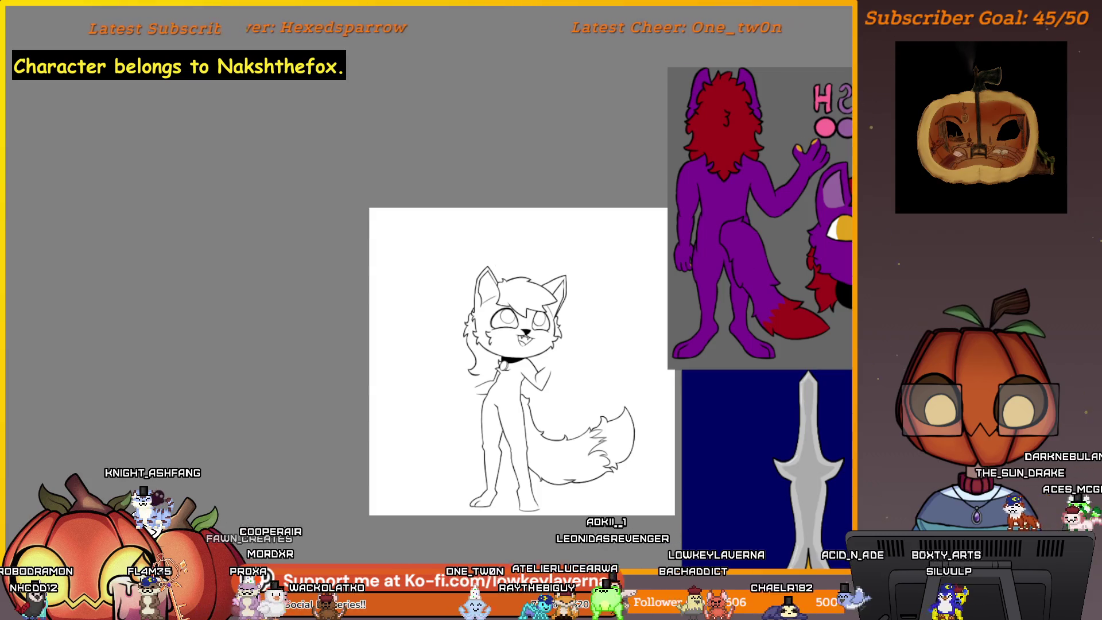
drag(509, 253, 450, 323)
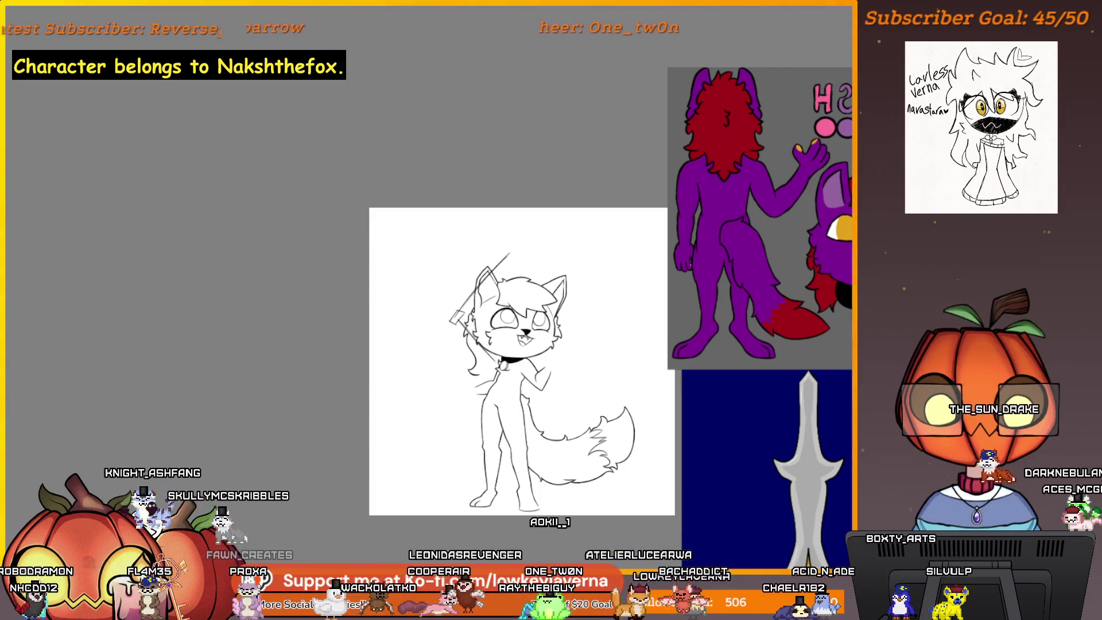
Flip the sword line horizontally, move it toward the raised paw, tilt it clockwise and nudge it down
right_click(490, 319)
click(592, 384)
drag(485, 313, 565, 321)
mouse_move(641, 336)
mouse_down()
mouse_move(596, 367)
mouse_move(570, 352)
mouse_move(584, 379)
mouse_move(563, 366)
mouse_move(597, 373)
mouse_move(635, 327)
mouse_move(613, 364)
mouse_move(583, 356)
mouse_move(595, 392)
mouse_up()
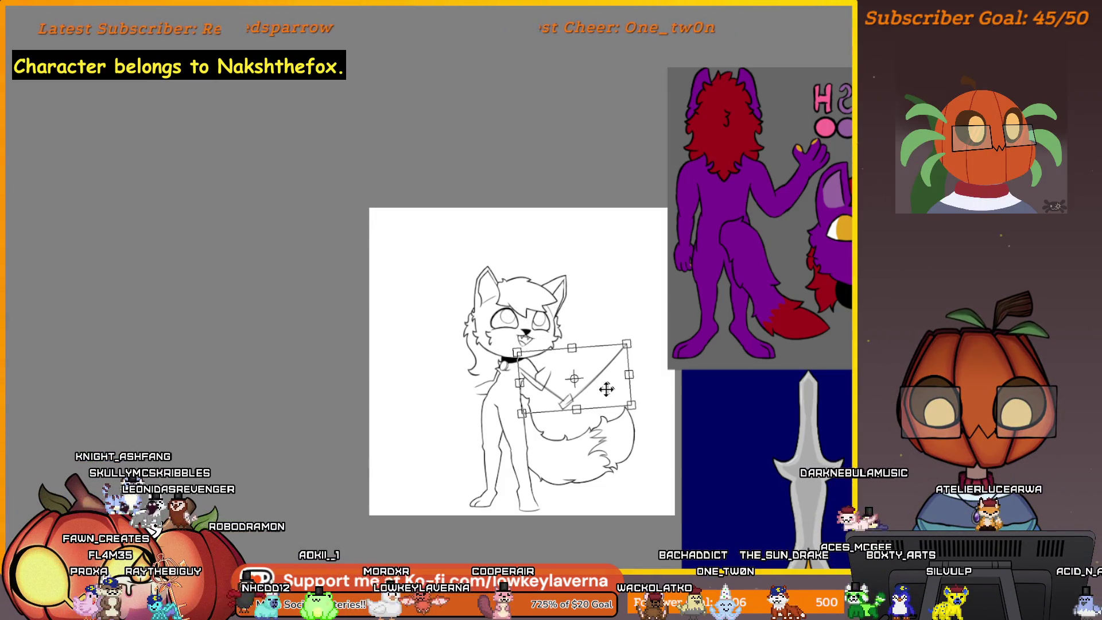
key(Return)
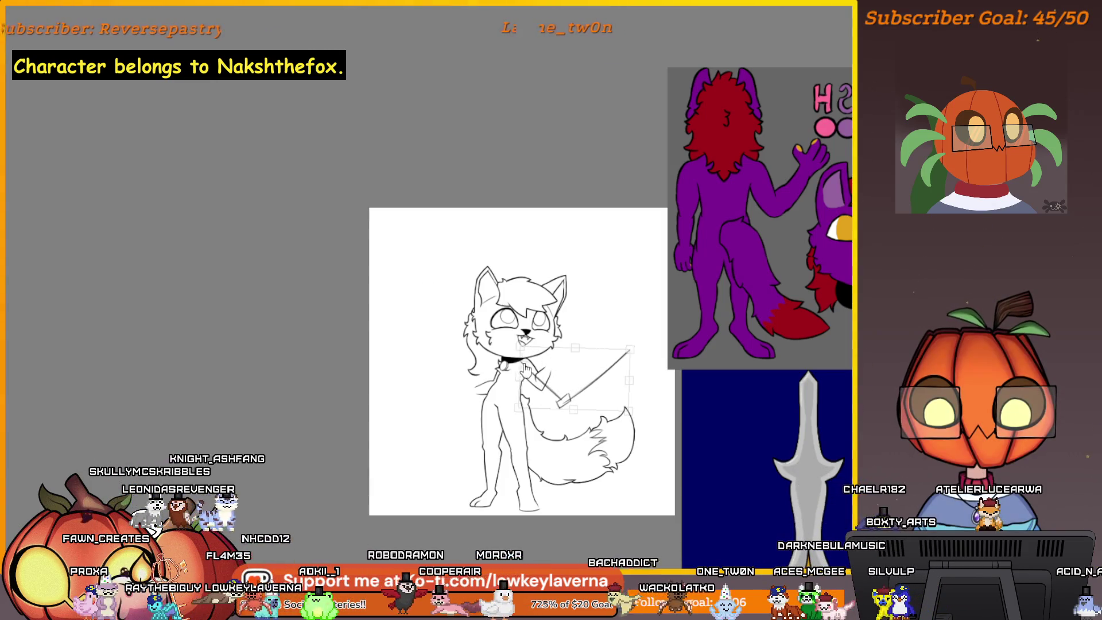
drag(525, 368, 525, 374)
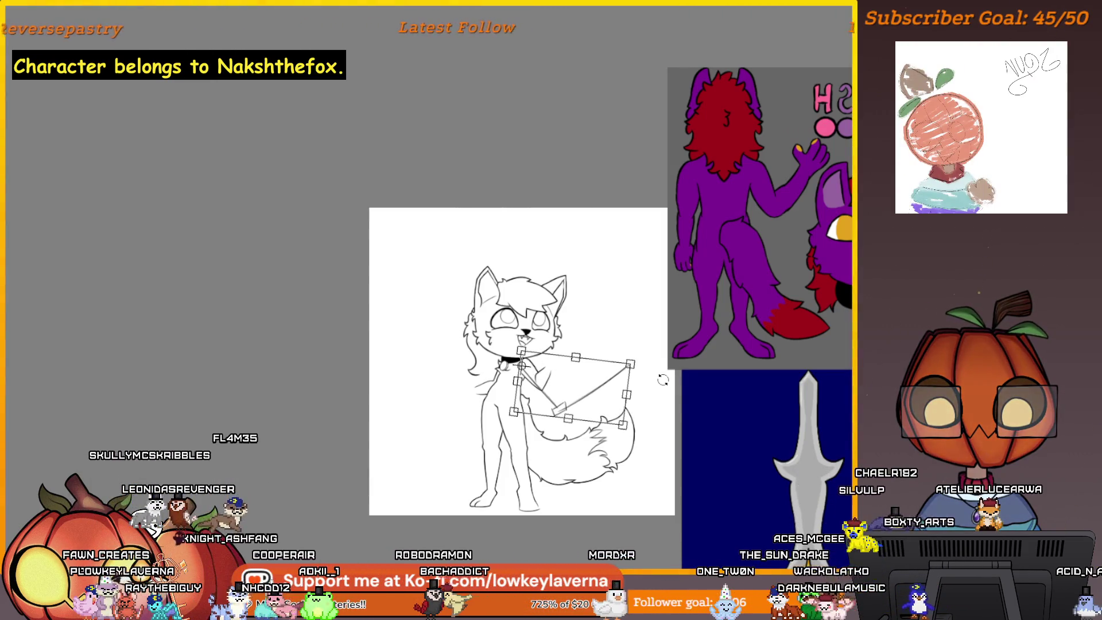
Mirror the view and try several sword angles around the paw, ending angled across the hips toward the tail
key(m)
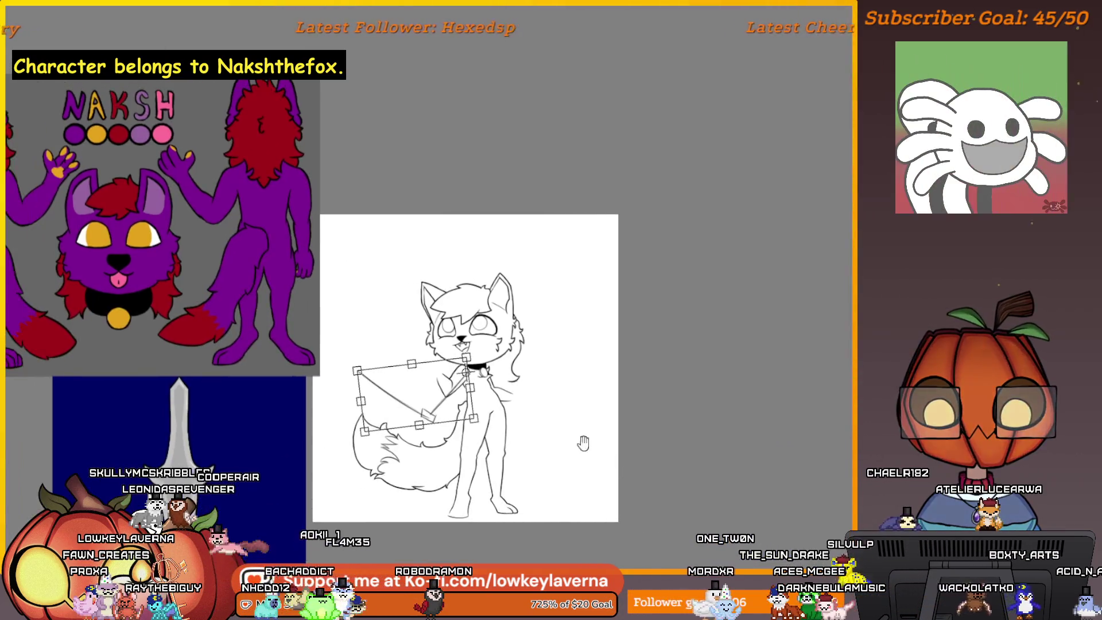
mouse_move(626, 487)
mouse_down()
mouse_move(590, 504)
mouse_move(694, 381)
mouse_move(661, 282)
mouse_move(533, 253)
mouse_move(402, 372)
mouse_move(404, 516)
mouse_up()
drag(518, 374, 501, 373)
drag(438, 297, 377, 458)
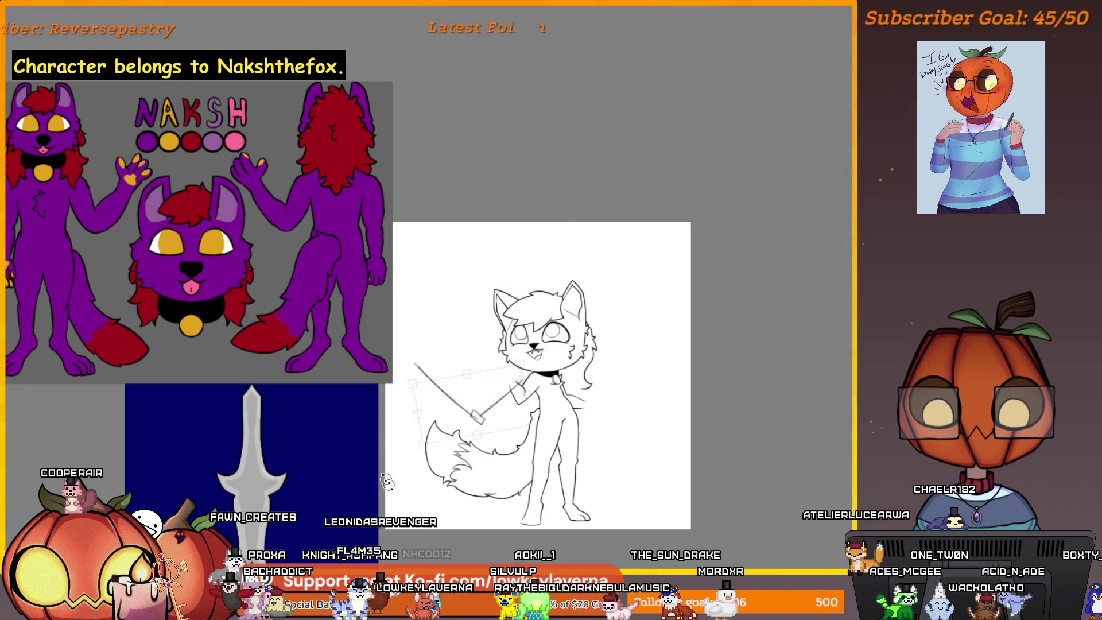
mouse_move(334, 486)
mouse_down()
mouse_move(639, 184)
mouse_move(454, 241)
mouse_move(418, 177)
mouse_move(405, 179)
mouse_up()
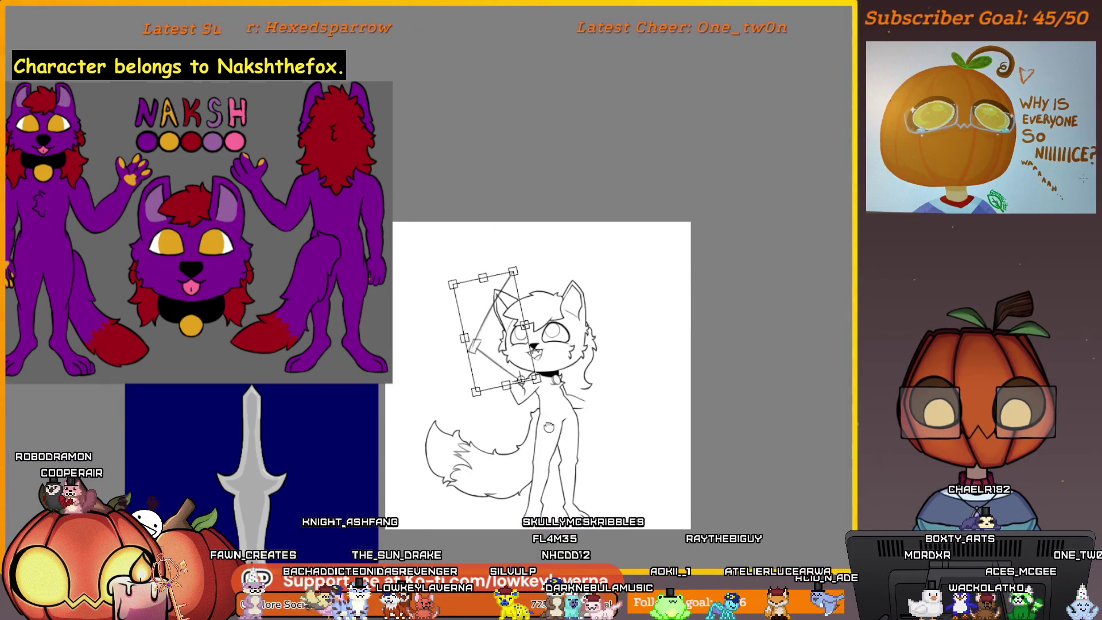
mouse_move(430, 256)
mouse_down()
mouse_move(401, 253)
mouse_move(345, 440)
mouse_up()
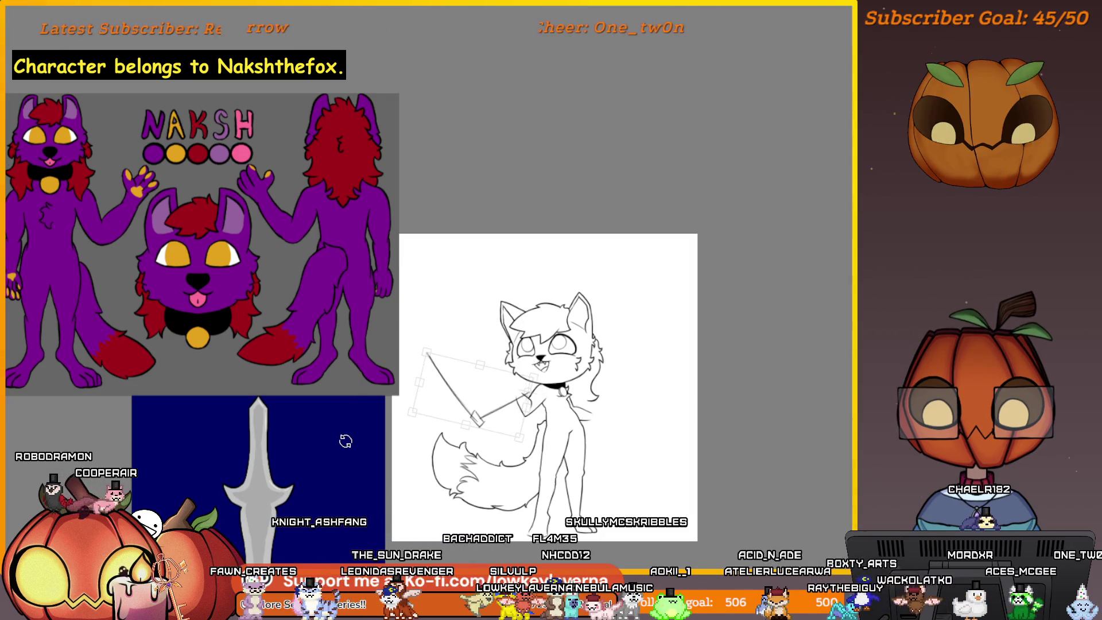
drag(423, 389, 542, 399)
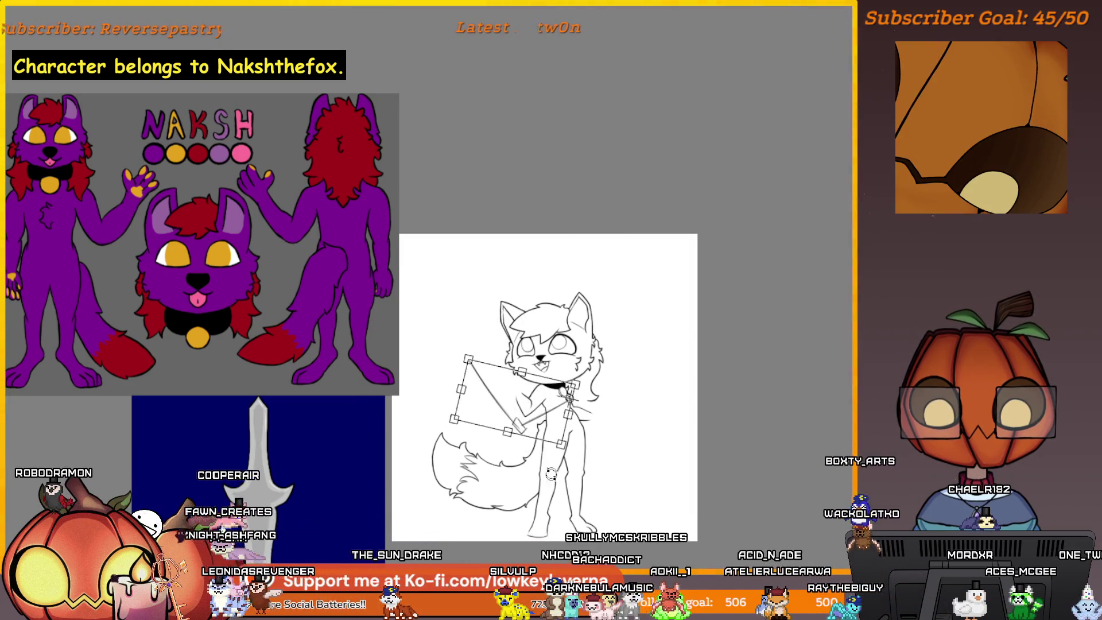
mouse_move(551, 466)
mouse_down()
mouse_move(627, 327)
mouse_move(582, 360)
mouse_move(608, 370)
mouse_move(642, 422)
mouse_move(582, 479)
mouse_up()
mouse_move(595, 474)
mouse_down()
mouse_move(511, 425)
mouse_move(509, 438)
mouse_up()
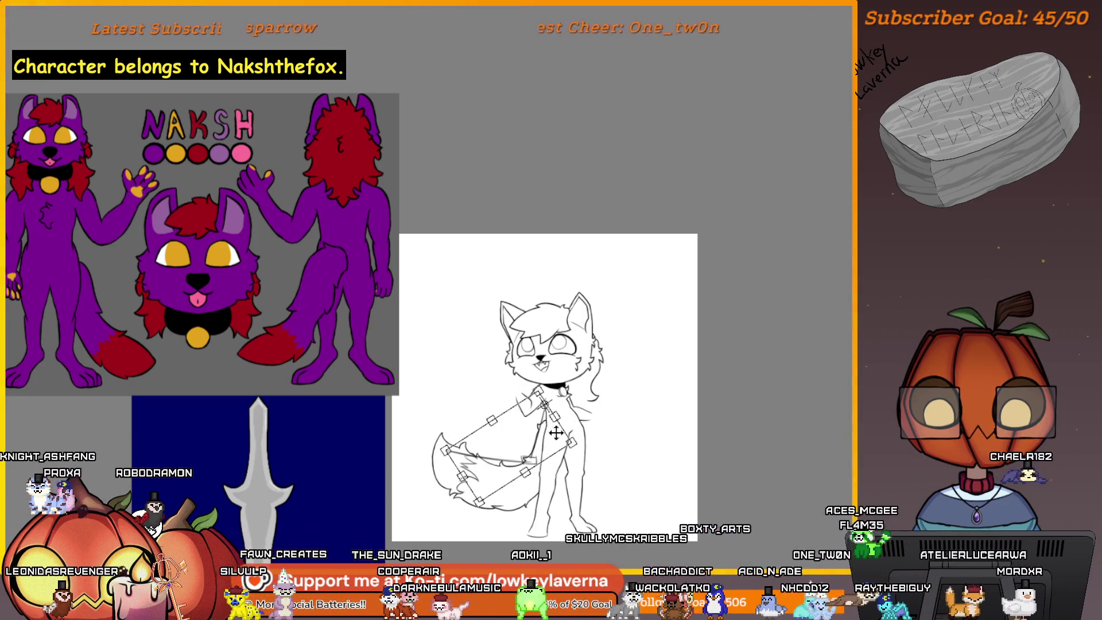
right_click(545, 383)
Flip the sword stroke horizontally and stand it upright past the cat's right ear, rising from the raised paw
click(545, 352)
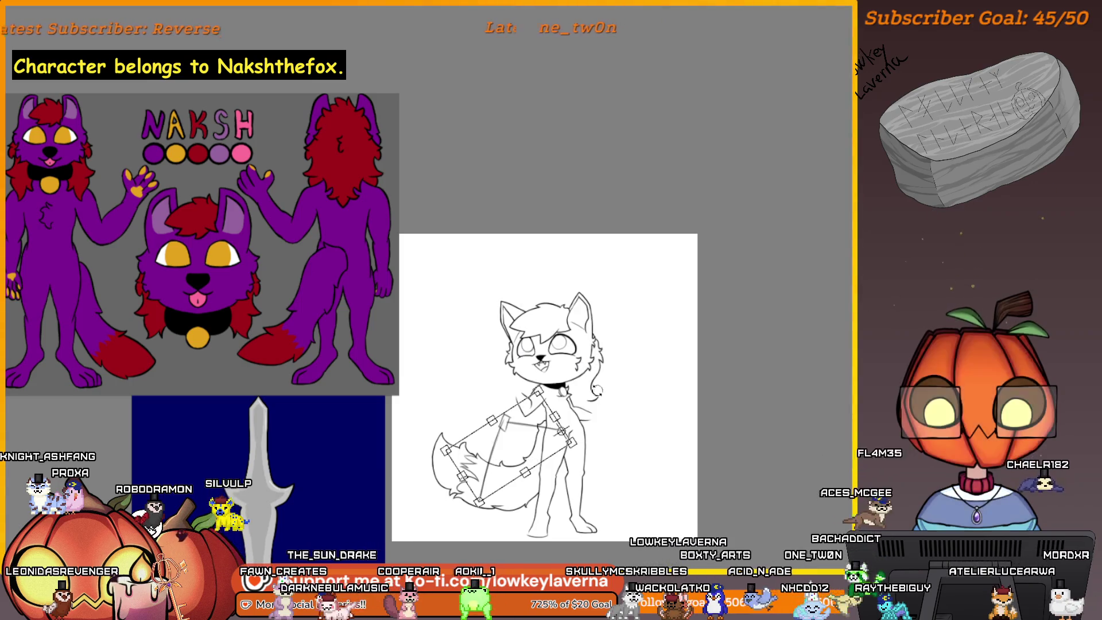
drag(578, 400, 622, 356)
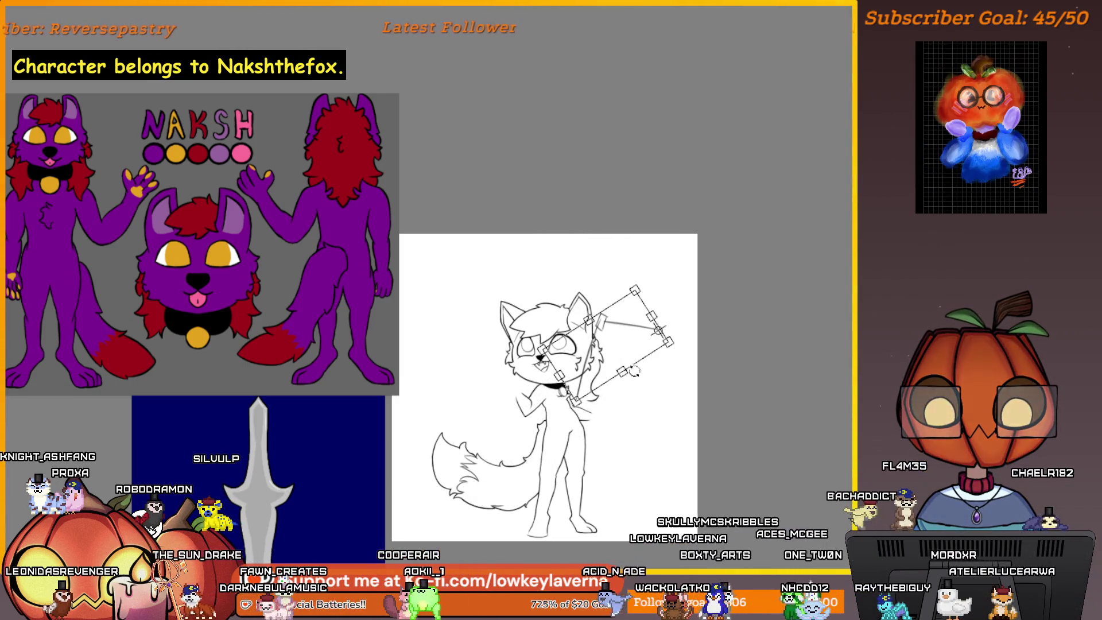
mouse_move(606, 416)
mouse_down()
mouse_move(676, 266)
mouse_move(660, 246)
mouse_up()
mouse_move(648, 316)
mouse_down()
mouse_move(607, 339)
mouse_move(642, 337)
mouse_move(635, 345)
mouse_up()
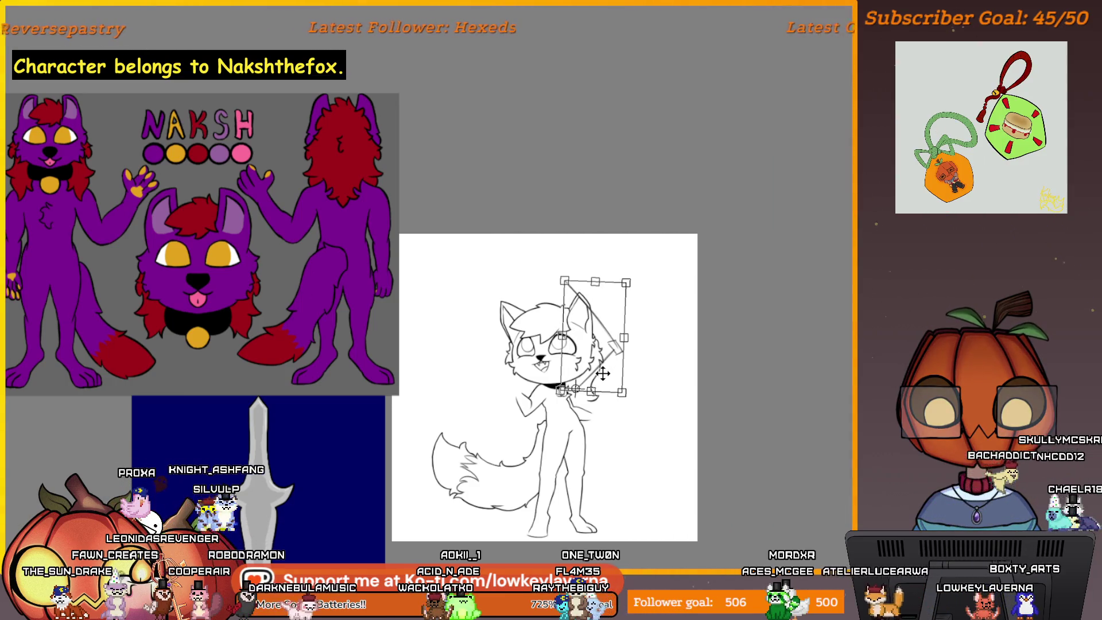
drag(617, 430, 596, 345)
drag(666, 367, 677, 340)
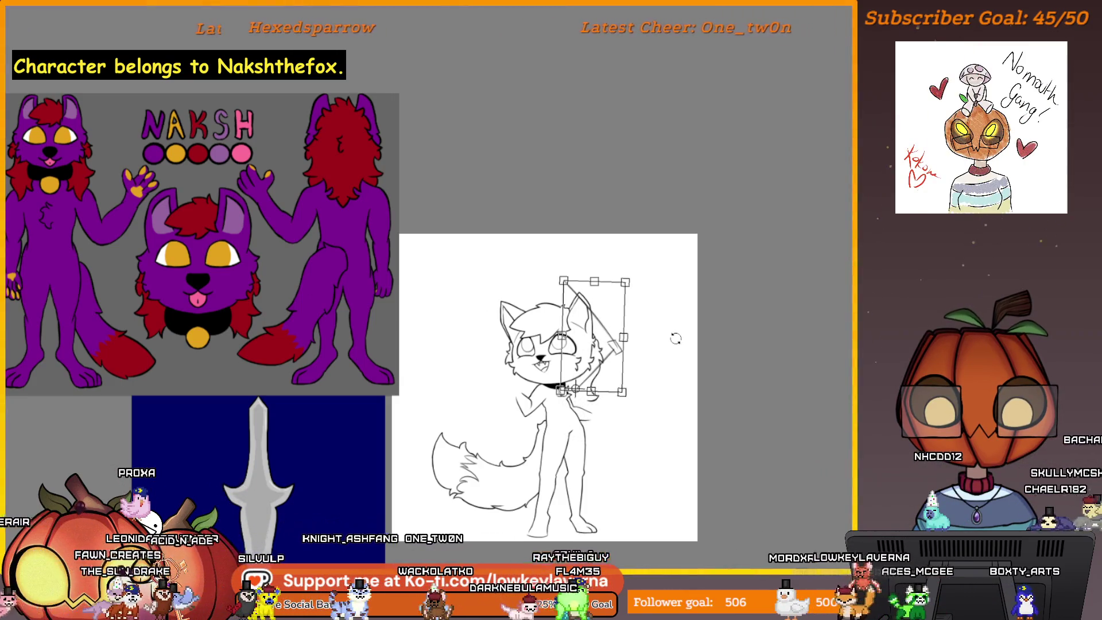
key(Return)
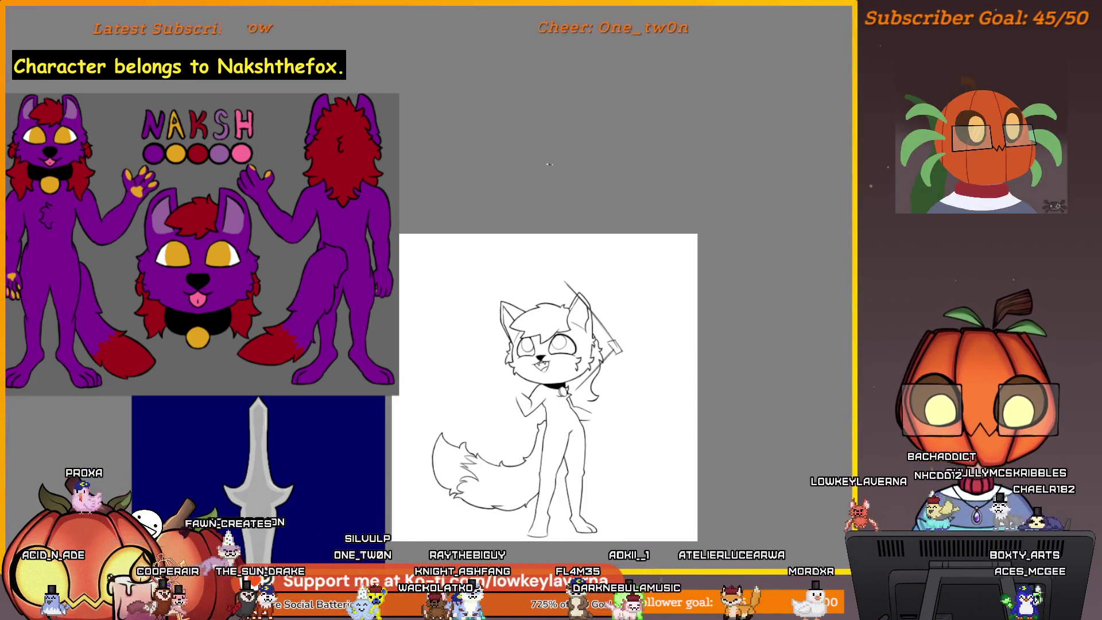